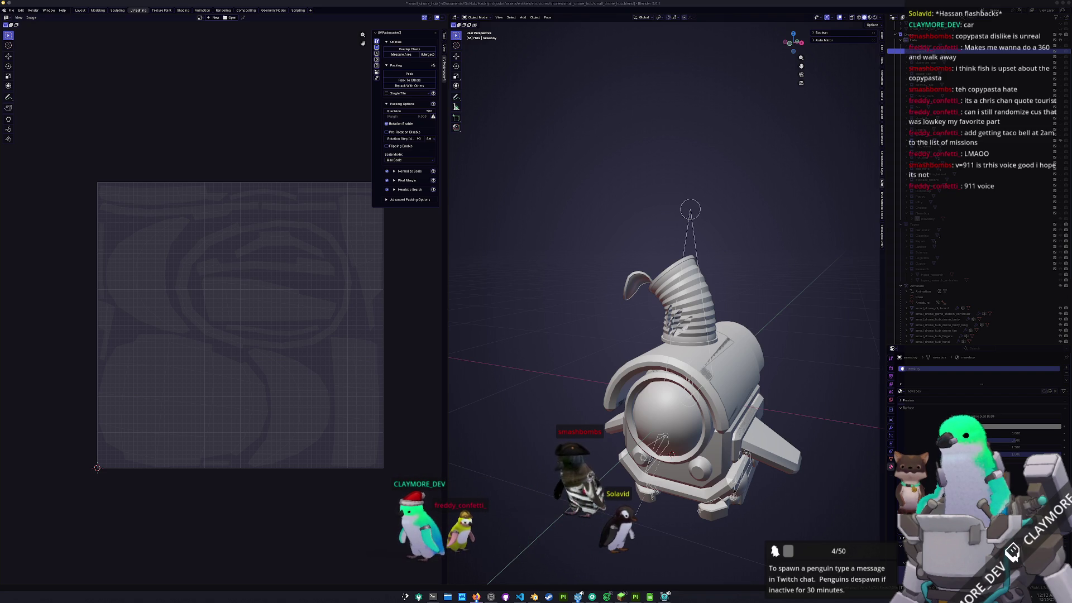
- Hide the ribbed tube and ear on top of the drone
{"action": "middle_click_drag", "start_coordinate": [756, 319], "coordinate": [857, 249]}
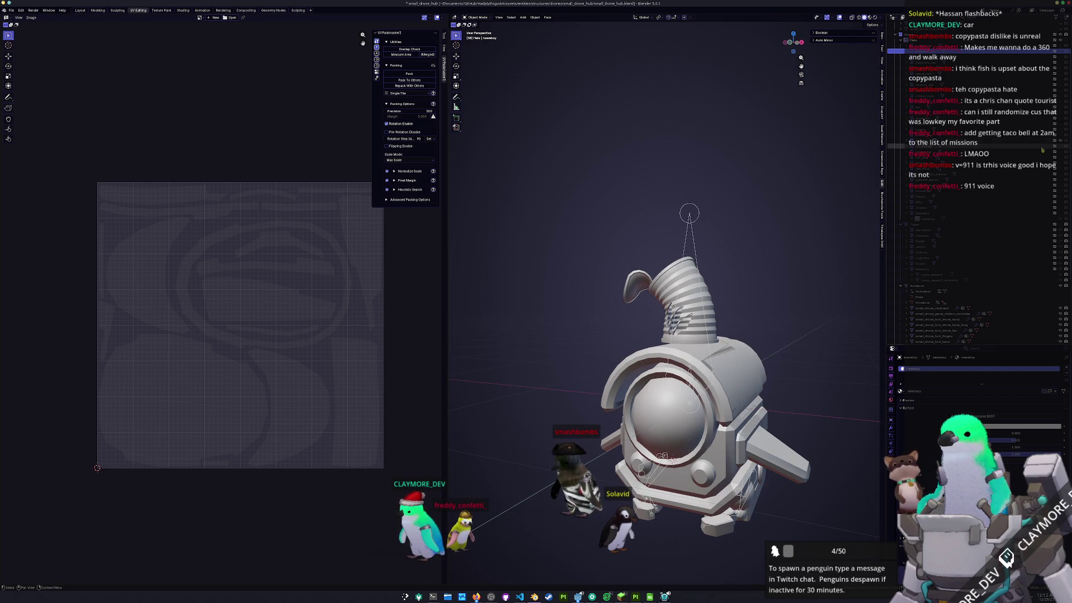
{"action": "key", "text": "h"}
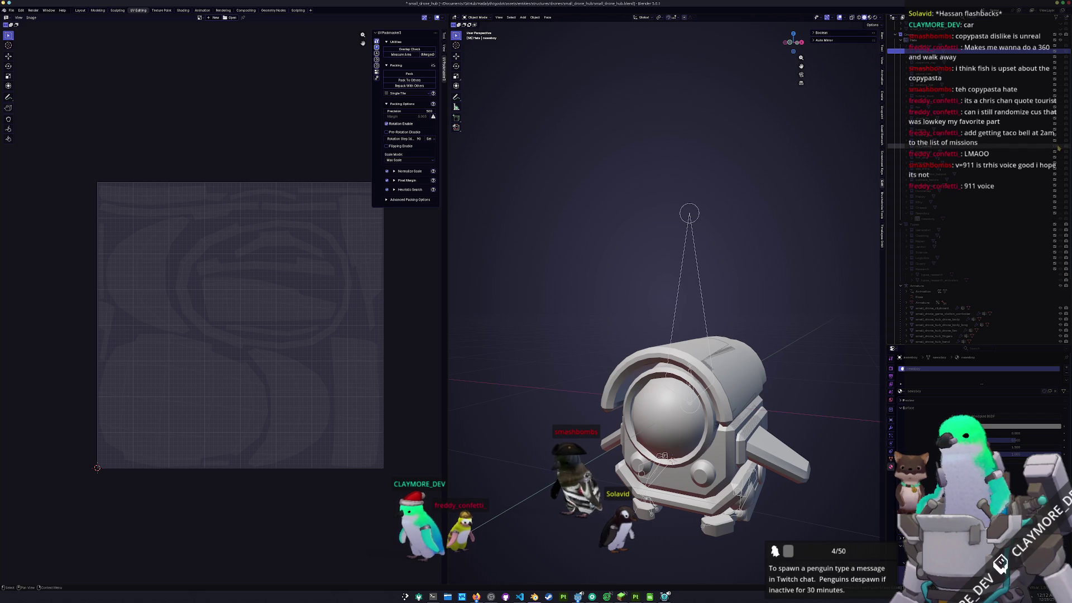
{"action": "key", "text": "alt+h"}
{"action": "key", "text": "h"}
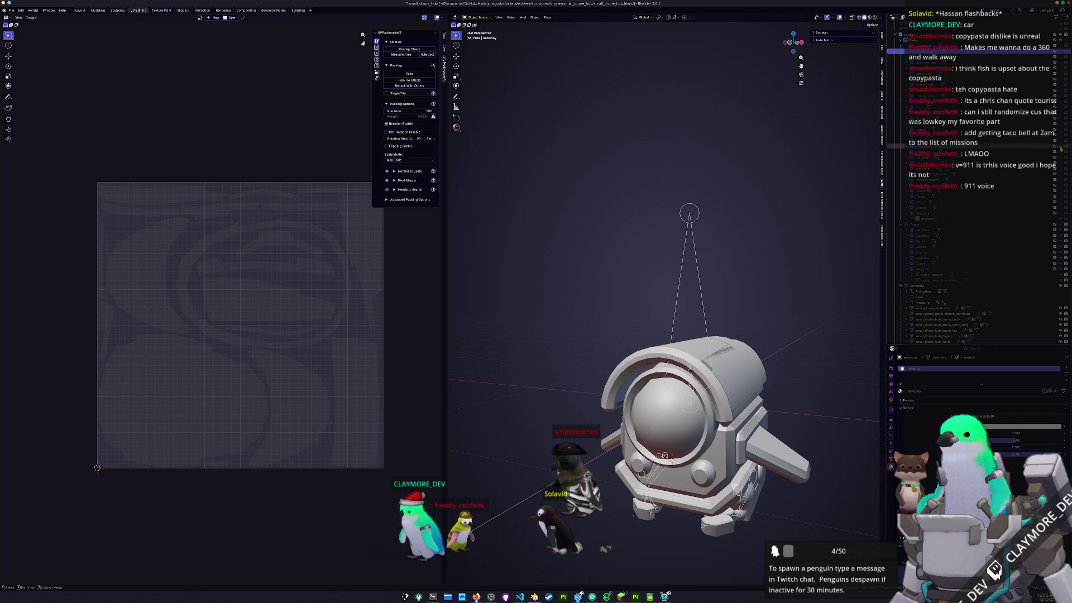
- Preview and hide the tricorn, cushion, cone and spiky-ball hats on the drone
{"action": "left_click", "coordinate": [1058, 154]}
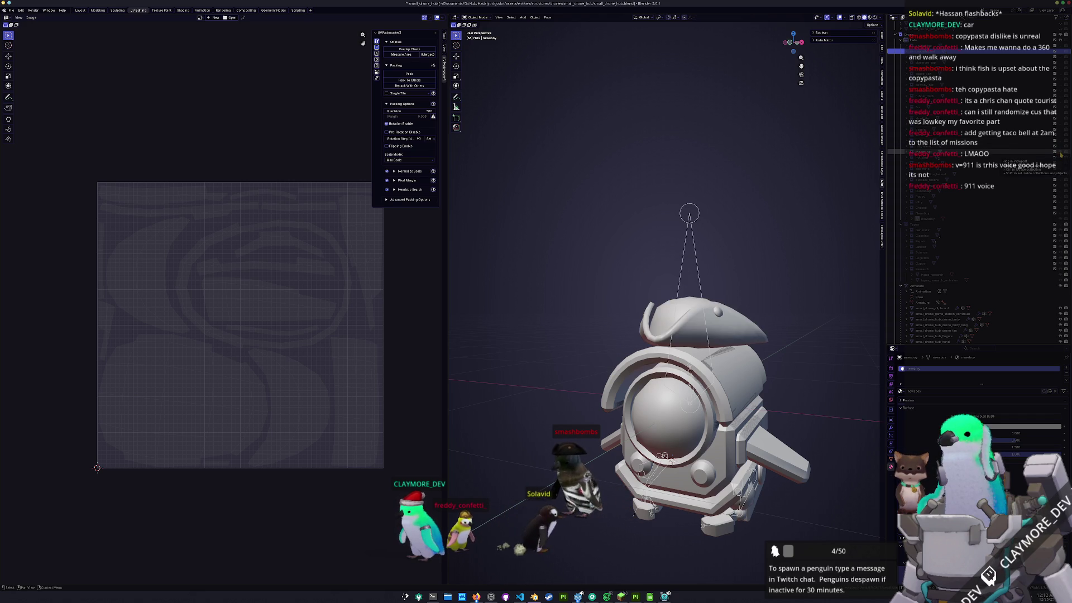
{"action": "left_click", "coordinate": [1060, 154]}
{"action": "left_click", "coordinate": [1060, 160]}
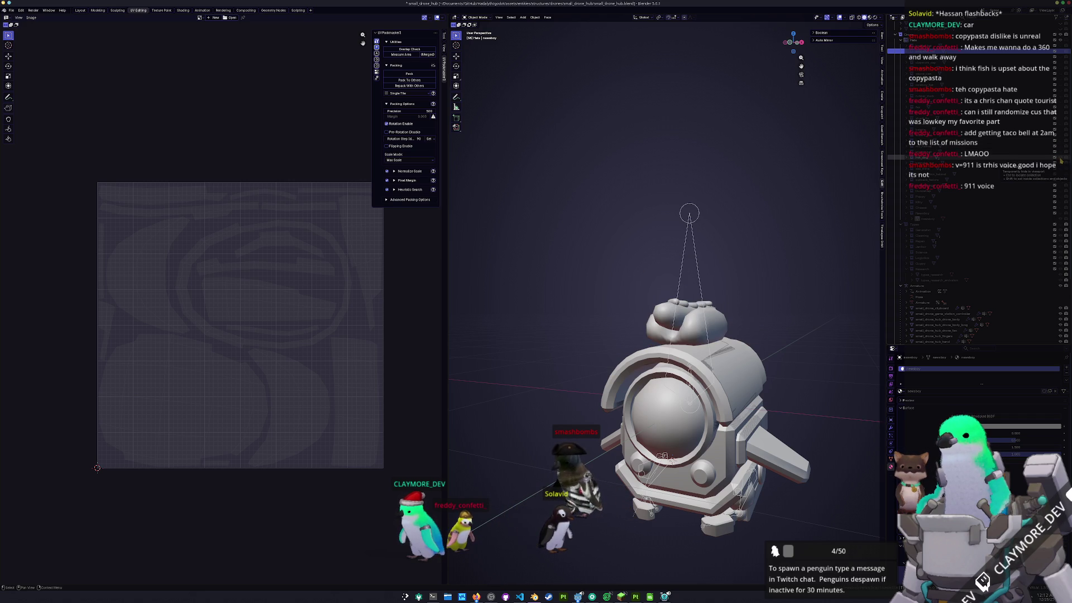
{"action": "left_click", "coordinate": [1059, 161]}
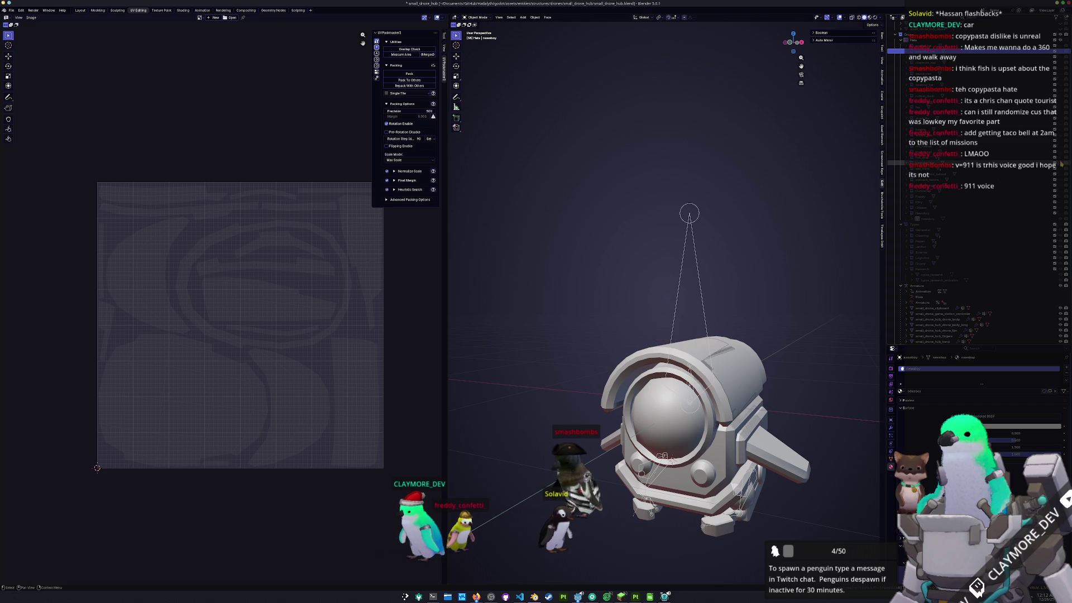
{"action": "left_click", "coordinate": [1060, 166]}
{"action": "left_click", "coordinate": [1060, 166]}
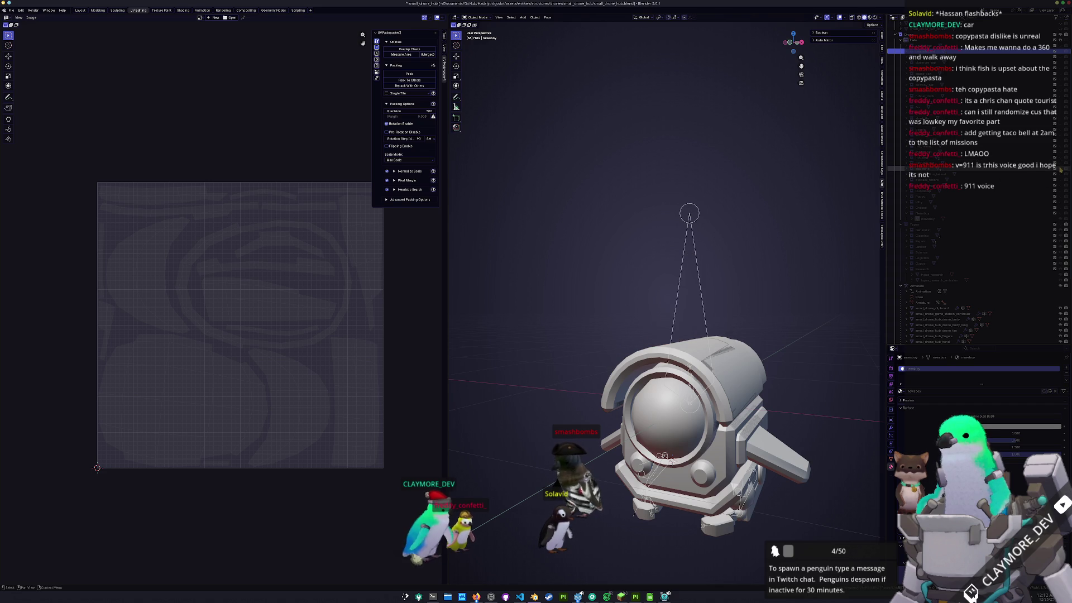
{"action": "left_click", "coordinate": [1060, 169]}
{"action": "scroll", "coordinate": [781, 235], "scroll_direction": "down", "scroll_amount": 4}
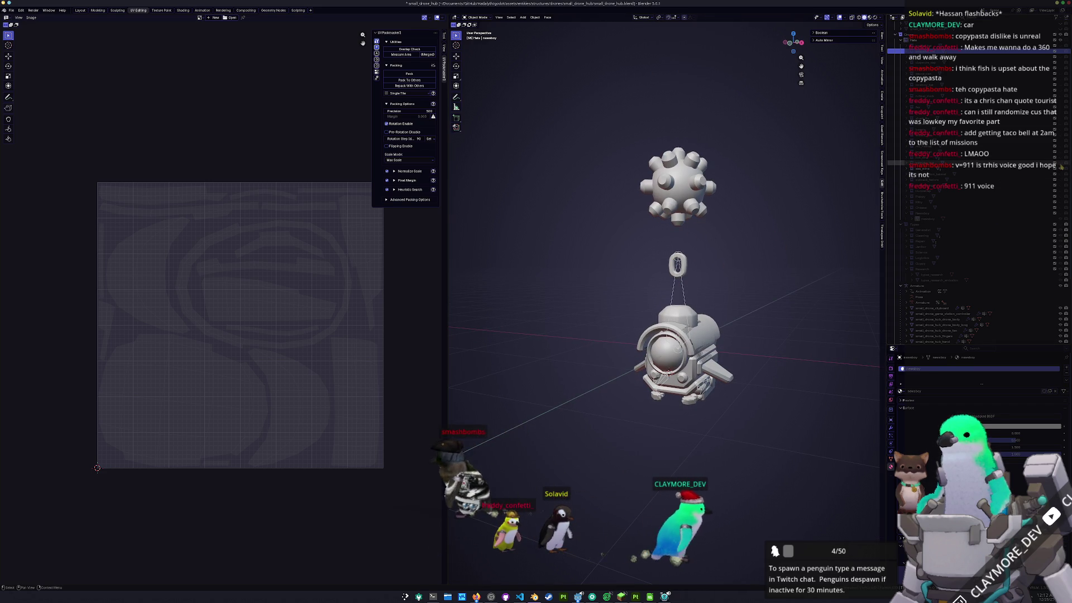
{"action": "left_click", "coordinate": [1061, 170]}
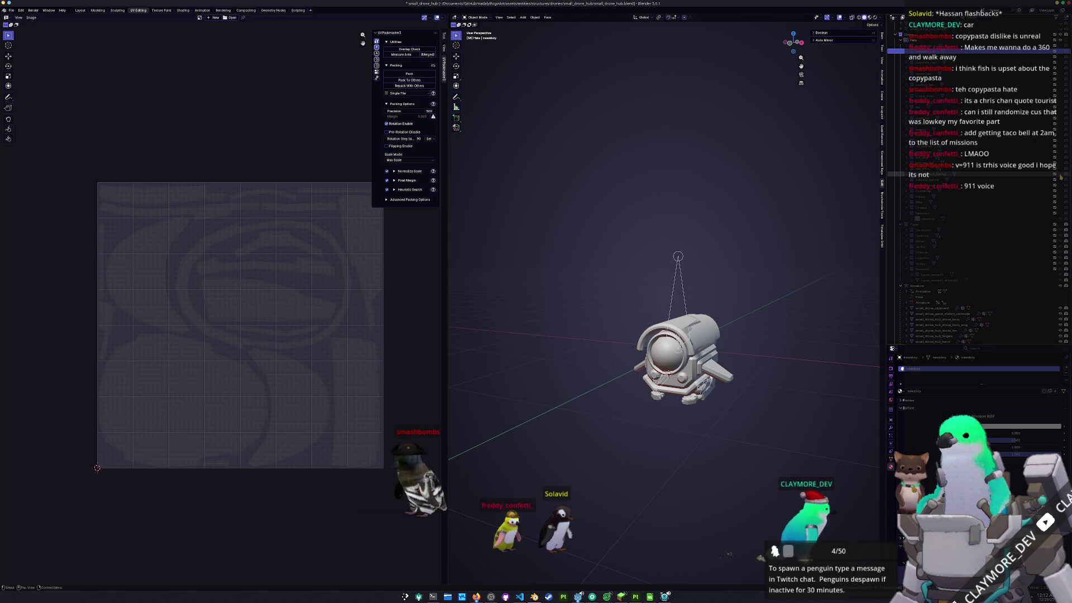
- Preview the brimmed, stacked-disc, cone, Kitty ears and Newsboy cap hats, then hide them
{"action": "left_click", "coordinate": [1060, 181]}
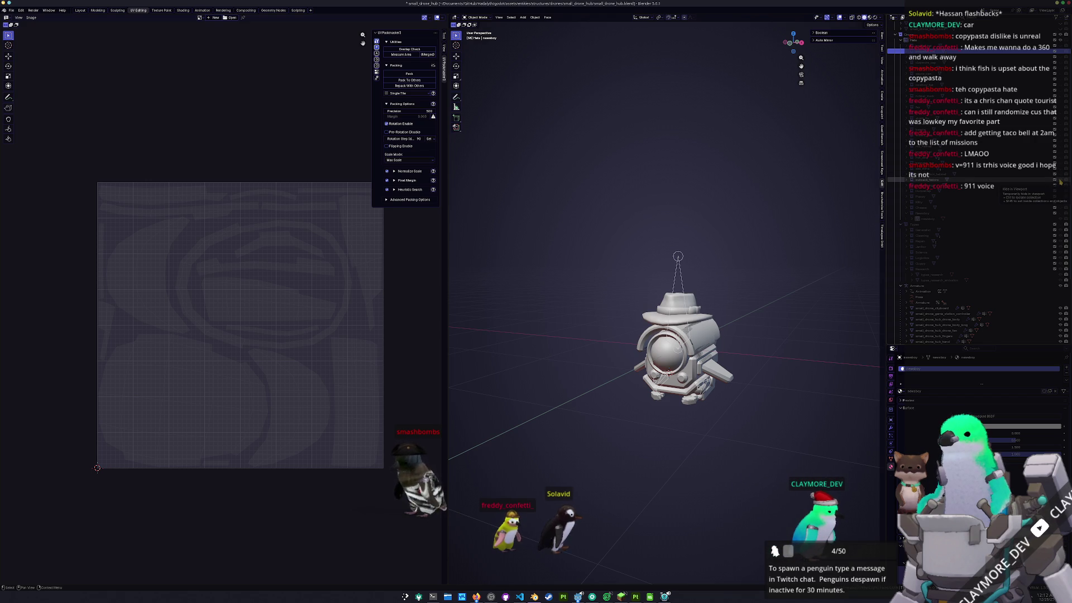
{"action": "left_click", "coordinate": [1060, 181]}
{"action": "left_click", "coordinate": [1061, 187]}
{"action": "left_click", "coordinate": [1061, 186]}
{"action": "left_click", "coordinate": [1059, 192]}
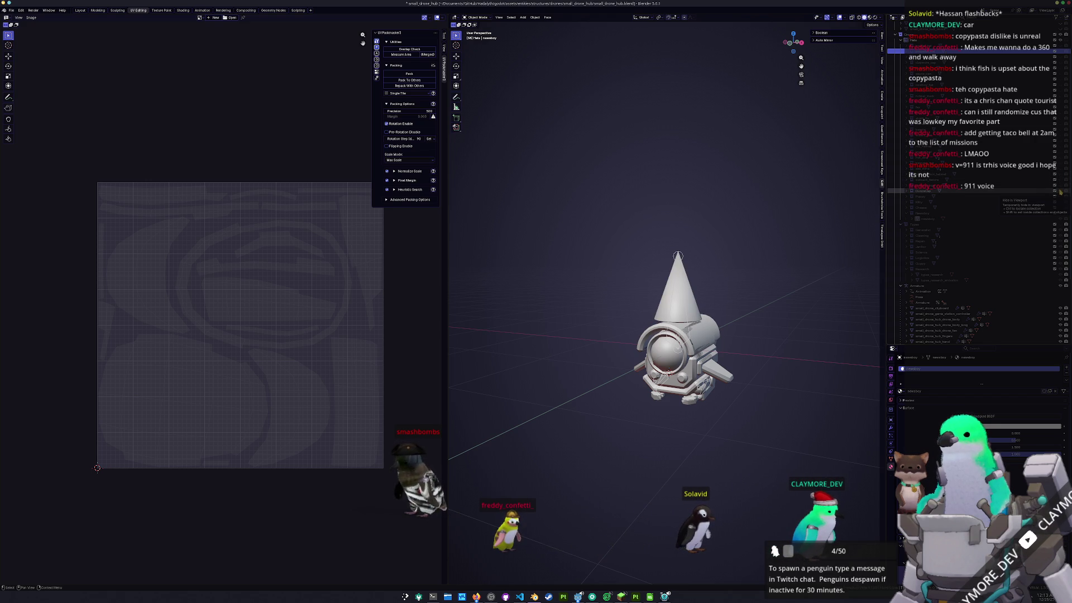
{"action": "left_click", "coordinate": [1060, 192]}
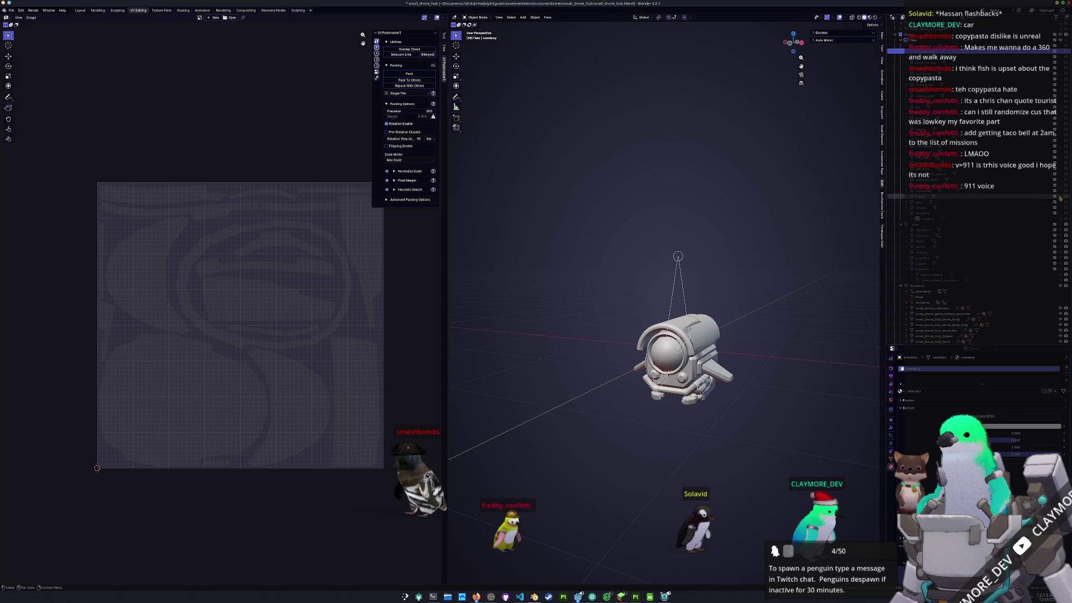
{"action": "left_click", "coordinate": [1059, 198]}
{"action": "left_click", "coordinate": [1060, 203]}
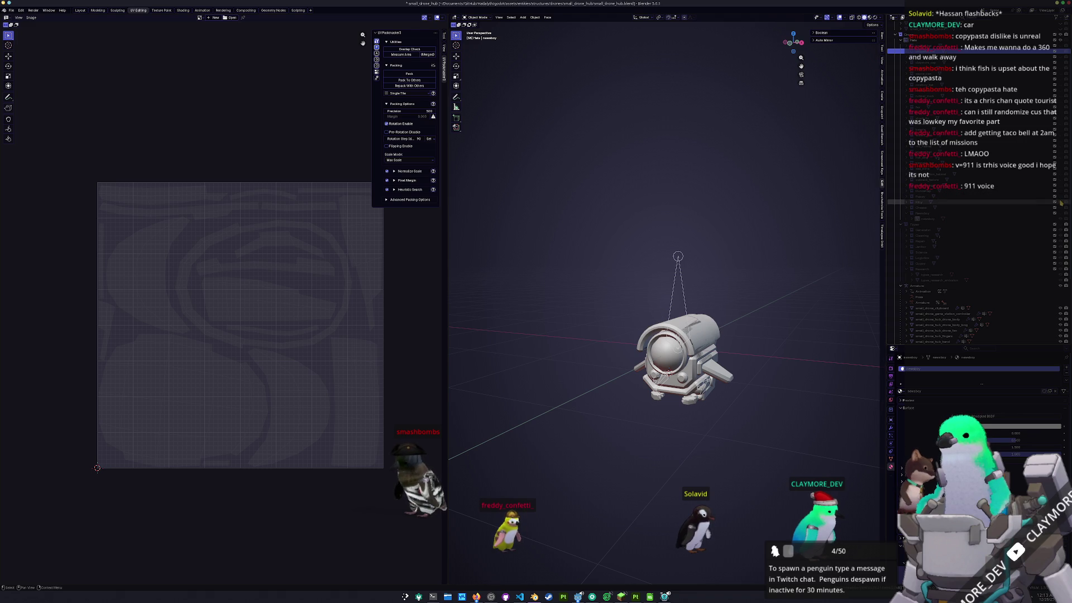
{"action": "left_click", "coordinate": [1059, 208]}
{"action": "left_click", "coordinate": [1060, 208]}
{"action": "left_click", "coordinate": [1059, 213]}
{"action": "mouse_move", "coordinate": [687, 291]}
{"action": "middle_mouse_down"}
{"action": "mouse_move", "coordinate": [711, 282]}
{"action": "mouse_move", "coordinate": [676, 299]}
{"action": "mouse_move", "coordinate": [703, 293]}
{"action": "mouse_move", "coordinate": [695, 294]}
{"action": "middle_mouse_up"}
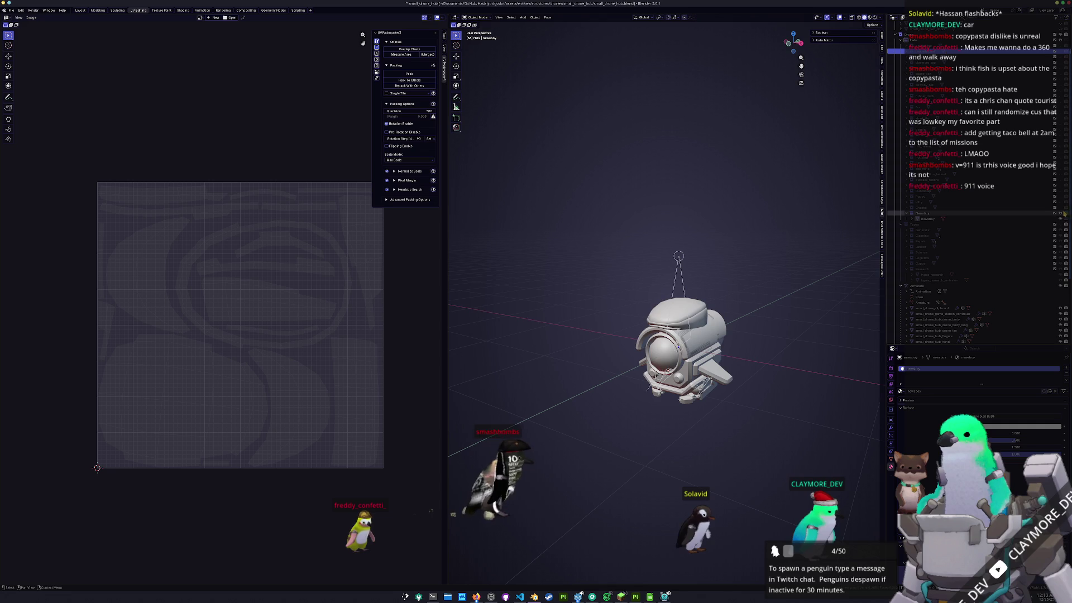
{"action": "left_click", "coordinate": [902, 215]}
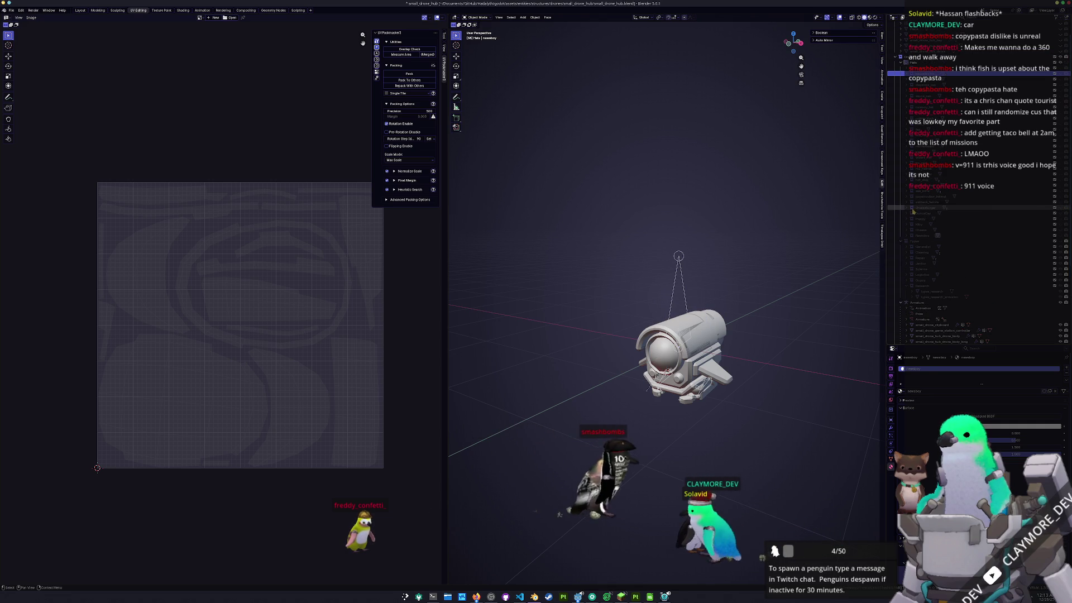
- Add a new collection for another hat and bring the hat image search over Blender
{"action": "scroll", "coordinate": [915, 218], "scroll_direction": "up", "scroll_amount": 2}
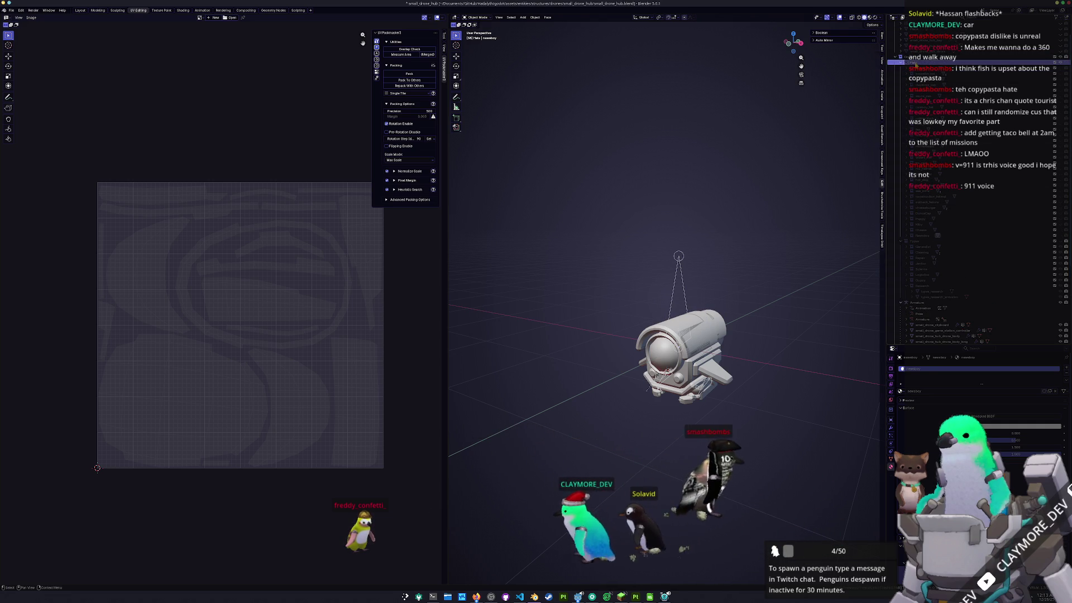
{"action": "right_click", "coordinate": [896, 64]}
{"action": "left_click", "coordinate": [897, 64]}
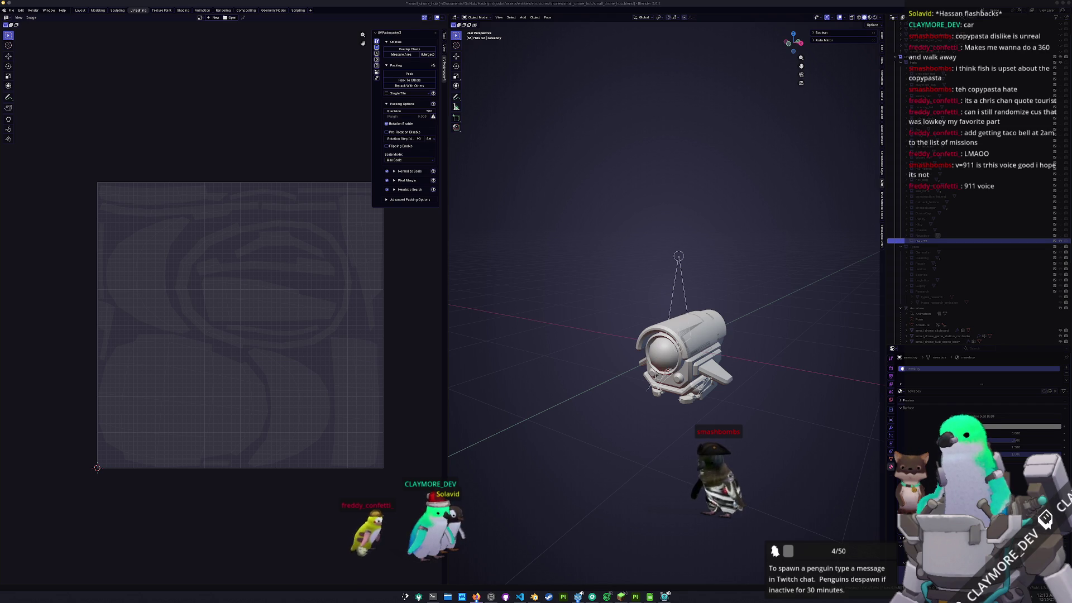
{"action": "mouse_move", "coordinate": [949, 129]}
{"action": "left_mouse_down"}
{"action": "mouse_move", "coordinate": [576, 100]}
{"action": "mouse_move", "coordinate": [474, 46]}
{"action": "left_mouse_up"}
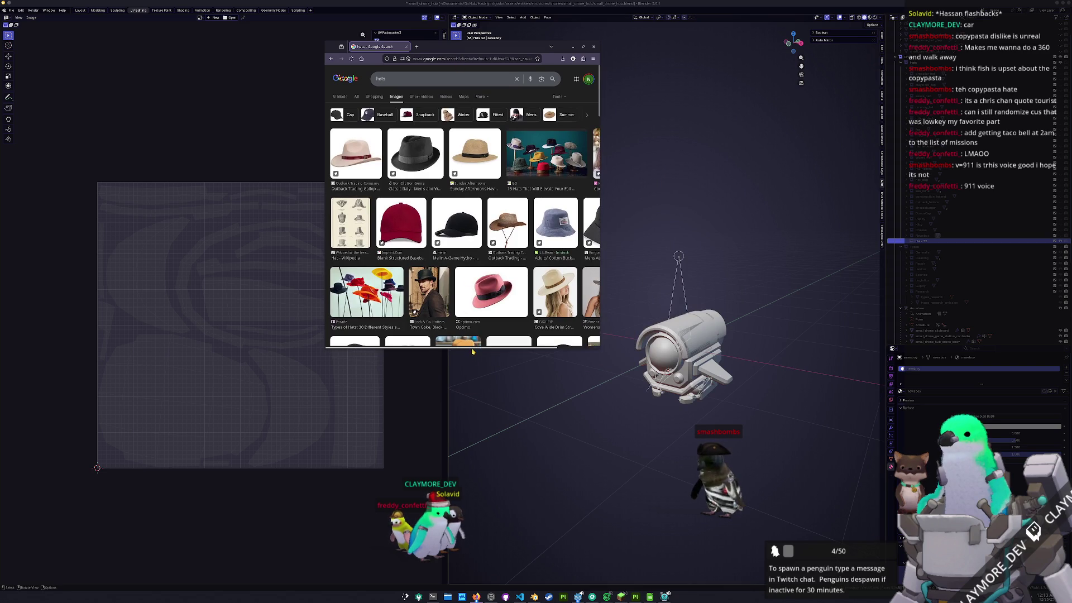
- Open the blue bucket hat result image in a new browser tab
{"action": "left_click_drag", "start_coordinate": [472, 351], "coordinate": [472, 479]}
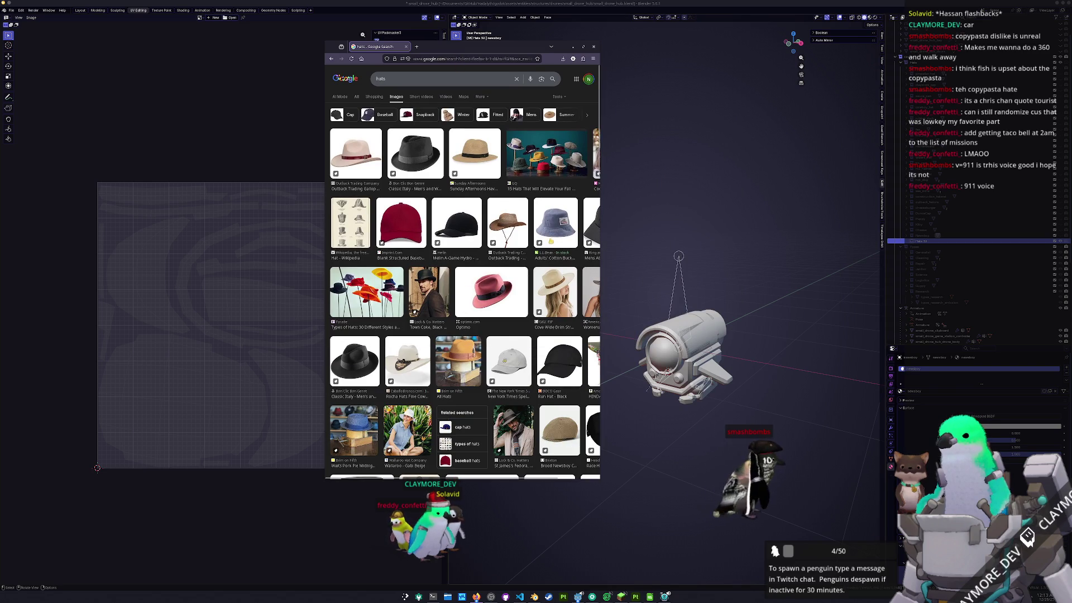
{"action": "left_click", "coordinate": [550, 241]}
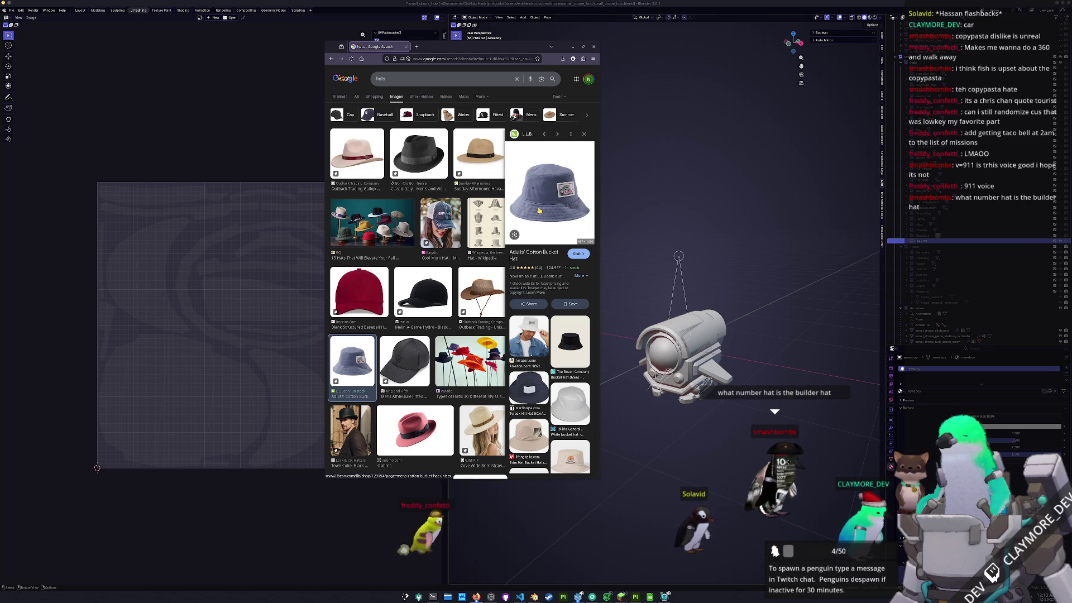
{"action": "right_click", "coordinate": [540, 210]}
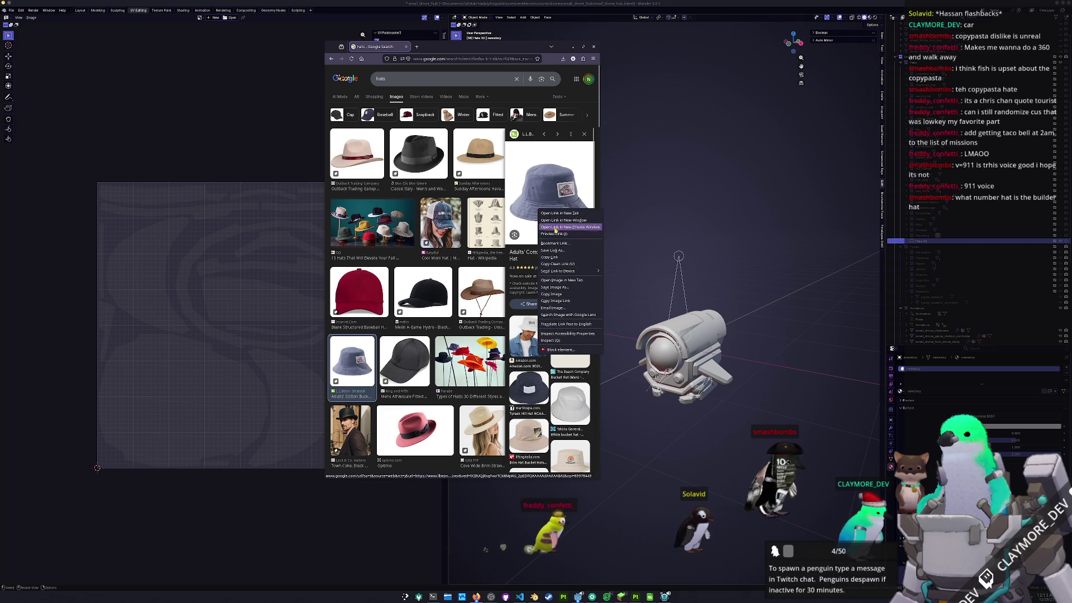
{"action": "left_click", "coordinate": [578, 279]}
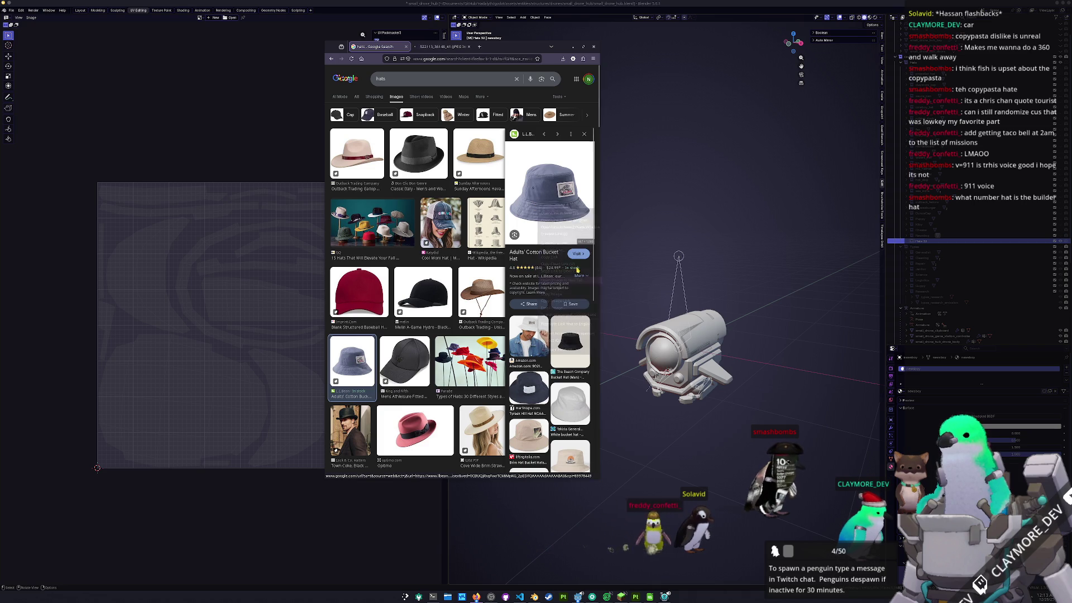
- Browse further hat results, then move the browser aside to uncover Blender
{"action": "scroll", "coordinate": [579, 274], "scroll_direction": "down", "scroll_amount": 5}
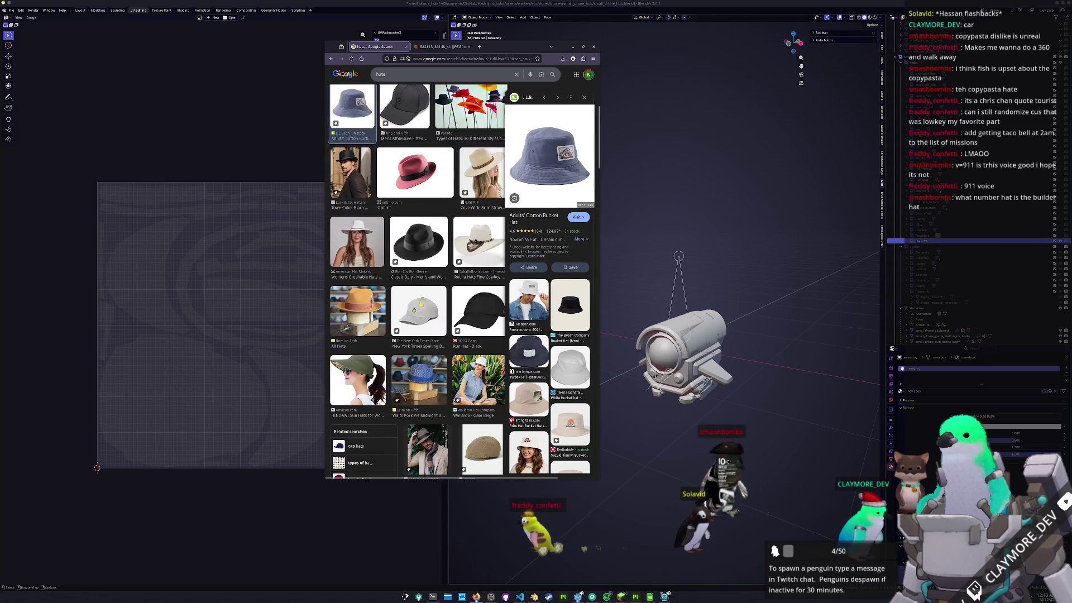
{"action": "scroll", "coordinate": [427, 235], "scroll_direction": "down", "scroll_amount": 4}
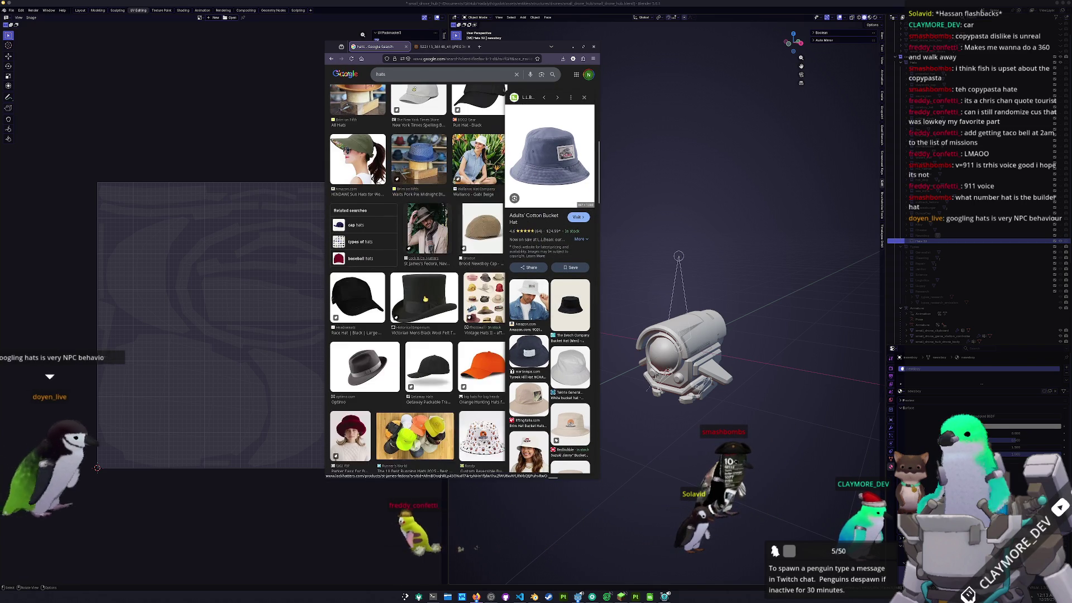
{"action": "scroll", "coordinate": [434, 300], "scroll_direction": "down", "scroll_amount": 1}
{"action": "scroll", "coordinate": [433, 300], "scroll_direction": "down", "scroll_amount": 1}
{"action": "left_click_drag", "start_coordinate": [600, 162], "coordinate": [661, 162]}
{"action": "mouse_move", "coordinate": [506, 51]}
{"action": "left_mouse_down"}
{"action": "mouse_move", "coordinate": [930, 206]}
{"action": "mouse_move", "coordinate": [1071, 206]}
{"action": "left_mouse_up"}
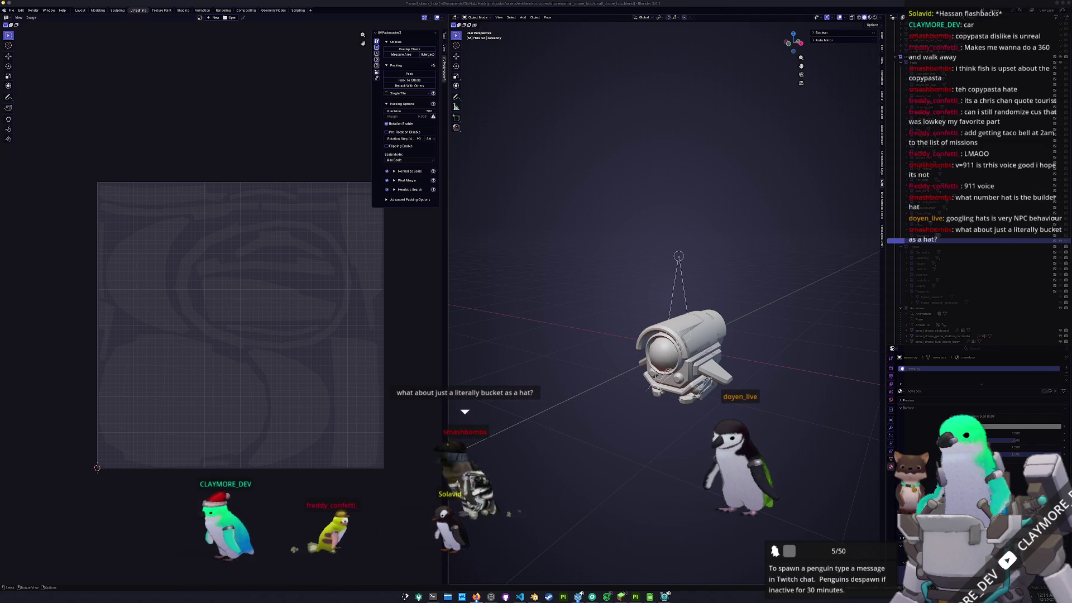
- Switch to the bucket hat photo tab and park the Firefox window on the screen's left
{"action": "mouse_move", "coordinate": [1071, 101]}
{"action": "left_mouse_down"}
{"action": "mouse_move", "coordinate": [662, 102]}
{"action": "mouse_move", "coordinate": [661, 82]}
{"action": "left_mouse_up"}
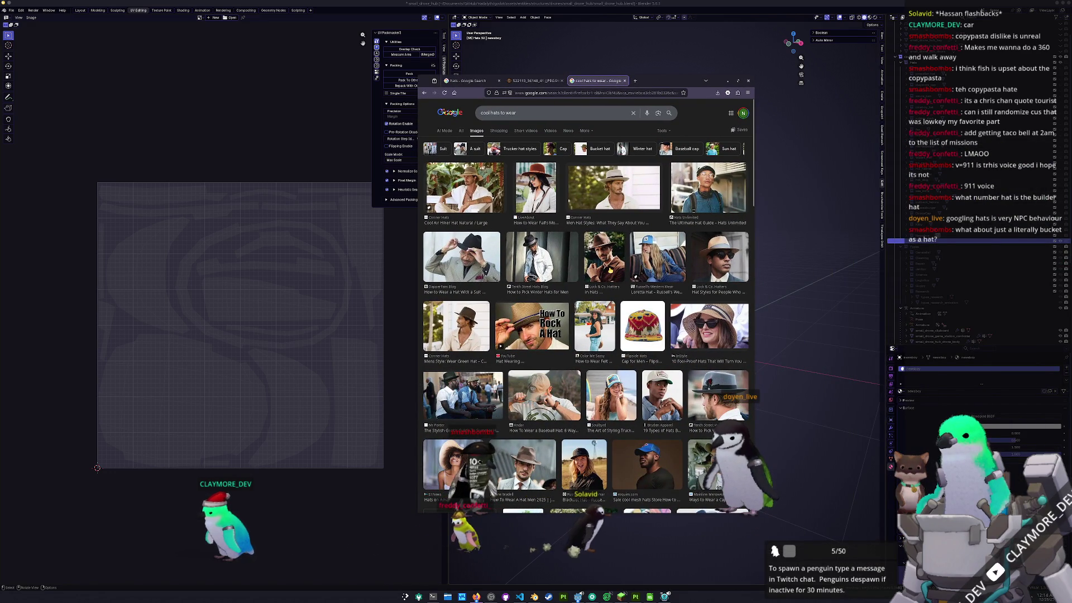
{"action": "scroll", "coordinate": [586, 313], "scroll_direction": "down", "scroll_amount": 5}
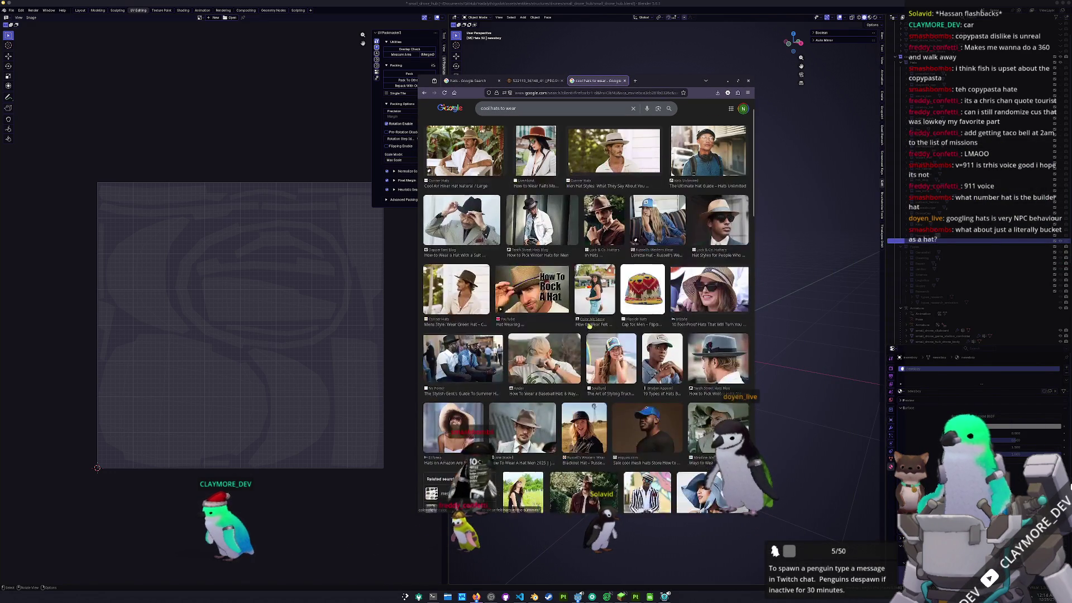
{"action": "scroll", "coordinate": [590, 325], "scroll_direction": "down", "scroll_amount": 6}
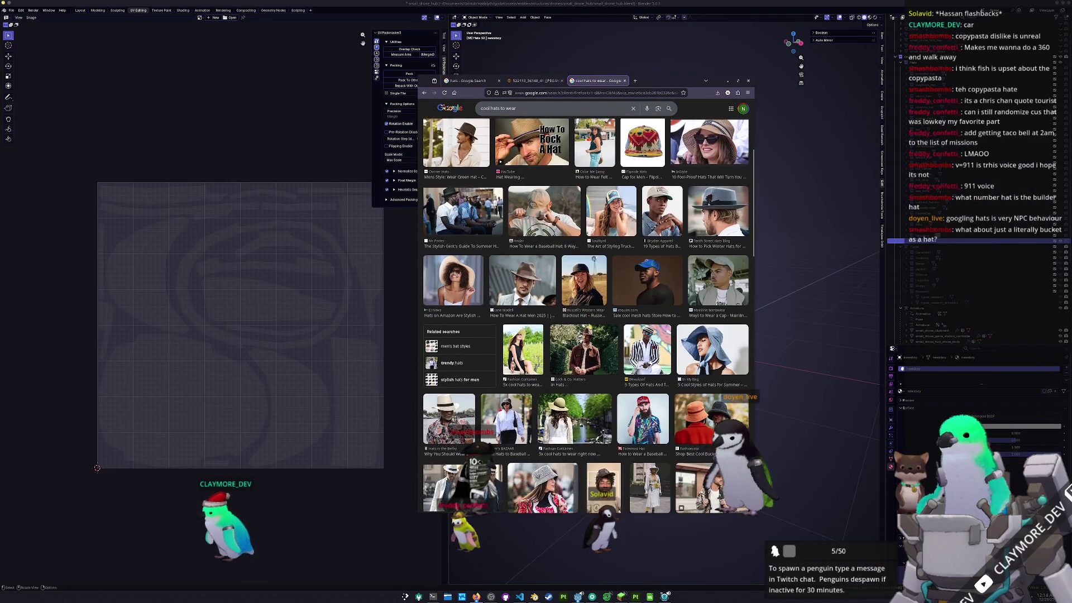
{"action": "scroll", "coordinate": [589, 325], "scroll_direction": "down", "scroll_amount": 6}
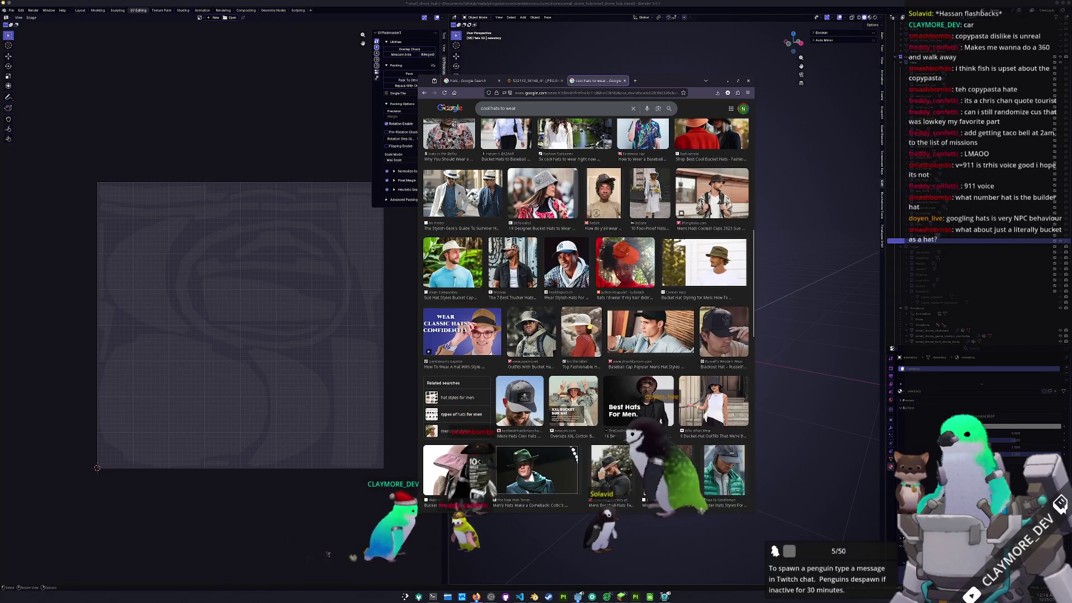
{"action": "scroll", "coordinate": [586, 313], "scroll_direction": "down", "scroll_amount": 1}
{"action": "scroll", "coordinate": [586, 312], "scroll_direction": "down", "scroll_amount": 1}
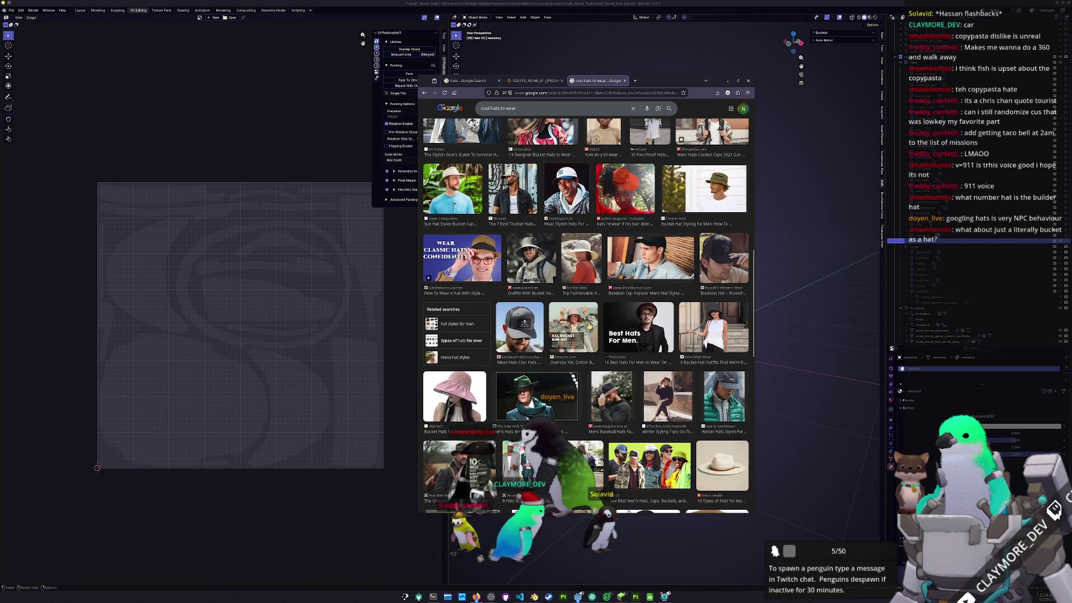
{"action": "scroll", "coordinate": [586, 315], "scroll_direction": "down", "scroll_amount": 10}
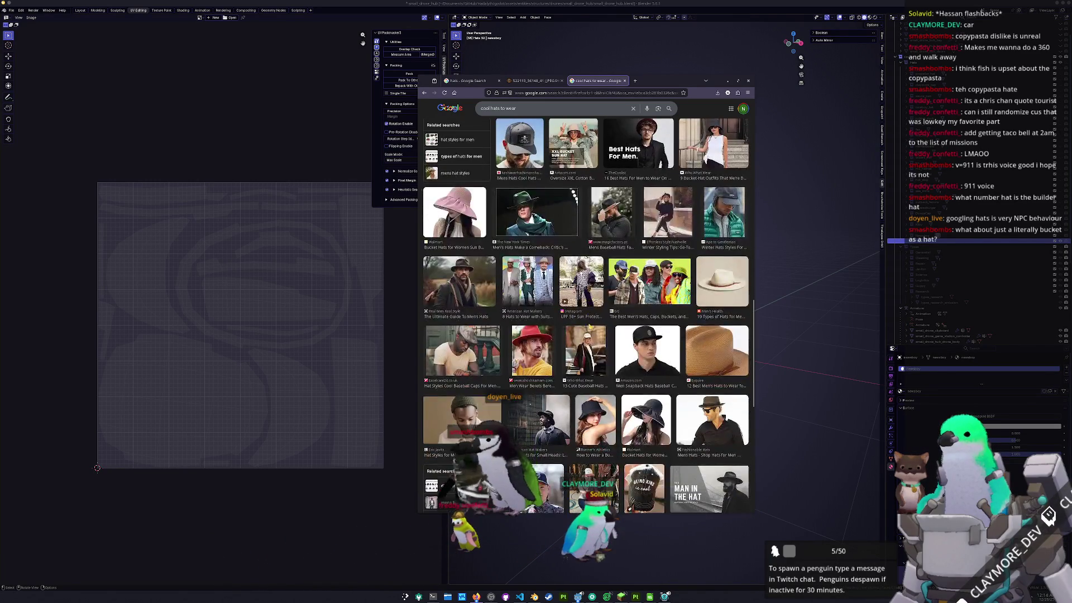
{"action": "scroll", "coordinate": [586, 315], "scroll_direction": "up", "scroll_amount": 3}
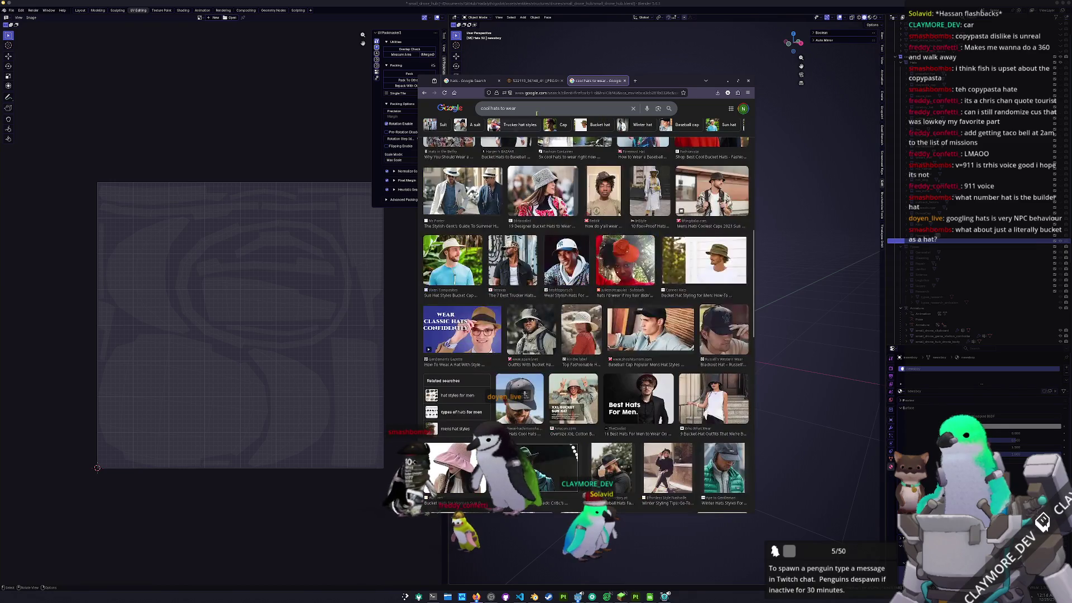
{"action": "left_click", "coordinate": [537, 79]}
{"action": "left_click_drag", "start_coordinate": [658, 82], "coordinate": [320, 58]}
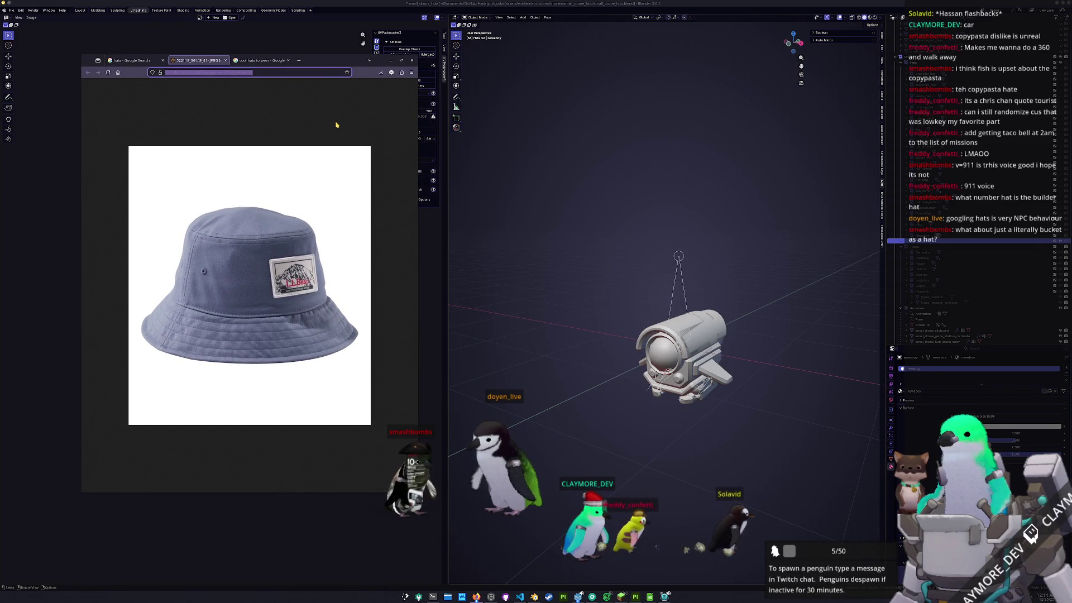
- Rename the Hats 32 collection to BucketHat and open the Shift+A add menu
{"action": "scroll", "coordinate": [597, 280], "scroll_direction": "up", "scroll_amount": 3}
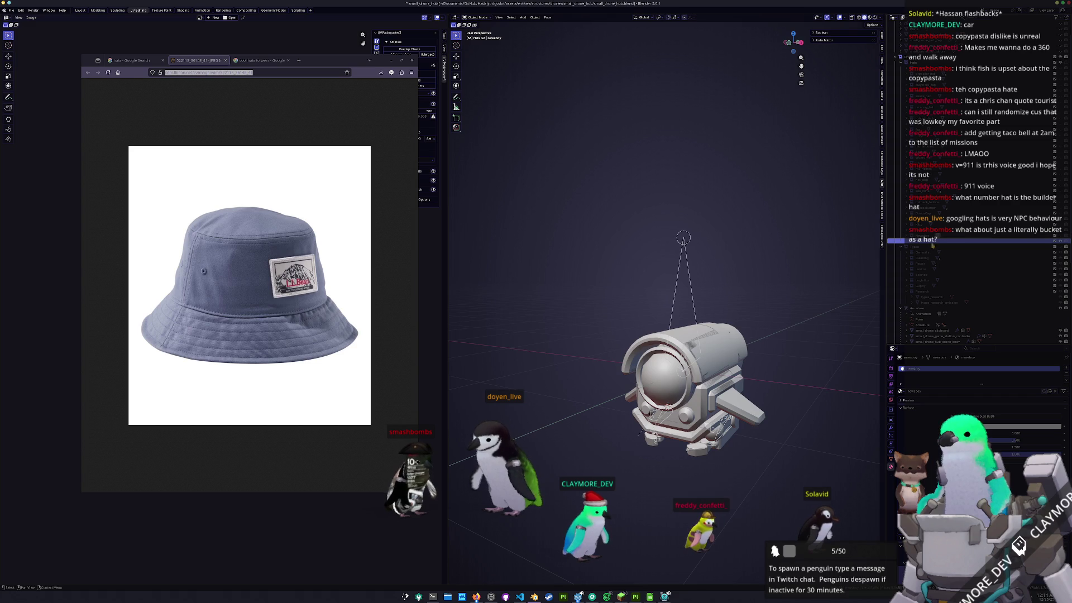
{"action": "scroll", "coordinate": [931, 246], "scroll_direction": "down", "scroll_amount": 5}
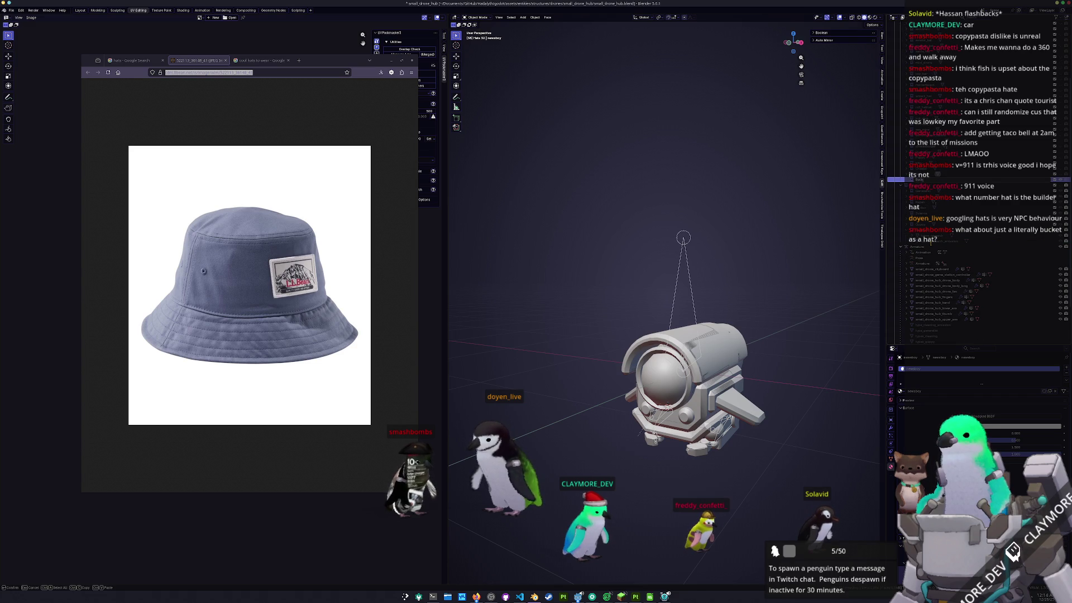
{"action": "key", "text": "Return"}
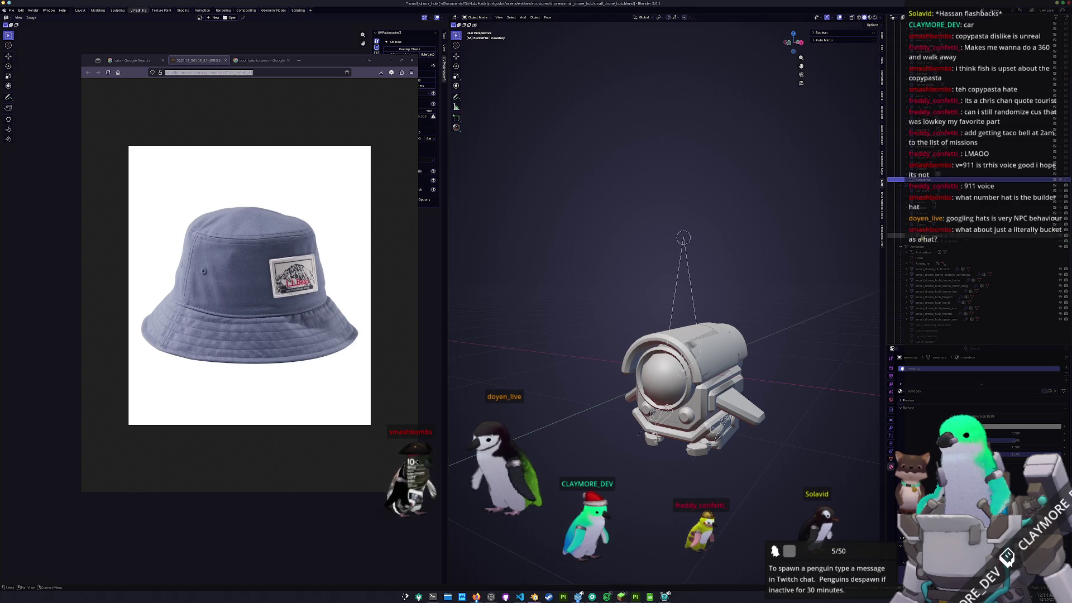
{"action": "key", "text": "shift+a"}
- Add a cube, shrink it to 0.274 and lower it onto the drone
{"action": "mouse_move", "coordinate": [737, 285]}
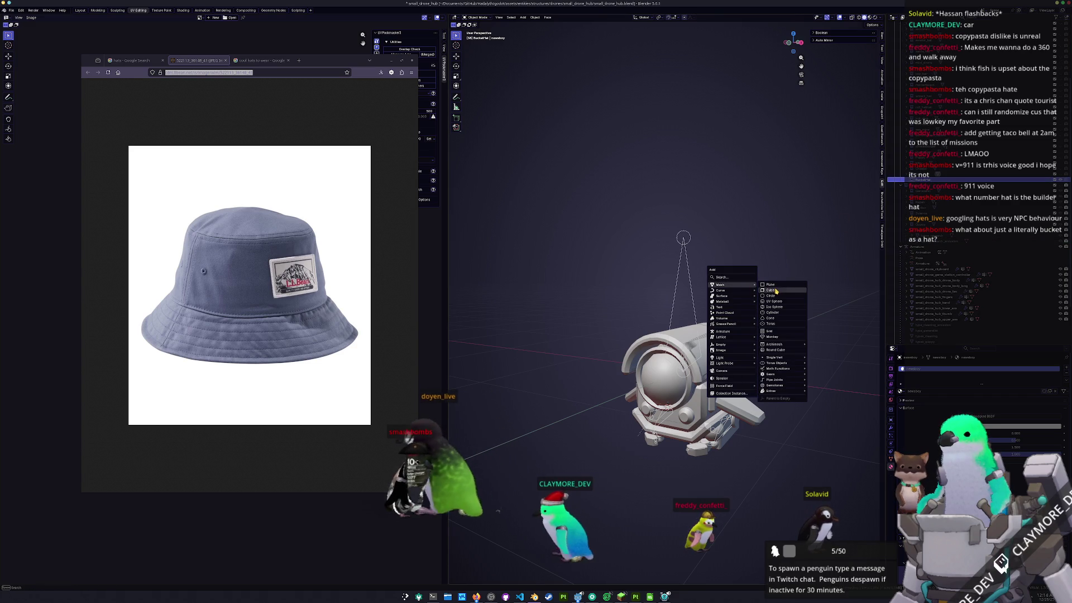
{"action": "left_click", "coordinate": [776, 291]}
{"action": "key", "text": "g"}
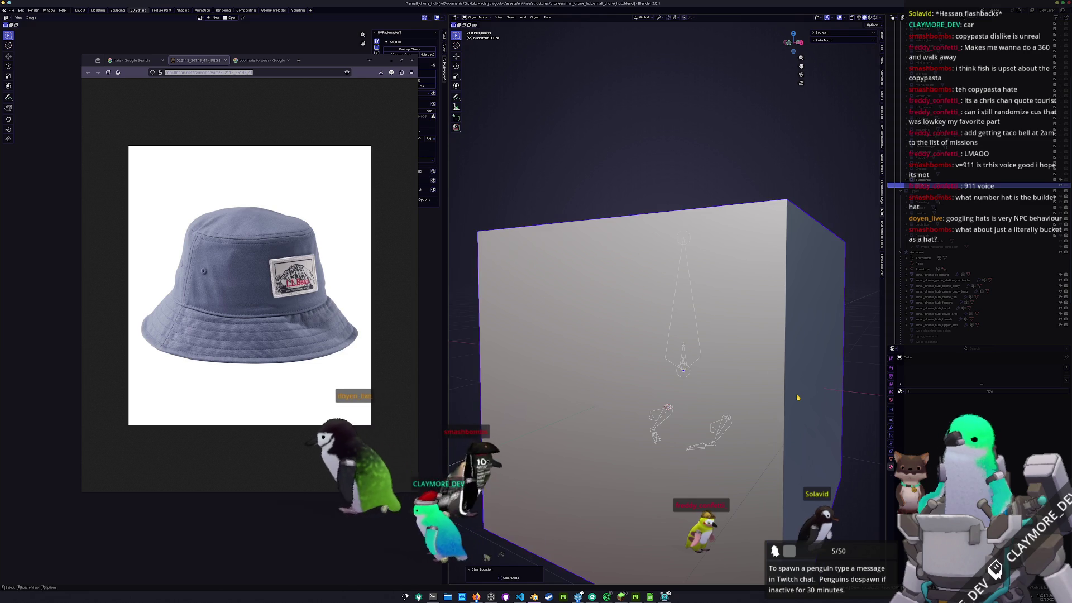
{"action": "key", "text": "z"}
{"action": "left_click", "coordinate": [793, 283]}
{"action": "key", "text": "s"}
{"action": "left_click", "coordinate": [723, 216]}
{"action": "key", "text": "KP_3"}
{"action": "key", "text": "g"}
{"action": "key", "text": "z"}
{"action": "left_click", "coordinate": [714, 313]}
{"action": "middle_click_drag", "start_coordinate": [715, 313], "coordinate": [692, 326]}
- Delete the cube's bottom face so the hat is open underneath
{"action": "key", "text": "Tab"}
{"action": "key", "text": "3"}
{"action": "left_click", "coordinate": [697, 323]}
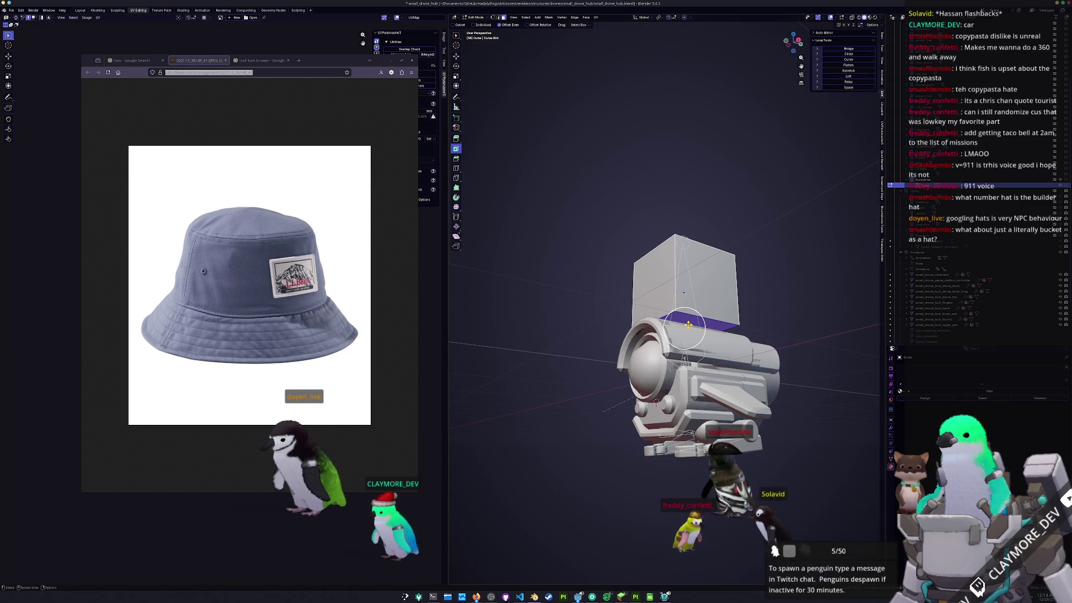
{"action": "key", "text": "x"}
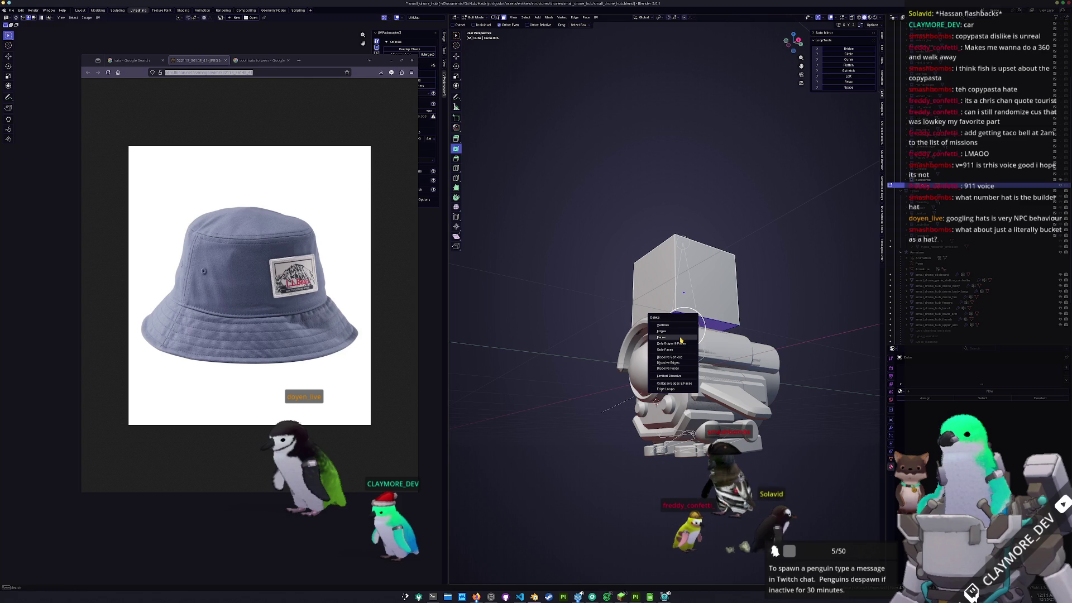
{"action": "left_click", "coordinate": [682, 336]}
{"action": "key", "text": "Tab"}
{"action": "middle_click_drag", "start_coordinate": [730, 339], "coordinate": [703, 326]}
- Subdivide the cube at level 1 and make its top ring circular with LoopTools Circle
{"action": "key", "text": "ctrl+1"}
{"action": "key", "text": "Tab"}
{"action": "left_click", "coordinate": [682, 274]}
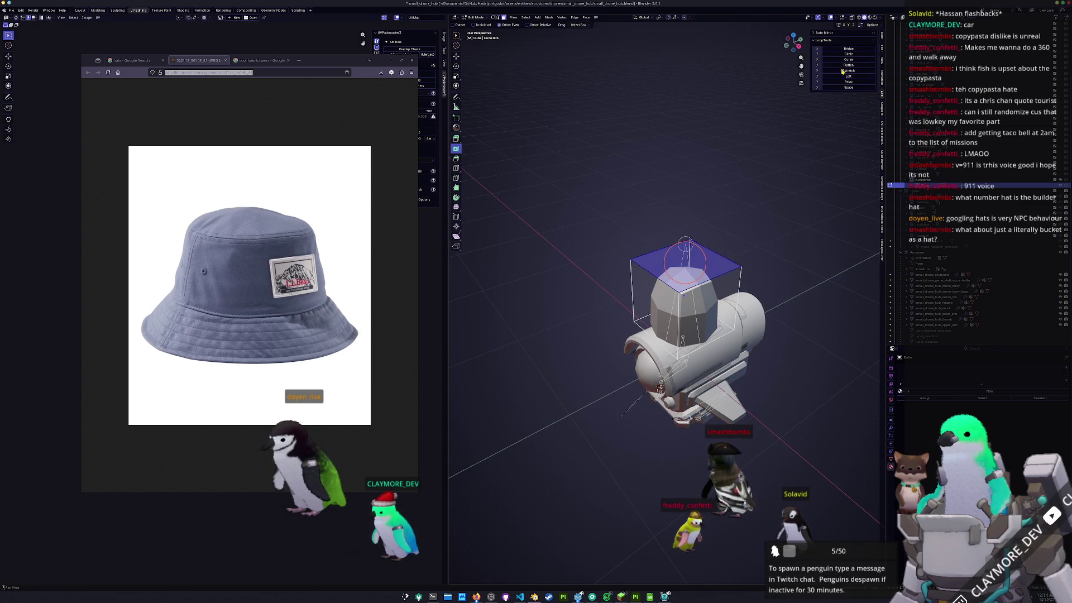
{"action": "middle_click_drag", "start_coordinate": [678, 269], "coordinate": [702, 291]}
{"action": "key", "text": "ctrl+r"}
{"action": "left_click", "coordinate": [692, 279]}
{"action": "key", "text": "ctrl+r"}
{"action": "left_click", "coordinate": [703, 292]}
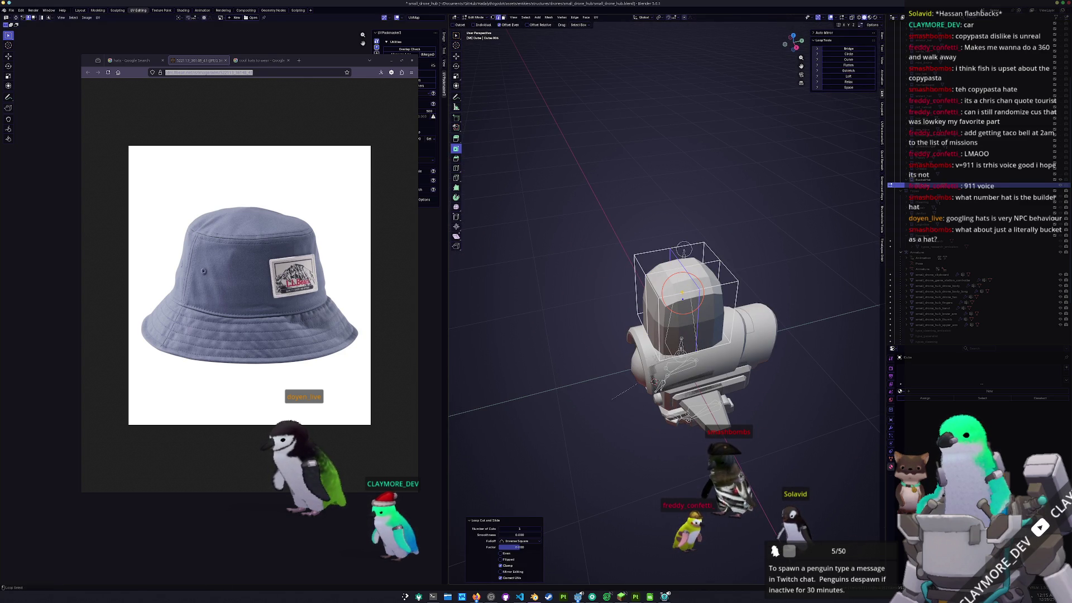
{"action": "key", "text": "ctrl+z"}
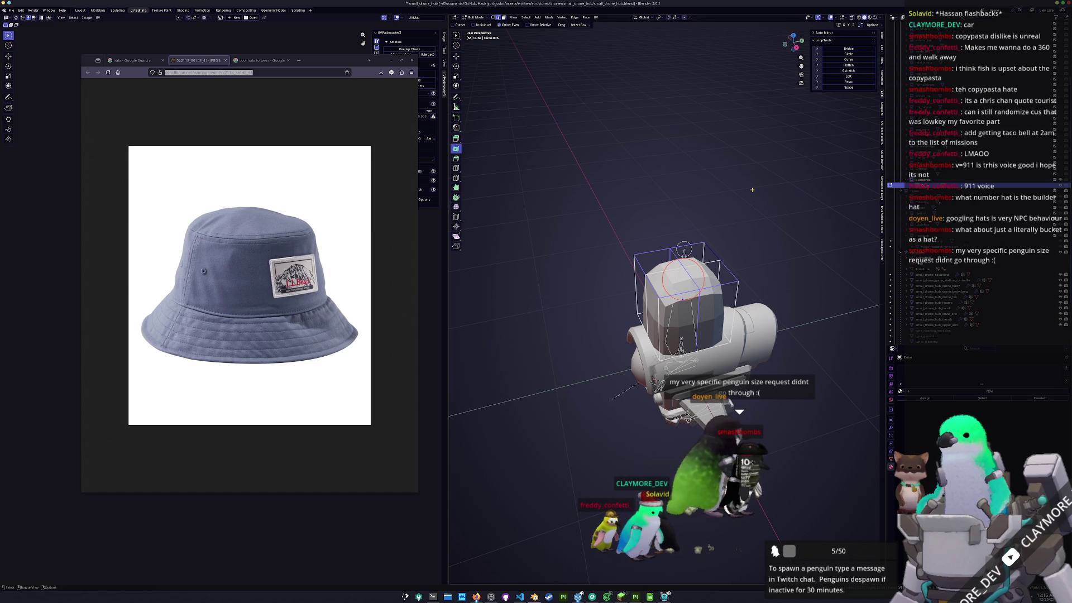
{"action": "scroll", "coordinate": [754, 192], "scroll_direction": "up", "scroll_amount": 1}
{"action": "scroll", "coordinate": [783, 168], "scroll_direction": "up", "scroll_amount": 3}
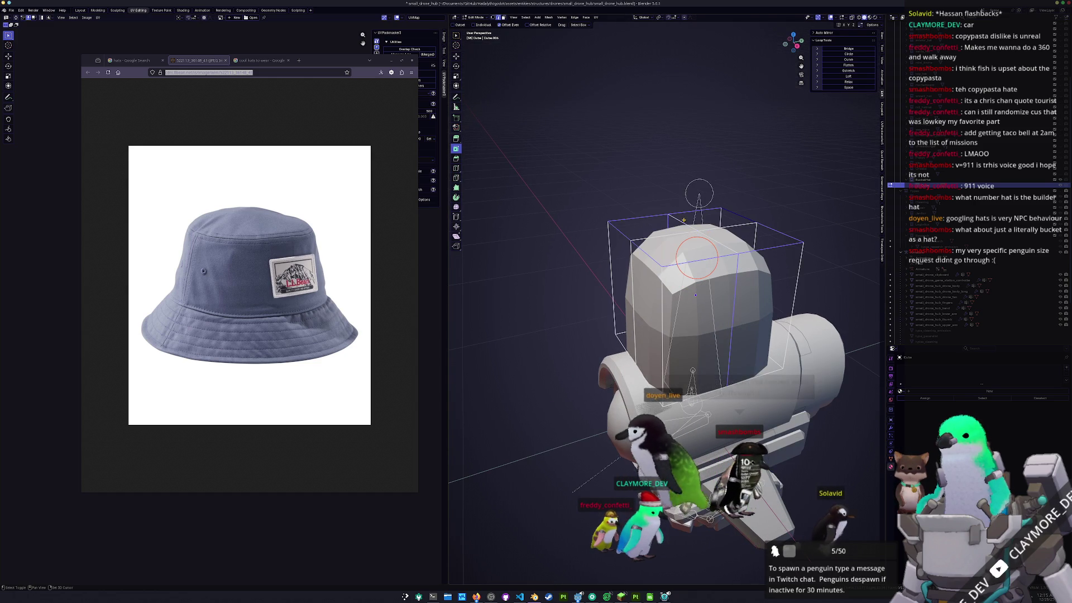
{"action": "left_click", "coordinate": [855, 58]}
{"action": "key", "text": "ctrl+z"}
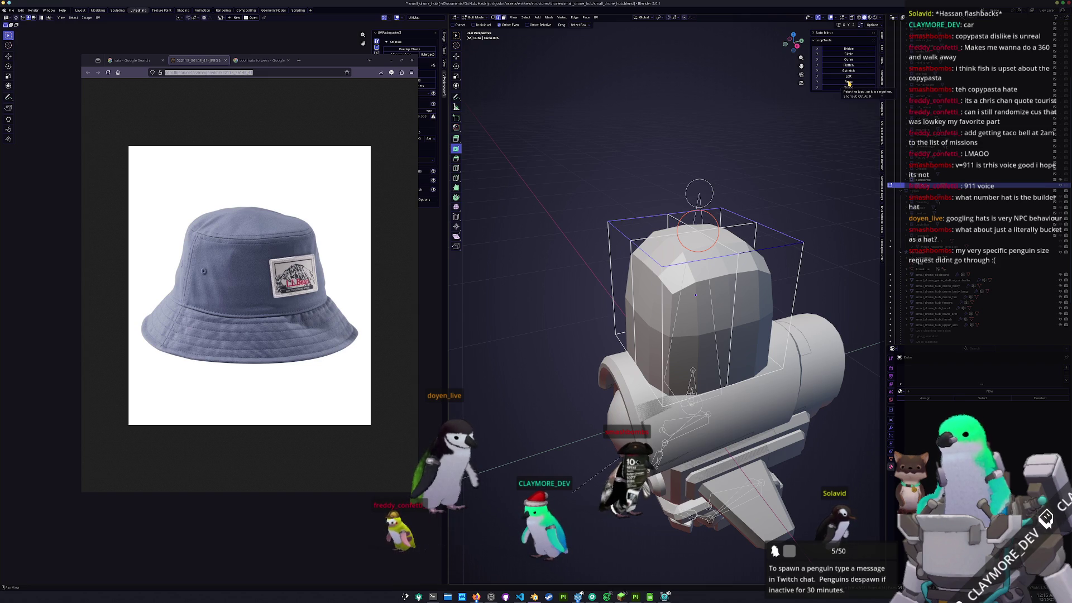
{"action": "left_click", "coordinate": [851, 56]}
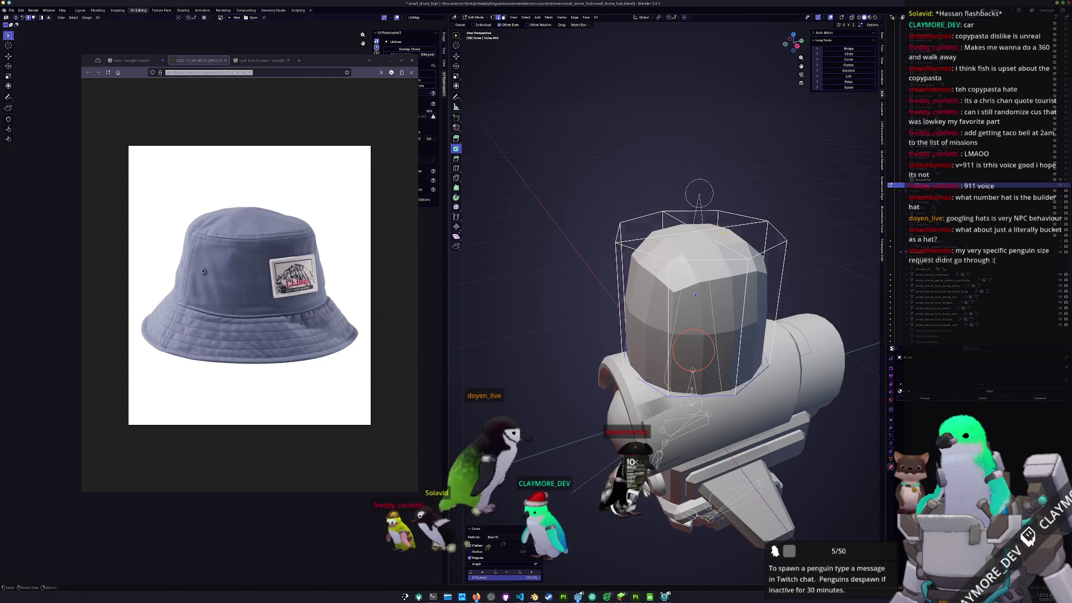
- Scale the top faces down to taper the hat and adjust the top's height
{"action": "left_click", "coordinate": [730, 230]}
{"action": "left_click_drag", "start_coordinate": [750, 237], "coordinate": [698, 233]}
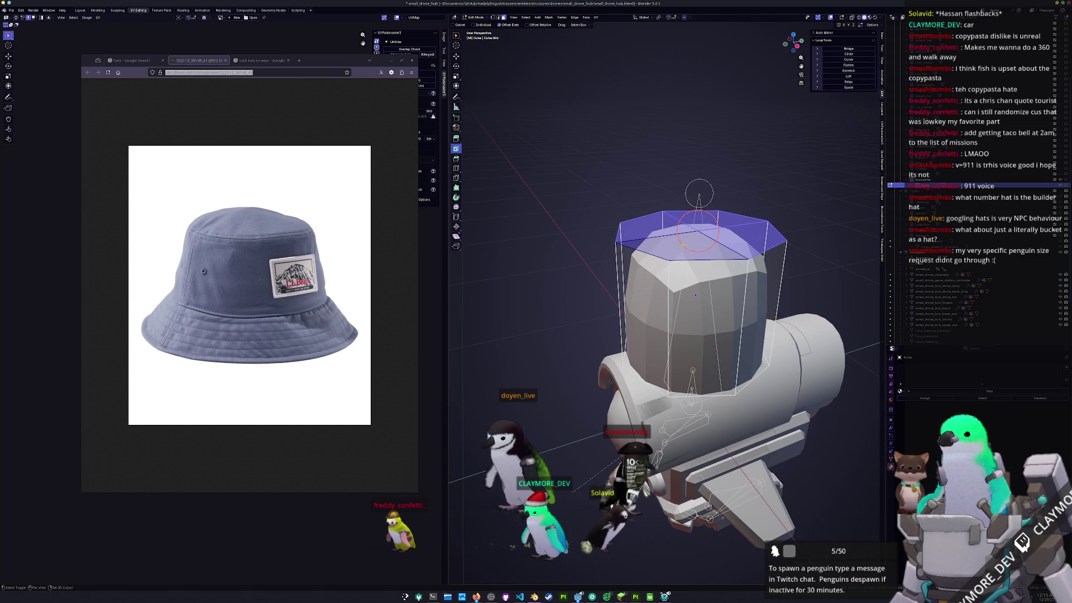
{"action": "key", "text": "s"}
{"action": "left_click", "coordinate": [782, 235]}
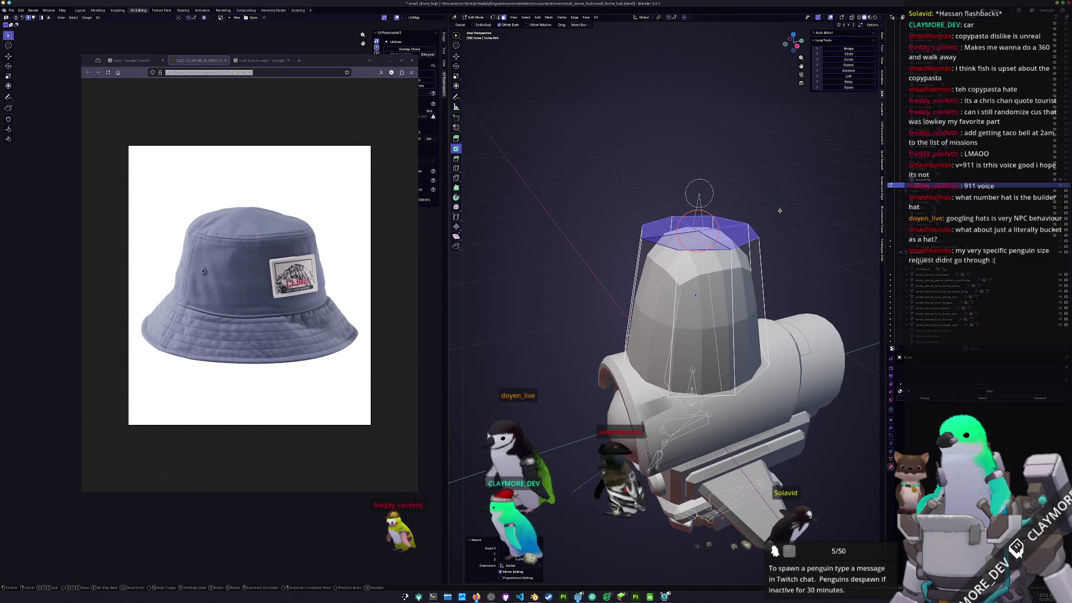
{"action": "key", "text": "shift+v"}
{"action": "key", "text": "Escape"}
{"action": "key", "text": "g"}
{"action": "key", "text": "z"}
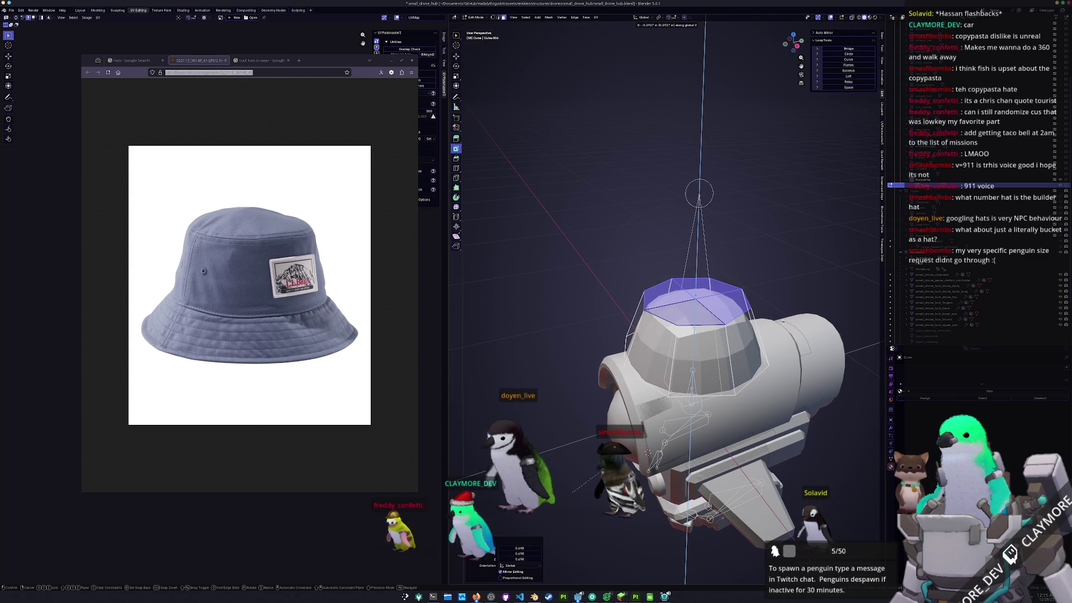
{"action": "left_click", "coordinate": [783, 318]}
{"action": "mouse_move", "coordinate": [783, 318]}
{"action": "middle_mouse_down"}
{"action": "mouse_move", "coordinate": [690, 374]}
{"action": "mouse_move", "coordinate": [740, 364]}
{"action": "middle_mouse_up"}
{"action": "key", "text": "g"}
{"action": "key", "text": "z"}
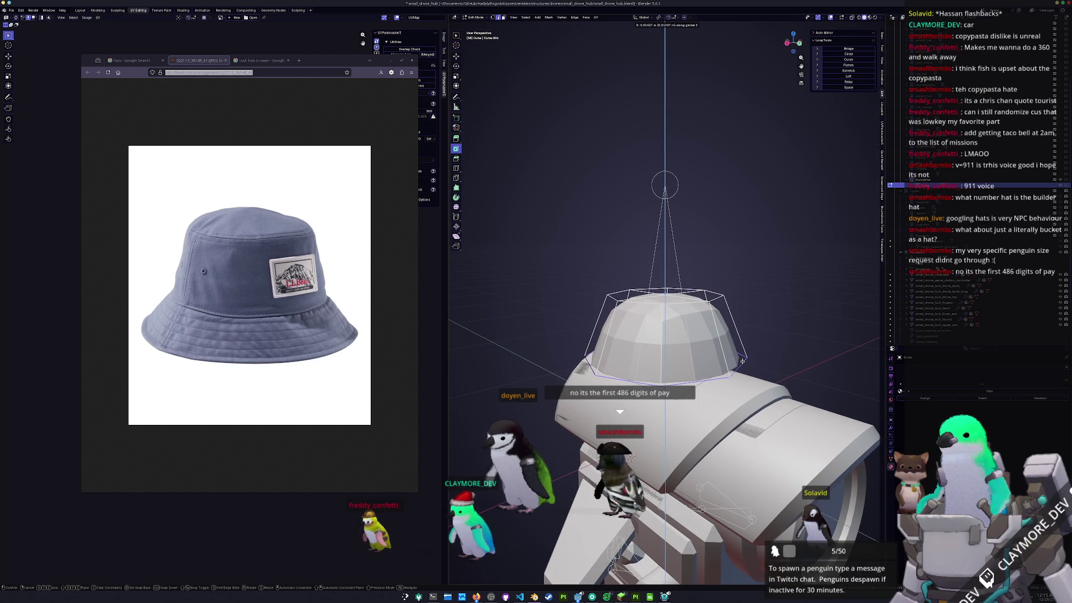
{"action": "left_click", "coordinate": [741, 356]}
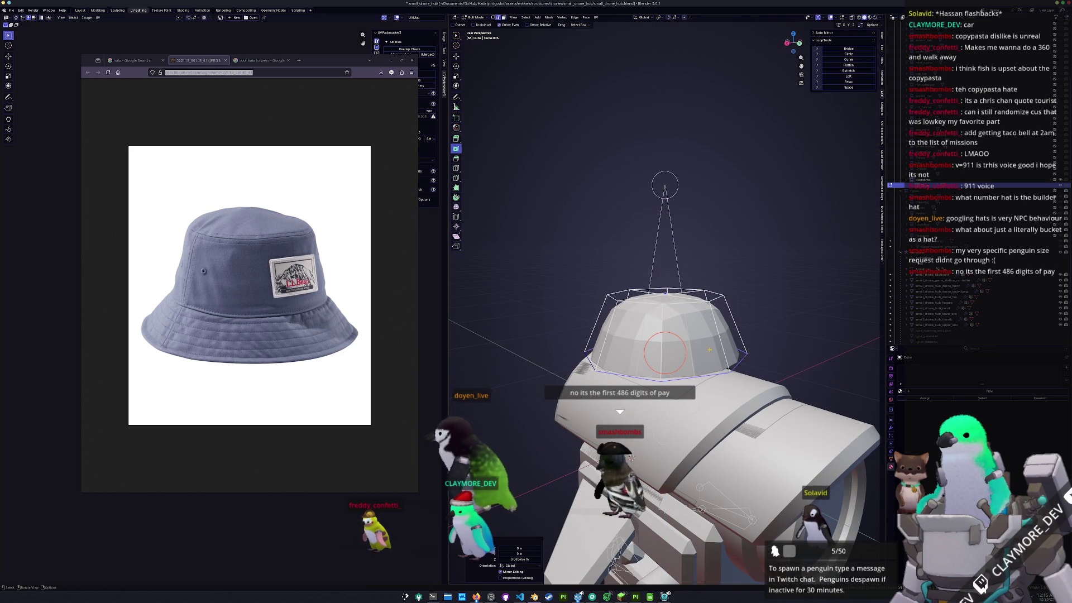
- Crease the top ring's edges to give the hat a sharp flat top
{"action": "middle_click_drag", "start_coordinate": [630, 458], "coordinate": [633, 447]}
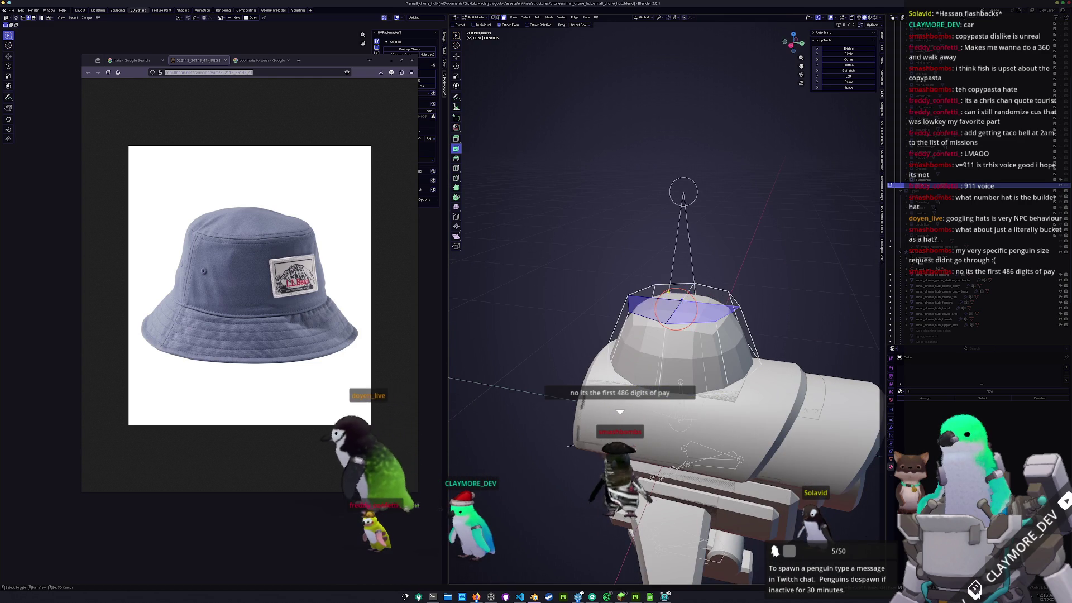
{"action": "key", "text": "shift+e"}
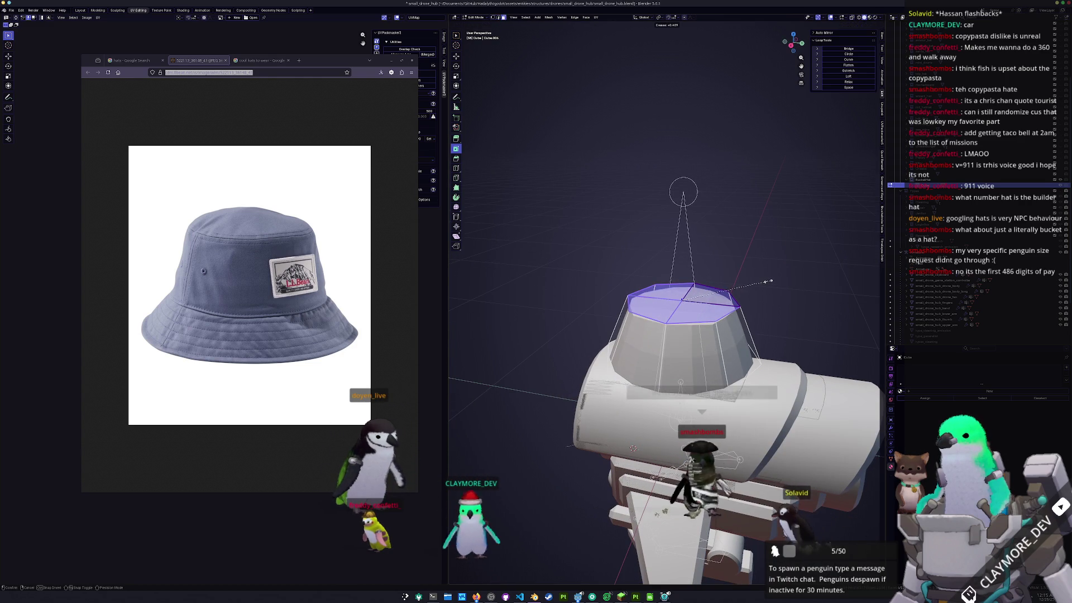
{"action": "left_click", "coordinate": [769, 281]}
{"action": "left_click", "coordinate": [705, 303]}
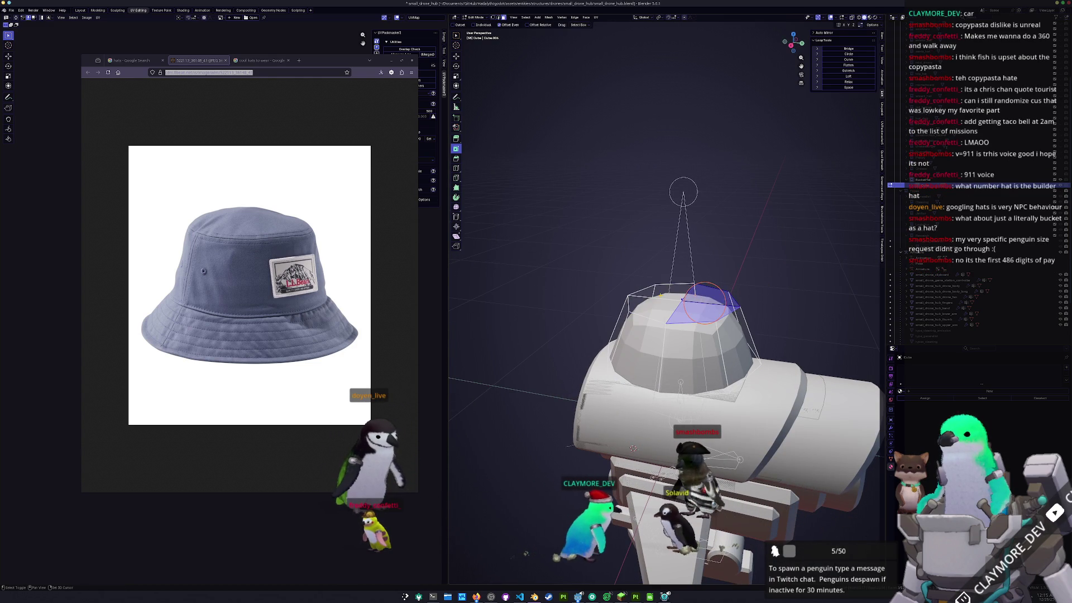
{"action": "left_click", "coordinate": [682, 302]}
{"action": "right_click", "coordinate": [596, 301]}
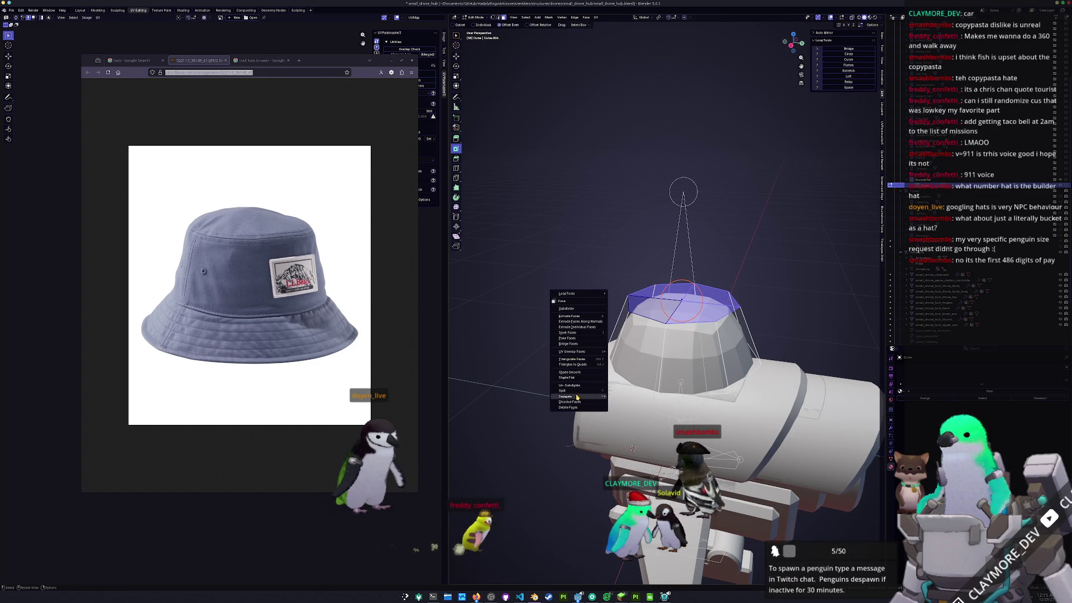
- Apply the hat's scale and give it a Solidify modifier with 0.05 m thickness
{"action": "left_click", "coordinate": [660, 380]}
{"action": "key", "text": "Tab"}
{"action": "left_click", "coordinate": [921, 257]}
{"action": "left_click", "coordinate": [657, 314]}
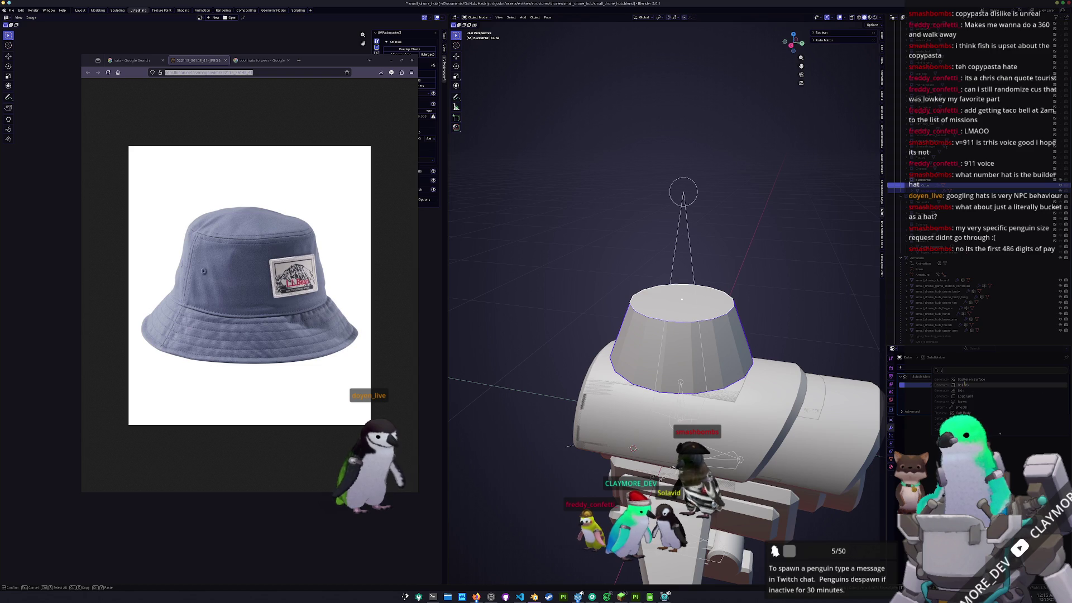
{"action": "left_click", "coordinate": [963, 385]}
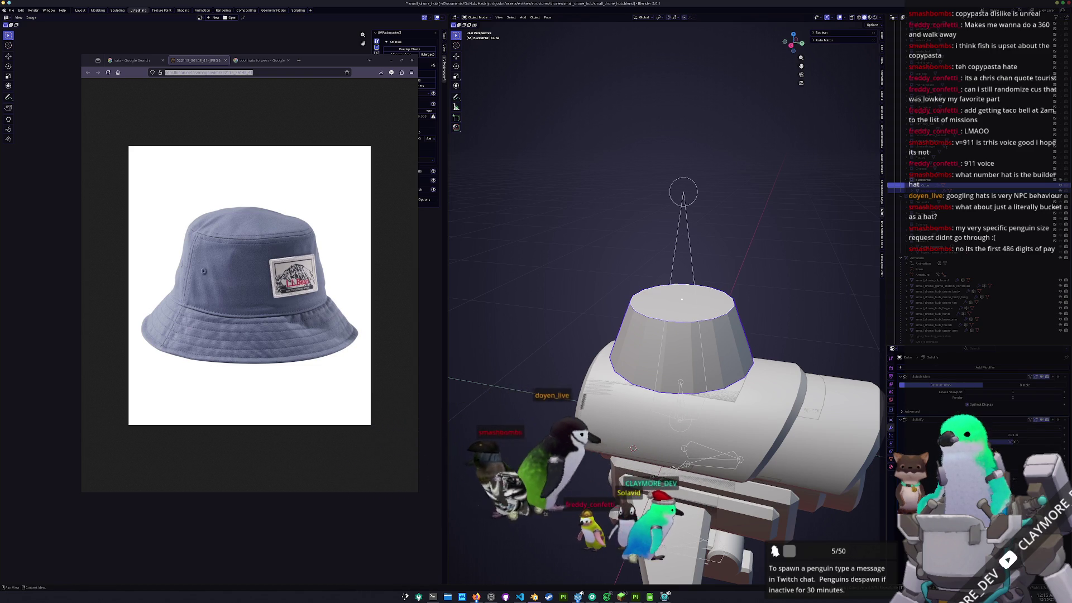
{"action": "key", "text": "ctrl+a"}
{"action": "left_click", "coordinate": [821, 334]}
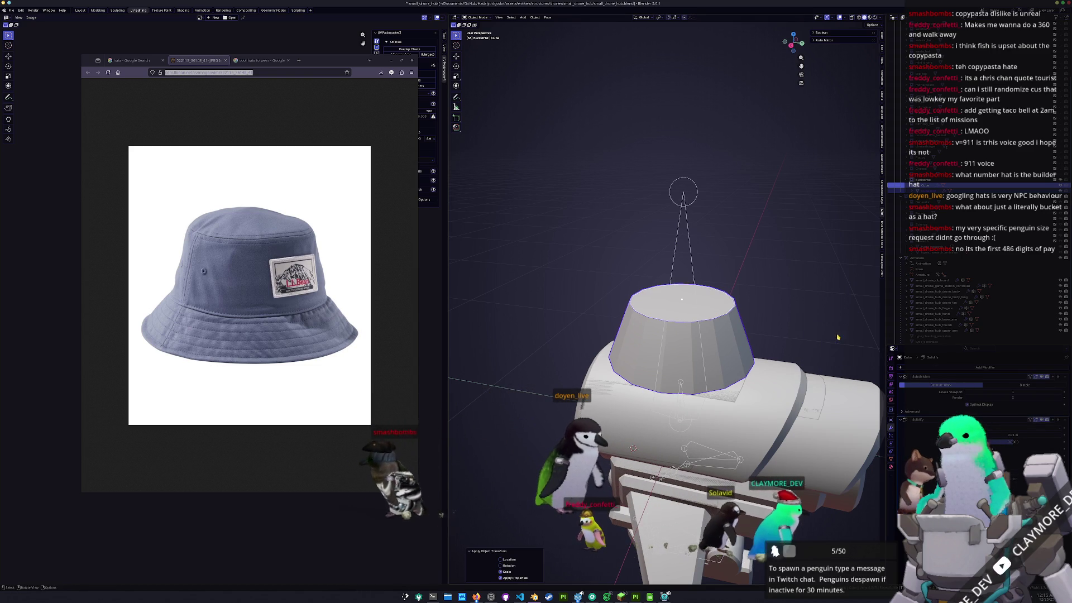
{"action": "left_click_drag", "start_coordinate": [1023, 434], "coordinate": [1040, 435]}
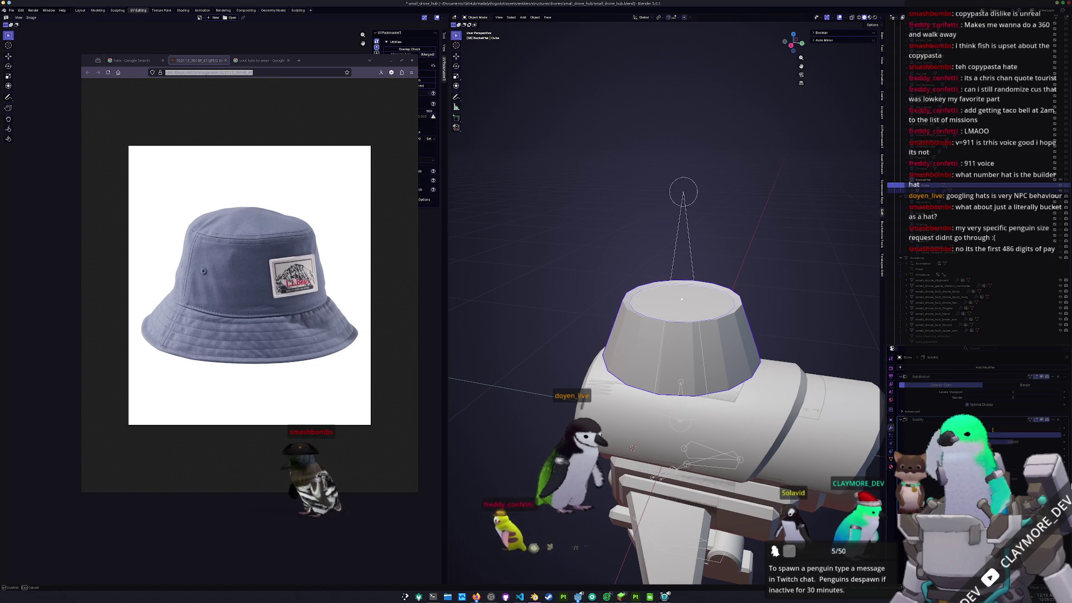
{"action": "type", "text": "0.05"}
{"action": "key", "text": "Return"}
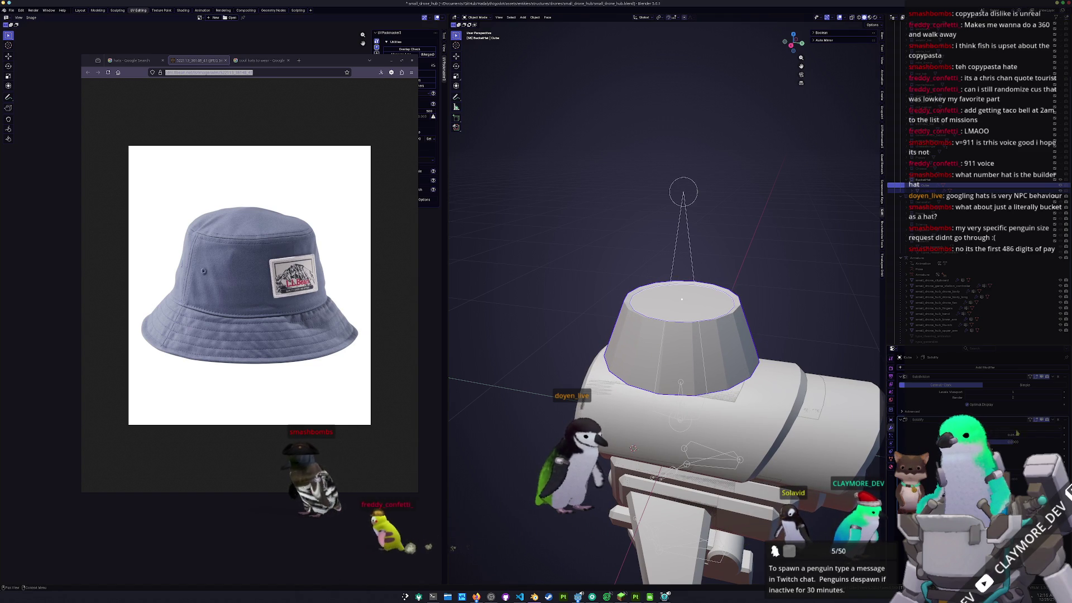
{"action": "key", "text": "Escape"}
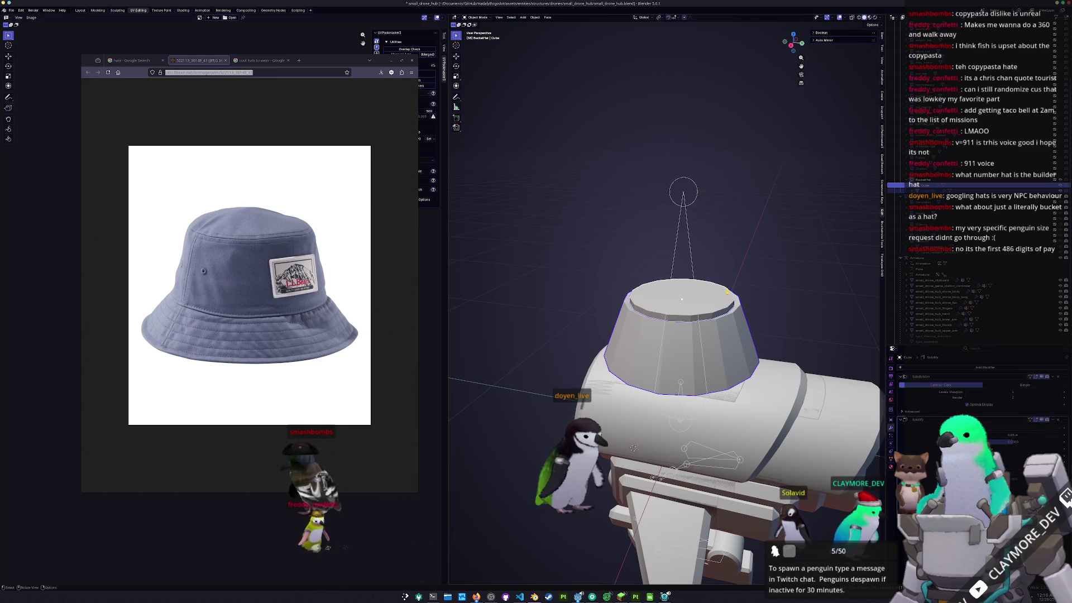
- Duplicate the hat, widen the copy 1.058 in X/Y, and apply scale on both pieces
{"action": "key", "text": "shift+d"}
{"action": "key", "text": "s"}
{"action": "key", "text": "shift+z"}
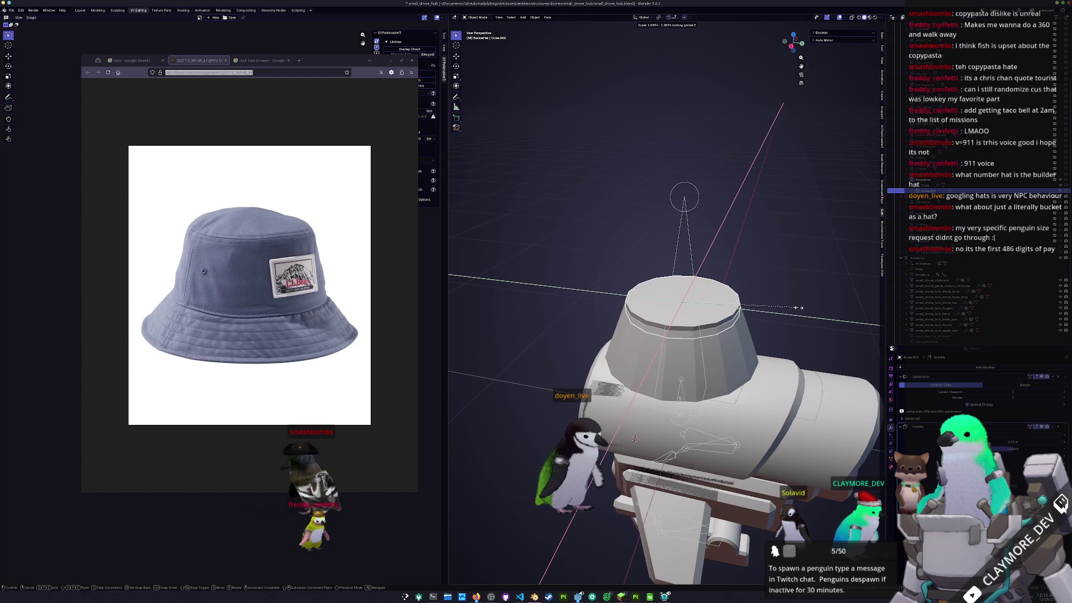
{"action": "left_click", "coordinate": [799, 306]}
{"action": "key", "text": "ctrl+a"}
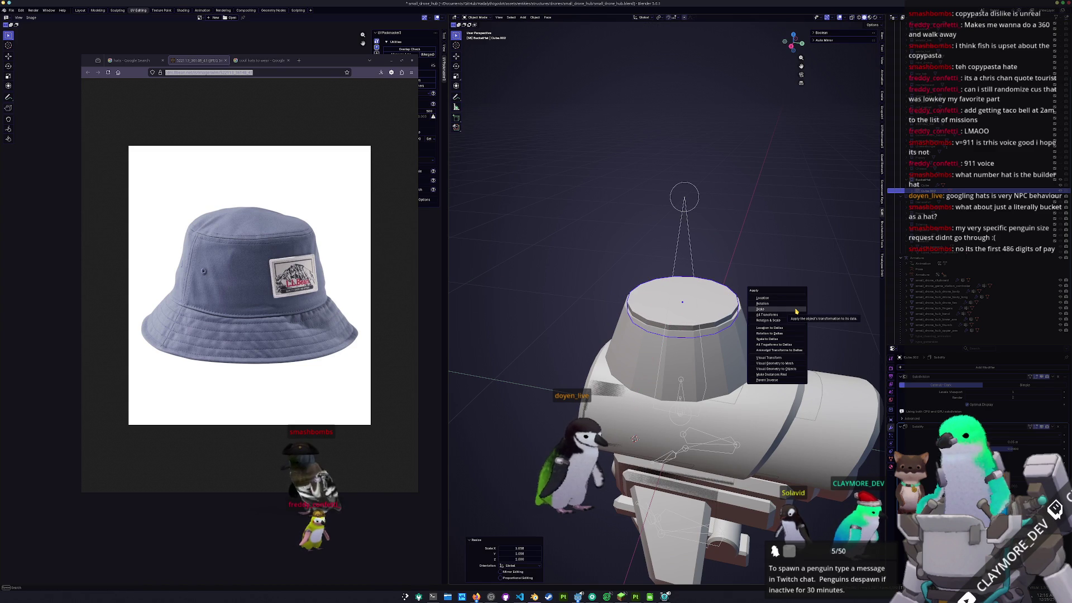
{"action": "left_click", "coordinate": [796, 310]}
{"action": "middle_click_drag", "start_coordinate": [796, 310], "coordinate": [679, 347]}
{"action": "left_click", "coordinate": [692, 335]}
{"action": "key", "text": "ctrl+a"}
{"action": "left_click", "coordinate": [749, 322]}
{"action": "key", "text": "Tab"}
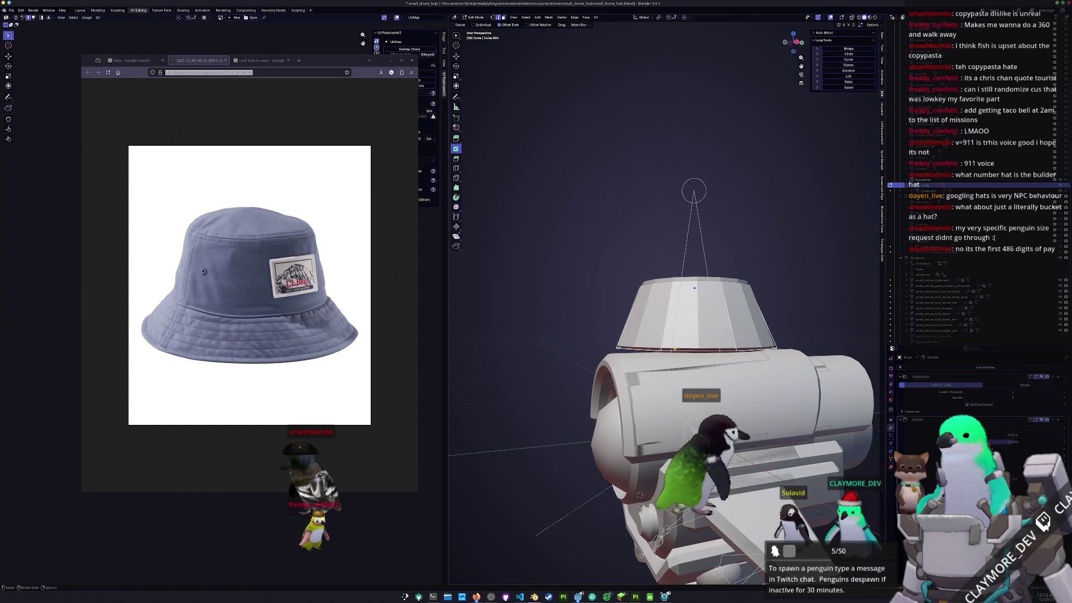
- Edge-slide the hat band's bottom loop upward and move it into shape
{"action": "key", "text": "g"}
{"action": "key", "text": "g"}
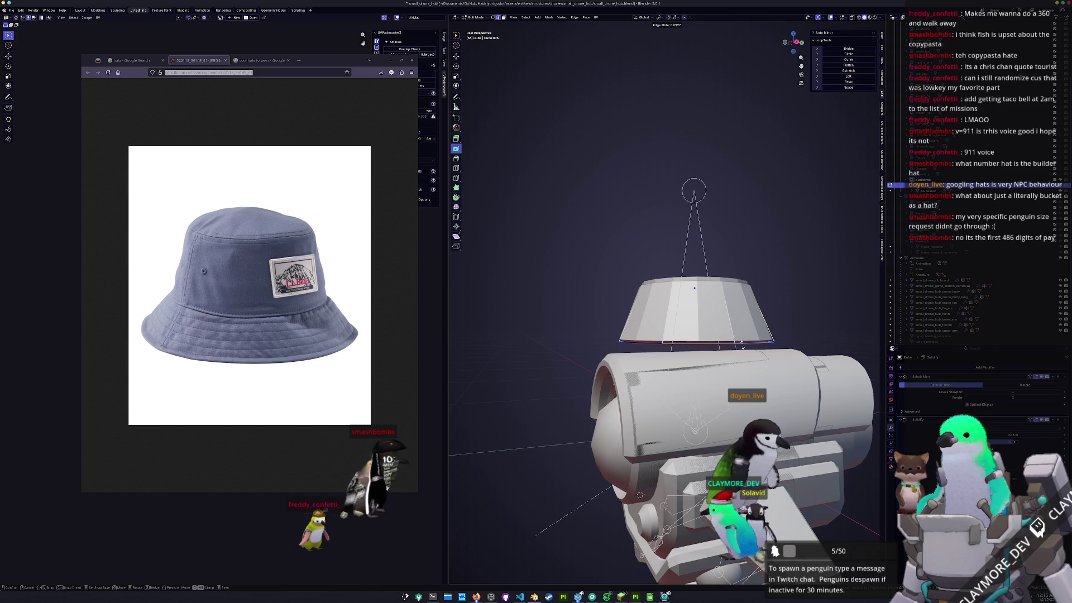
{"action": "left_click", "coordinate": [742, 347]}
{"action": "key", "text": "g"}
{"action": "middle_click_drag", "start_coordinate": [742, 346], "coordinate": [709, 368]}
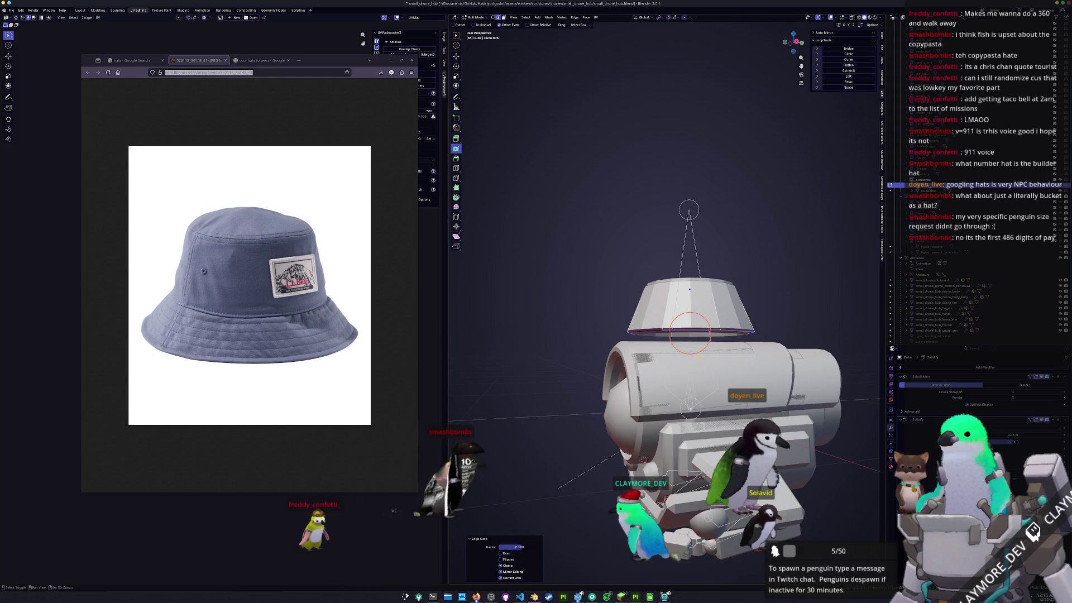
{"action": "left_click", "coordinate": [709, 368]}
{"action": "right_click", "coordinate": [709, 368]}
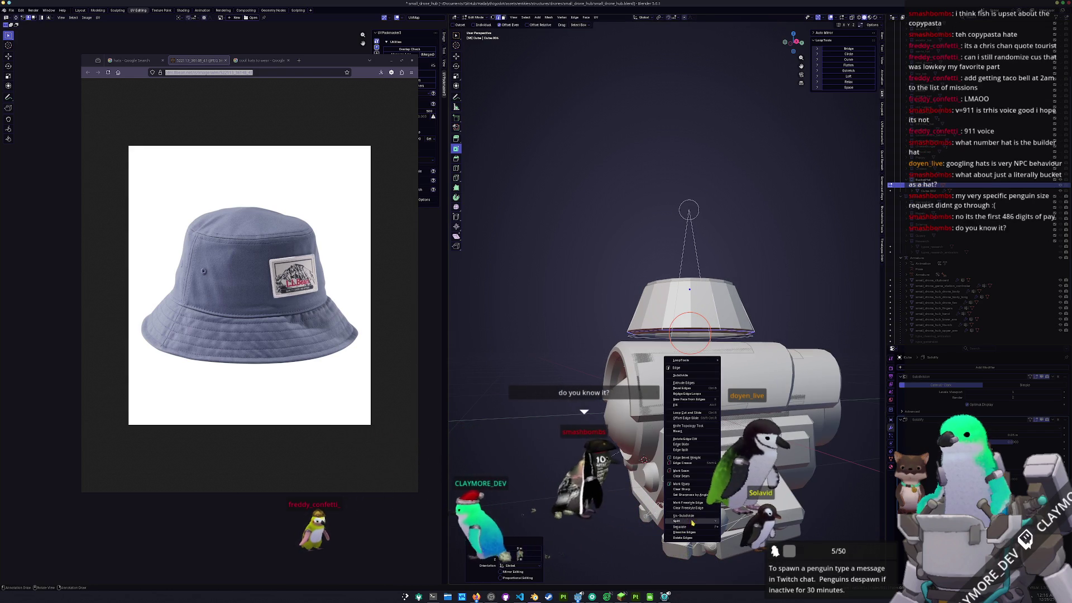
{"action": "key", "text": "Escape"}
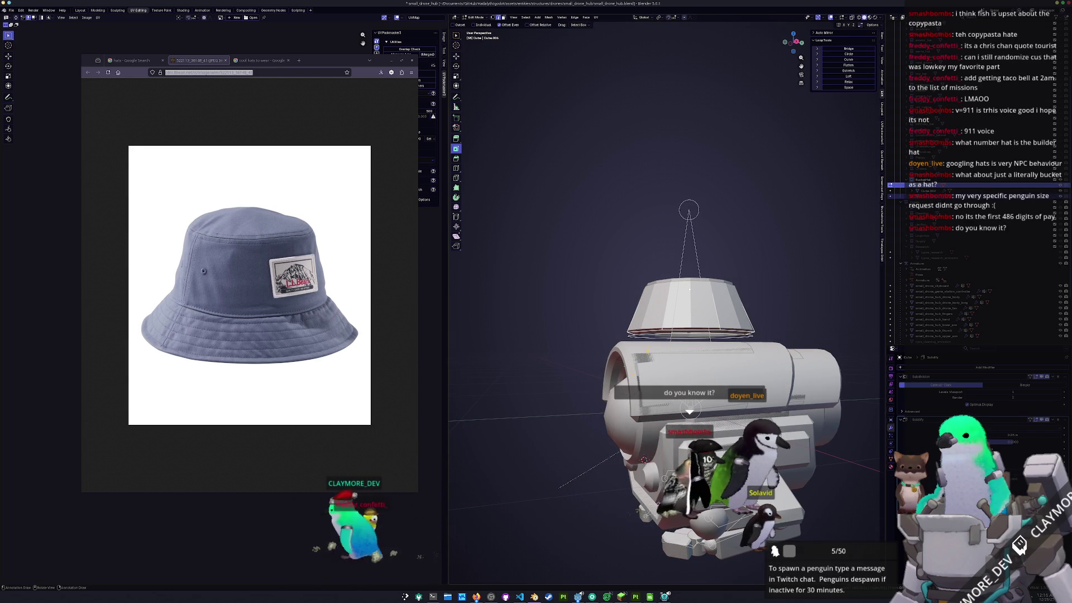
- Select the thin plate Cube.005 under the hat and edit its mesh in side view
{"action": "middle_click_drag", "start_coordinate": [642, 356], "coordinate": [507, 351]}
{"action": "key", "text": "Tab"}
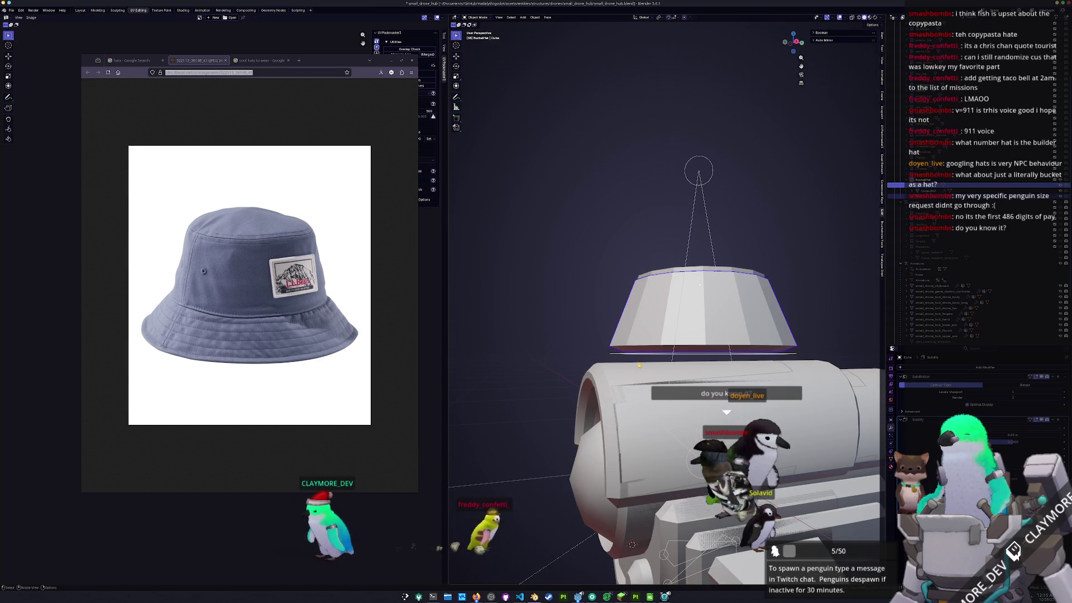
{"action": "left_click", "coordinate": [651, 355]}
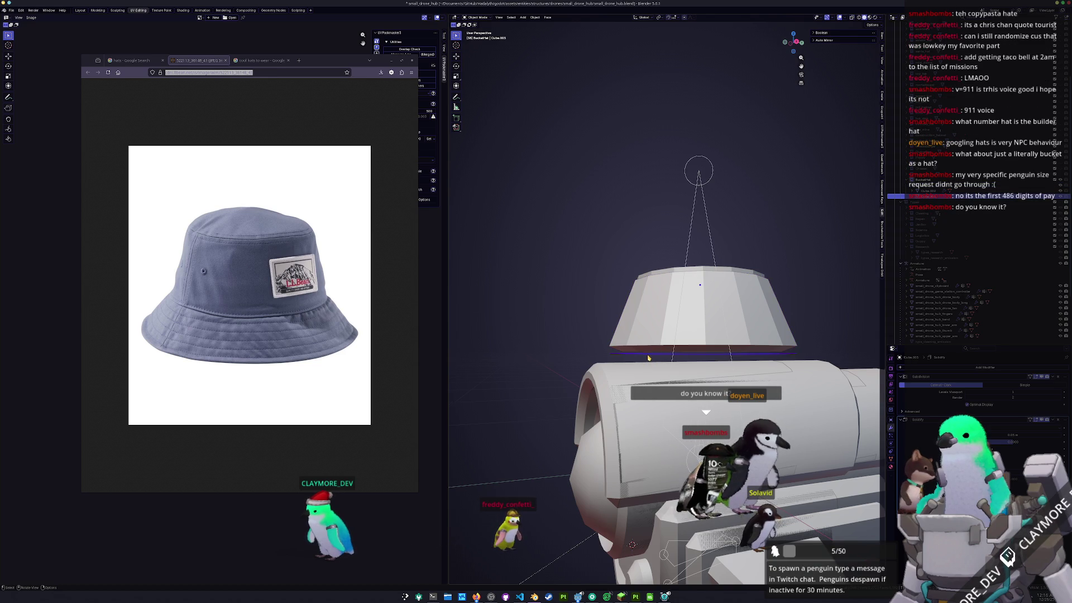
{"action": "middle_click_drag", "start_coordinate": [649, 356], "coordinate": [688, 335]}
{"action": "key", "text": "Tab"}
{"action": "key", "text": "KP_3"}
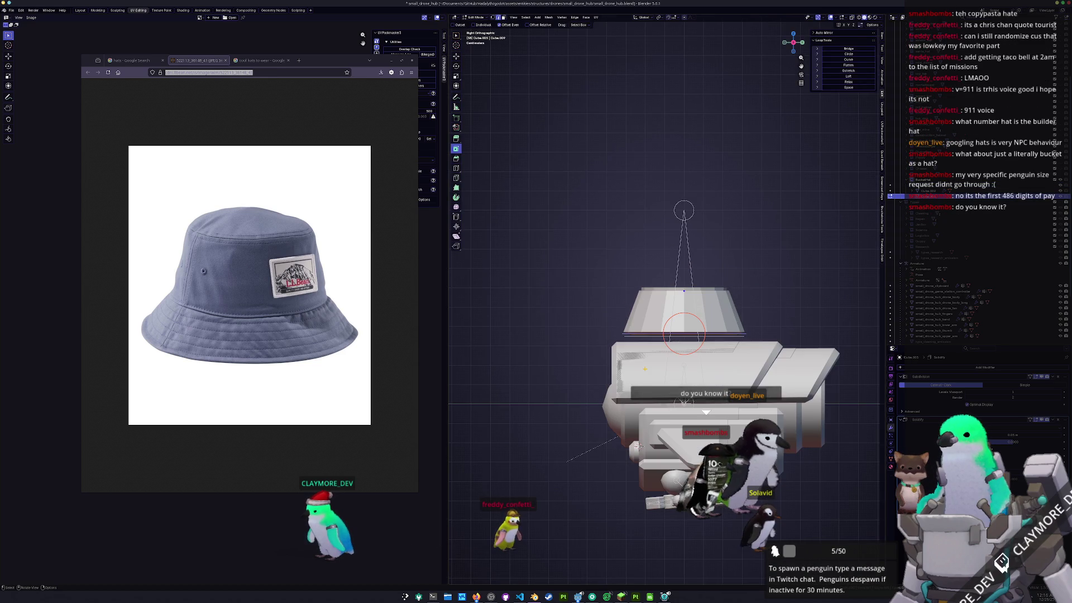
- Extrude the plate's edge and scale it by 1.33 into a wide flared brim
{"action": "key", "text": "e"}
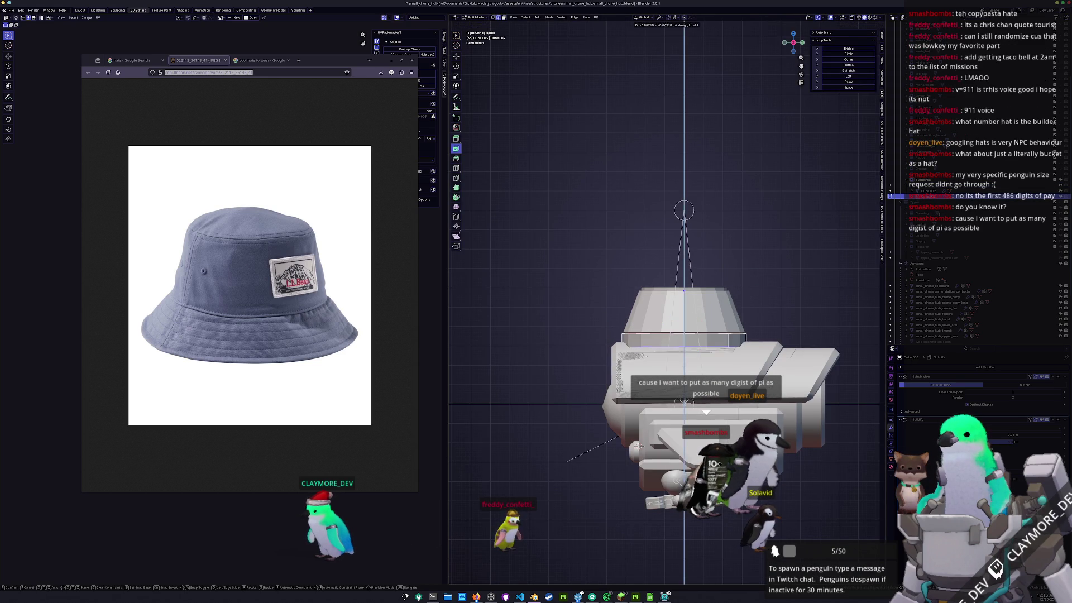
{"action": "left_click", "coordinate": [736, 357]}
{"action": "key", "text": "s"}
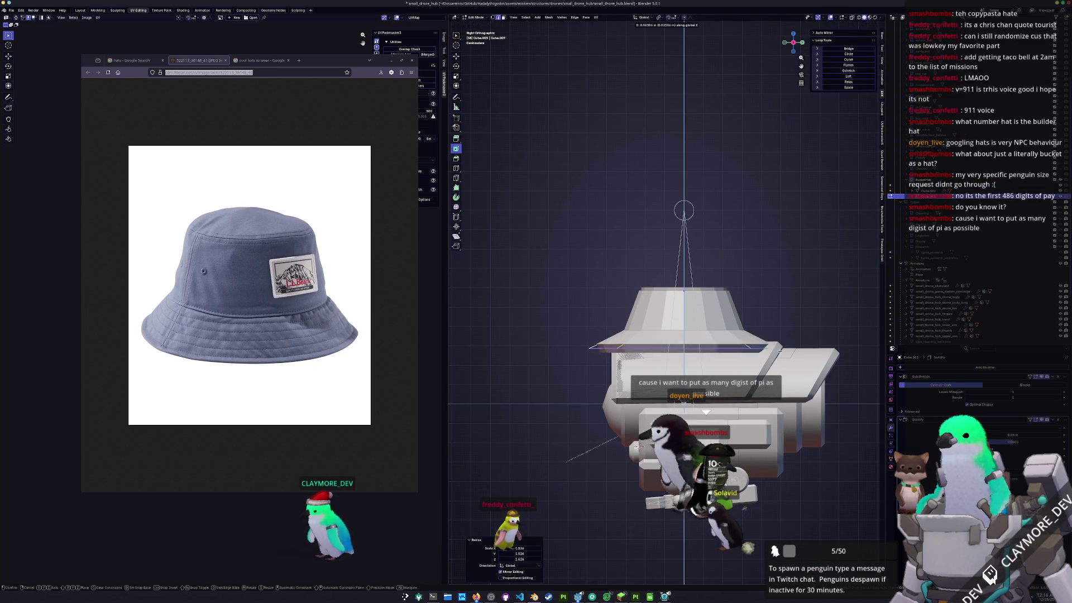
{"action": "left_click", "coordinate": [767, 362]}
{"action": "scroll", "coordinate": [767, 362], "scroll_direction": "down", "scroll_amount": 1}
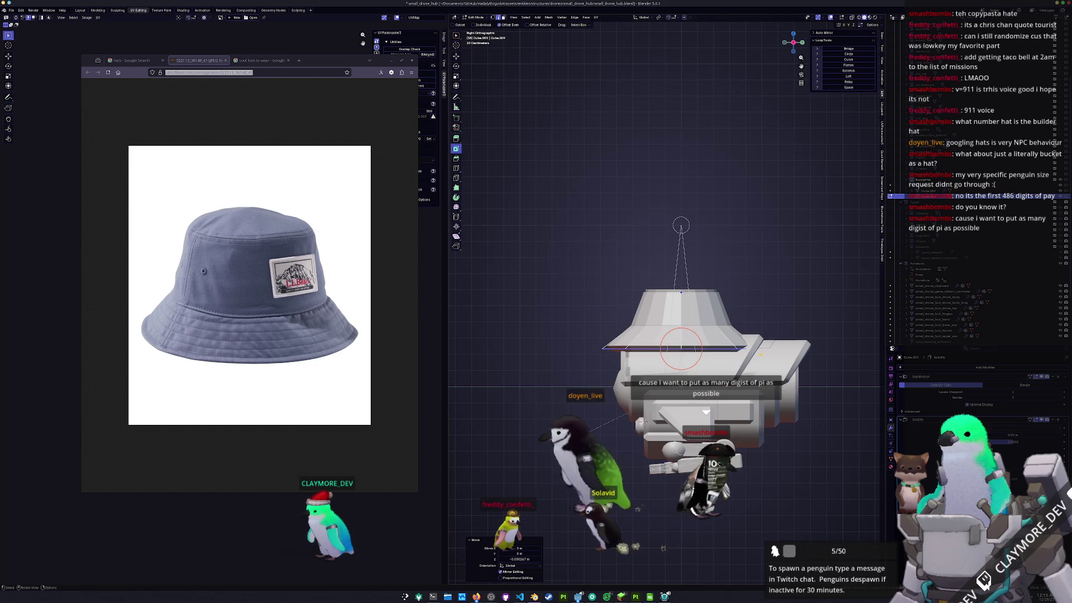
- Raise the hat object Cube 0.069 m along Z above the brim
{"action": "key", "text": "Tab"}
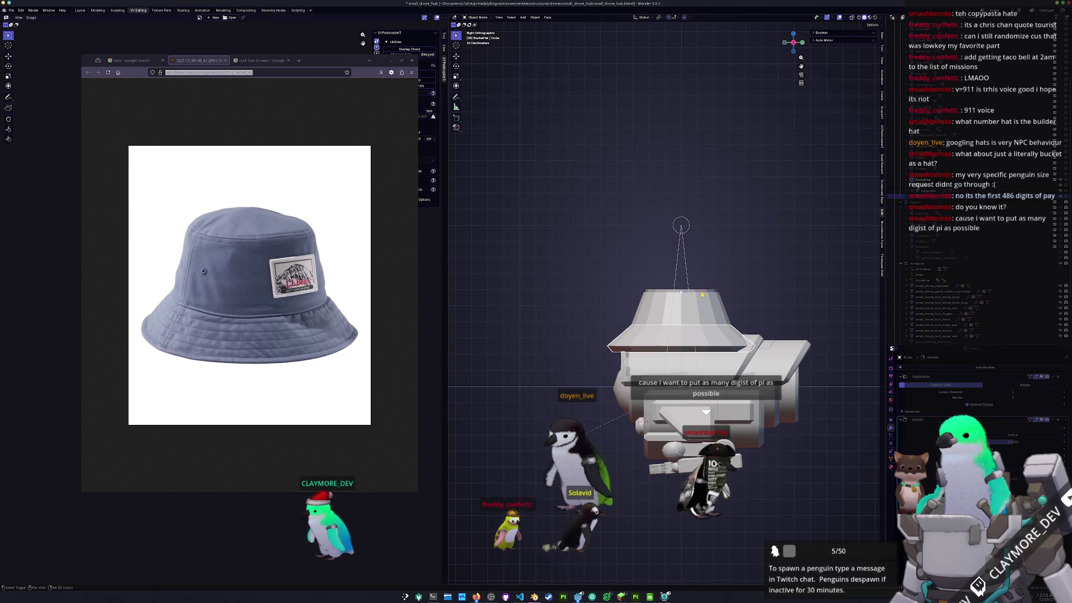
{"action": "left_click", "coordinate": [705, 310]}
{"action": "scroll", "coordinate": [706, 310], "scroll_direction": "up", "scroll_amount": 1}
{"action": "key", "text": "g"}
{"action": "key", "text": "z"}
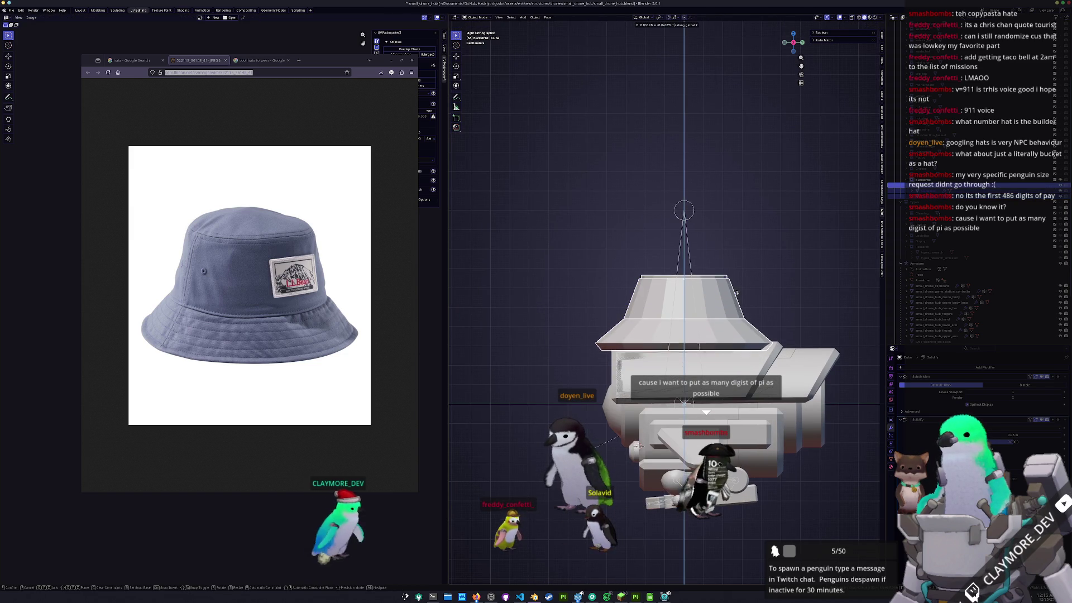
{"action": "left_click", "coordinate": [735, 293]}
{"action": "middle_click_drag", "start_coordinate": [735, 293], "coordinate": [761, 296]}
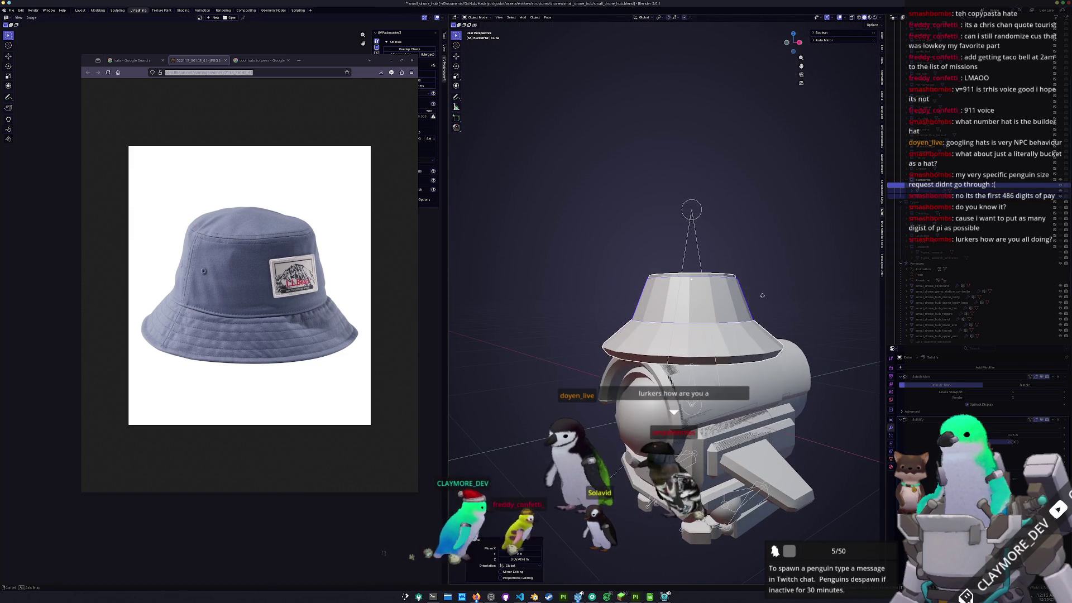
- Lower the hat slightly along Z, then shift and tilt it a little in side view
{"action": "key", "text": "g"}
{"action": "key", "text": "z"}
{"action": "left_click", "coordinate": [761, 296]}
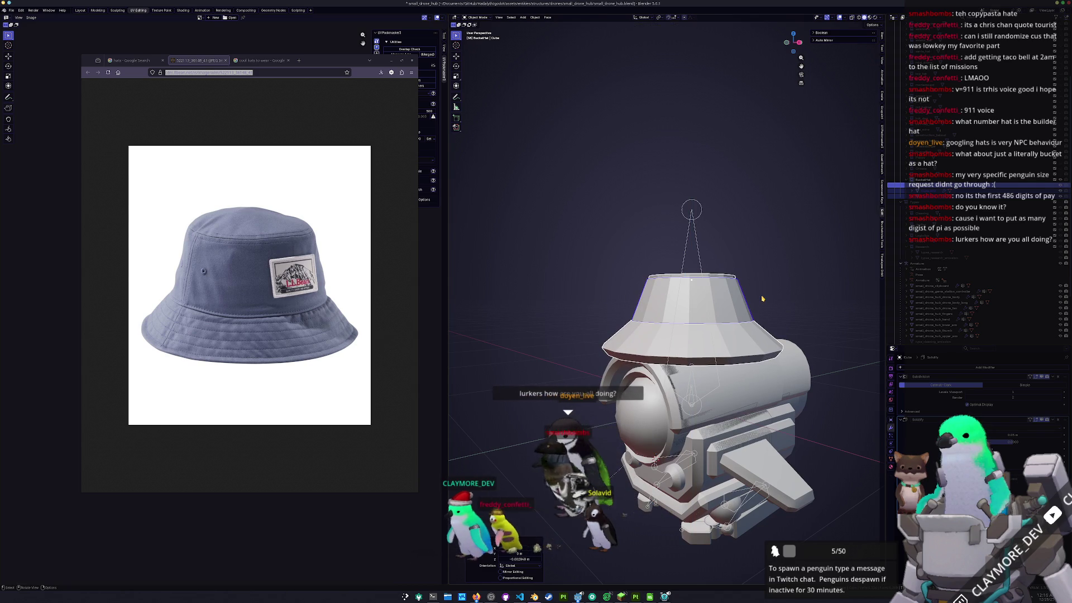
{"action": "key", "text": "KP_3"}
{"action": "scroll", "coordinate": [778, 304], "scroll_direction": "up", "scroll_amount": 2}
{"action": "key", "text": "r"}
{"action": "left_click", "coordinate": [820, 296]}
{"action": "left_click", "coordinate": [821, 291]}
- Lift the hat a touch, give it a final tilt of about -0.6°, and check from several angles
{"action": "key", "text": "g"}
{"action": "key", "text": "z"}
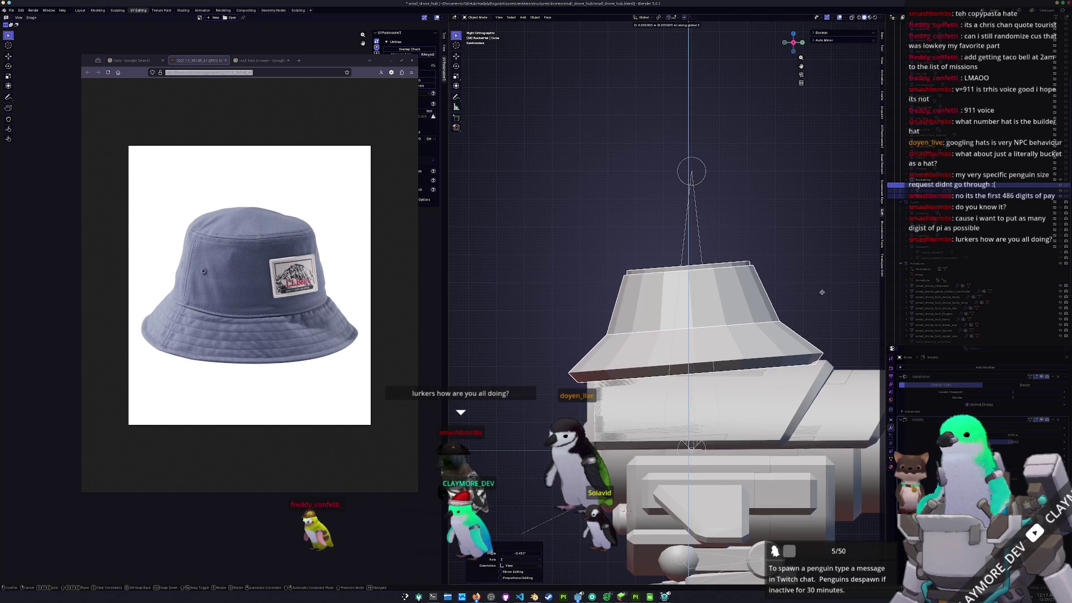
{"action": "left_click", "coordinate": [823, 292]}
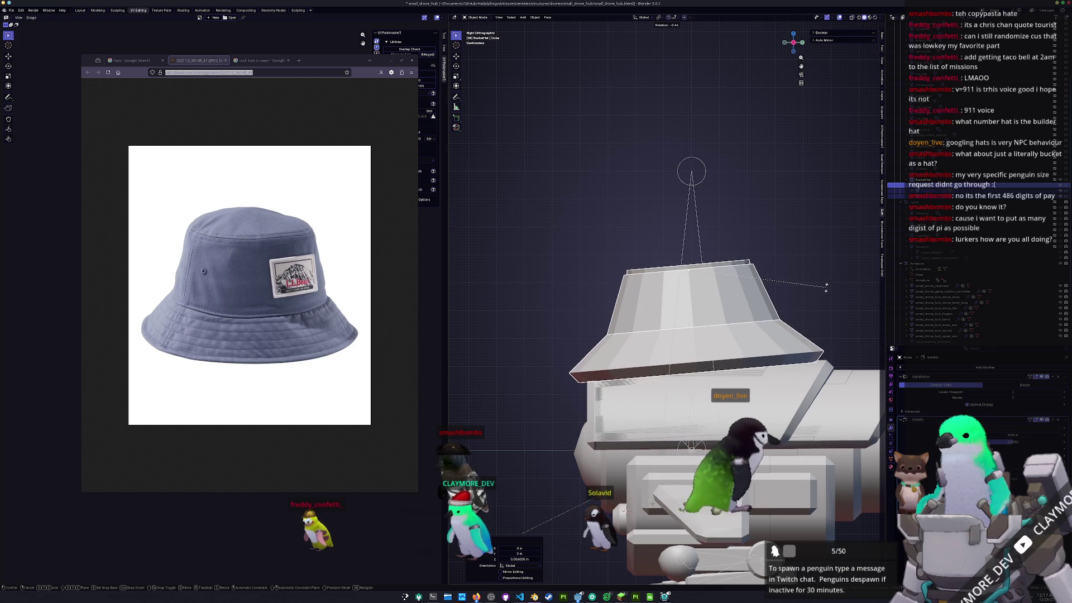
{"action": "left_click", "coordinate": [827, 287]}
{"action": "scroll", "coordinate": [827, 287], "scroll_direction": "down", "scroll_amount": 2}
{"action": "mouse_move", "coordinate": [764, 309]}
{"action": "middle_mouse_down"}
{"action": "mouse_move", "coordinate": [764, 285]}
{"action": "mouse_move", "coordinate": [760, 295]}
{"action": "middle_mouse_up"}
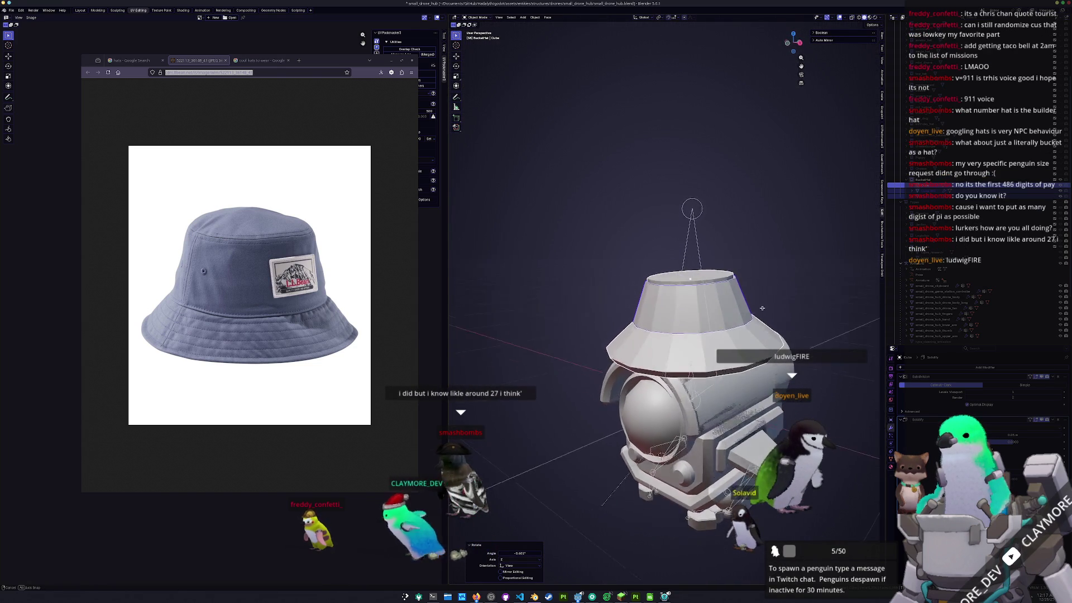
{"action": "mouse_move", "coordinate": [759, 295]}
{"action": "middle_mouse_down"}
{"action": "mouse_move", "coordinate": [719, 303]}
{"action": "mouse_move", "coordinate": [754, 332]}
{"action": "middle_mouse_up"}
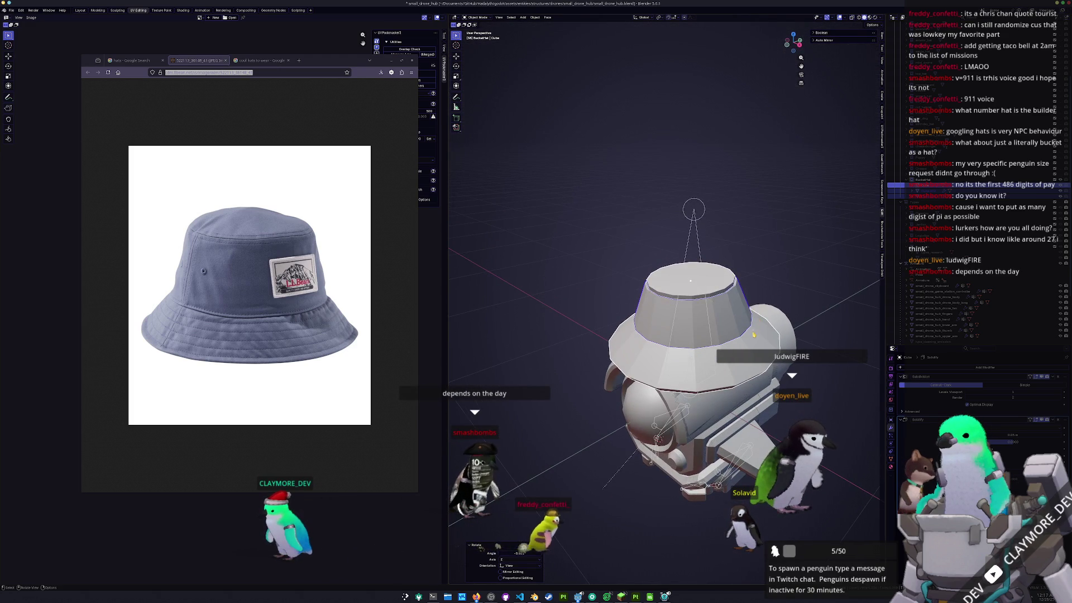
{"action": "left_click", "coordinate": [750, 353]}
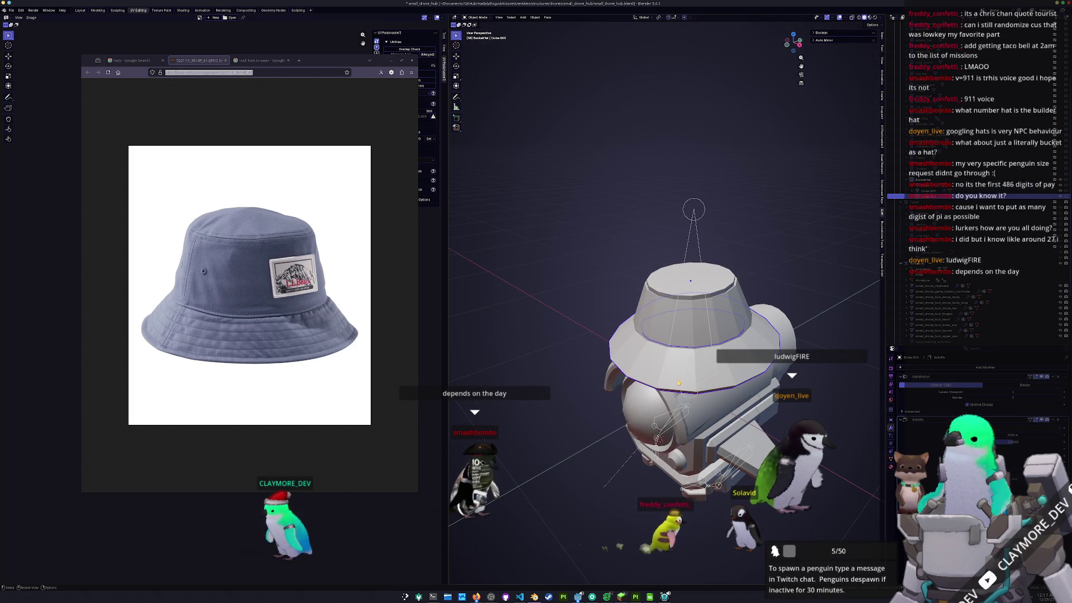
{"action": "left_click", "coordinate": [725, 320]}
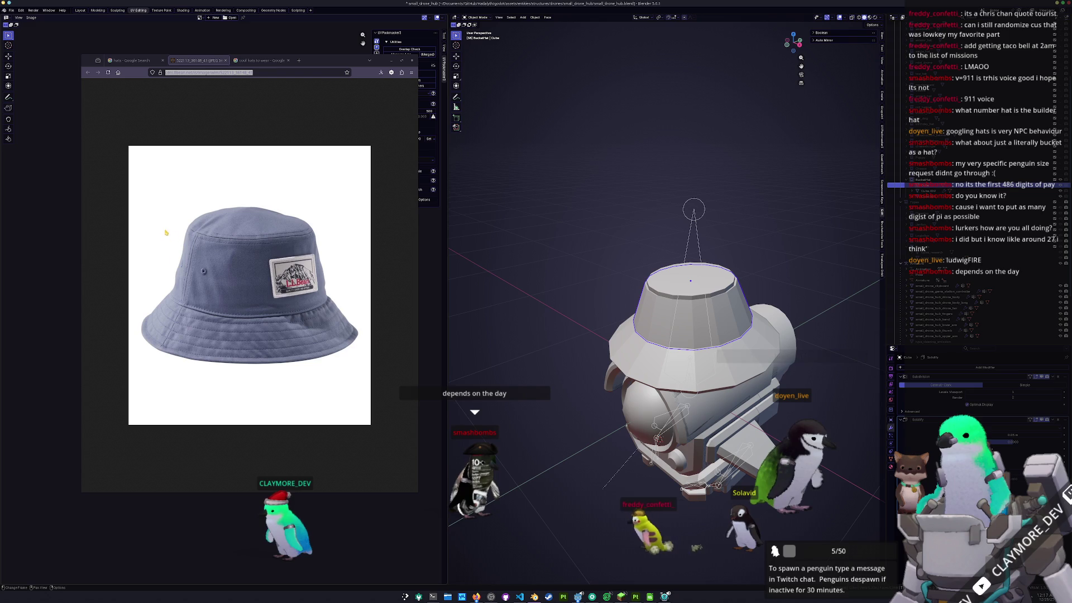
- Select a ring of hat faces in X-ray and separate that band into its own piece
{"action": "left_click", "coordinate": [642, 362], "text": "shift"}
{"action": "key", "text": "Tab"}
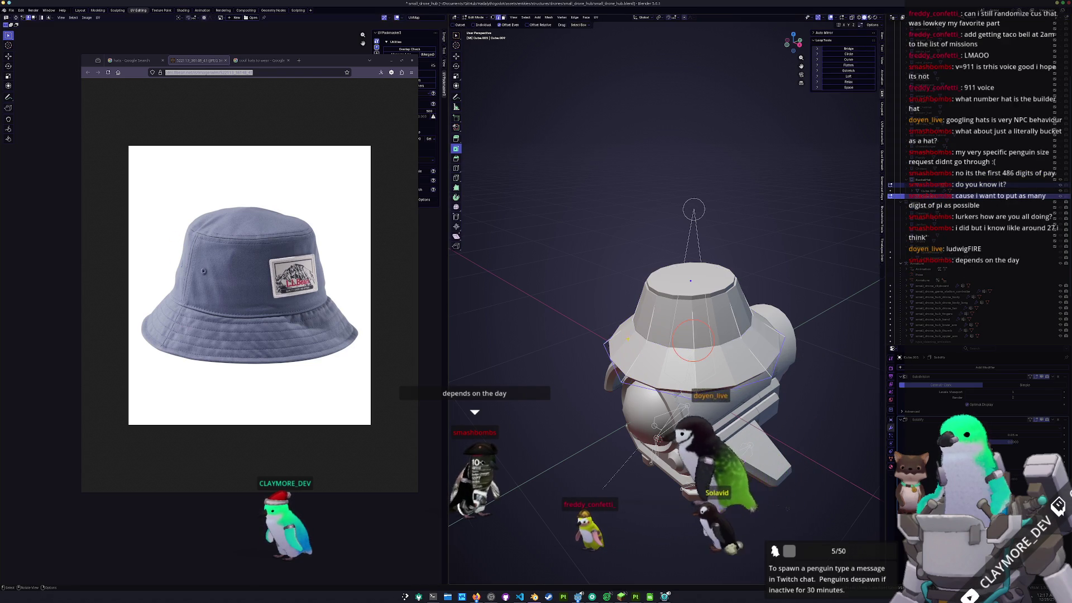
{"action": "key", "text": "alt+z"}
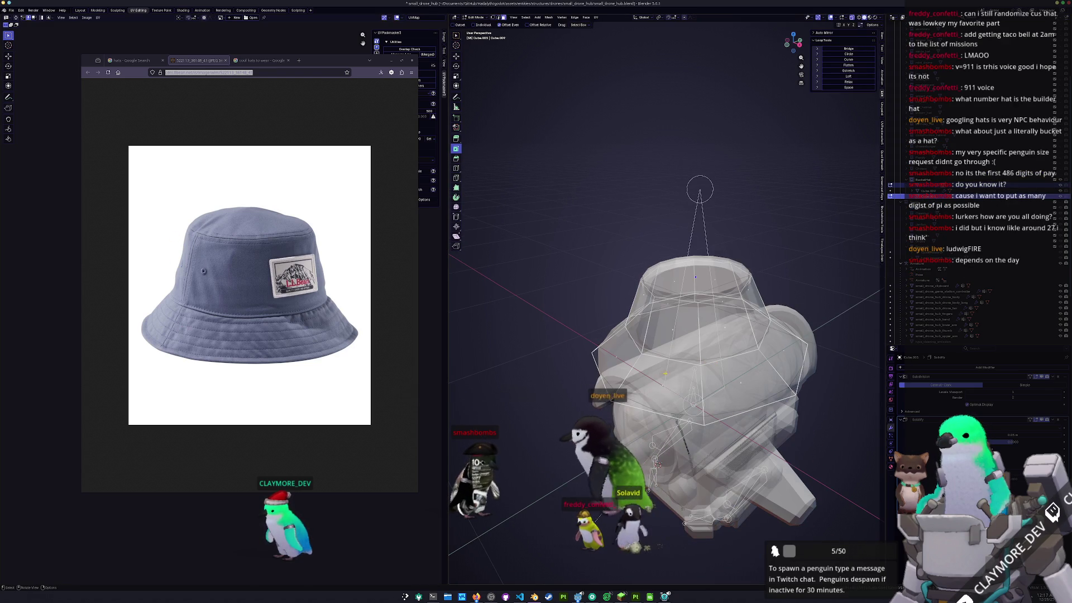
{"action": "left_click", "coordinate": [659, 391], "text": "alt"}
{"action": "left_click", "coordinate": [748, 386], "text": "alt+shift"}
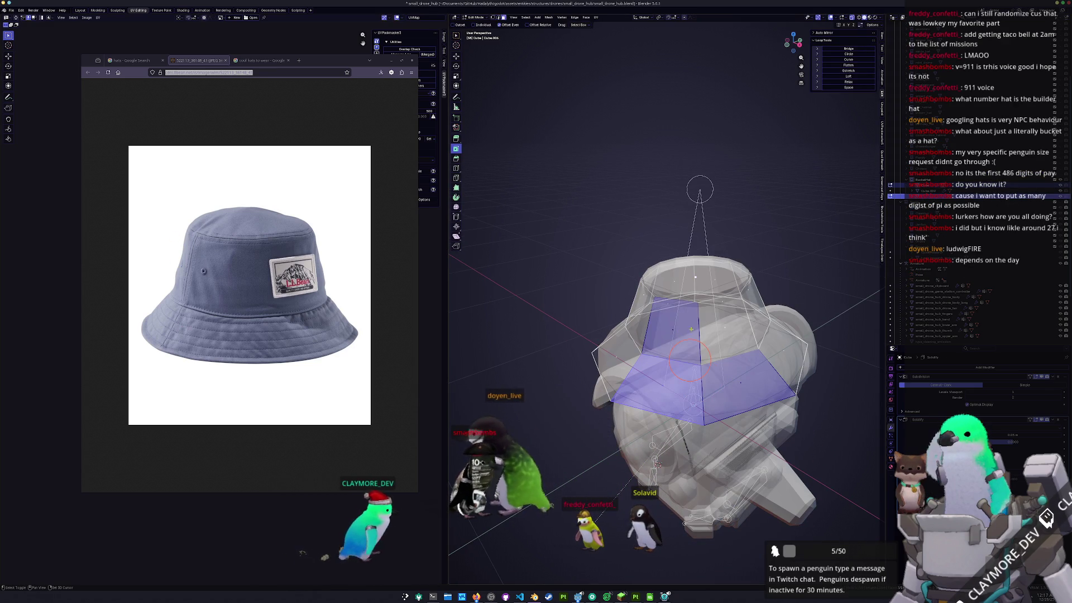
{"action": "mouse_move", "coordinate": [701, 378]}
{"action": "middle_mouse_down"}
{"action": "mouse_move", "coordinate": [692, 339]}
{"action": "mouse_move", "coordinate": [576, 338]}
{"action": "mouse_move", "coordinate": [797, 318]}
{"action": "middle_mouse_up"}
{"action": "right_click", "coordinate": [797, 318]}
{"action": "left_click", "coordinate": [823, 315]}
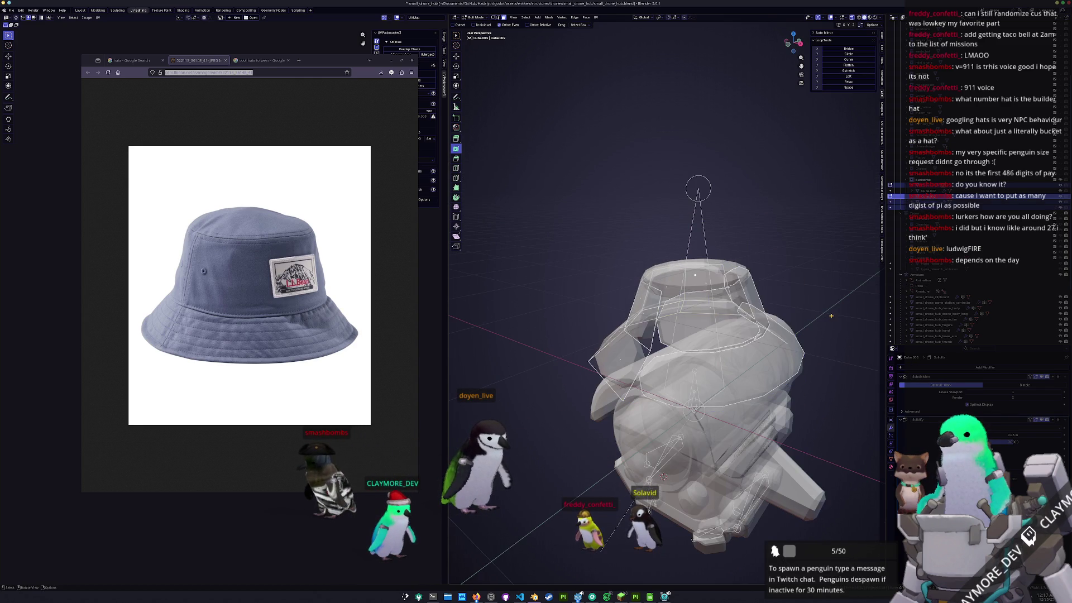
{"action": "key", "text": "Tab"}
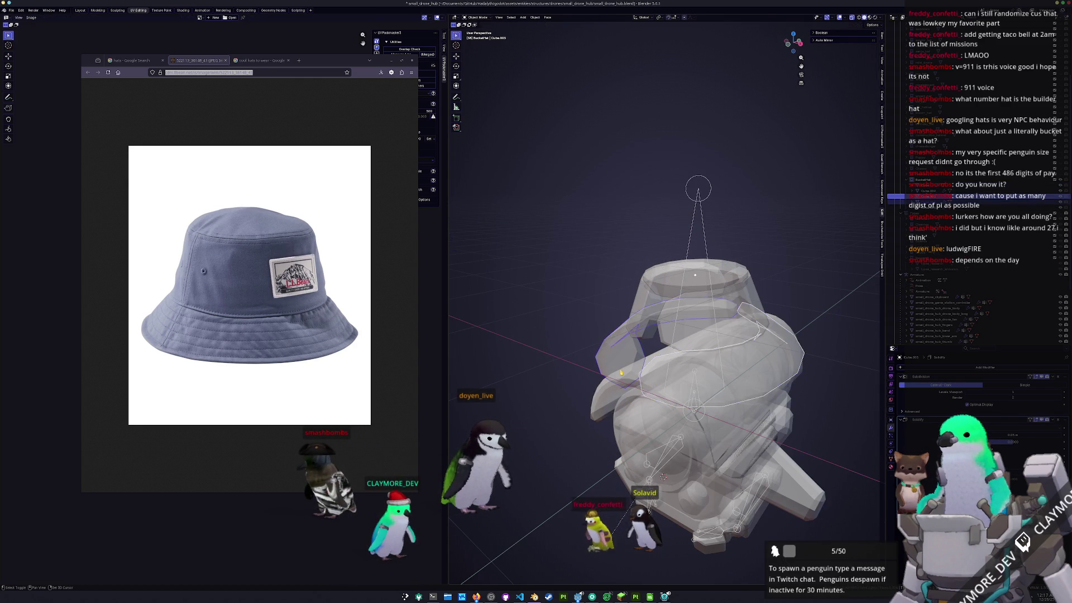
- Select the other hat pieces together and apply an edge crease in Edit Mode
{"action": "key", "text": "alt+z"}
{"action": "middle_click_drag", "start_coordinate": [659, 378], "coordinate": [653, 335]}
{"action": "left_click", "coordinate": [652, 335], "text": "shift"}
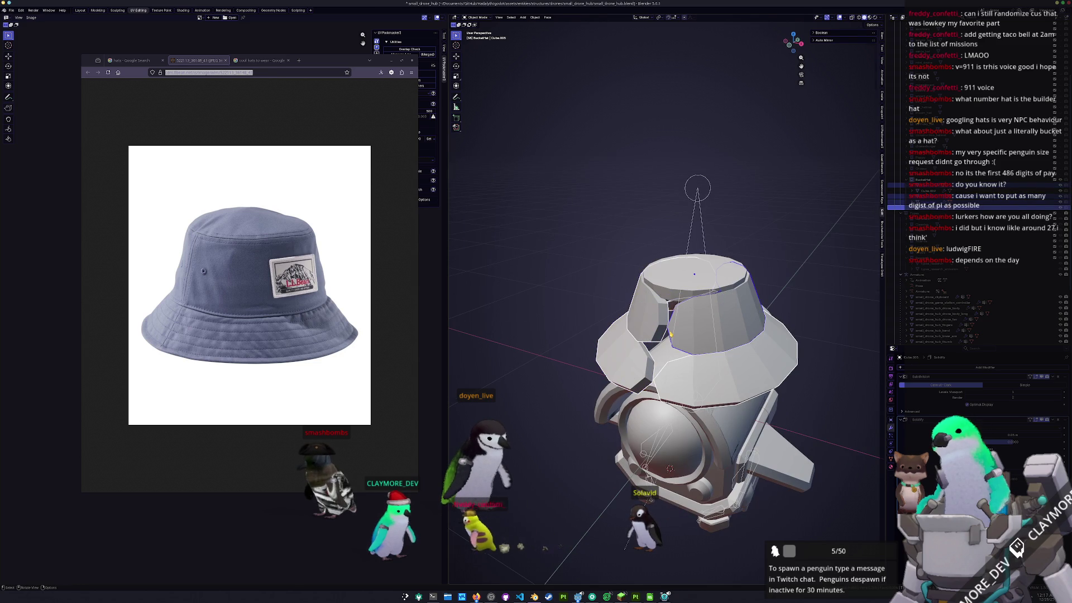
{"action": "key", "text": "Tab"}
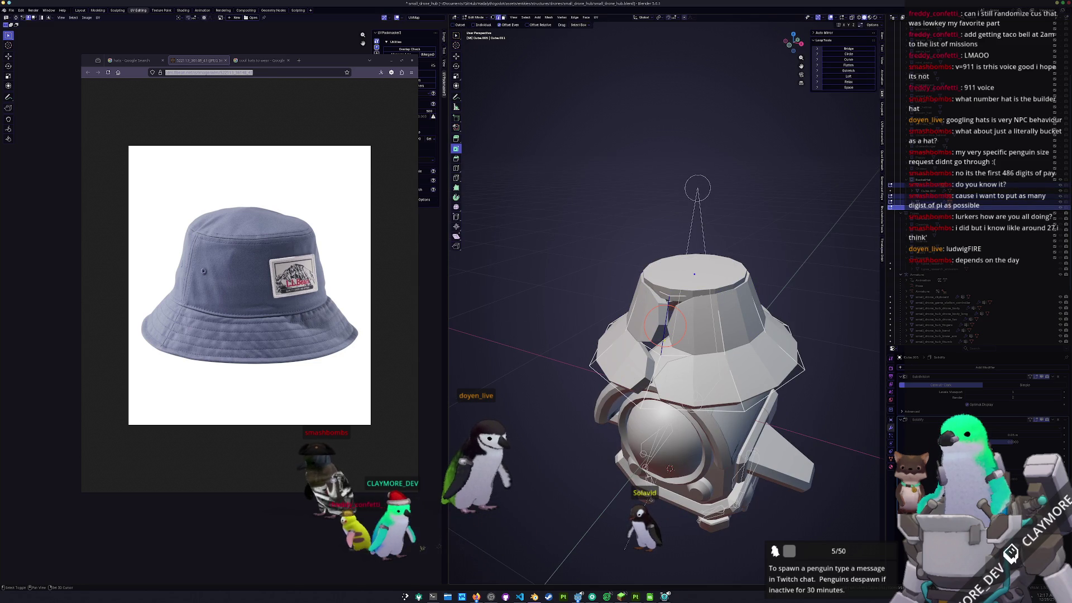
{"action": "left_click", "coordinate": [807, 329]}
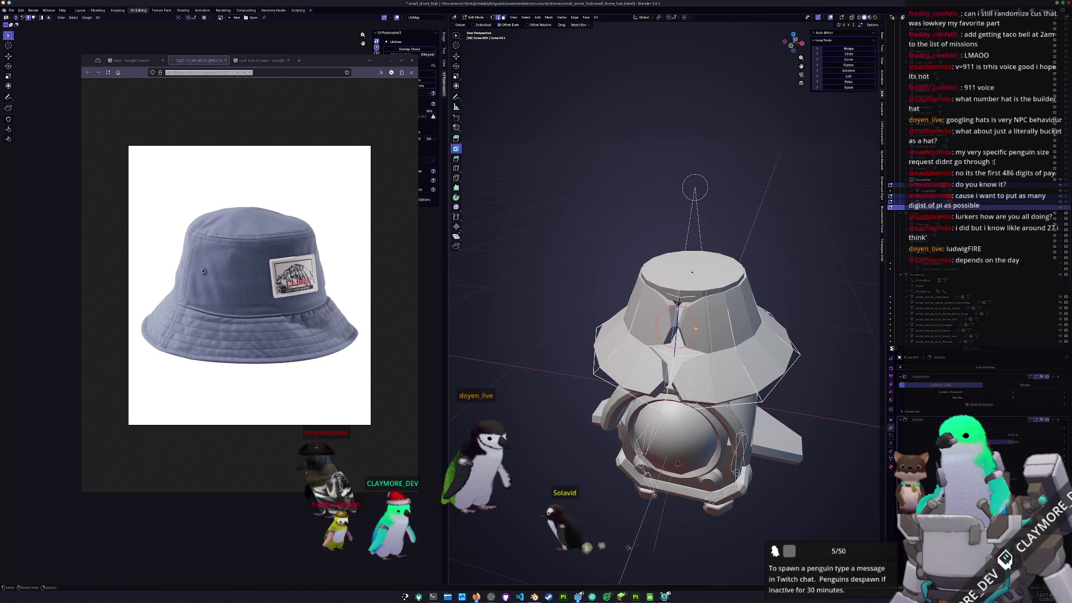
- Box-select the hat's edge loops plus the lower ring and crease them with Shift+E
{"action": "middle_click_drag", "start_coordinate": [680, 335], "coordinate": [688, 372]}
{"action": "key", "text": "alt+z"}
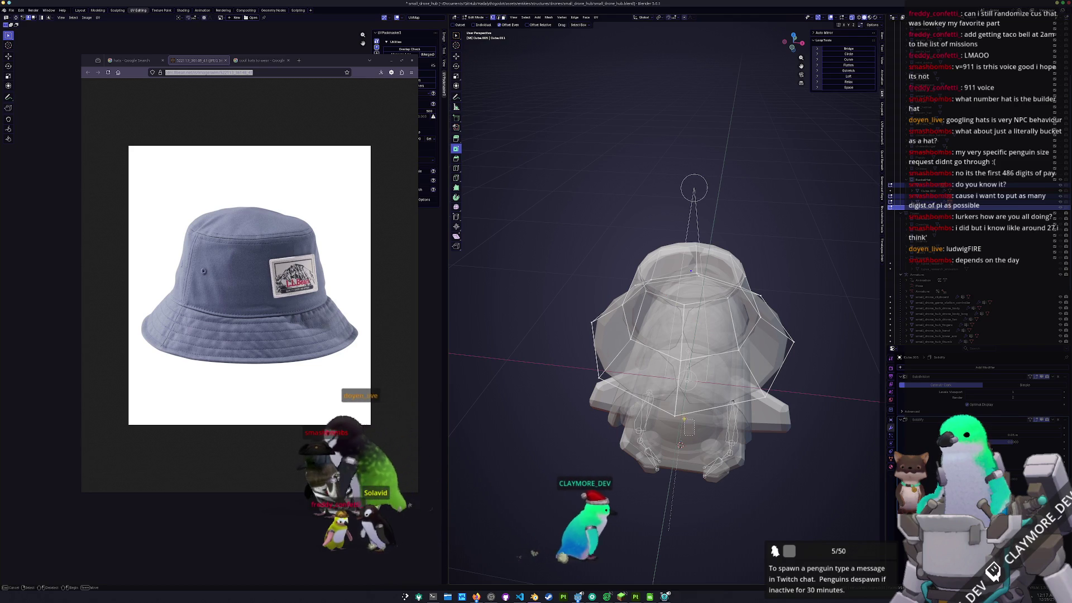
{"action": "left_click_drag", "start_coordinate": [661, 294], "coordinate": [662, 296]}
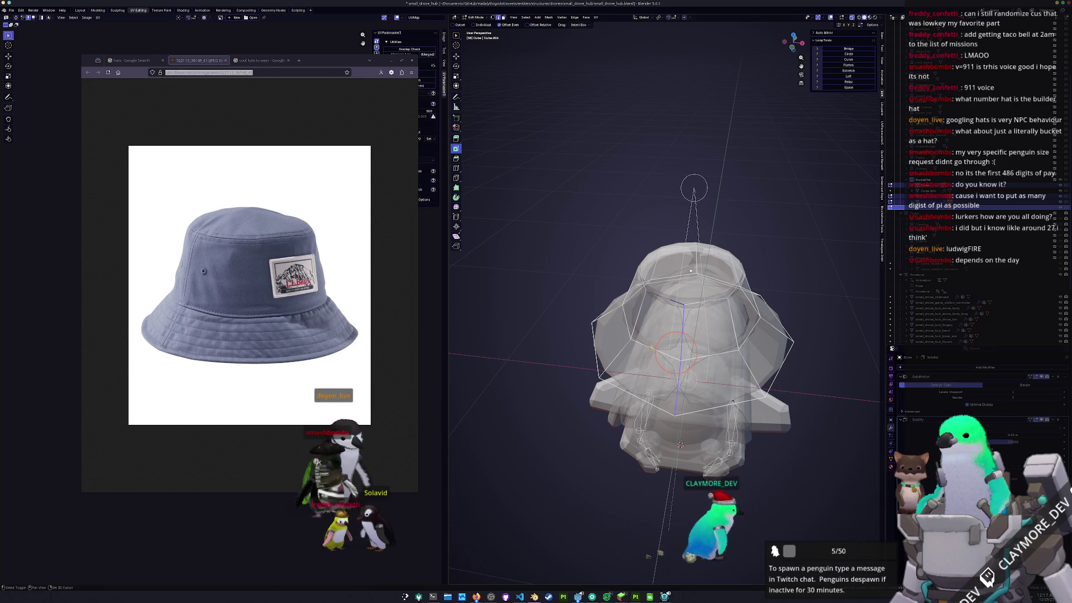
{"action": "left_click", "coordinate": [681, 357], "text": "alt+shift"}
{"action": "key", "text": "shift+e"}
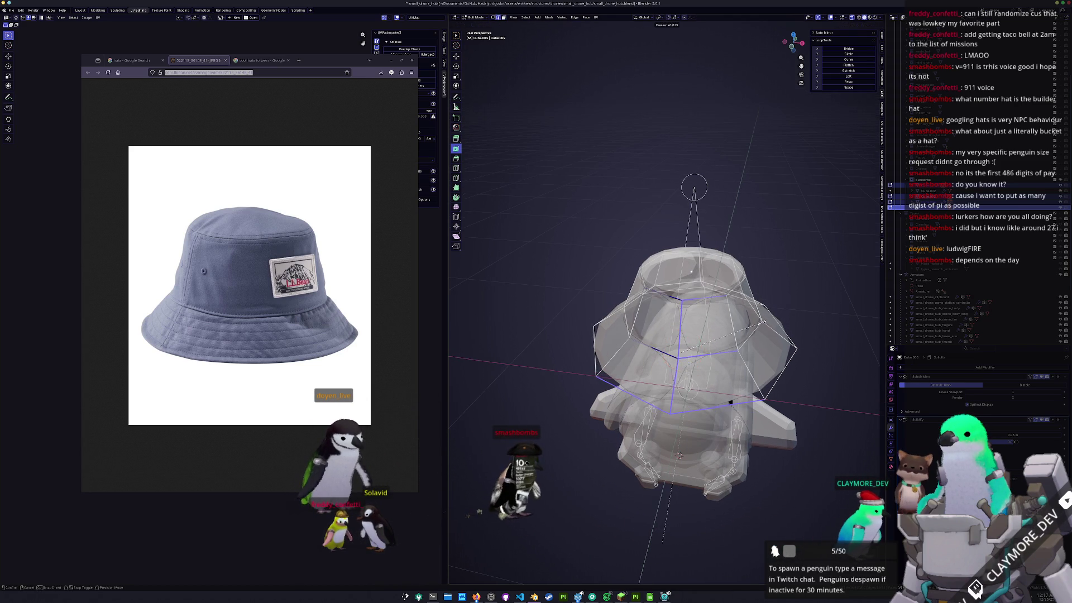
{"action": "left_click", "coordinate": [847, 313]}
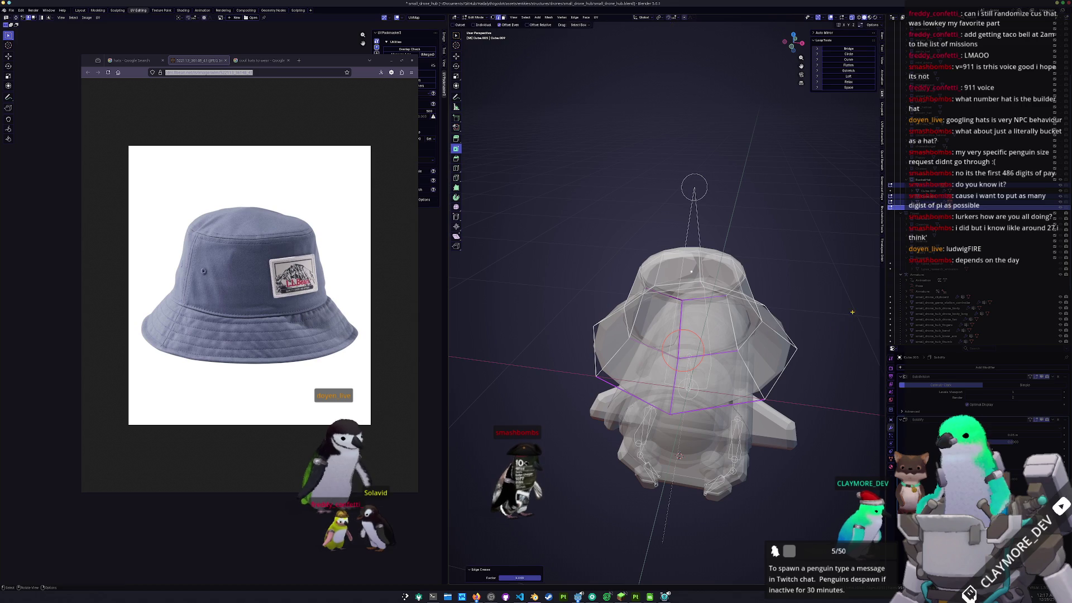
{"action": "key", "text": "Tab"}
{"action": "key", "text": "alt+z"}
- Crease the edges of the hat piece Cube.006
{"action": "middle_click_drag", "start_coordinate": [725, 346], "coordinate": [684, 366]}
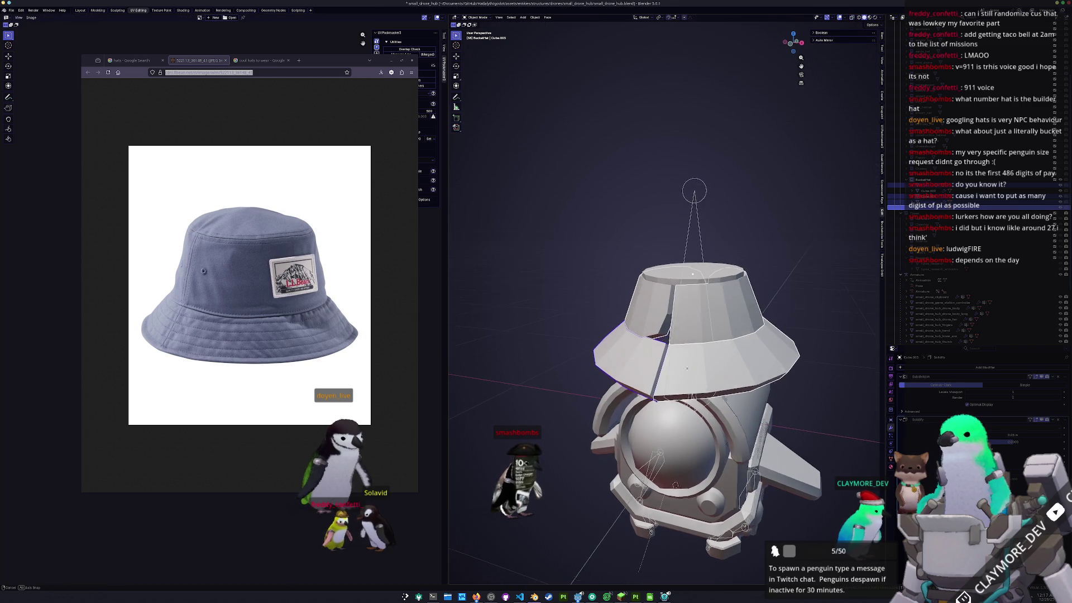
{"action": "left_click", "coordinate": [663, 304]}
{"action": "key", "text": "Tab"}
{"action": "key", "text": "alt+z"}
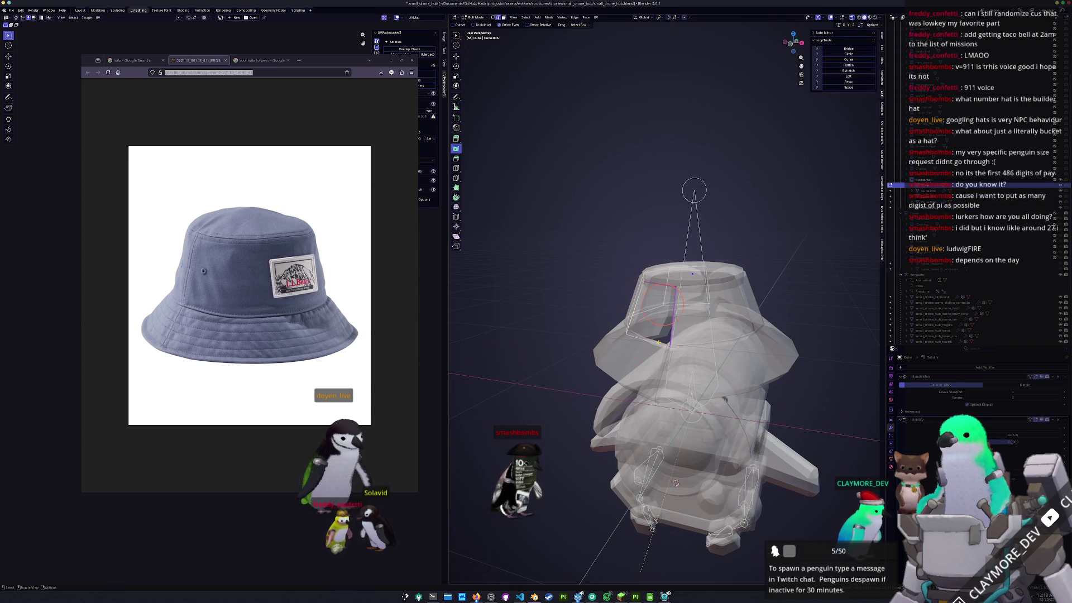
{"action": "left_click", "coordinate": [816, 322]}
{"action": "key", "text": "Tab"}
{"action": "key", "text": "alt+z"}
- Vertex-slide a loop on the brim Cube.004 in see-through Edit Mode
{"action": "mouse_move", "coordinate": [648, 385]}
{"action": "middle_mouse_down"}
{"action": "mouse_move", "coordinate": [606, 405]}
{"action": "mouse_move", "coordinate": [581, 447]}
{"action": "mouse_move", "coordinate": [687, 383]}
{"action": "middle_mouse_up"}
{"action": "left_click", "coordinate": [606, 405]}
{"action": "key", "text": "Tab"}
{"action": "key", "text": "alt+z"}
{"action": "key", "text": "alt+z"}
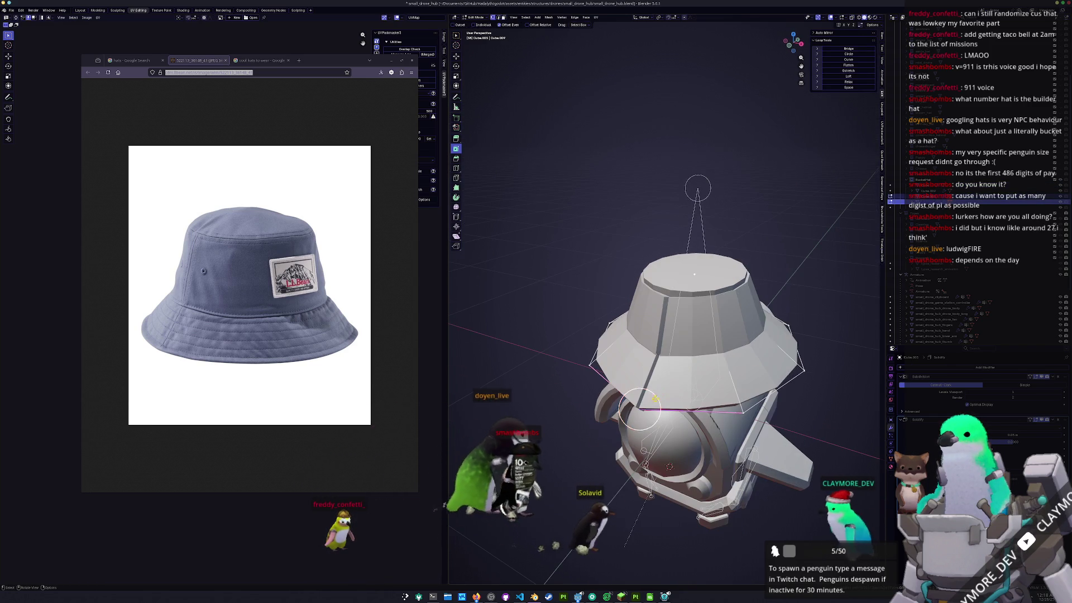
{"action": "key", "text": "shift+v"}
{"action": "left_click", "coordinate": [689, 376]}
- Slide the brim's vertices further along their edges so the brim flares outward and down
{"action": "key", "text": "alt+z"}
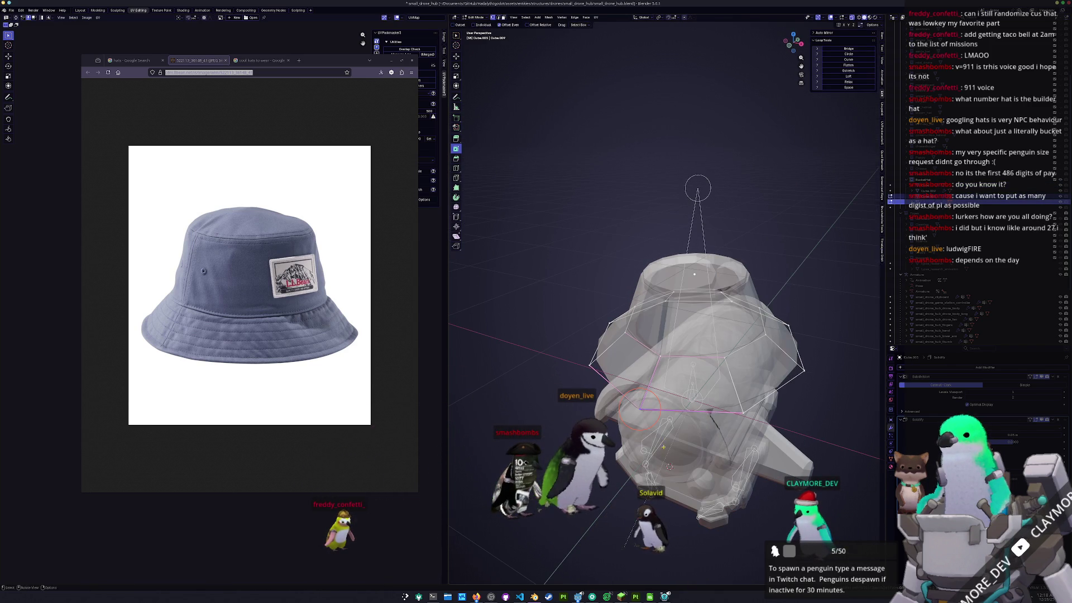
{"action": "key", "text": "alt+z"}
{"action": "key", "text": "shift+v"}
{"action": "left_click", "coordinate": [673, 381]}
{"action": "mouse_move", "coordinate": [673, 381]}
{"action": "middle_mouse_down"}
{"action": "mouse_move", "coordinate": [681, 402]}
{"action": "mouse_move", "coordinate": [651, 395]}
{"action": "middle_mouse_up"}
{"action": "key", "text": "g"}
{"action": "left_click", "coordinate": [668, 386]}
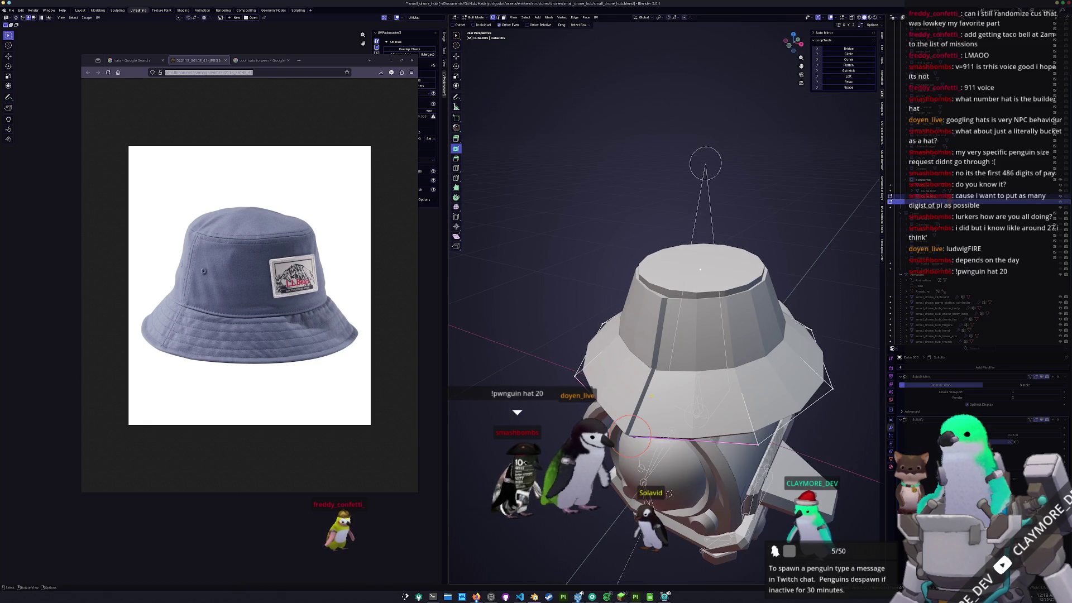
- Move the hat's lower edge loop into place against the brim in Right Ortho view
{"action": "key", "text": "KP_3"}
{"action": "scroll", "coordinate": [646, 393], "scroll_direction": "up", "scroll_amount": 3}
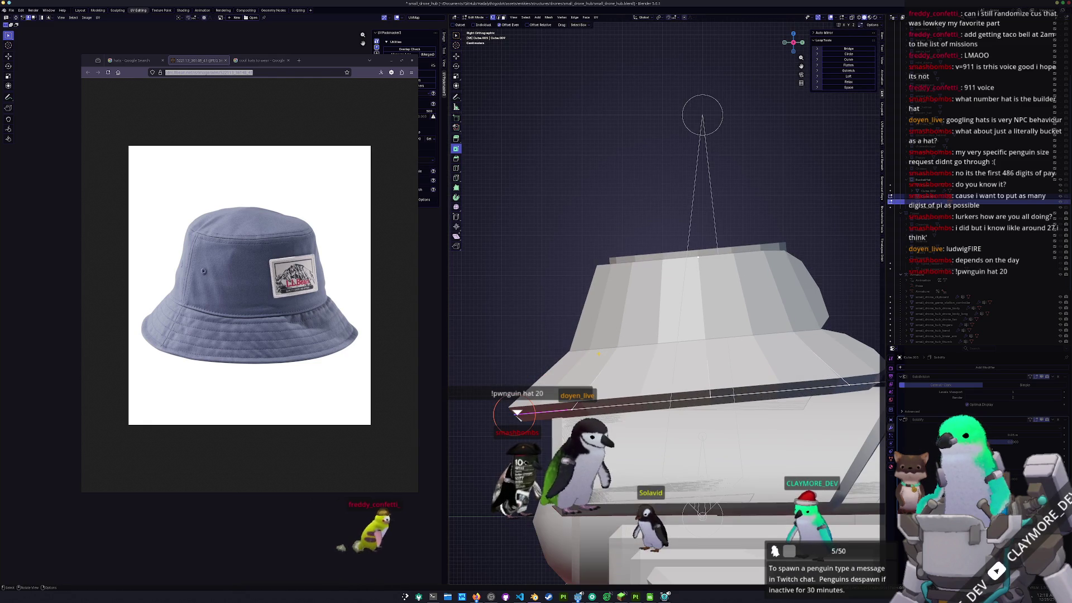
{"action": "key", "text": "g"}
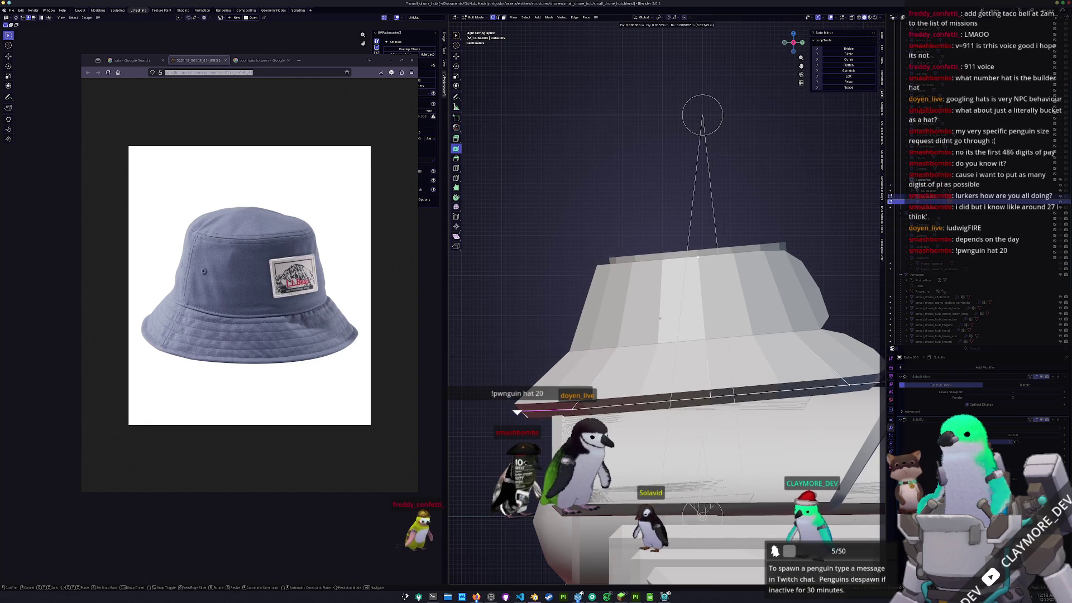
{"action": "left_click", "coordinate": [659, 319]}
{"action": "middle_click_drag", "start_coordinate": [659, 320], "coordinate": [651, 392]}
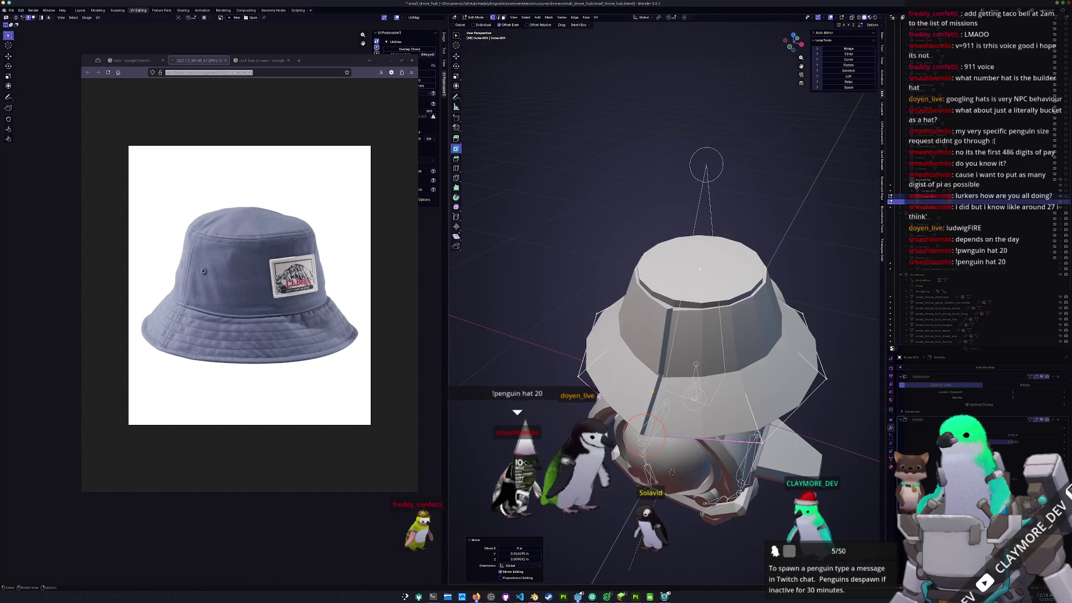
{"action": "scroll", "coordinate": [651, 386], "scroll_direction": "down", "scroll_amount": 2}
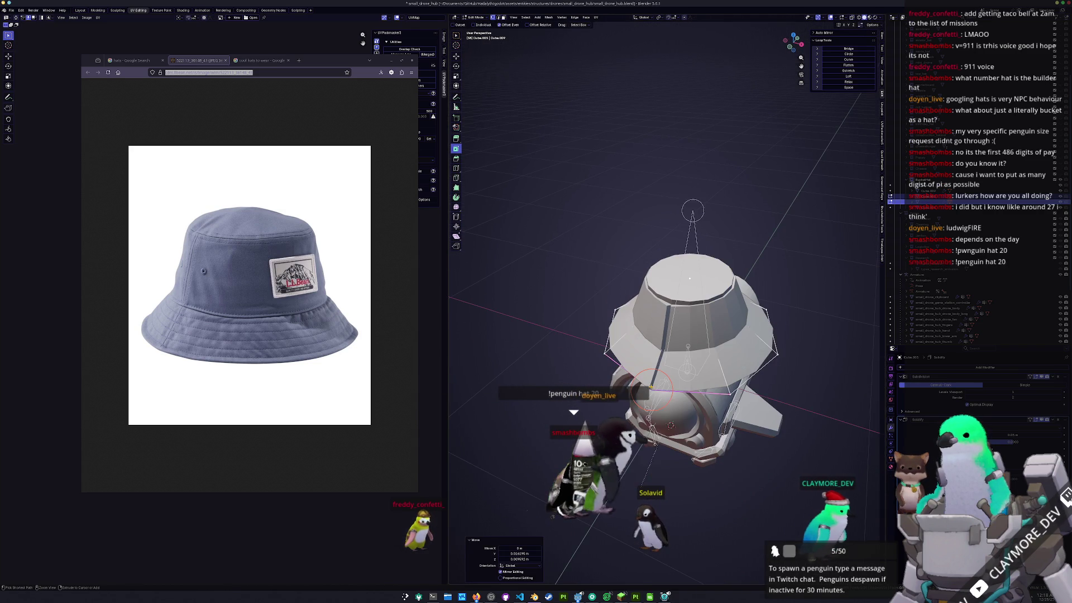
{"action": "scroll", "coordinate": [651, 386], "scroll_direction": "up", "scroll_amount": 4}
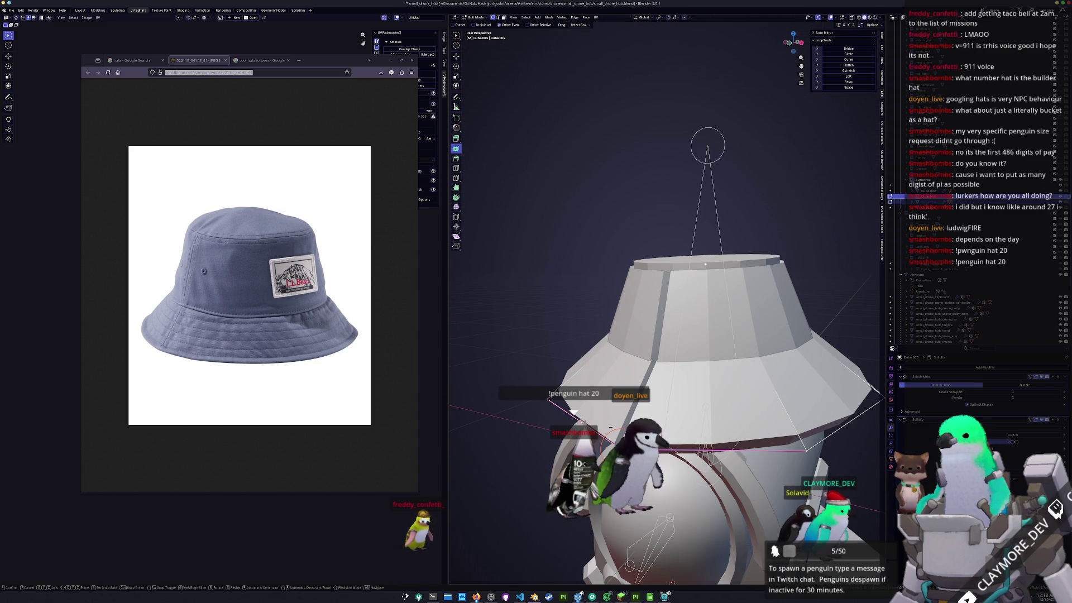
{"action": "left_click", "coordinate": [613, 417]}
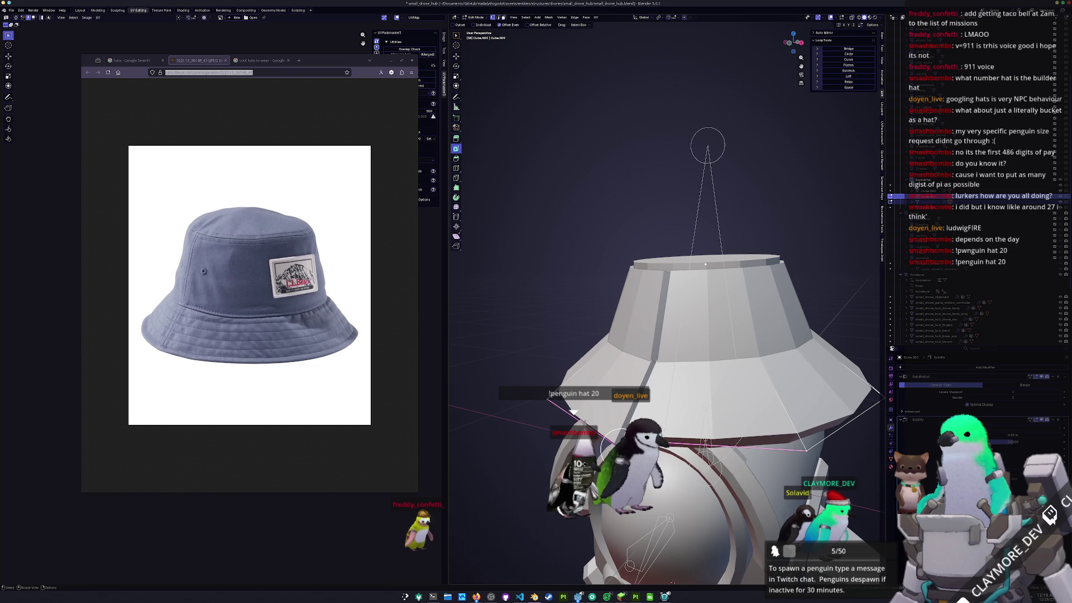
- Undo the stray object switches and mode changes to return to editing the hat mesh
{"action": "key", "text": "Tab"}
{"action": "mouse_move", "coordinate": [573, 412]}
{"action": "middle_mouse_down"}
{"action": "mouse_move", "coordinate": [658, 419]}
{"action": "mouse_move", "coordinate": [612, 344]}
{"action": "middle_mouse_up"}
{"action": "key", "text": "Tab"}
{"action": "left_click", "coordinate": [630, 335], "text": "ctrl"}
{"action": "key", "text": "Tab"}
{"action": "left_click", "coordinate": [636, 321]}
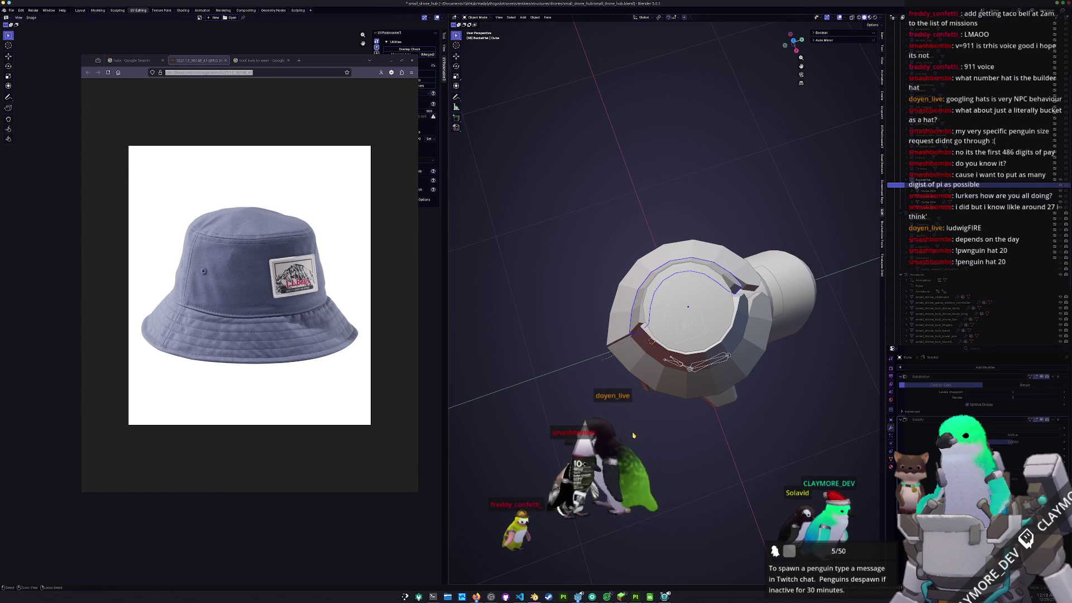
{"action": "key", "text": "ctrl+z"}
{"action": "key", "text": "ctrl+z"}
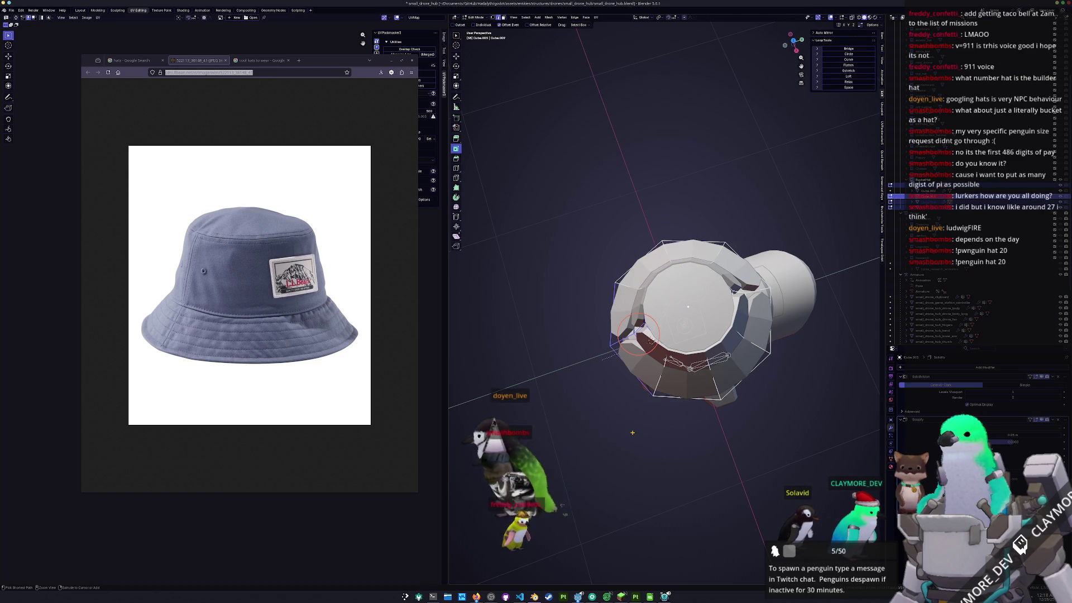
{"action": "key", "text": "ctrl+z"}
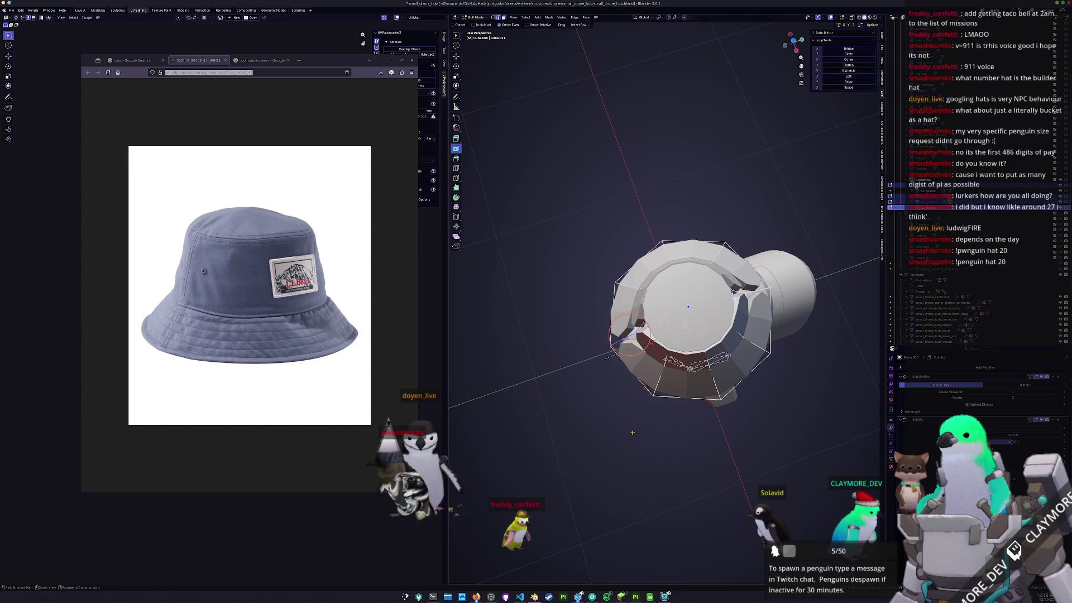
{"action": "key", "text": "ctrl+z"}
{"action": "key", "text": "ctrl+z"}
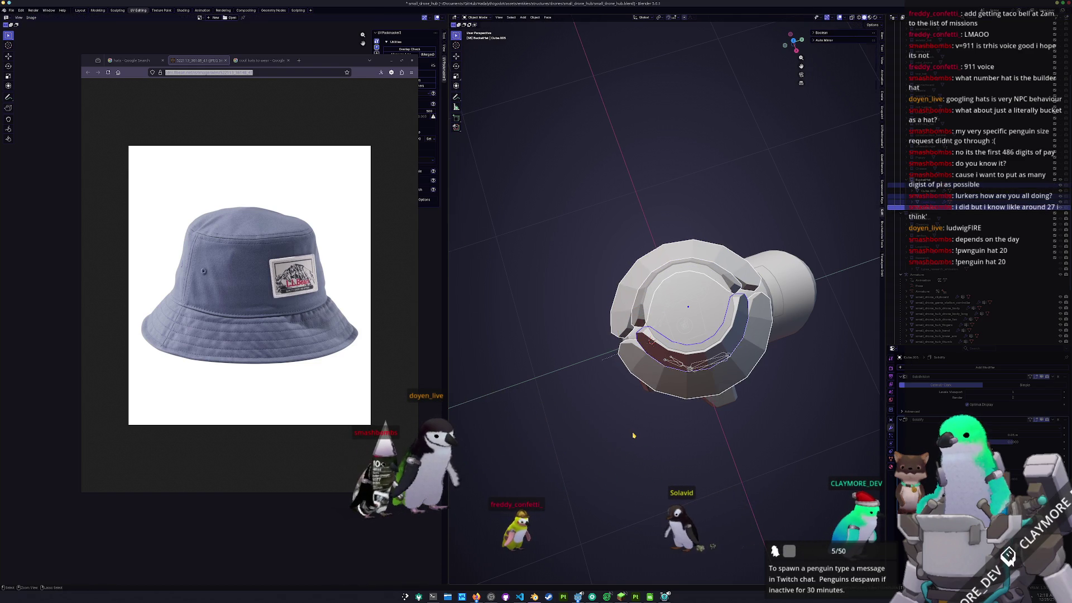
{"action": "key", "text": "ctrl+z"}
{"action": "key", "text": "ctrl+z"}
{"action": "mouse_move", "coordinate": [633, 435]}
{"action": "middle_mouse_down"}
{"action": "mouse_move", "coordinate": [651, 352]}
{"action": "mouse_move", "coordinate": [668, 335]}
{"action": "middle_mouse_up"}
{"action": "key", "text": "ctrl+z"}
{"action": "key", "text": "ctrl+z"}
- Select the band of crown faces in X-ray, ready to split off
{"action": "key", "text": "alt+z"}
{"action": "left_click", "coordinate": [698, 335], "text": "shift"}
{"action": "mouse_move", "coordinate": [698, 335]}
{"action": "middle_mouse_down"}
{"action": "mouse_move", "coordinate": [713, 326]}
{"action": "mouse_move", "coordinate": [742, 336]}
{"action": "middle_mouse_up"}
{"action": "right_click", "coordinate": [754, 340]}
- Separate the crown faces into a new object and edit it in front view
{"action": "left_click", "coordinate": [780, 339]}
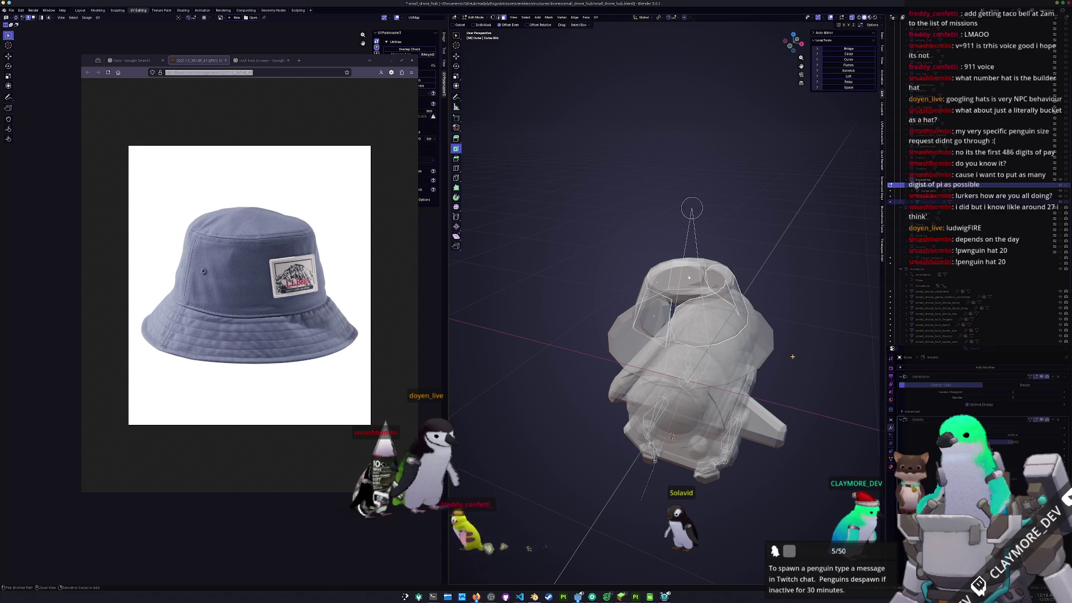
{"action": "key", "text": "Tab"}
{"action": "left_click", "coordinate": [680, 334]}
{"action": "scroll", "coordinate": [679, 333], "scroll_direction": "up", "scroll_amount": 2}
{"action": "key", "text": "Tab"}
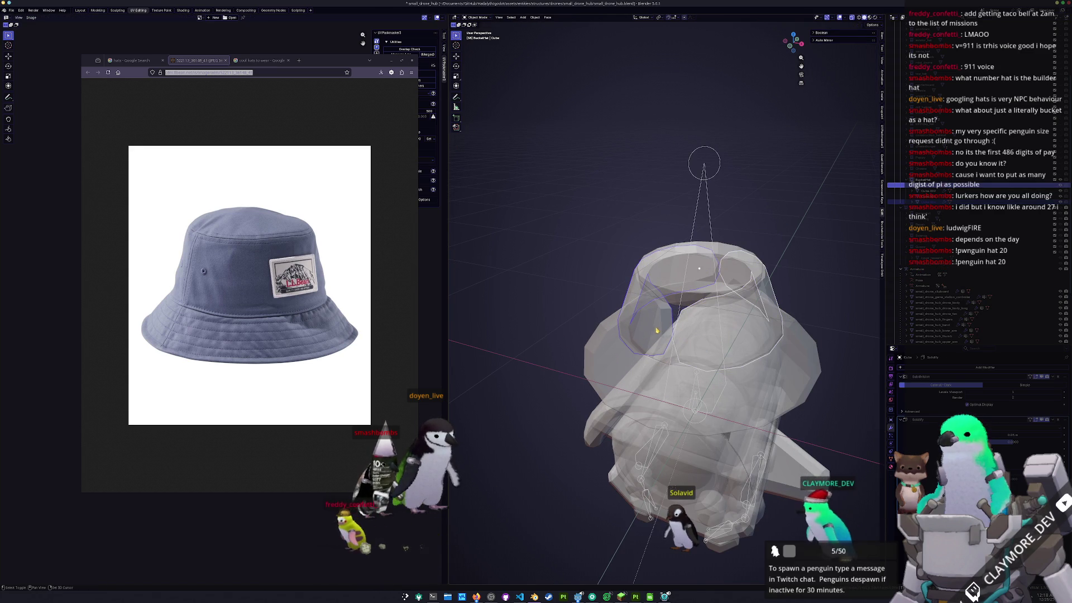
{"action": "key", "text": "KP_1"}
{"action": "key", "text": "alt+z"}
{"action": "key", "text": "alt+z"}
- Box-select the crown's top and bottom edge rings and crease them fully to 1
{"action": "left_click_drag", "start_coordinate": [722, 357], "coordinate": [655, 210]}
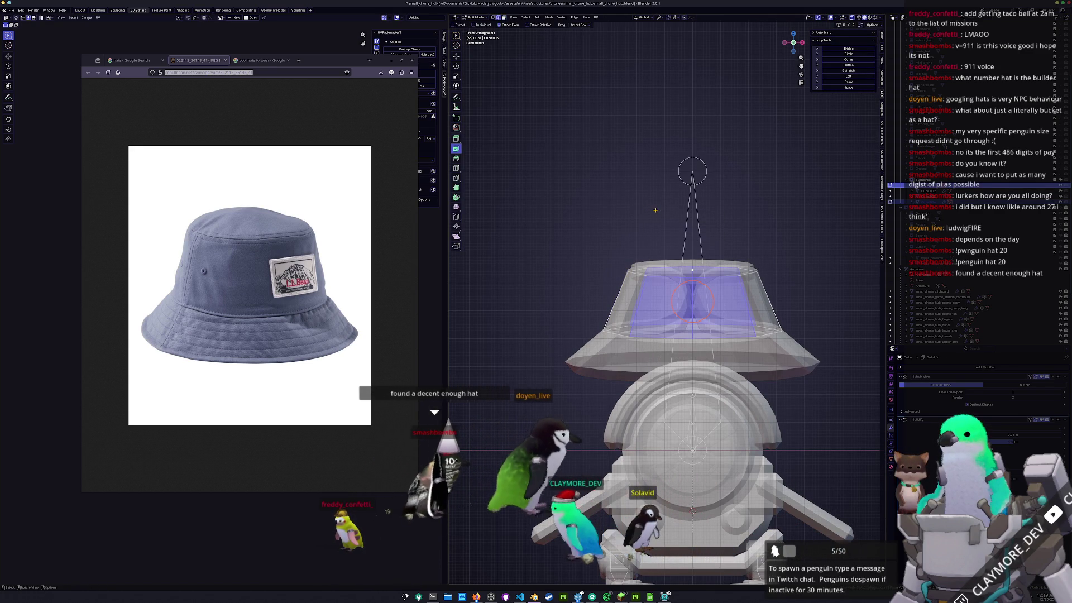
{"action": "key", "text": "shift+s"}
{"action": "key", "text": "alt+a"}
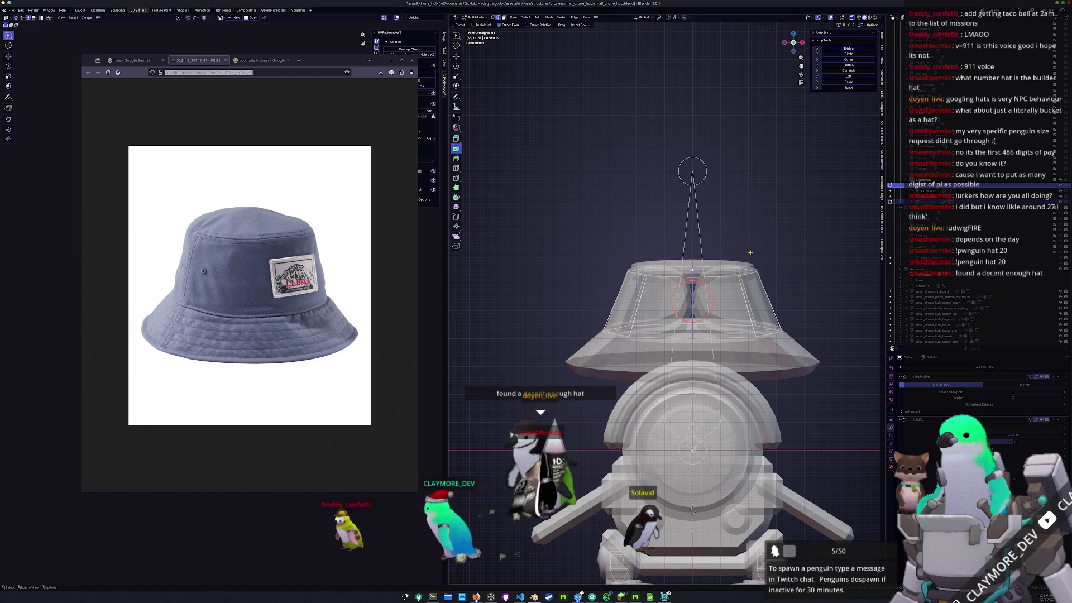
{"action": "left_click_drag", "start_coordinate": [712, 316], "coordinate": [659, 255]}
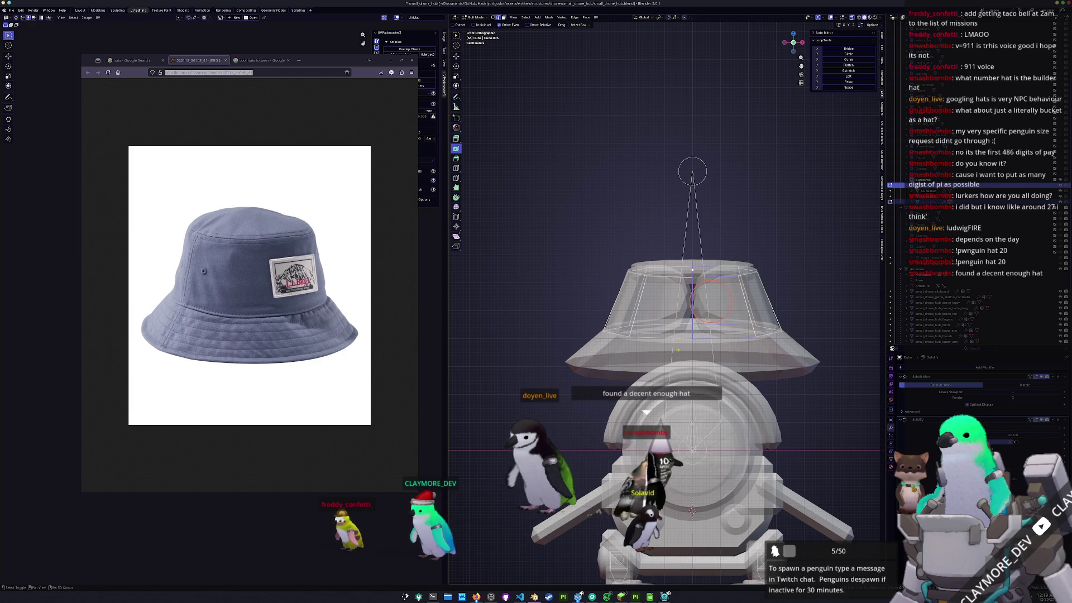
{"action": "key", "text": "shift+e"}
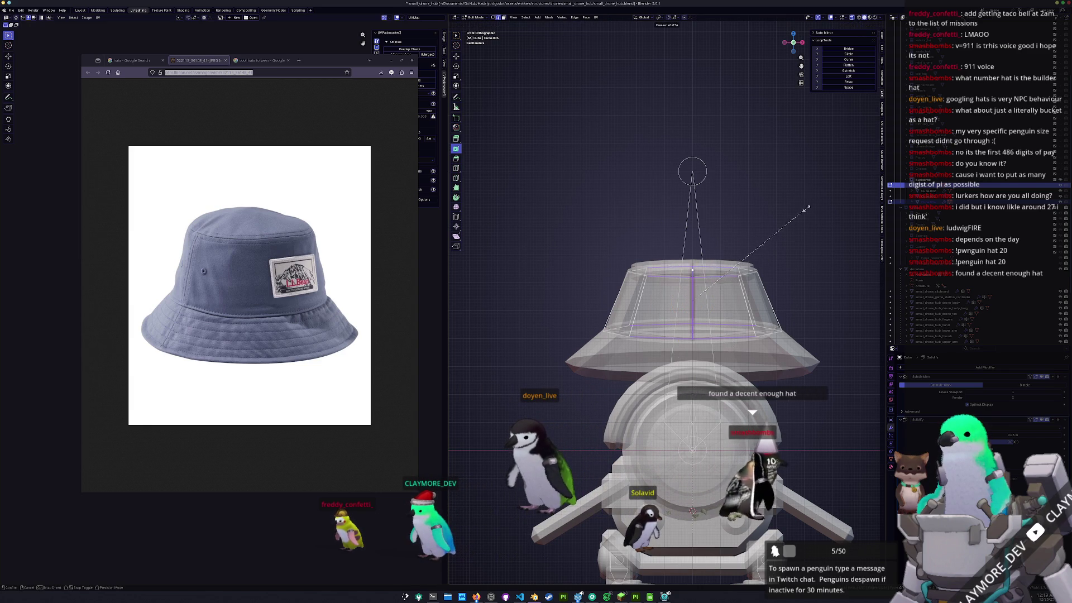
{"action": "left_click", "coordinate": [825, 181]}
{"action": "key", "text": "alt+z"}
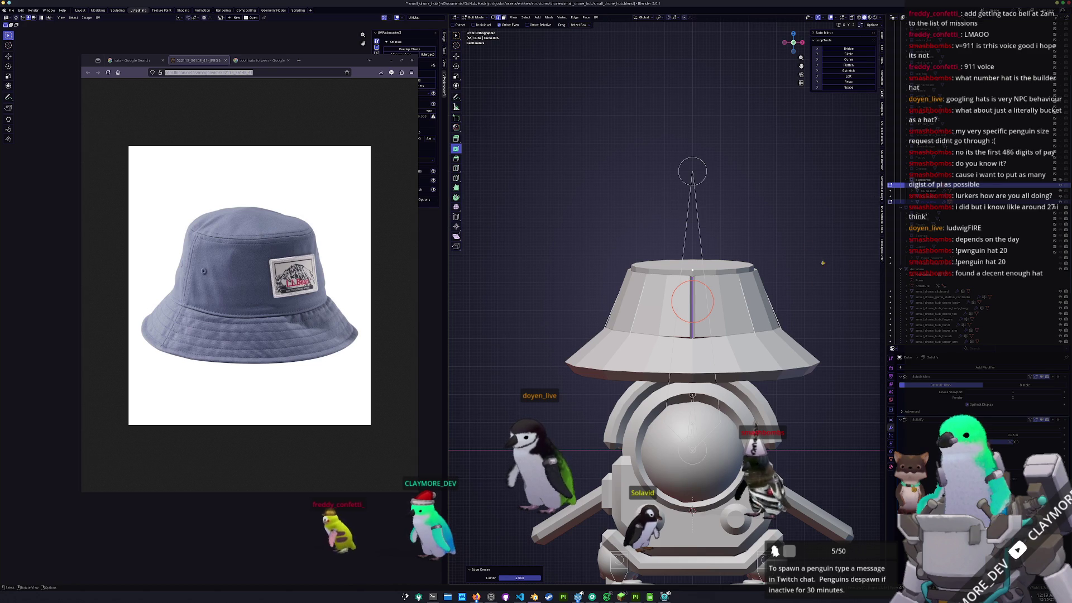
- Deselect part of the crown and vertex-slide the remaining loops, then leave Edit Mode
{"action": "middle_click_drag", "start_coordinate": [849, 308], "coordinate": [698, 322]}
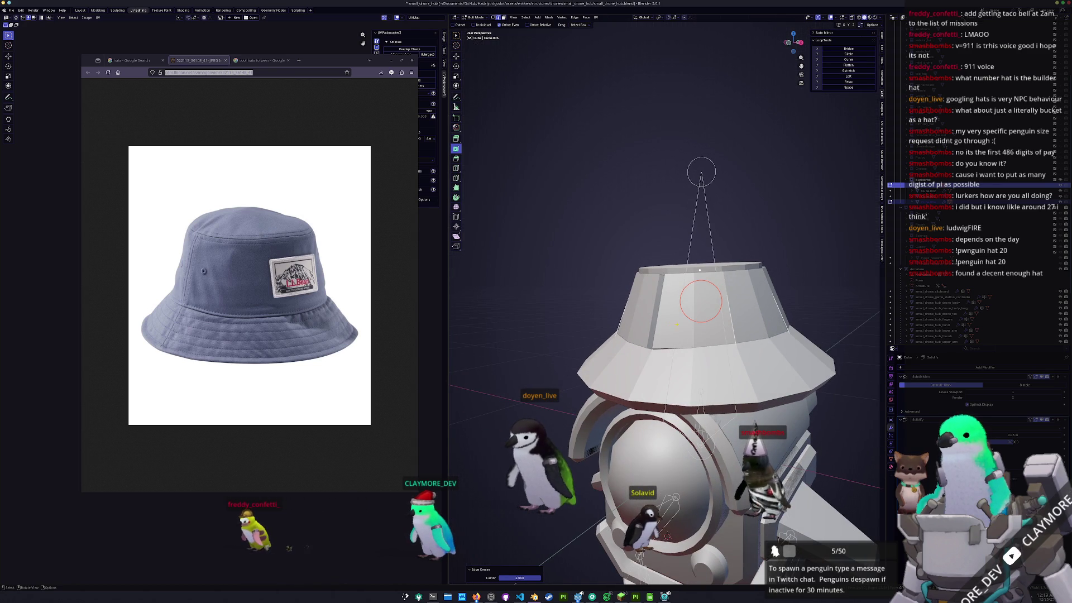
{"action": "key", "text": "alt+z"}
{"action": "left_click_drag", "start_coordinate": [701, 301], "coordinate": [653, 349], "text": "shift"}
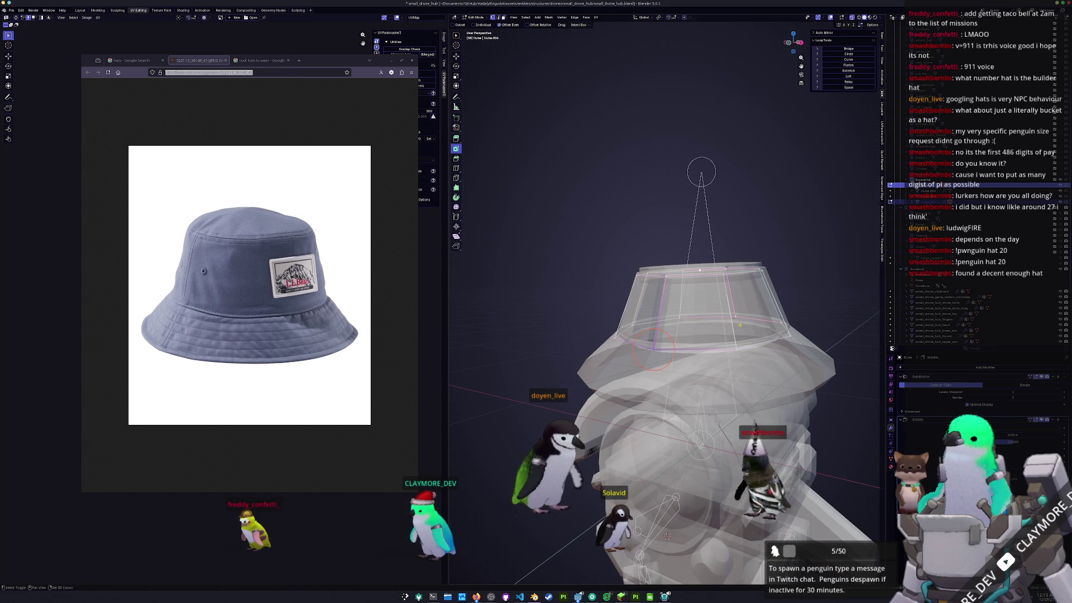
{"action": "middle_click_drag", "start_coordinate": [726, 303], "coordinate": [742, 313]}
{"action": "key", "text": "shift+v"}
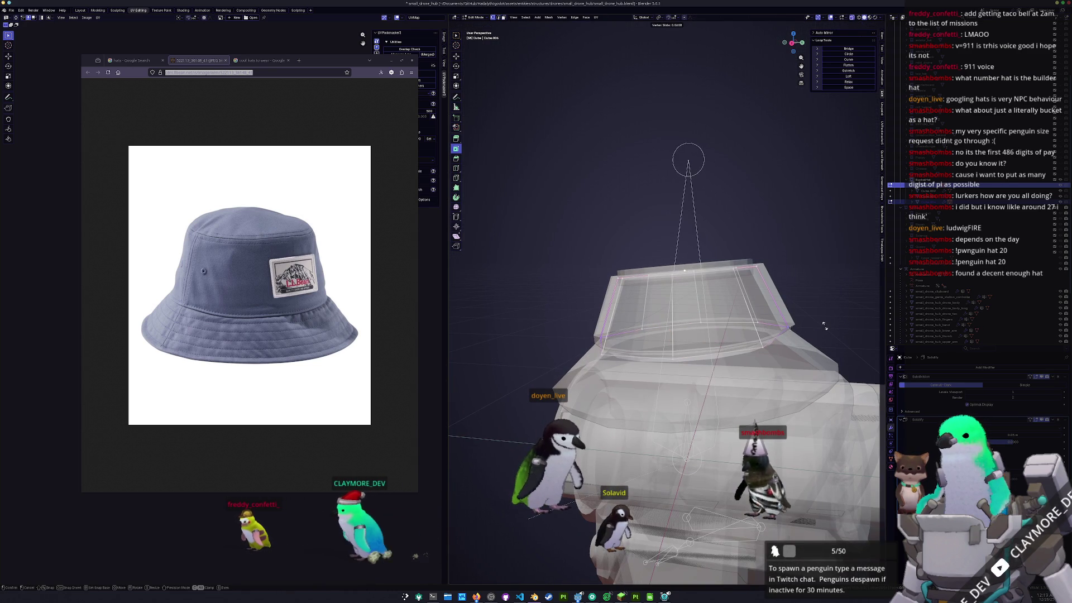
{"action": "left_click", "coordinate": [824, 326]}
{"action": "key", "text": "Tab"}
{"action": "key", "text": "alt+z"}
- Make the drone piece Cube.002 the active object
{"action": "mouse_move", "coordinate": [737, 340]}
{"action": "middle_mouse_down"}
{"action": "mouse_move", "coordinate": [691, 378]}
{"action": "mouse_move", "coordinate": [683, 429]}
{"action": "mouse_move", "coordinate": [664, 385]}
{"action": "mouse_move", "coordinate": [656, 389]}
{"action": "middle_mouse_up"}
{"action": "left_click", "coordinate": [656, 389]}
{"action": "left_click", "coordinate": [656, 389]}
{"action": "scroll", "coordinate": [656, 389], "scroll_direction": "down", "scroll_amount": 3}
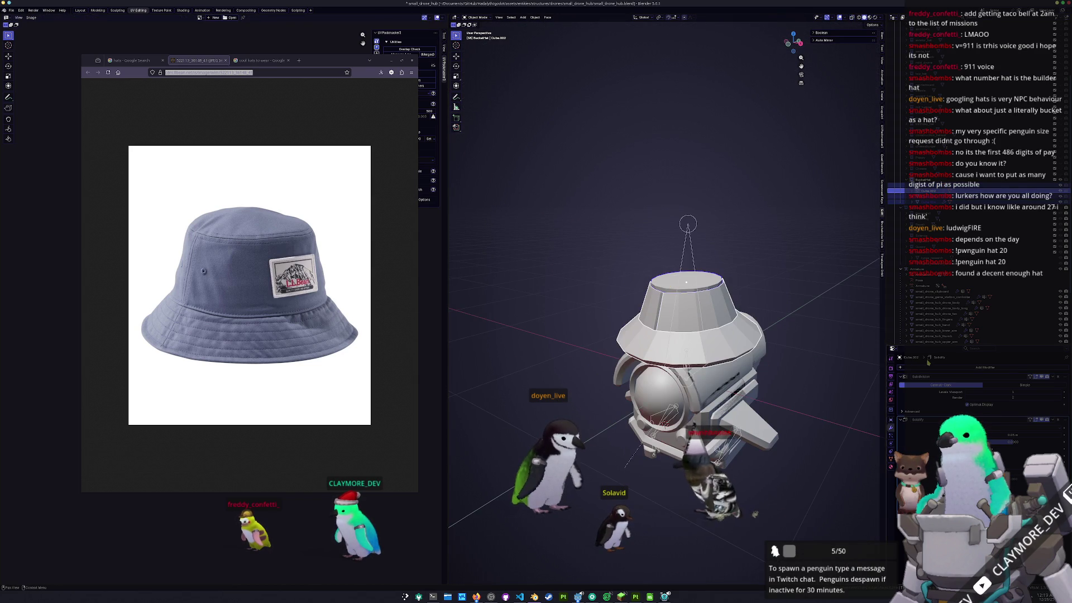
- Apply the scale of the hat object
{"action": "left_click", "coordinate": [929, 367]}
{"action": "key", "text": "ctrl+a"}
{"action": "left_click", "coordinate": [826, 373]}
{"action": "key", "text": "e"}
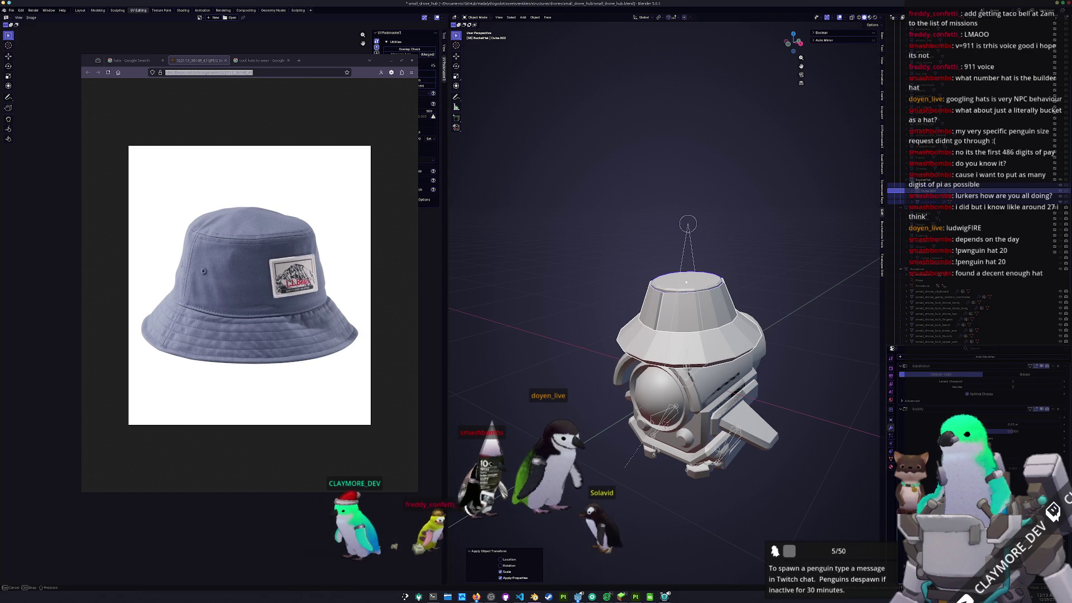
{"action": "key", "text": "Escape"}
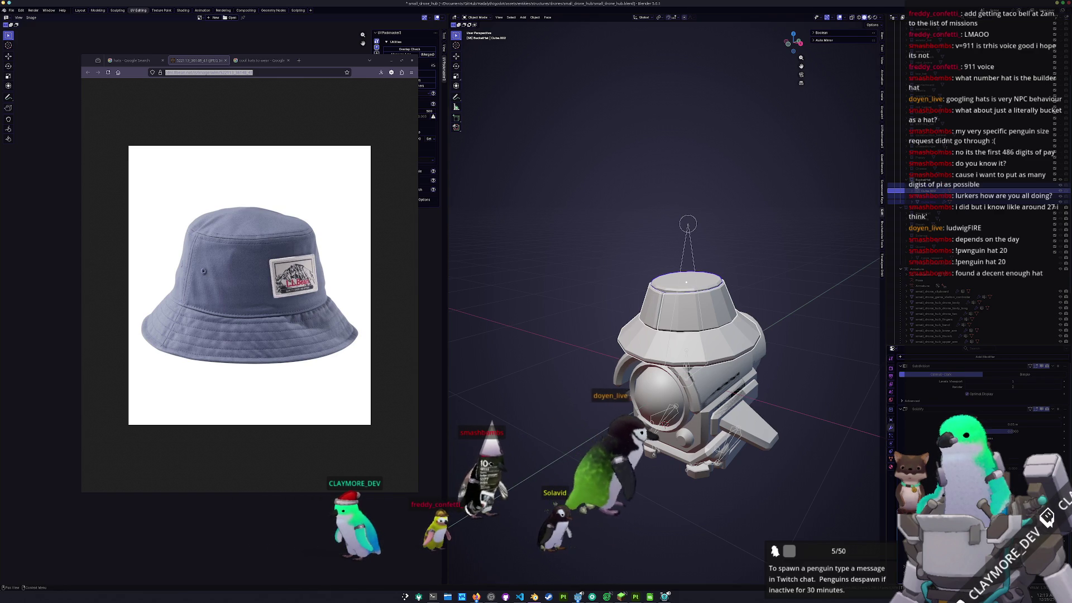
{"action": "scroll", "coordinate": [825, 392], "scroll_direction": "up", "scroll_amount": 1}
{"action": "key", "text": "ctrl+a"}
{"action": "left_click", "coordinate": [824, 392]}
{"action": "middle_click_drag", "start_coordinate": [824, 392], "coordinate": [800, 390]}
- From the top view, stretch one edge ring of Cube.004 along the Y axis
{"action": "left_click", "coordinate": [636, 318]}
{"action": "key", "text": "KP_7"}
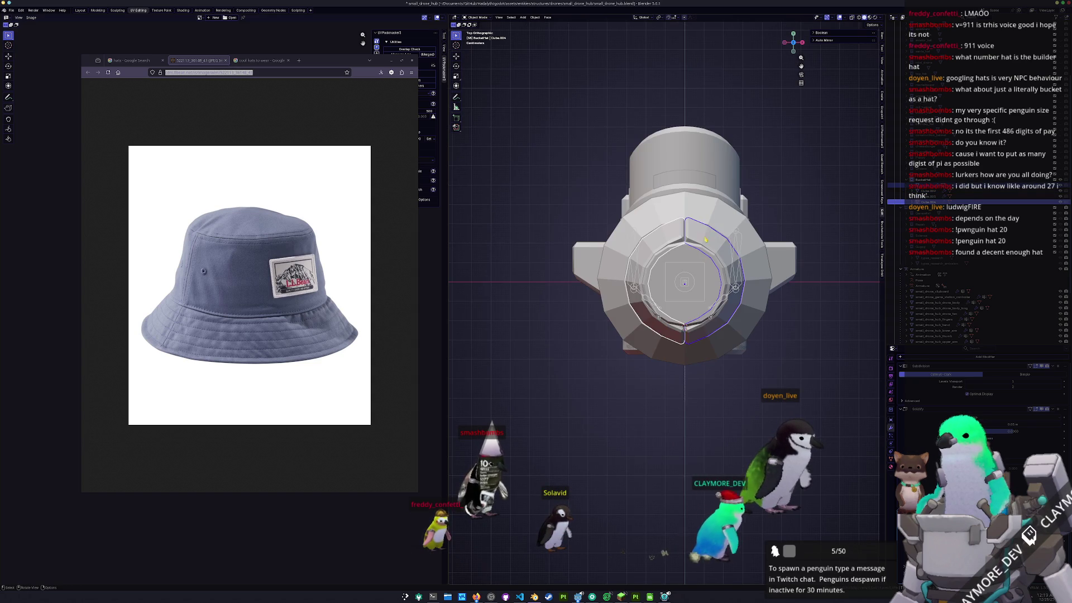
{"action": "key", "text": "Tab"}
{"action": "key", "text": "alt+z"}
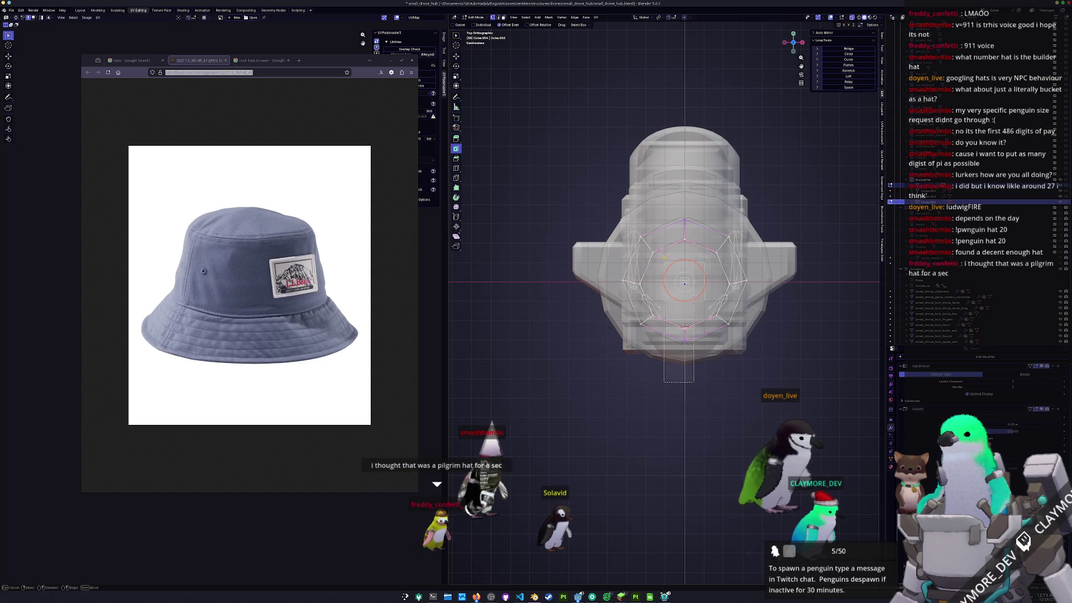
{"action": "key", "text": "y"}
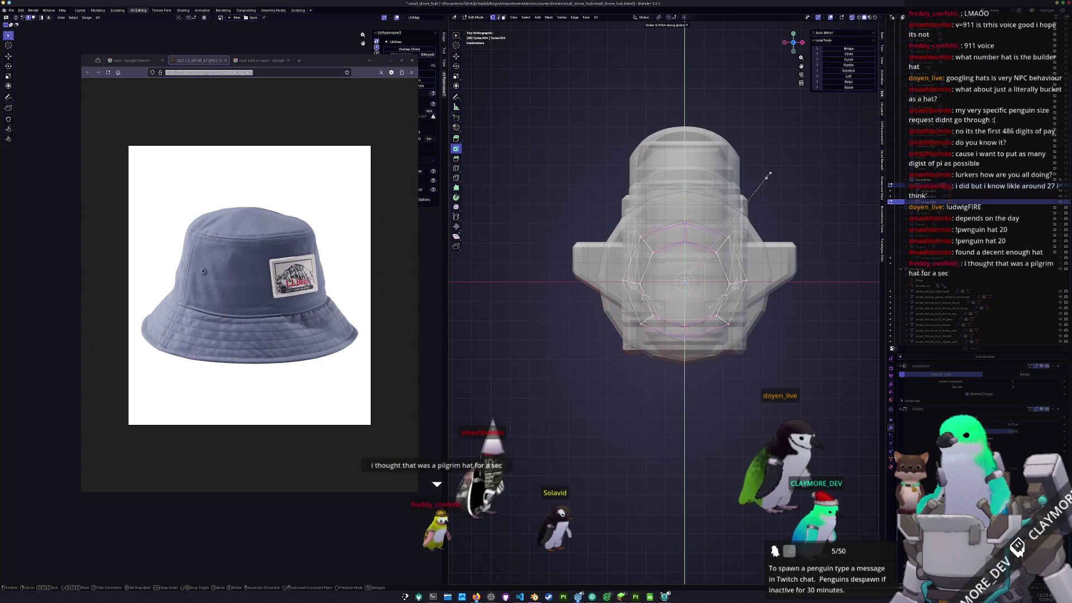
{"action": "left_click", "coordinate": [768, 175]}
{"action": "key", "text": "Tab"}
{"action": "key", "text": "alt+z"}
{"action": "middle_click_drag", "start_coordinate": [763, 242], "coordinate": [742, 146]}
{"action": "mouse_move", "coordinate": [684, 244]}
{"action": "middle_mouse_down"}
{"action": "mouse_move", "coordinate": [765, 263]}
{"action": "mouse_move", "coordinate": [737, 293]}
{"action": "middle_mouse_up"}
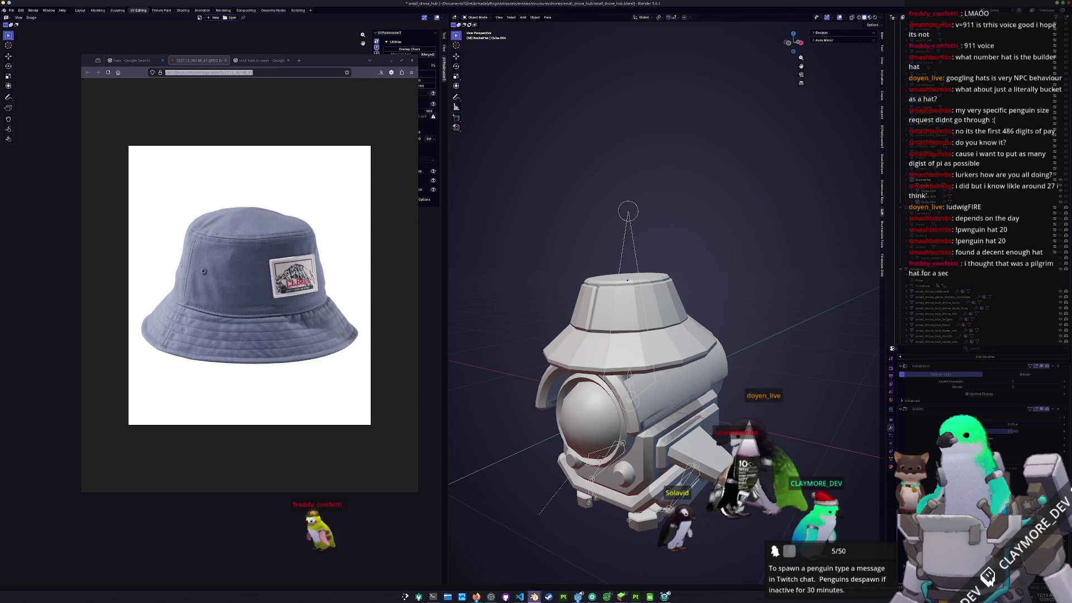
- Add a 'Pilgrim hat' card to the In progress column of the Notion Tasks board
{"action": "mouse_move", "coordinate": [476, 597]}
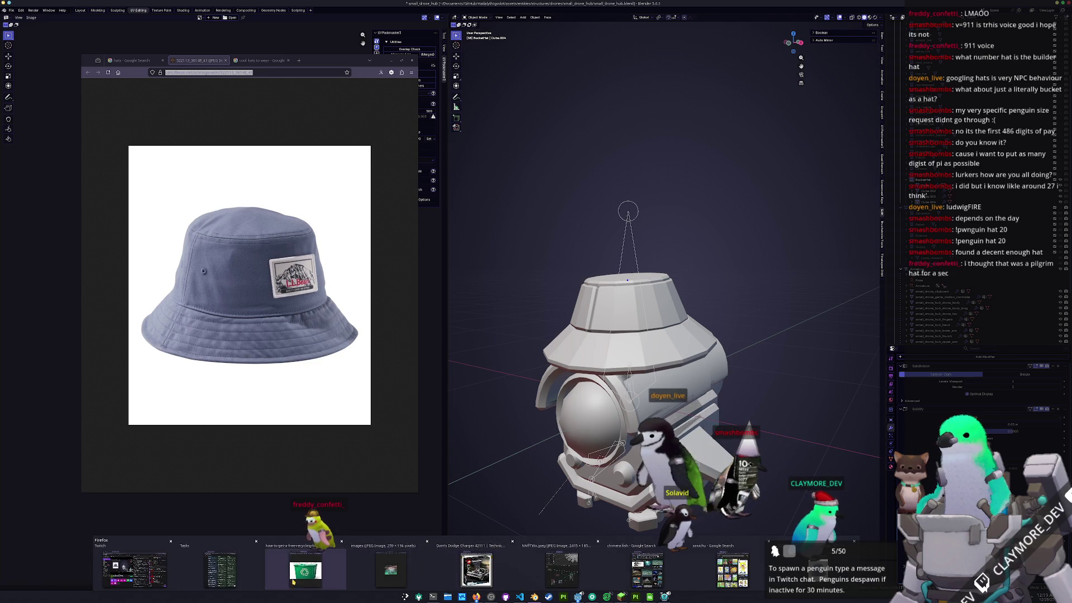
{"action": "left_click", "coordinate": [220, 568]}
{"action": "scroll", "coordinate": [723, 241], "scroll_direction": "up", "scroll_amount": 10}
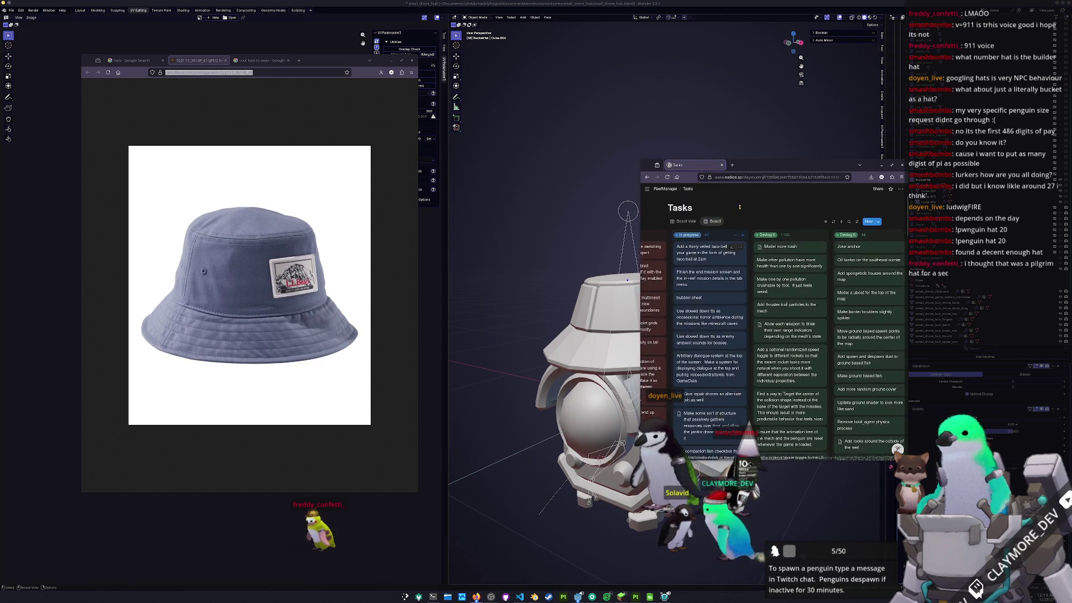
{"action": "left_click", "coordinate": [744, 238]}
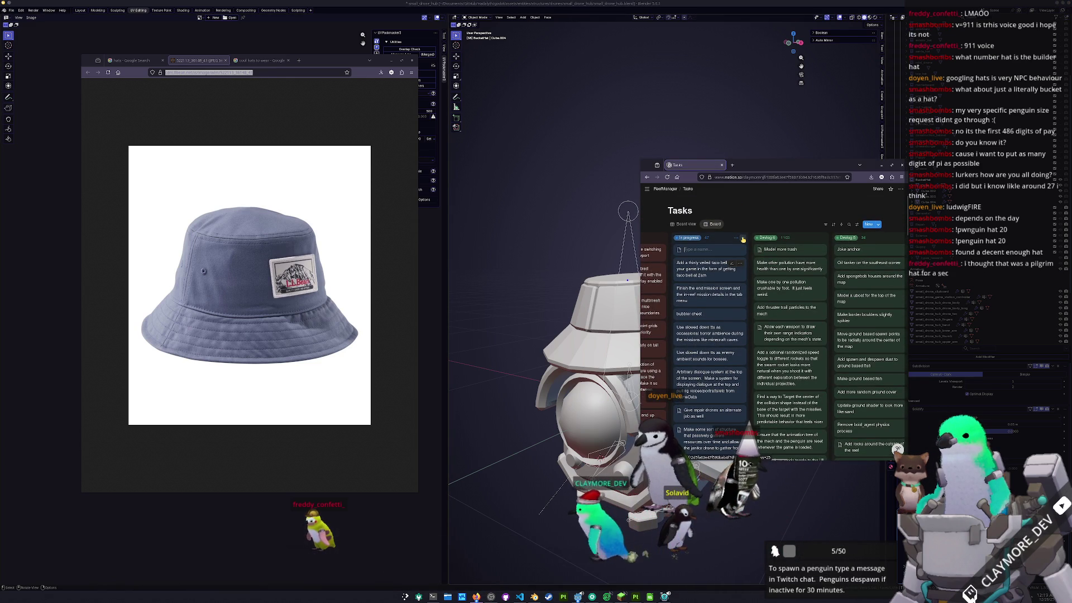
{"action": "type", "text": "Pilgrim hat"}
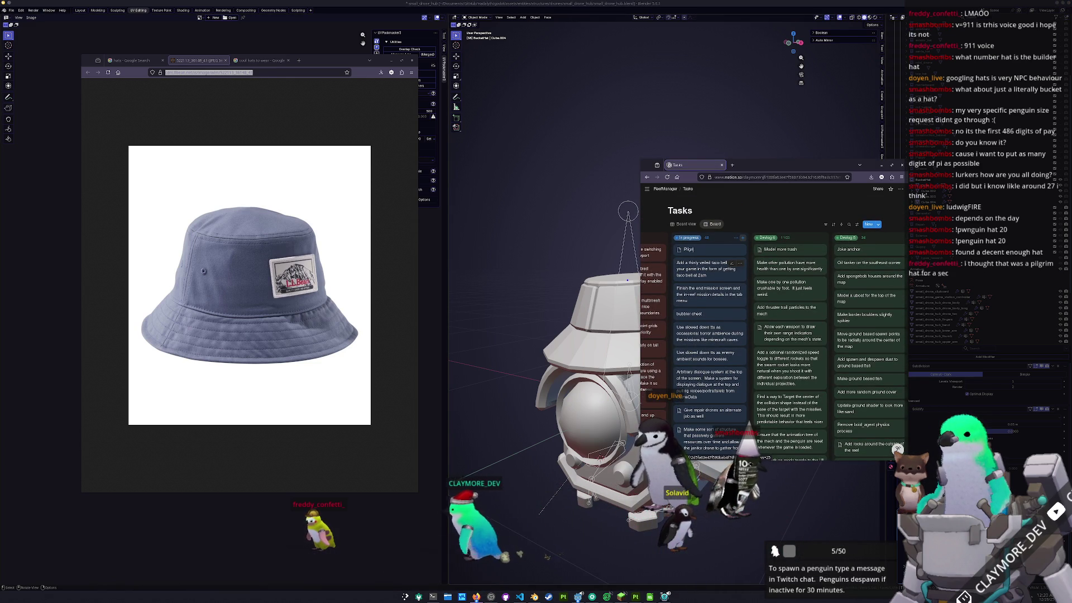
- Back in Blender, select the hat piece Cube.004 on the drone
{"action": "left_click", "coordinate": [565, 231]}
{"action": "middle_click_drag", "start_coordinate": [673, 291], "coordinate": [635, 357]}
{"action": "left_click", "coordinate": [635, 357]}
{"action": "left_click", "coordinate": [567, 336]}
{"action": "middle_click_drag", "start_coordinate": [567, 336], "coordinate": [617, 312]}
{"action": "left_click", "coordinate": [592, 323]}
- In see-through Edit Mode, raise the hat's top ring along Z with a small Y adjustment
{"action": "key", "text": "Tab"}
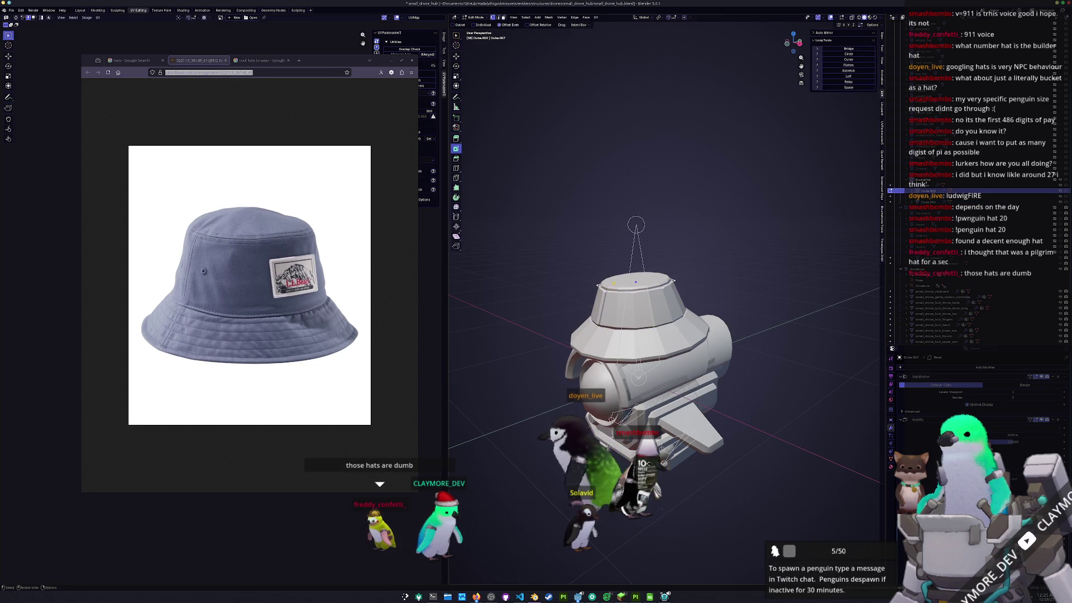
{"action": "key", "text": "alt+z"}
{"action": "key", "text": "alt+z"}
{"action": "scroll", "coordinate": [735, 261], "scroll_direction": "up", "scroll_amount": 5}
{"action": "key", "text": "g"}
{"action": "key", "text": "z"}
{"action": "left_click", "coordinate": [730, 255]}
{"action": "middle_click_drag", "start_coordinate": [728, 258], "coordinate": [712, 271]}
{"action": "key", "text": "g"}
{"action": "key", "text": "y"}
{"action": "left_click", "coordinate": [714, 270]}
{"action": "key", "text": "g"}
{"action": "key", "text": "z"}
{"action": "left_click", "coordinate": [710, 259]}
{"action": "mouse_move", "coordinate": [710, 258]}
{"action": "middle_mouse_down"}
{"action": "mouse_move", "coordinate": [697, 275]}
{"action": "mouse_move", "coordinate": [565, 319]}
{"action": "middle_mouse_up"}
{"action": "key", "text": "Tab"}
- Widen the Cube mesh slightly in X and Y, keeping its height unchanged
{"action": "left_click", "coordinate": [582, 316]}
{"action": "left_click", "coordinate": [565, 319]}
{"action": "key", "text": "Tab"}
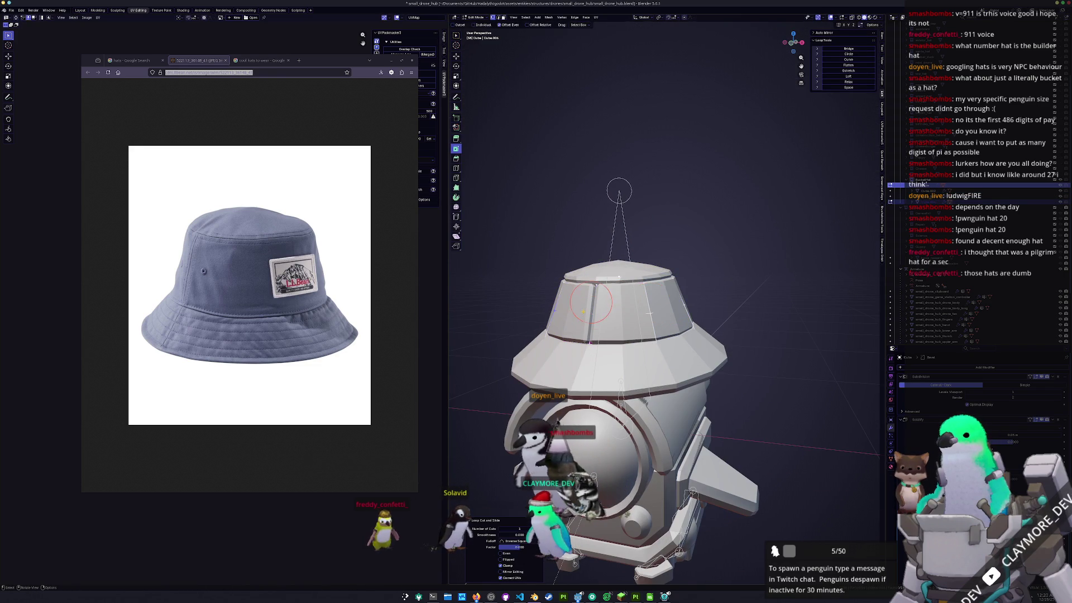
{"action": "key", "text": "s"}
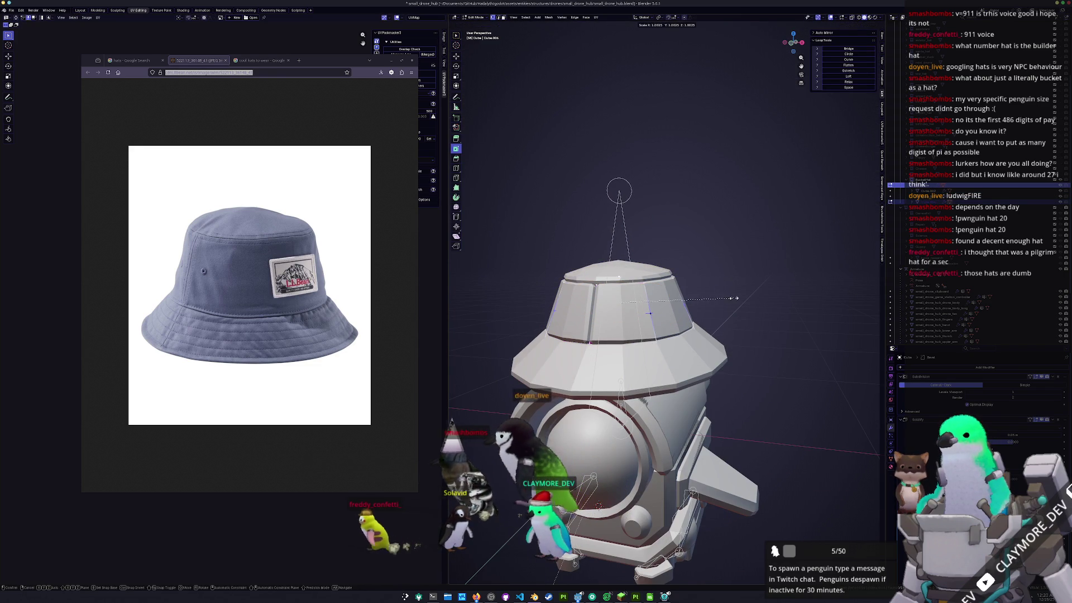
{"action": "key", "text": "shift+z"}
{"action": "left_click", "coordinate": [742, 294]}
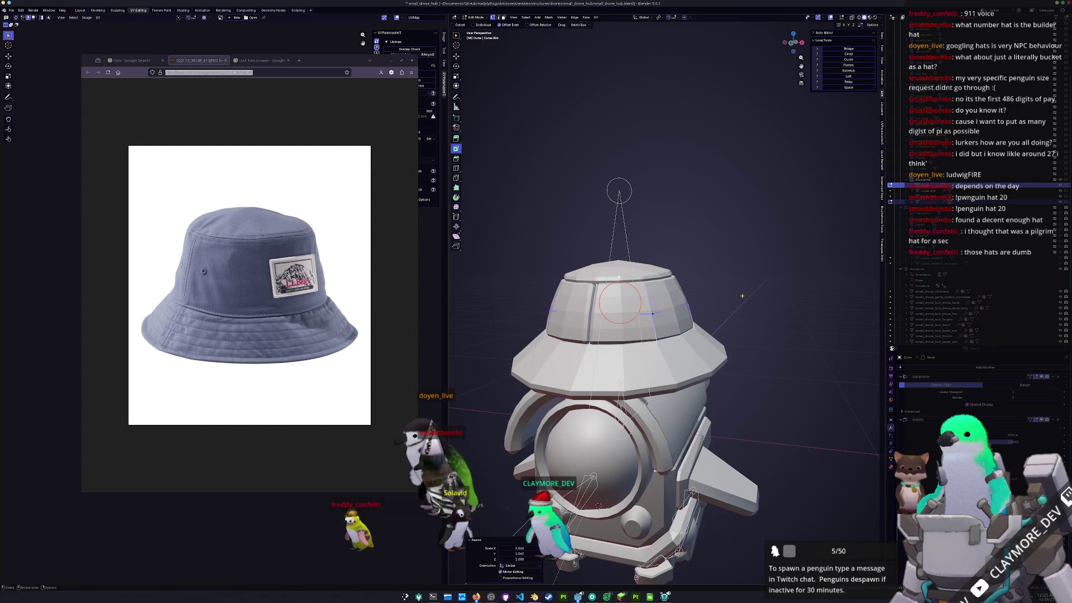
{"action": "key", "text": "Tab"}
{"action": "scroll", "coordinate": [733, 312], "scroll_direction": "down", "scroll_amount": 3}
- Apply all transforms to the hat object Cube.002
{"action": "mouse_move", "coordinate": [732, 312]}
{"action": "middle_mouse_down"}
{"action": "mouse_move", "coordinate": [563, 345]}
{"action": "mouse_move", "coordinate": [671, 299]}
{"action": "middle_mouse_up"}
{"action": "left_click", "coordinate": [671, 298]}
{"action": "left_click", "coordinate": [605, 310]}
{"action": "middle_click_drag", "start_coordinate": [605, 310], "coordinate": [656, 308]}
{"action": "key", "text": "ctrl+a"}
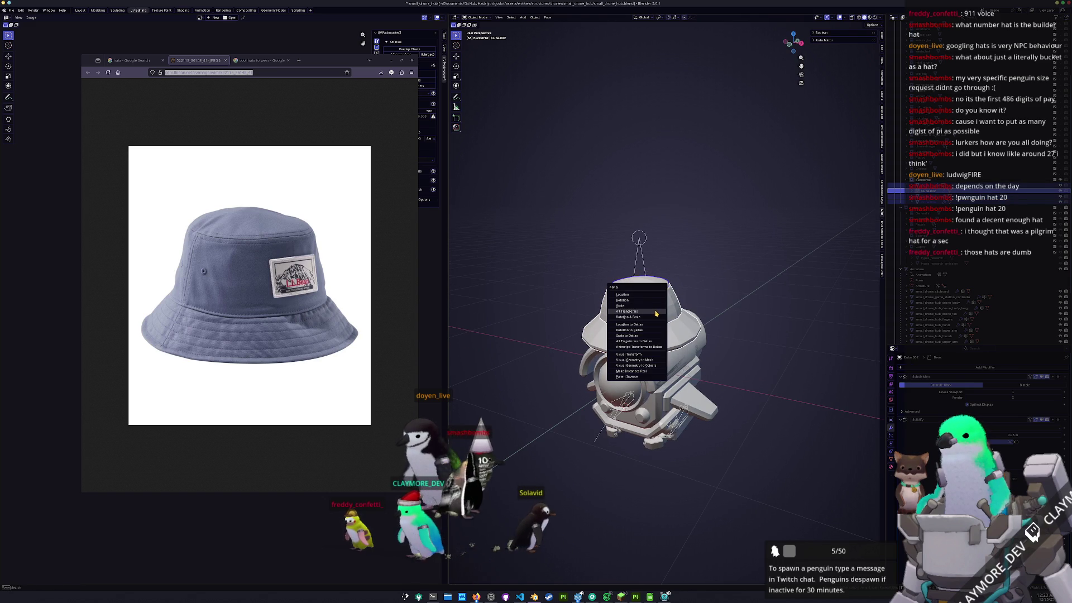
{"action": "left_click", "coordinate": [655, 312]}
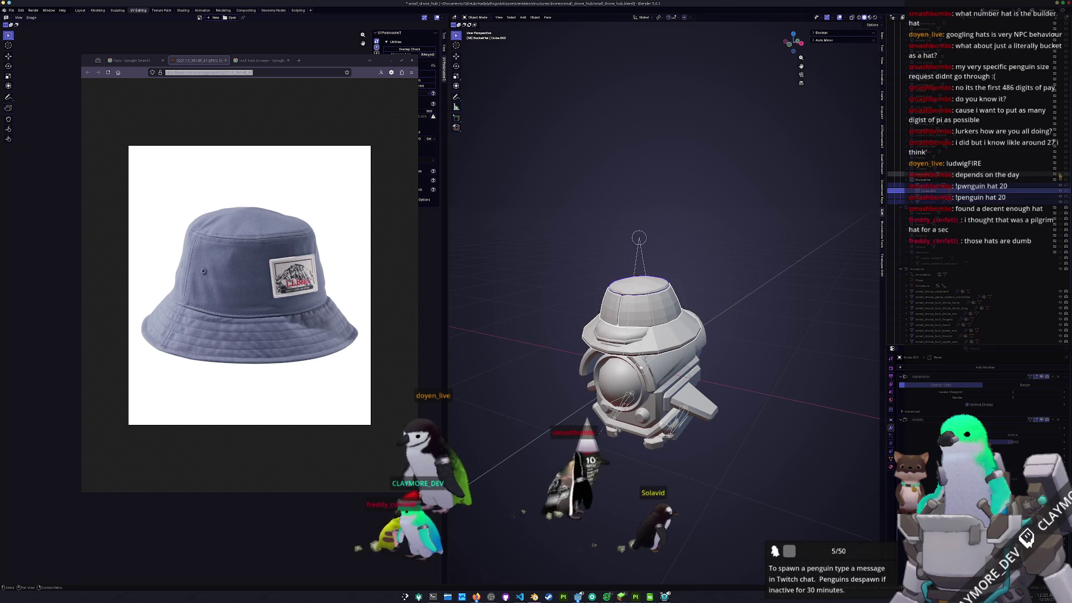
- Unhide the hat, then resize it and adjust its height in the right side view
{"action": "scroll", "coordinate": [1013, 140], "scroll_direction": "up", "scroll_amount": 4}
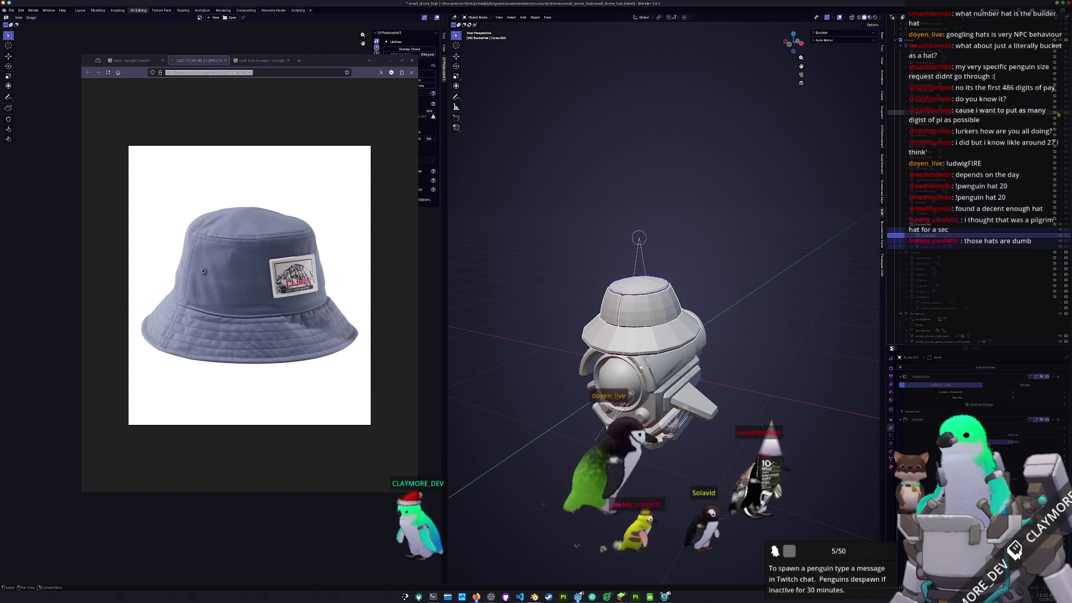
{"action": "left_click", "coordinate": [1060, 226]}
{"action": "left_click", "coordinate": [1061, 227]}
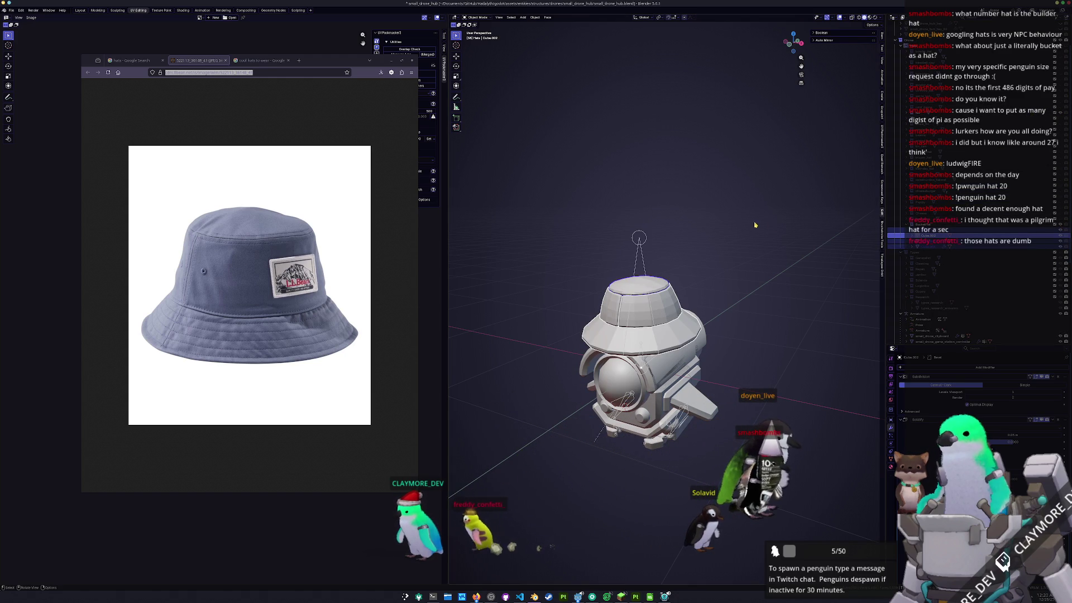
{"action": "key", "text": "KP_3"}
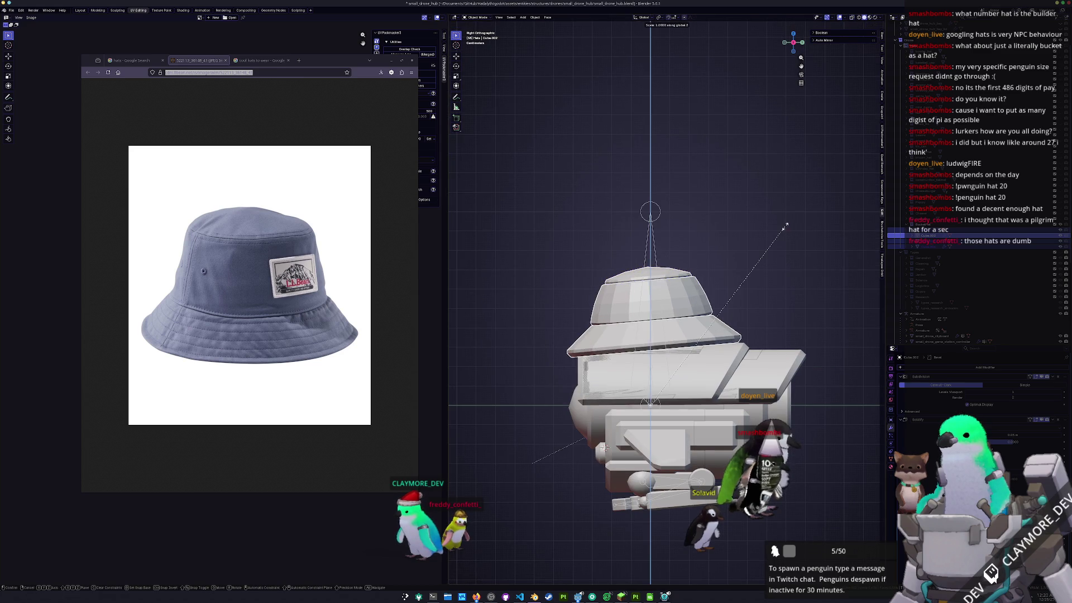
{"action": "left_click", "coordinate": [770, 239]}
{"action": "key", "text": "g"}
{"action": "key", "text": "z"}
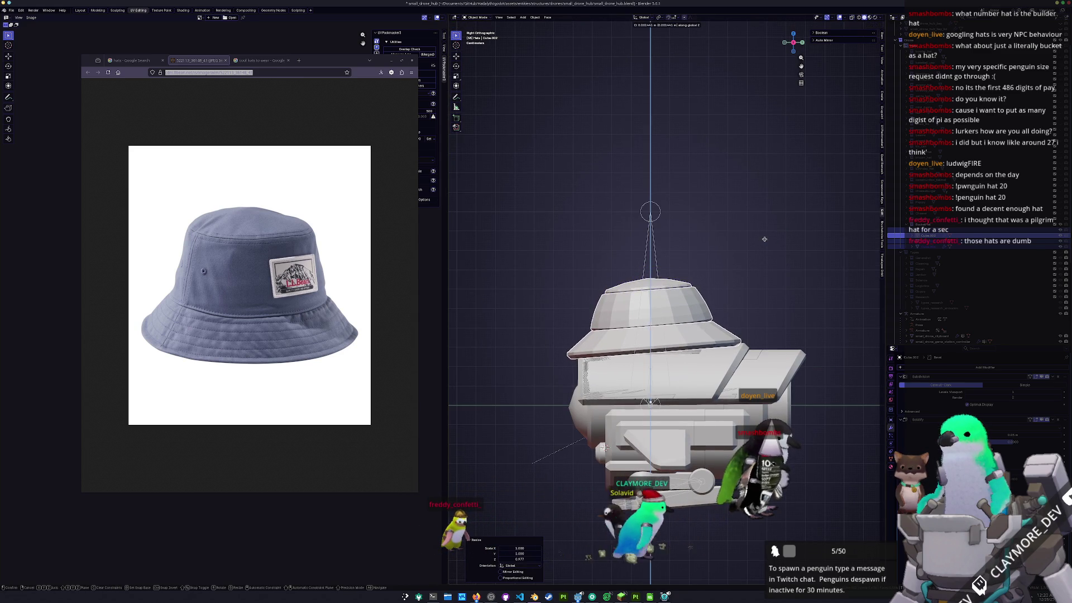
{"action": "left_click", "coordinate": [770, 239]}
- Tilt the hat slightly and set its final height on the drone
{"action": "left_click", "coordinate": [768, 235]}
{"action": "scroll", "coordinate": [768, 235], "scroll_direction": "up", "scroll_amount": 1}
{"action": "key", "text": "g"}
{"action": "key", "text": "z"}
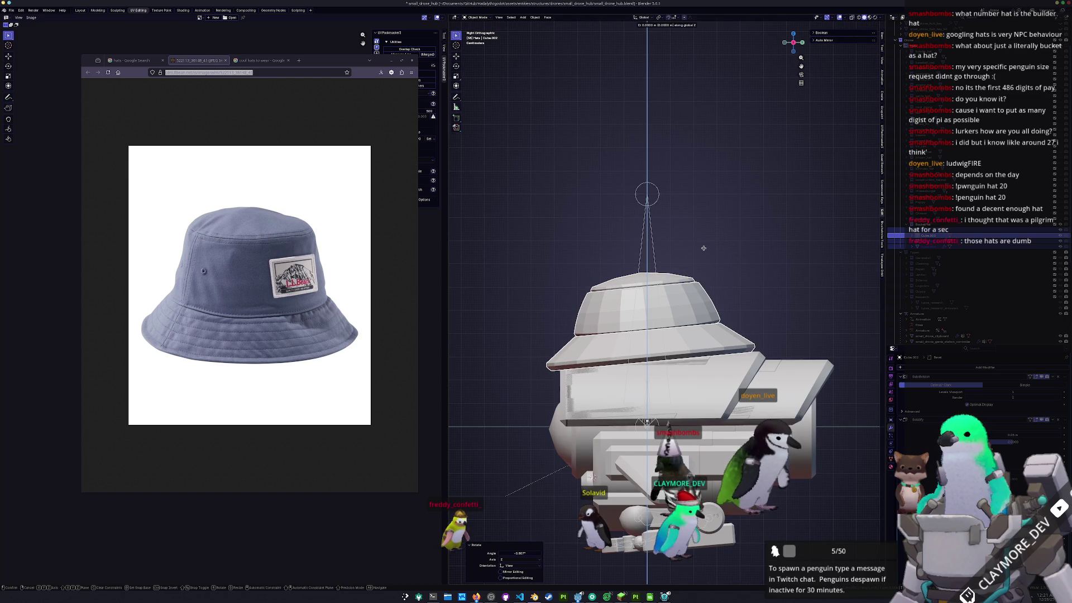
{"action": "left_click", "coordinate": [704, 249]}
{"action": "mouse_move", "coordinate": [705, 249]}
{"action": "middle_mouse_down"}
{"action": "mouse_move", "coordinate": [758, 263]}
{"action": "mouse_move", "coordinate": [743, 264]}
{"action": "middle_mouse_up"}
- Apply all transforms to the hat and deselect everything
{"action": "key", "text": "ctrl+a"}
{"action": "left_click", "coordinate": [731, 266]}
{"action": "scroll", "coordinate": [720, 293], "scroll_direction": "down", "scroll_amount": 3}
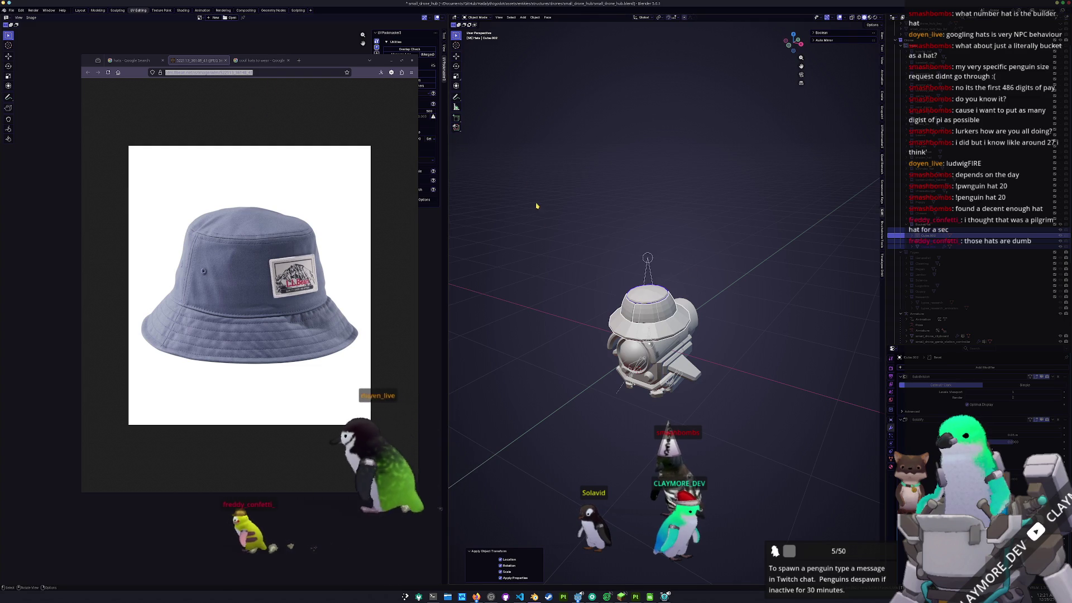
{"action": "left_click", "coordinate": [648, 295], "text": "shift"}
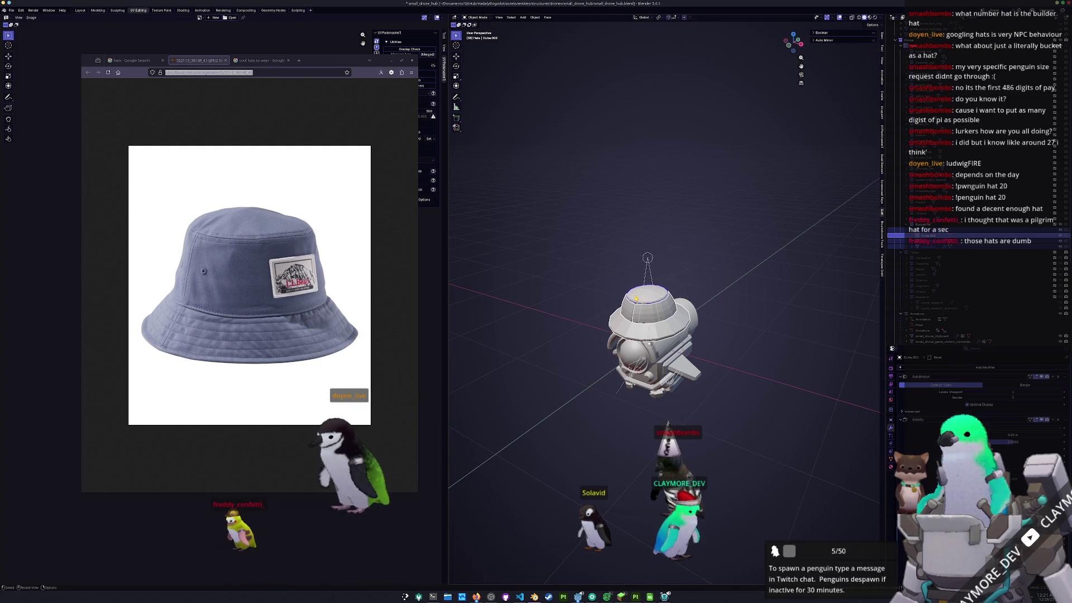
- Convert the hat to a mesh and shade it smooth
{"action": "right_click", "coordinate": [647, 295]}
{"action": "left_click", "coordinate": [700, 299]}
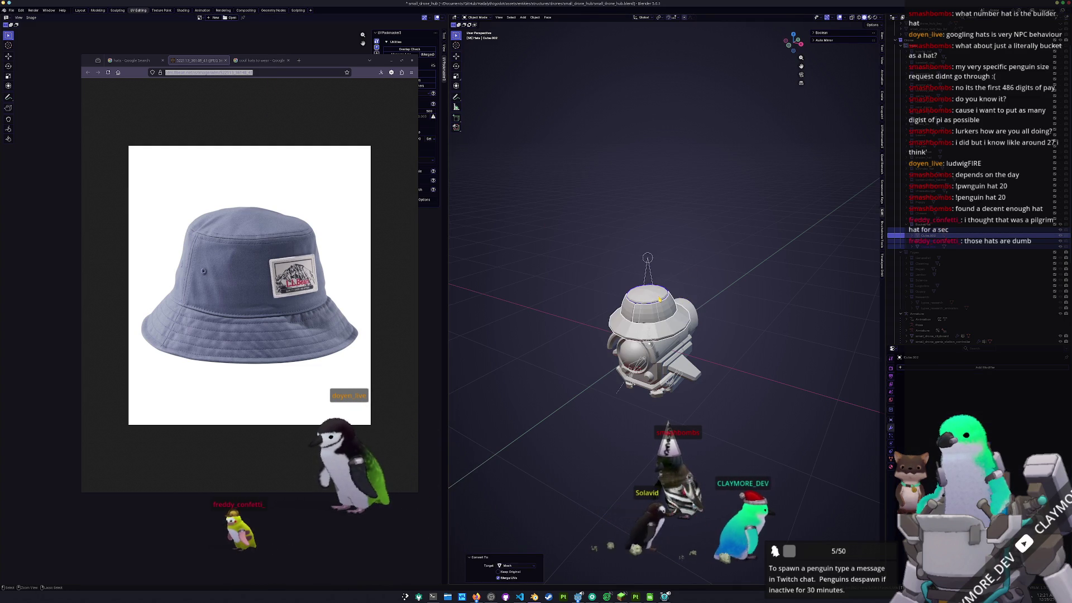
{"action": "right_click", "coordinate": [653, 299]}
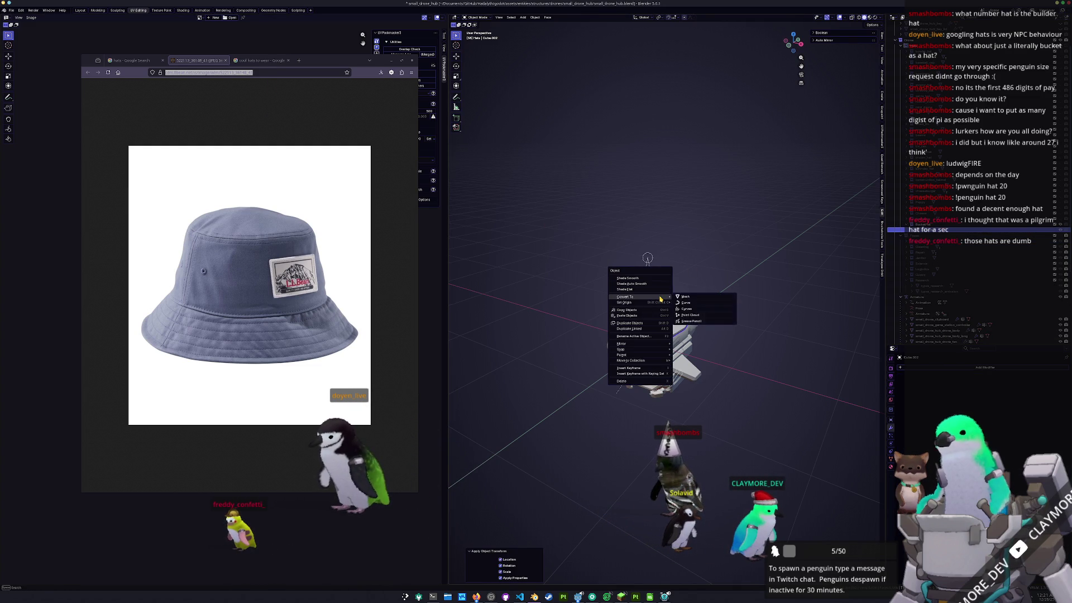
{"action": "left_click", "coordinate": [637, 284]}
- Rename the hat to bucket_hat and give it a new material named bucket_hat
{"action": "scroll", "coordinate": [636, 283], "scroll_direction": "up", "scroll_amount": 1}
{"action": "scroll", "coordinate": [675, 300], "scroll_direction": "up", "scroll_amount": 3}
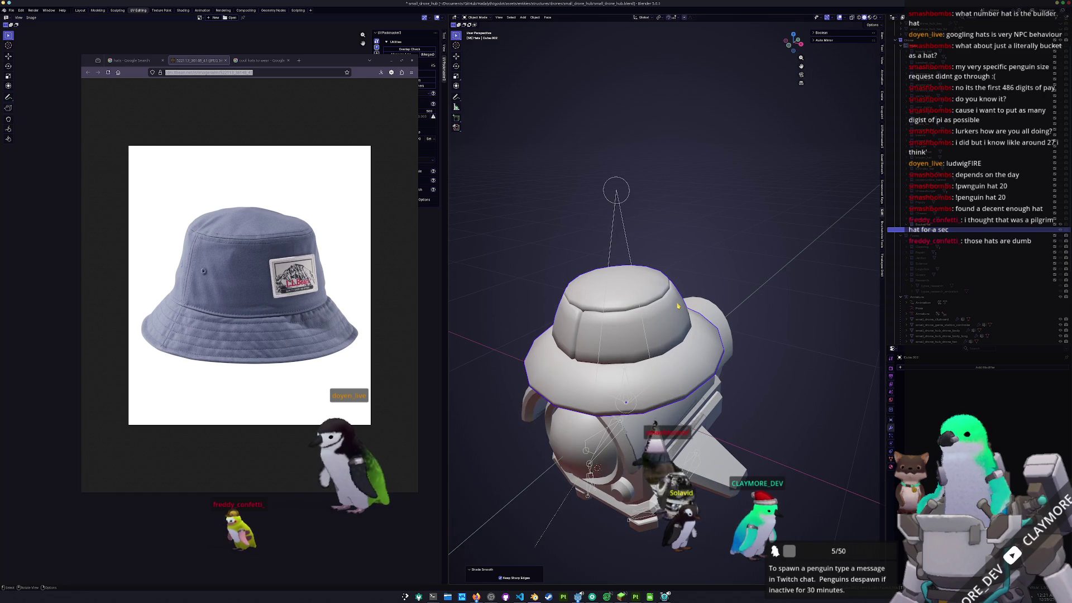
{"action": "type", "text": "bucket_hat"}
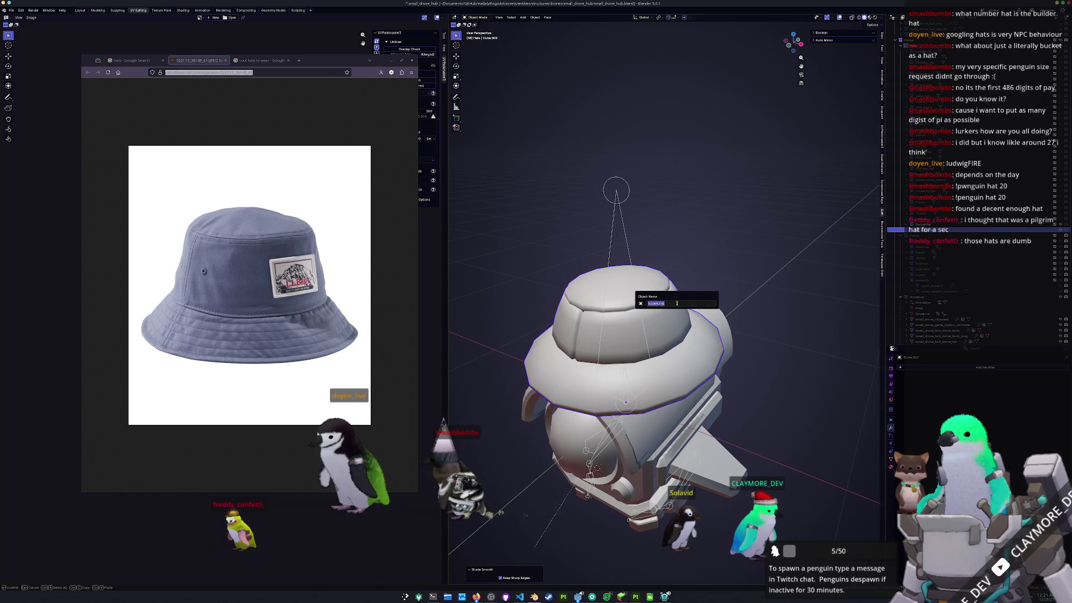
{"action": "key", "text": "Return"}
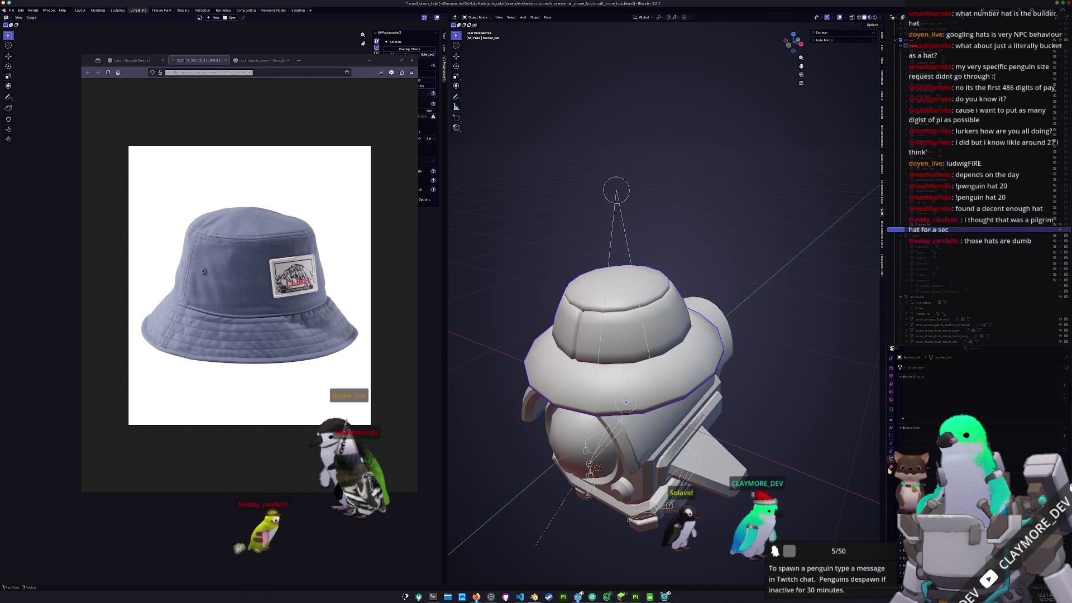
{"action": "double_click", "coordinate": [944, 393]}
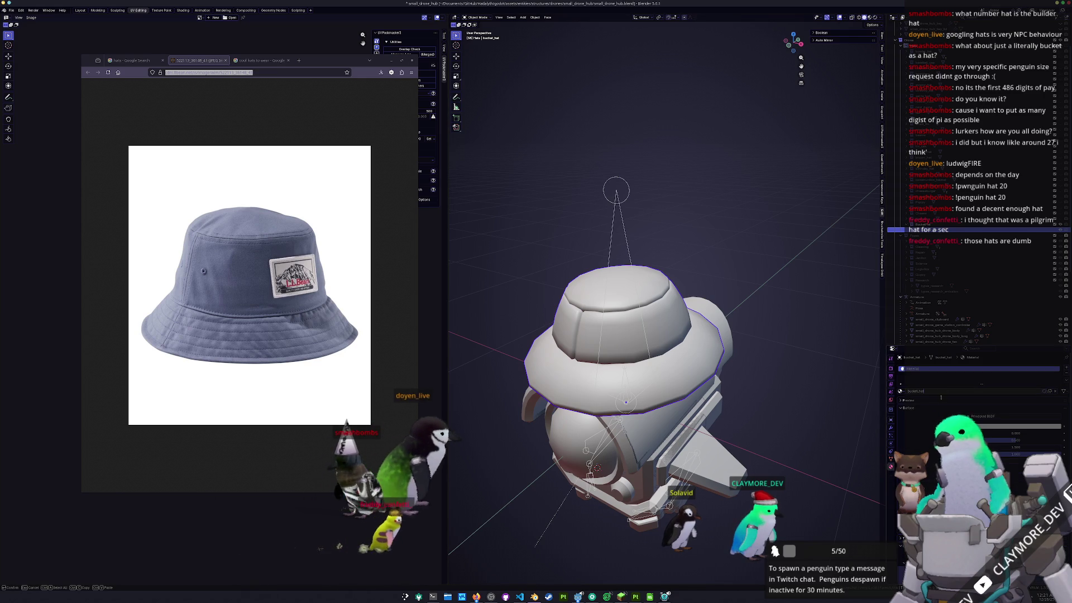
{"action": "key", "text": "Return"}
- Apply the hat's transforms and save the blend file
{"action": "key", "text": "ctrl+a"}
{"action": "left_click", "coordinate": [658, 349]}
{"action": "key", "text": "ctrl+s"}
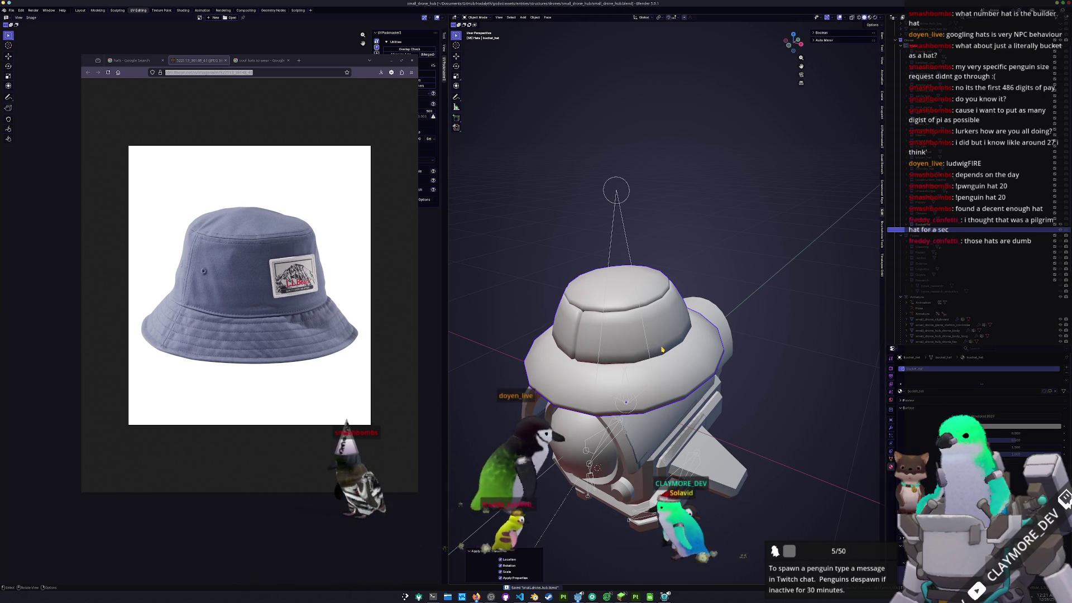
{"action": "key", "text": "Tab"}
{"action": "mouse_move", "coordinate": [330, 65]}
{"action": "left_mouse_down"}
{"action": "mouse_move", "coordinate": [221, 264]}
{"action": "mouse_move", "coordinate": [67, 326]}
{"action": "left_mouse_up"}
- Smart UV Project all of the hat's faces and pack the resulting UV islands
{"action": "key", "text": "u"}
{"action": "left_click", "coordinate": [619, 40]}
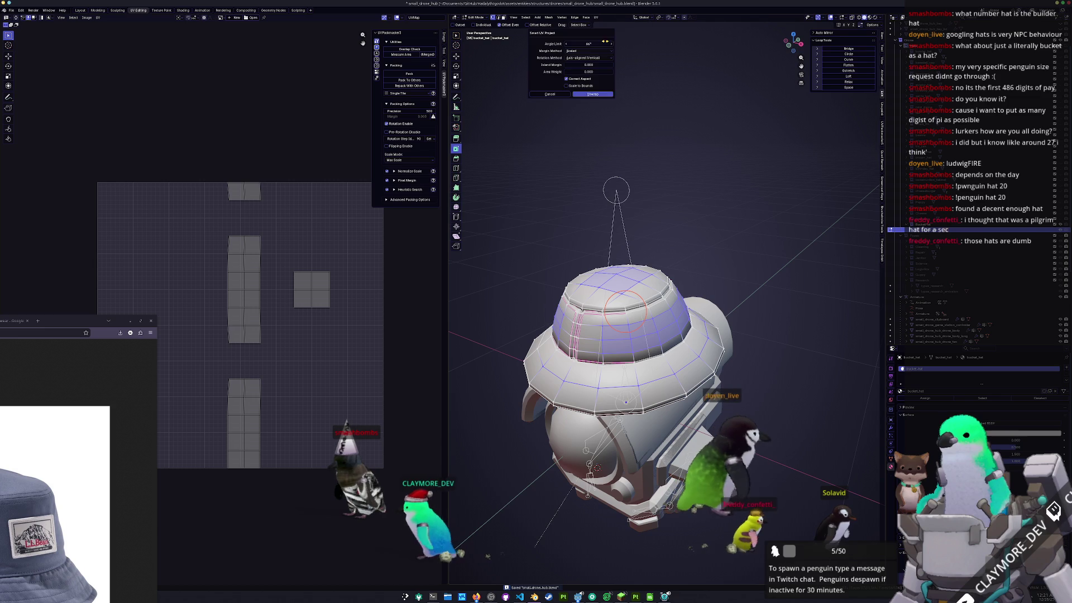
{"action": "left_click", "coordinate": [592, 93]}
{"action": "key", "text": "a"}
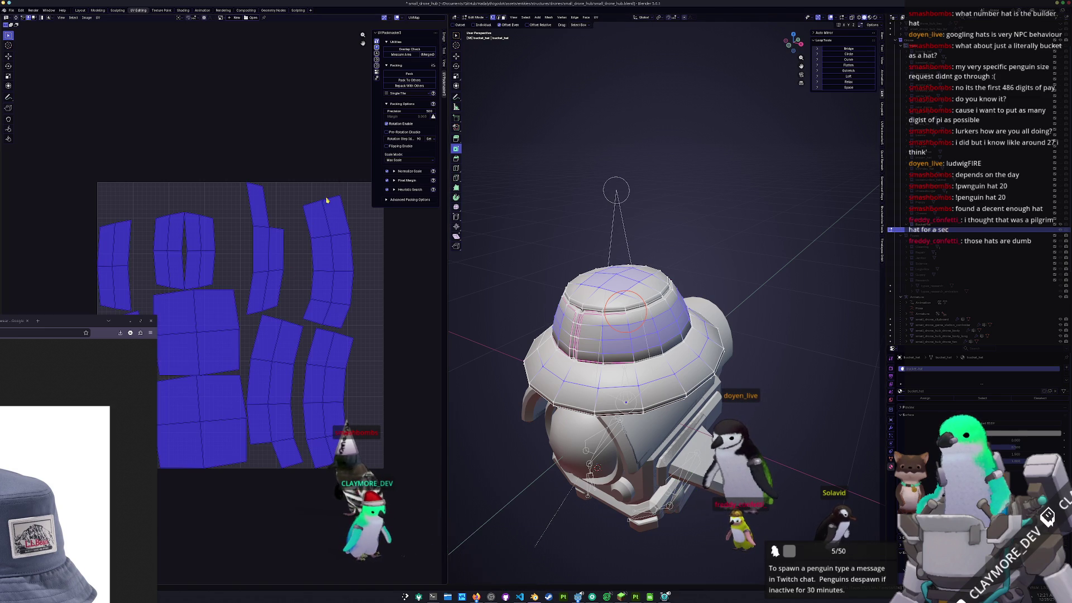
{"action": "left_click", "coordinate": [406, 77]}
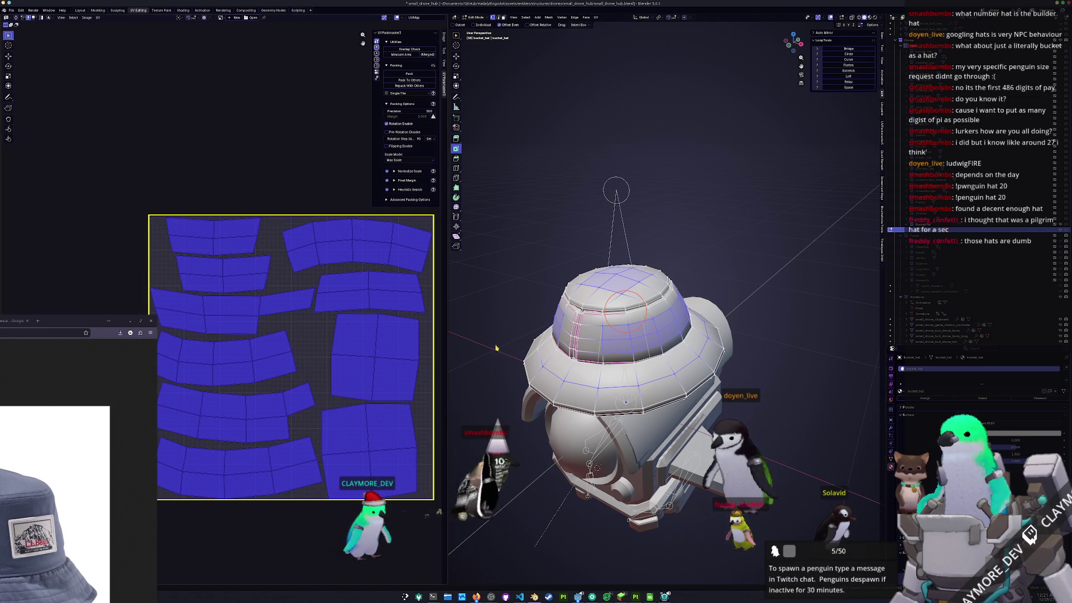
{"action": "key", "text": "a"}
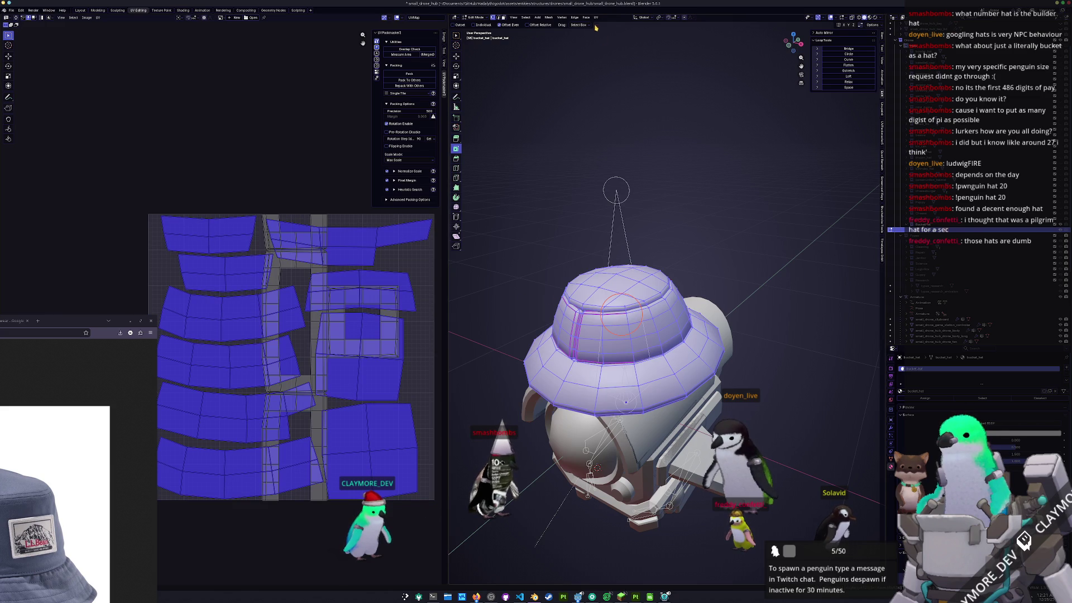
{"action": "left_click", "coordinate": [596, 17]}
{"action": "left_click", "coordinate": [614, 45]}
{"action": "left_click", "coordinate": [597, 99]}
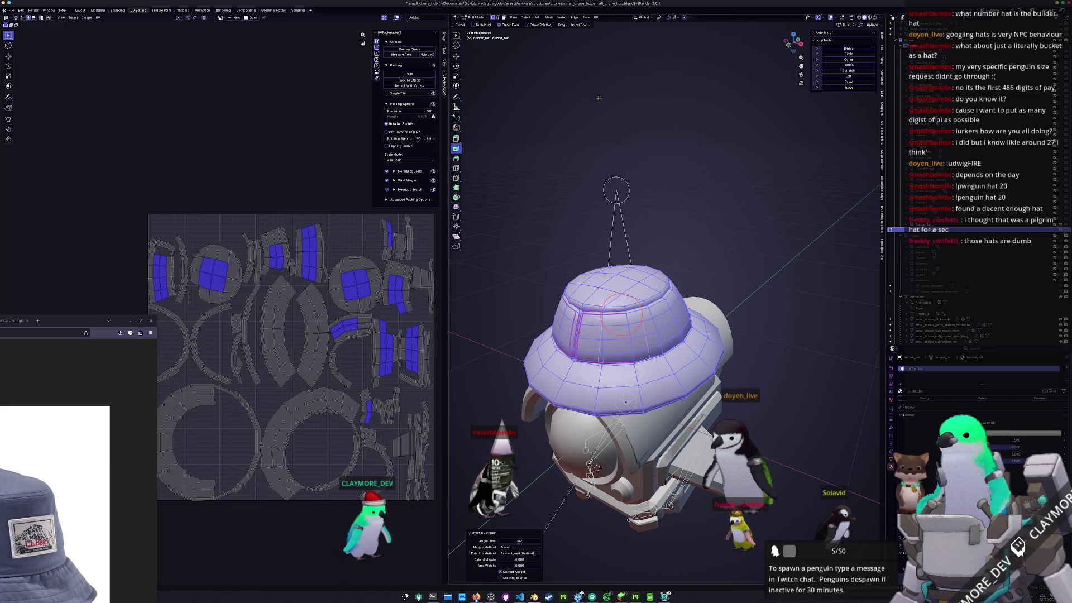
{"action": "left_click", "coordinate": [415, 87]}
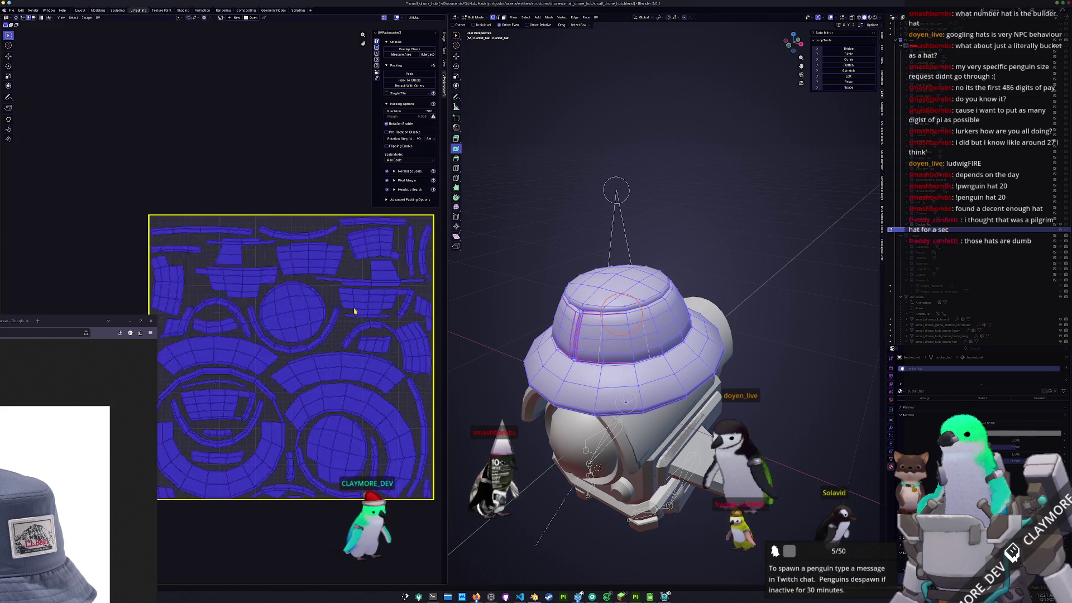
- Redo the Smart UV Project with a 33° angle limit, repack the islands, and leave Edit Mode
{"action": "left_click", "coordinate": [597, 19]}
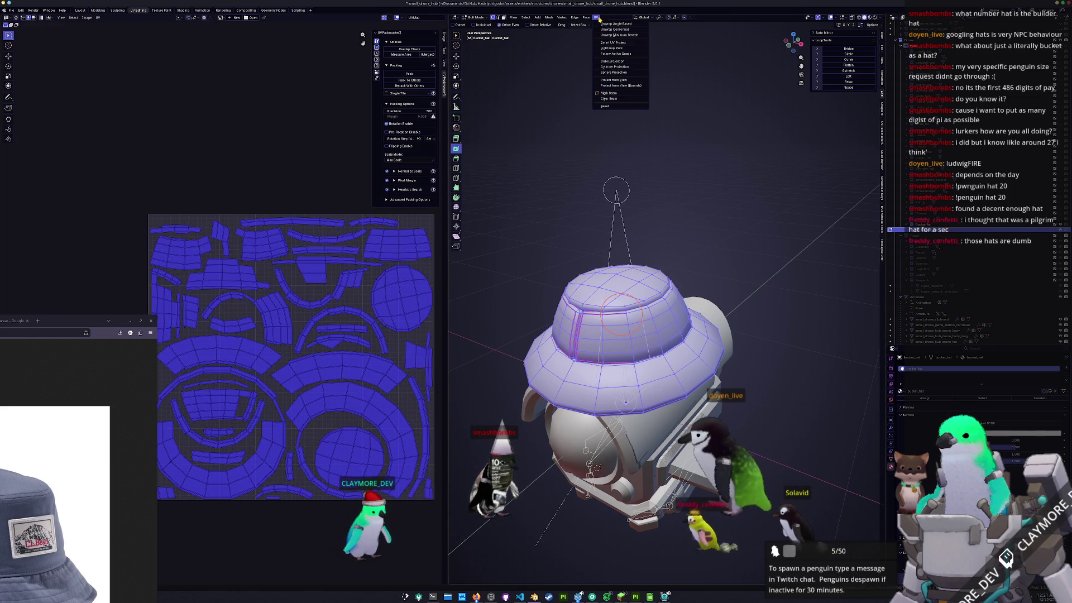
{"action": "left_click", "coordinate": [614, 45]}
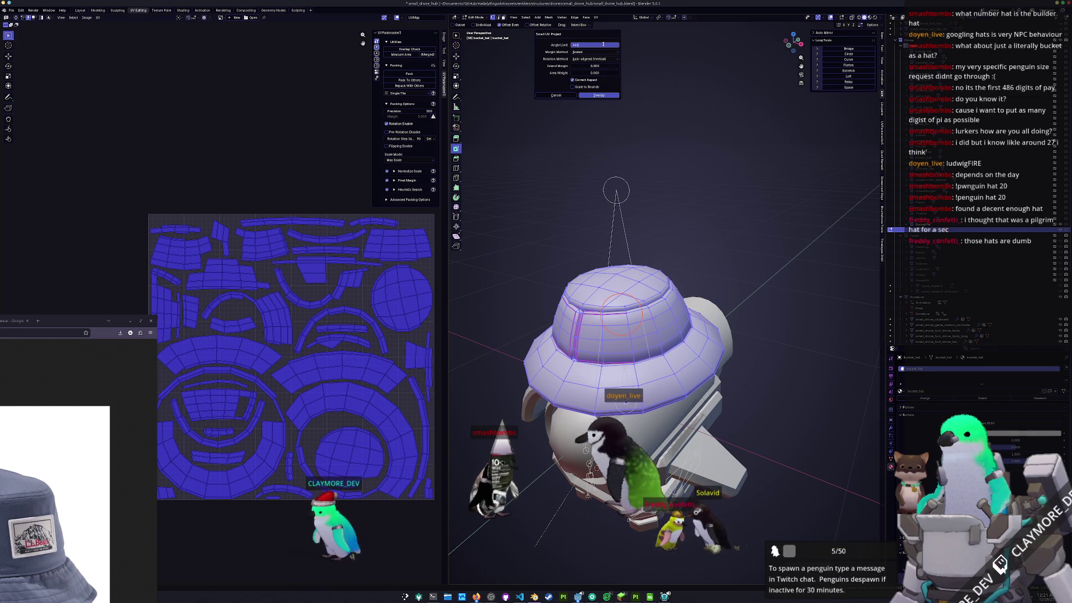
{"action": "left_click", "coordinate": [604, 44]}
{"action": "type", "text": "33"}
{"action": "key", "text": "Return"}
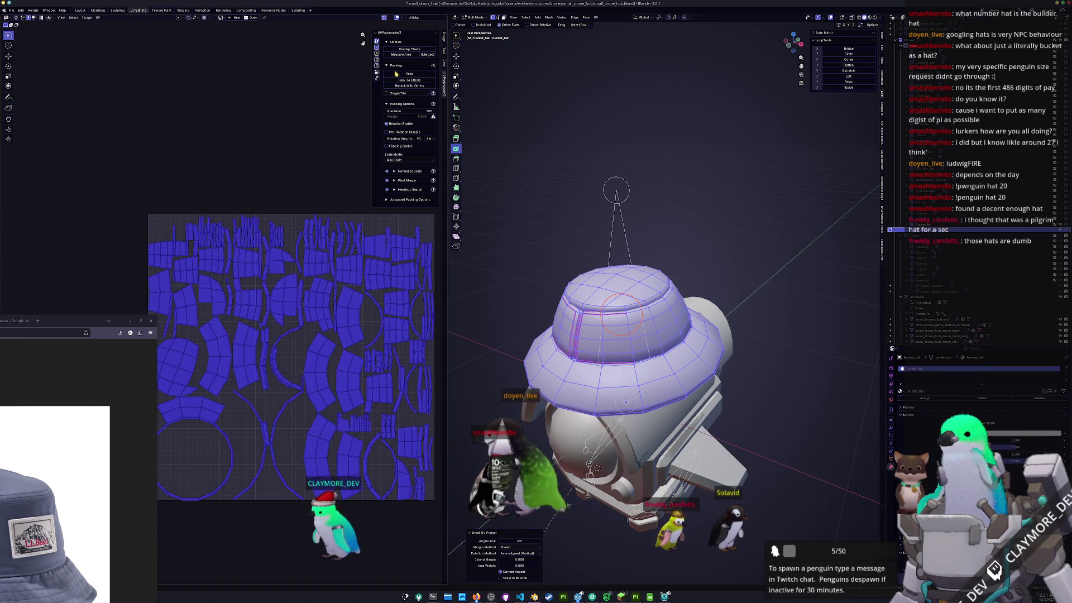
{"action": "left_click", "coordinate": [409, 74]}
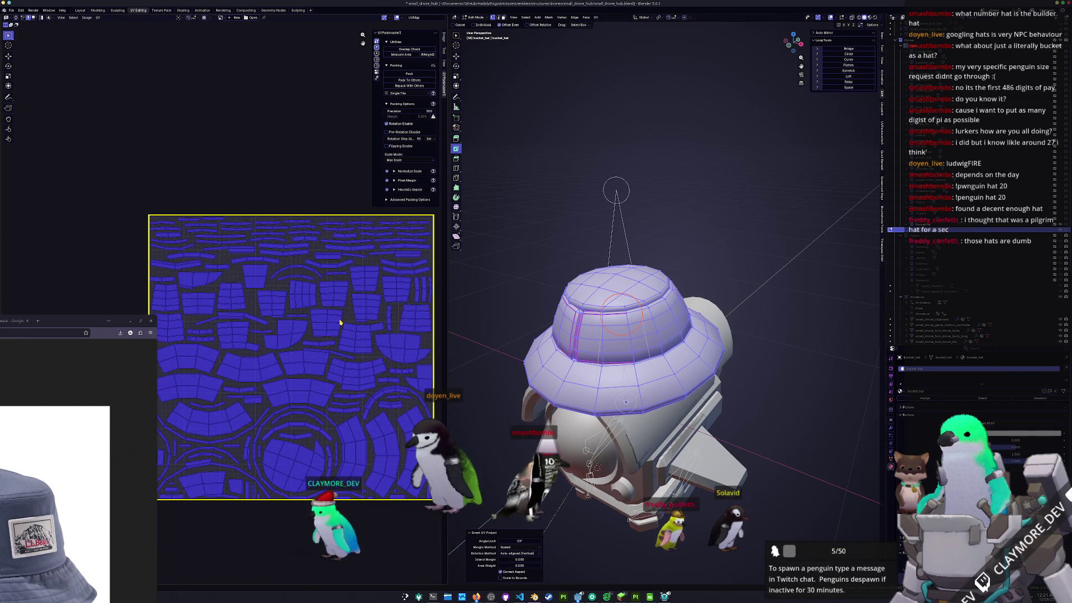
{"action": "key", "text": "Tab"}
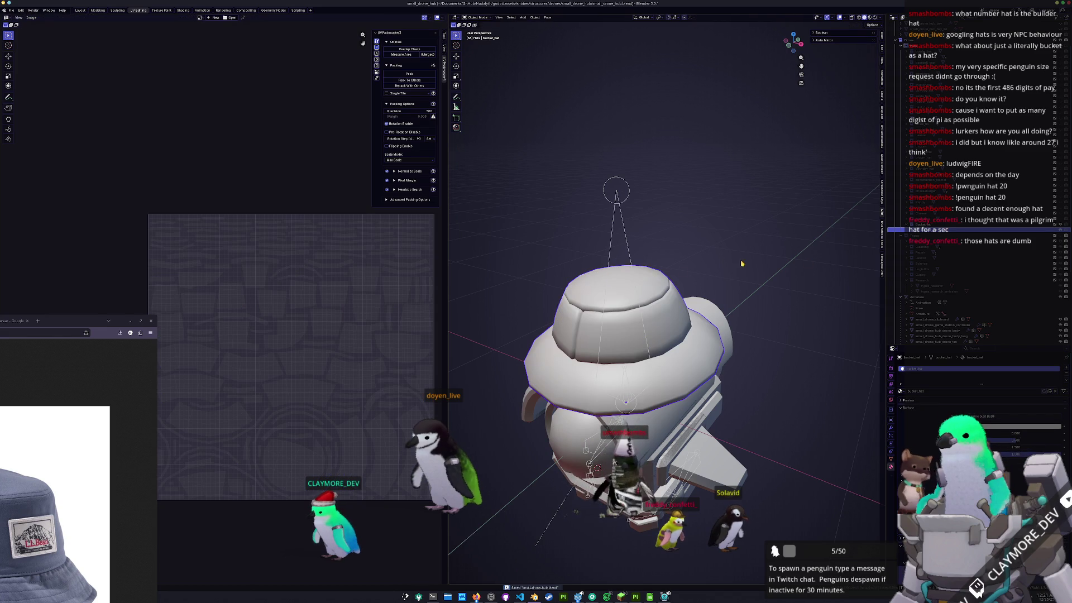
- Create a new collection under the BucketHat collection
{"action": "left_click", "coordinate": [921, 223]}
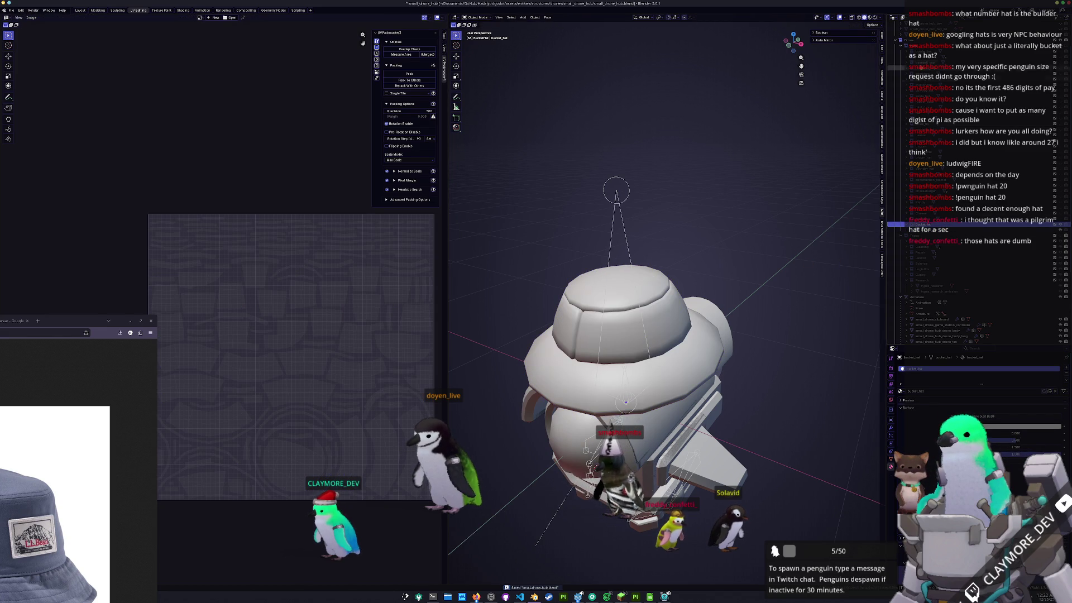
{"action": "right_click", "coordinate": [922, 49]}
{"action": "left_click", "coordinate": [921, 47]}
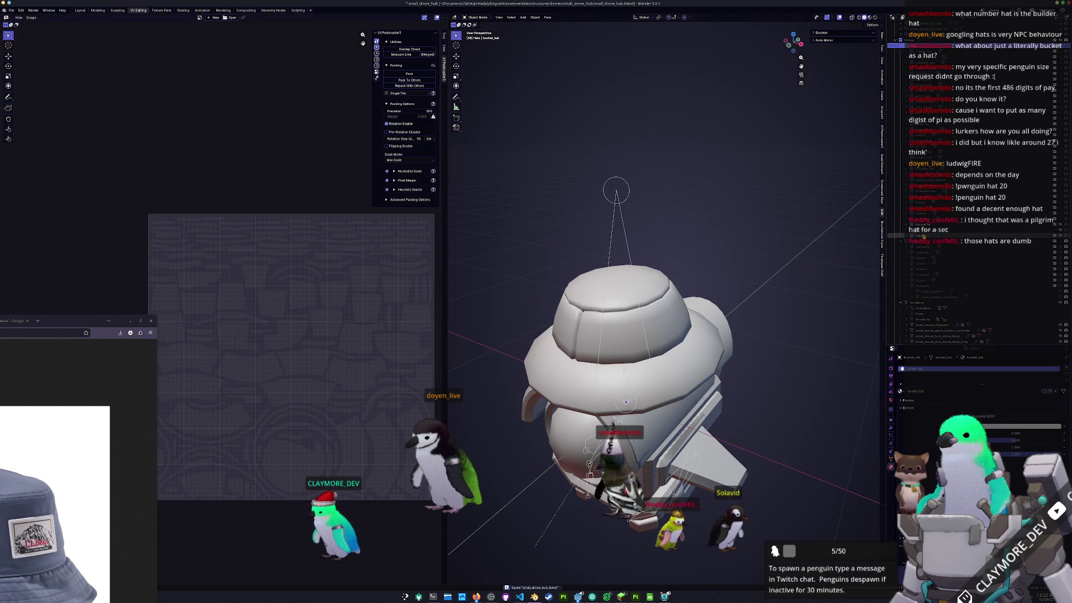
{"action": "left_click_drag", "start_coordinate": [924, 237], "coordinate": [923, 225]}
{"action": "scroll", "coordinate": [923, 225], "scroll_direction": "down", "scroll_amount": 3}
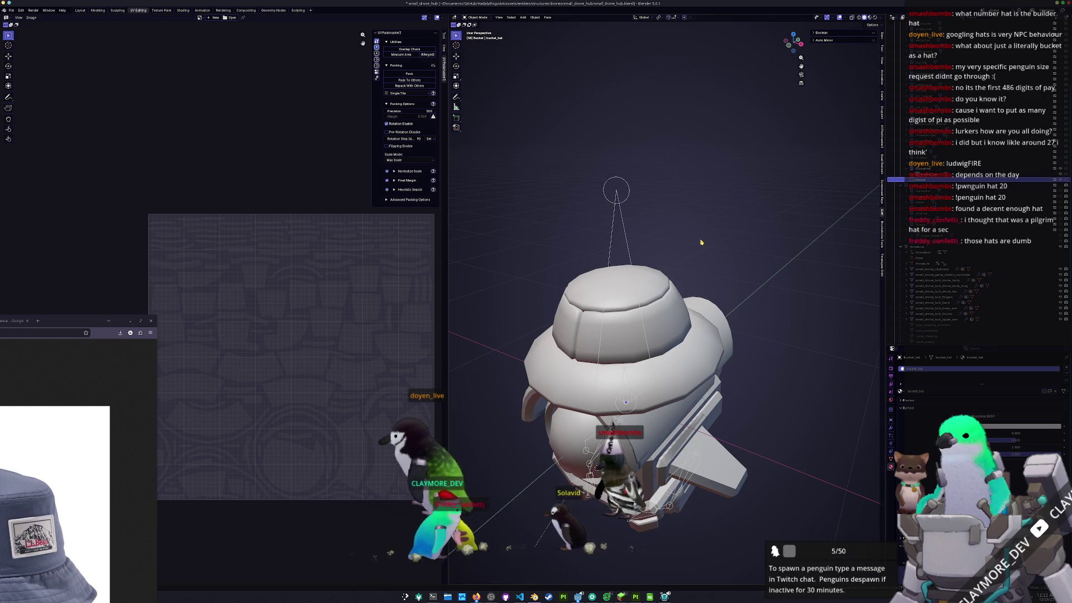
- Add a cylinder at the world origin and raise it along Z
{"action": "key", "text": "shift+a"}
{"action": "mouse_move", "coordinate": [686, 237]}
{"action": "left_click", "coordinate": [721, 264]}
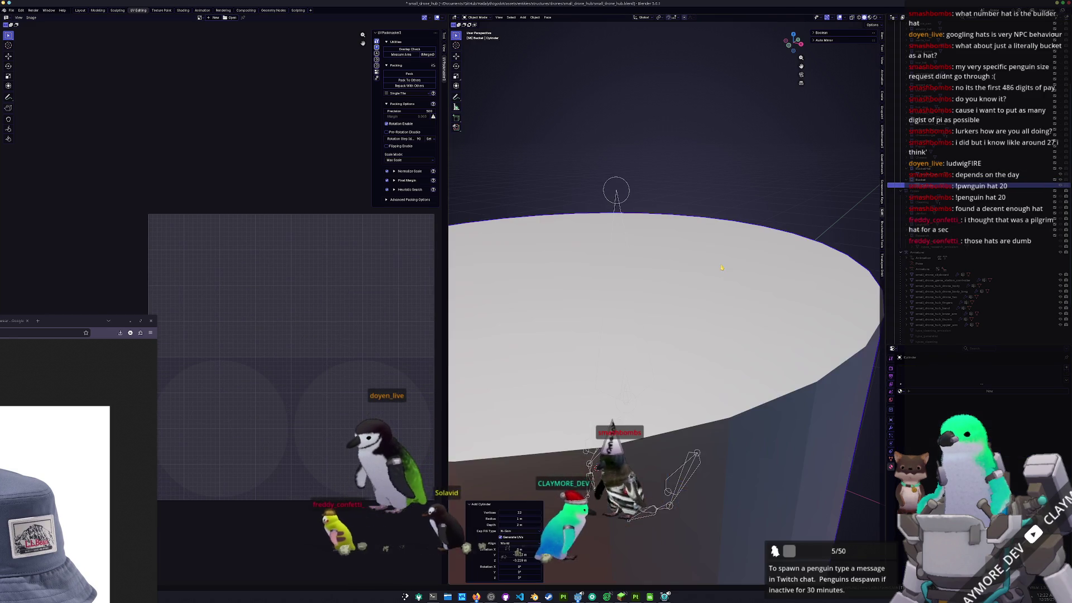
{"action": "key", "text": "alt+g"}
{"action": "key", "text": "g"}
{"action": "key", "text": "z"}
{"action": "left_click", "coordinate": [696, 317]}
- Hide the old domed hat, shrink the cylinder to 0.359 and set it onto the drone body
{"action": "left_click", "coordinate": [1061, 170]}
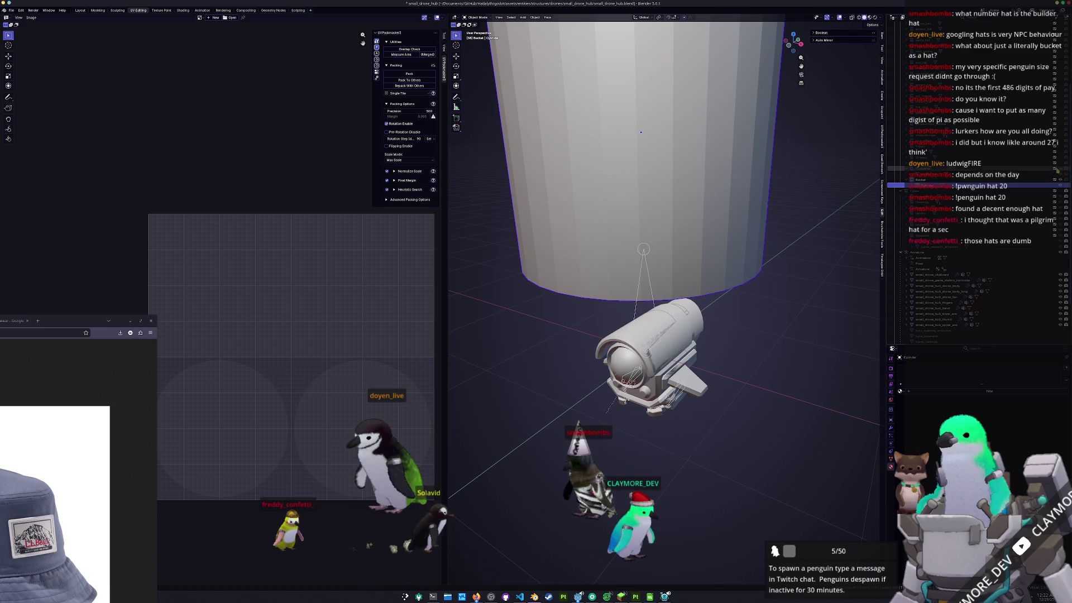
{"action": "key", "text": "s"}
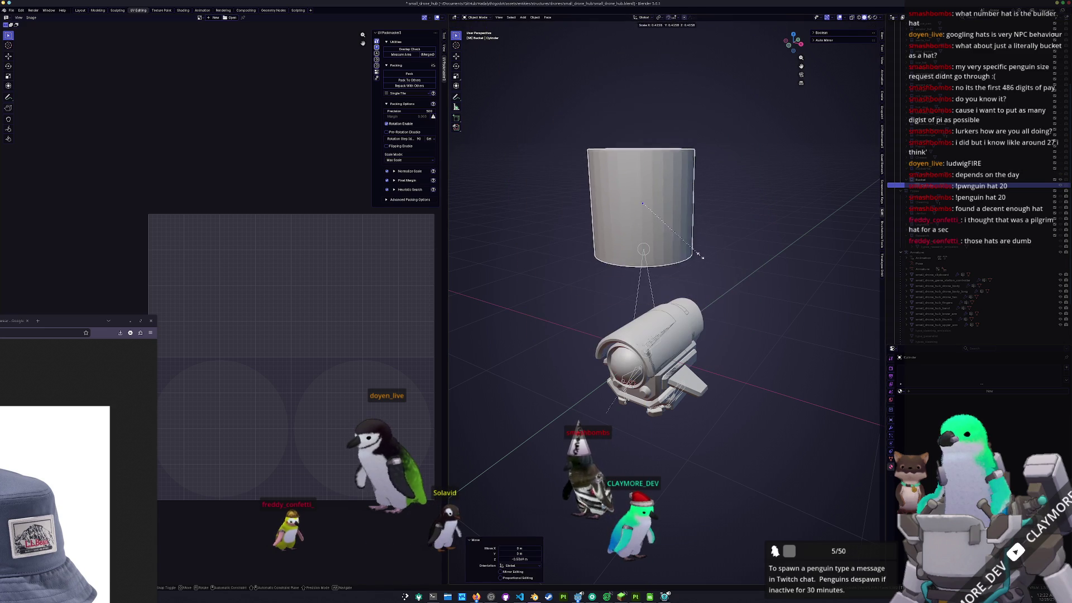
{"action": "left_click", "coordinate": [690, 269]}
{"action": "key", "text": "g"}
{"action": "key", "text": "z"}
{"action": "left_click", "coordinate": [672, 335]}
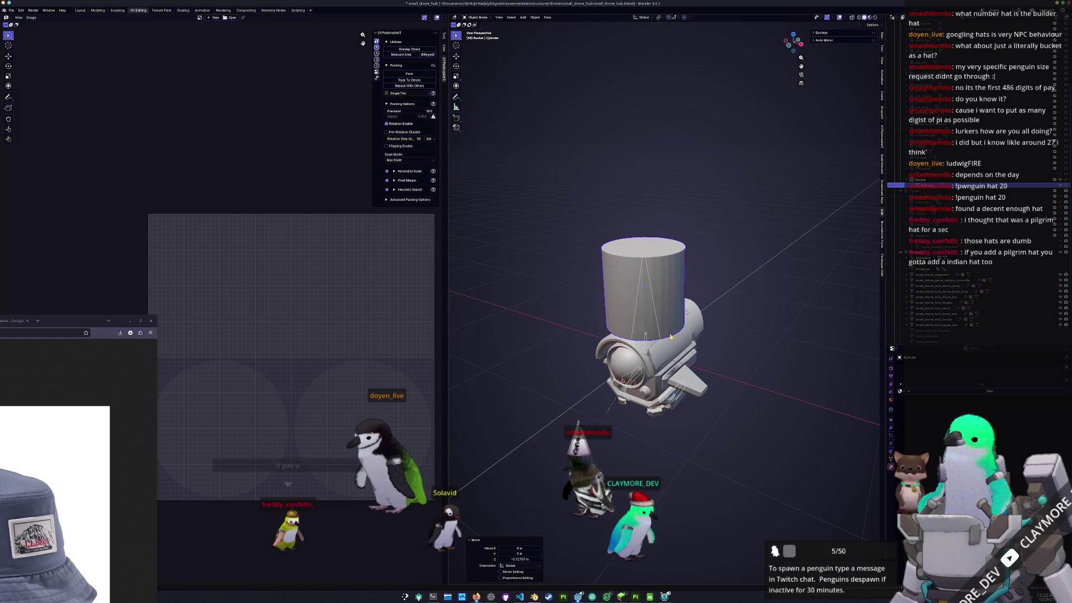
- Fine-tune the cylinder's height on top of the drone from the side views
{"action": "key", "text": "KP_3"}
{"action": "scroll", "coordinate": [679, 290], "scroll_direction": "up", "scroll_amount": 3}
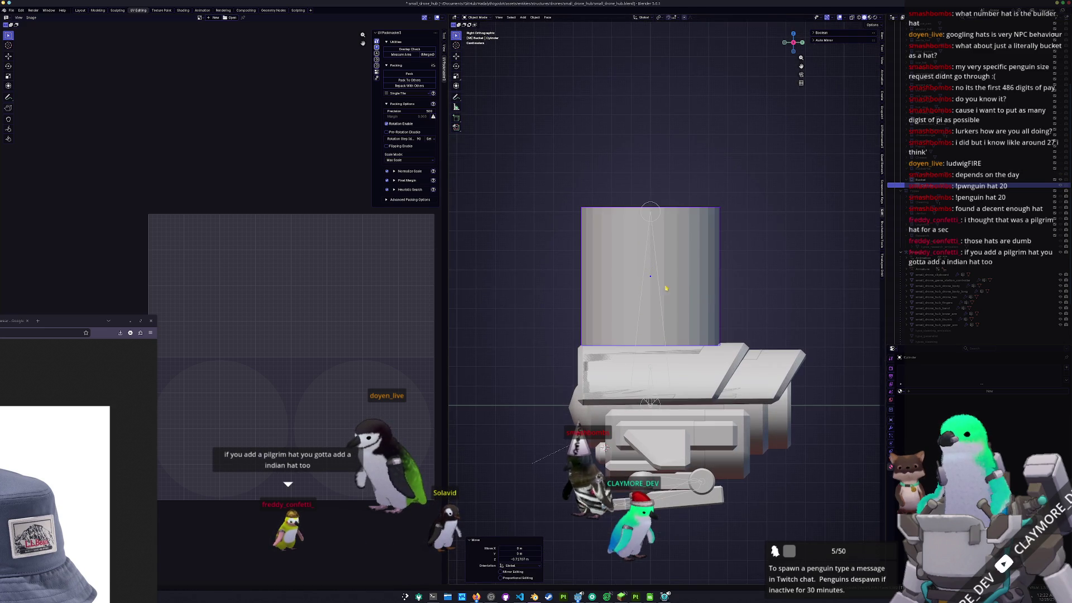
{"action": "key", "text": "g"}
{"action": "left_click", "coordinate": [753, 261]}
{"action": "key", "text": "KP_2"}
{"action": "key", "text": "g"}
{"action": "left_click", "coordinate": [726, 286]}
{"action": "key", "text": "KP_3"}
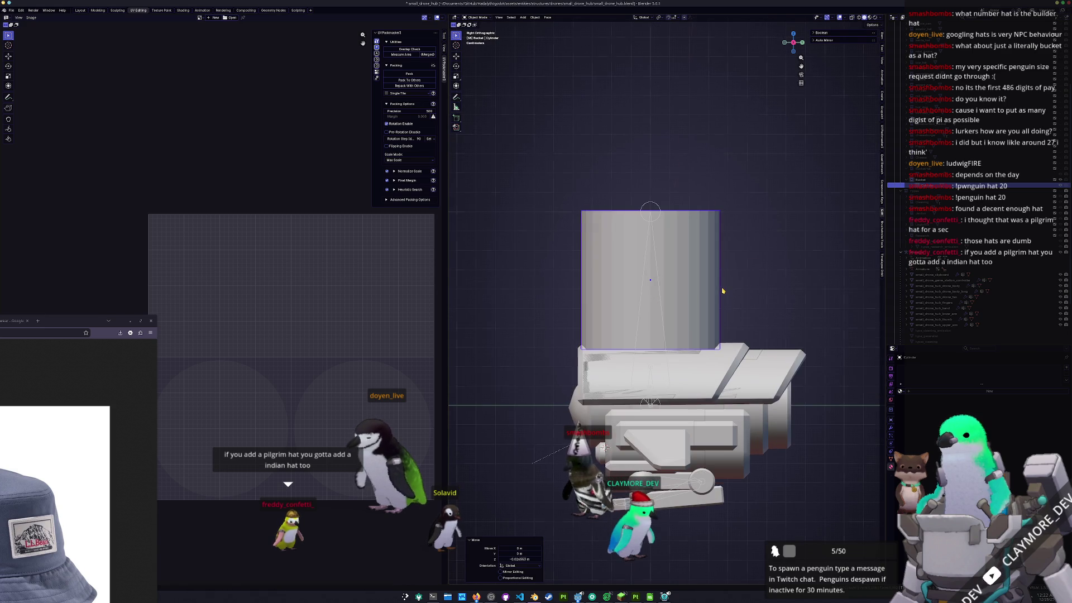
{"action": "scroll", "coordinate": [722, 291], "scroll_direction": "up", "scroll_amount": 2}
{"action": "key", "text": "g"}
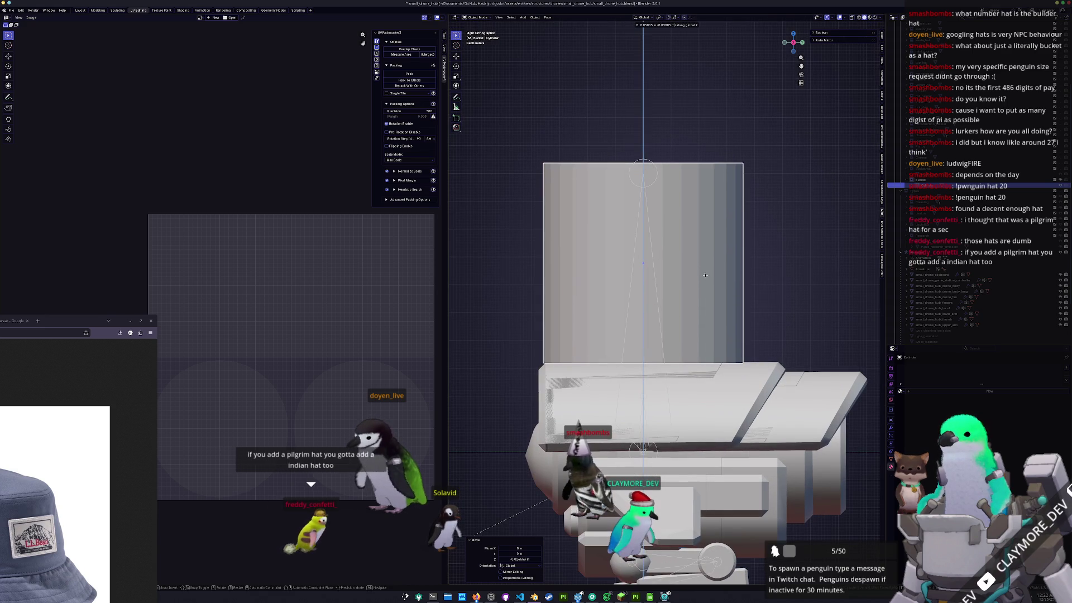
{"action": "left_click", "coordinate": [704, 275]}
{"action": "mouse_move", "coordinate": [704, 275]}
{"action": "middle_mouse_down"}
{"action": "mouse_move", "coordinate": [681, 262]}
{"action": "mouse_move", "coordinate": [624, 269]}
{"action": "middle_mouse_up"}
- In Edit Mode, scale the cylinder's top face to about three quarters to taper it
{"action": "key", "text": "Tab"}
{"action": "left_click", "coordinate": [640, 231]}
{"action": "key", "text": "s"}
{"action": "left_click", "coordinate": [722, 229]}
- Shrink the whole cylinder and lower it along Z onto the drone
{"action": "key", "text": "a"}
{"action": "key", "text": "KP_1"}
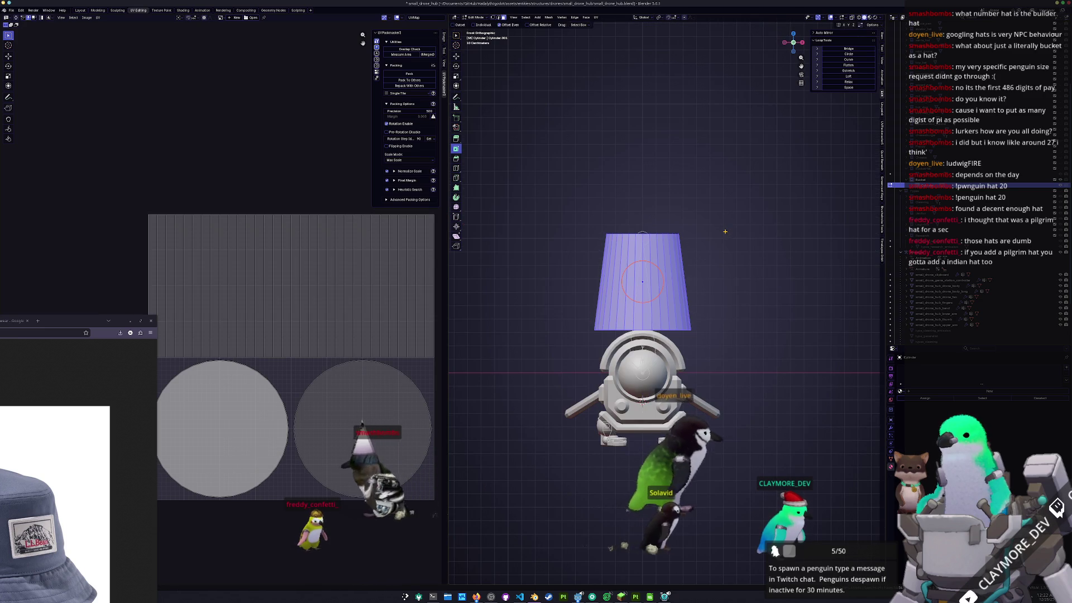
{"action": "key", "text": "s"}
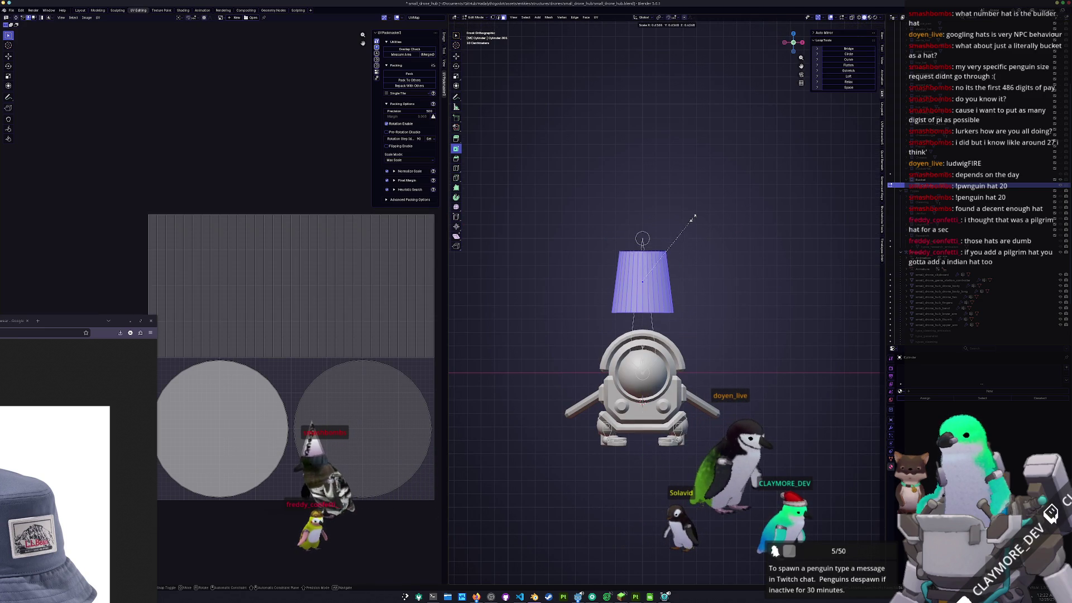
{"action": "left_click", "coordinate": [695, 219]}
{"action": "scroll", "coordinate": [720, 246], "scroll_direction": "up", "scroll_amount": 2}
{"action": "key", "text": "g"}
{"action": "key", "text": "z"}
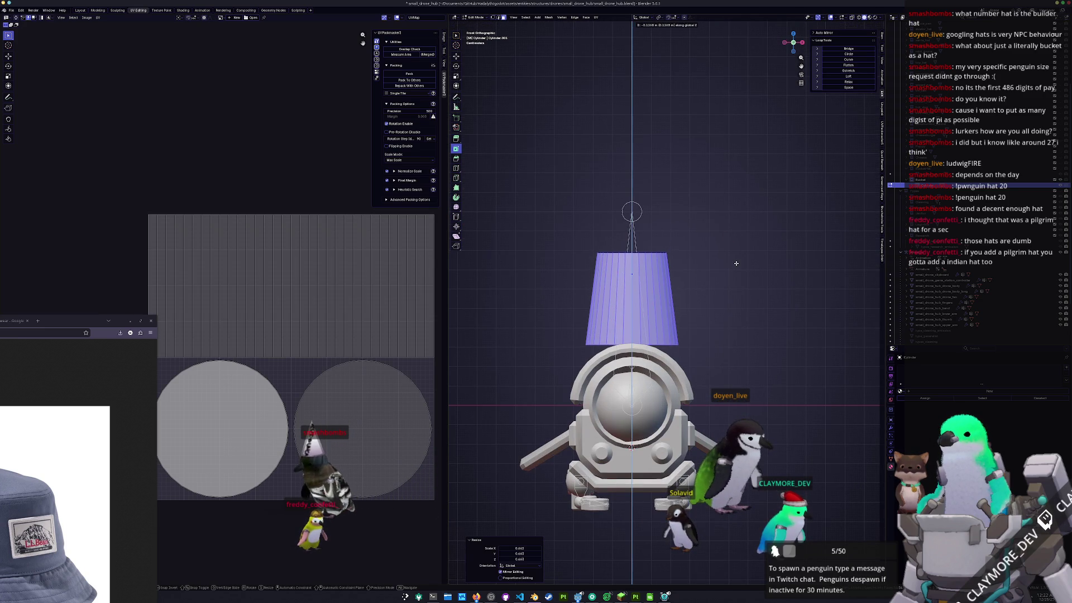
{"action": "left_click", "coordinate": [738, 262]}
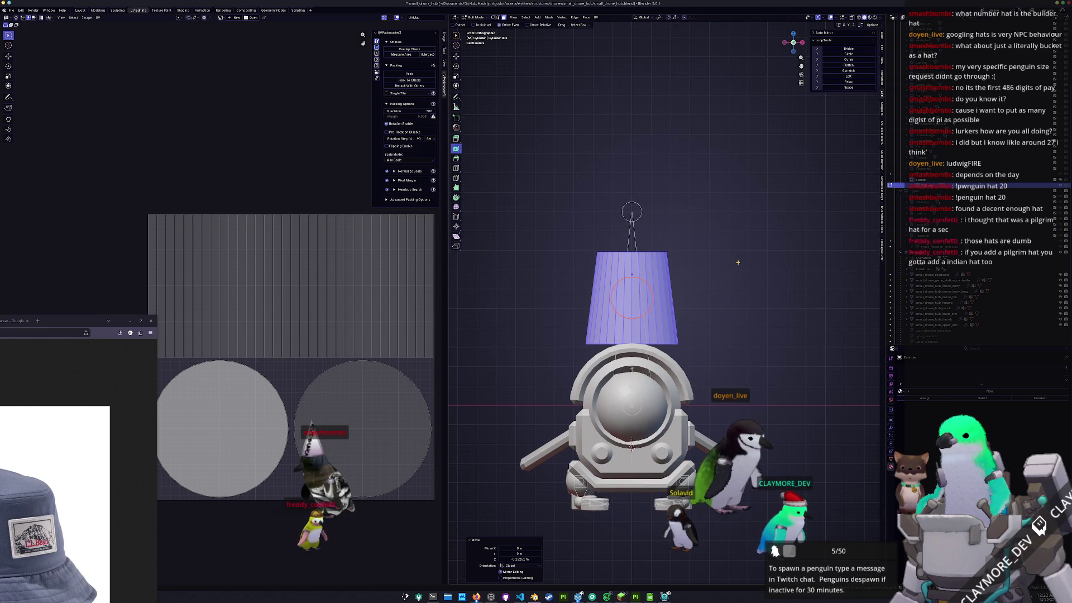
- Widen the cylinder's top ring with a height-locked (Shift+Z) scale
{"action": "key", "text": "KP_3"}
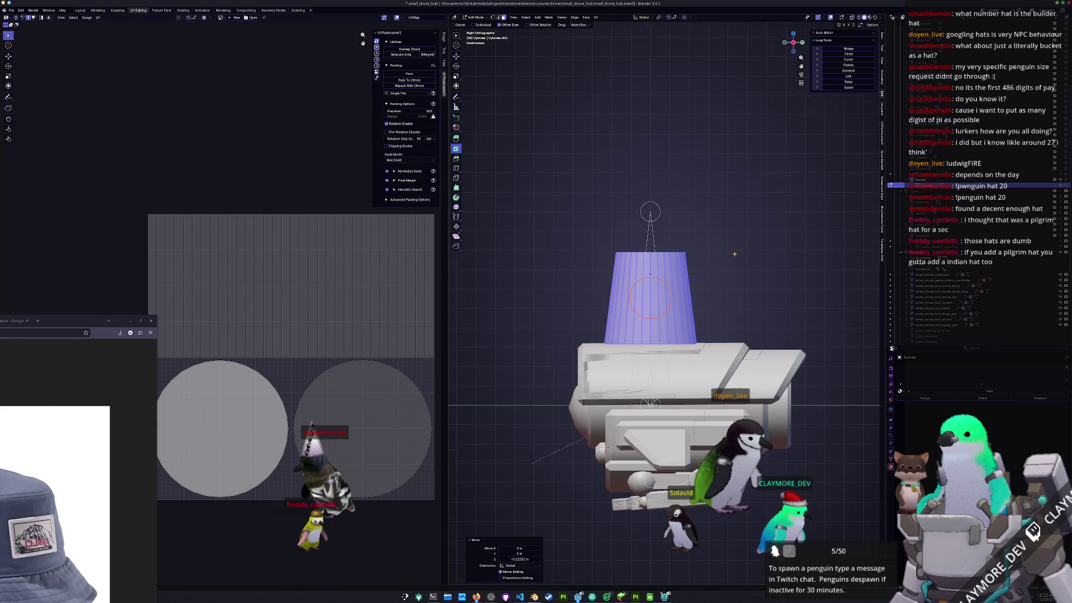
{"action": "key", "text": "Tab"}
{"action": "key", "text": "Tab"}
{"action": "key", "text": "s"}
{"action": "key", "text": "shift+z"}
{"action": "key", "text": "Escape"}
{"action": "key", "text": "ctrl+z"}
{"action": "key", "text": "s"}
{"action": "key", "text": "shift+z"}
{"action": "left_click", "coordinate": [721, 213]}
- Inset the cylinder's top face with a 0.086 m thickness
{"action": "mouse_move", "coordinate": [722, 212]}
{"action": "middle_mouse_down"}
{"action": "mouse_move", "coordinate": [652, 244]}
{"action": "mouse_move", "coordinate": [647, 269]}
{"action": "middle_mouse_up"}
{"action": "key", "text": "i"}
{"action": "left_click", "coordinate": [647, 269]}
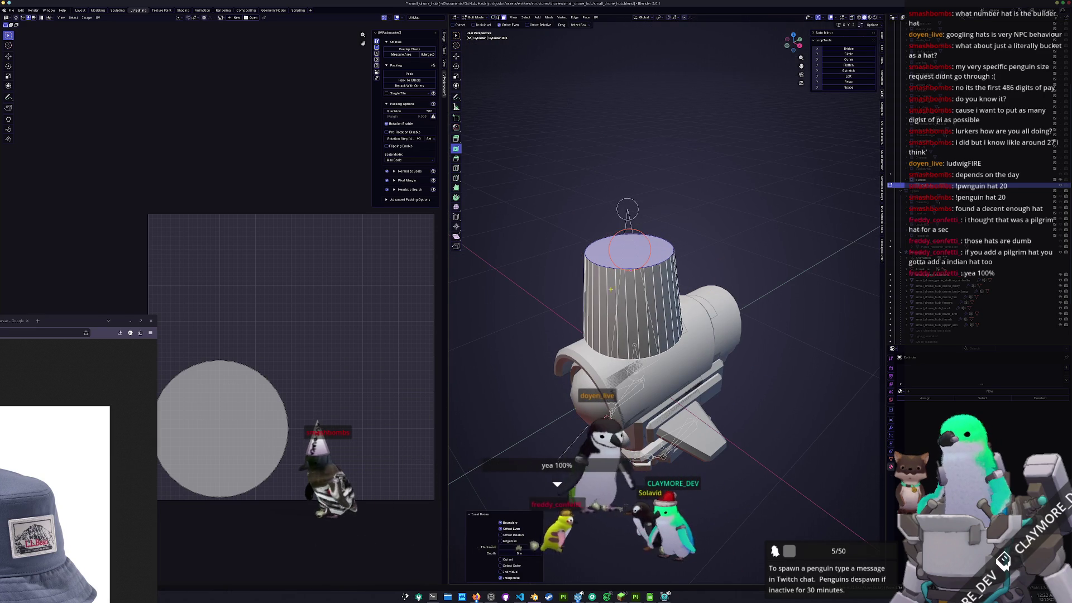
{"action": "left_click_drag", "start_coordinate": [519, 547], "coordinate": [510, 547]}
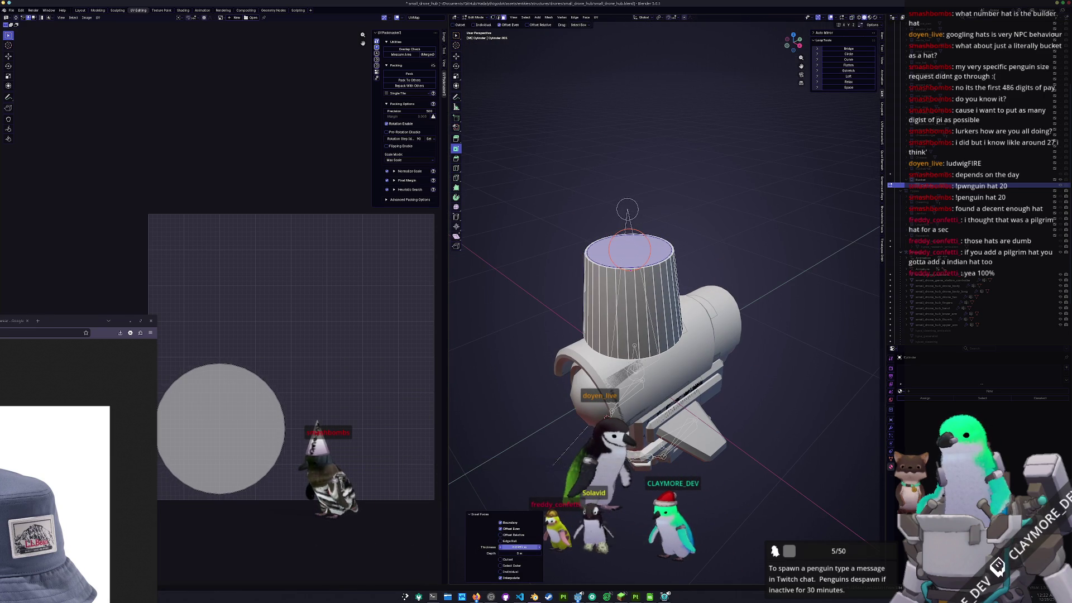
- Extrude the inset face slightly down into the top and shrink it a little
{"action": "middle_click_drag", "start_coordinate": [551, 480], "coordinate": [532, 253]}
{"action": "key", "text": "e"}
{"action": "left_click", "coordinate": [532, 255]}
{"action": "key", "text": "s"}
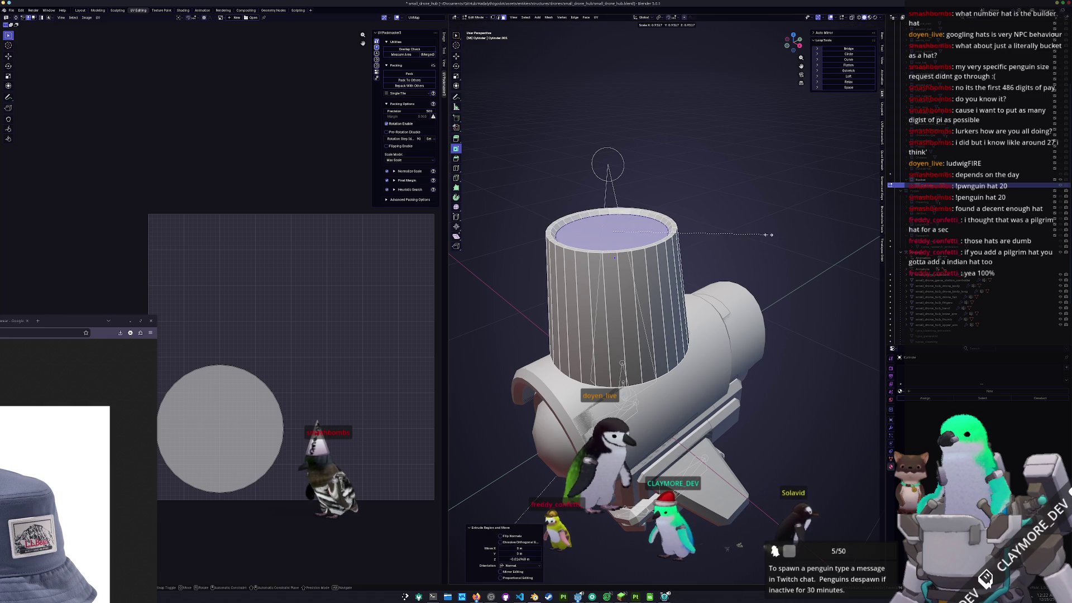
{"action": "left_click", "coordinate": [775, 233]}
- Delete the cylinder's bottom face, copy the cylinder, and return to Object Mode
{"action": "middle_click_drag", "start_coordinate": [775, 233], "coordinate": [762, 167]}
{"action": "right_click", "coordinate": [647, 333], "text": "shift"}
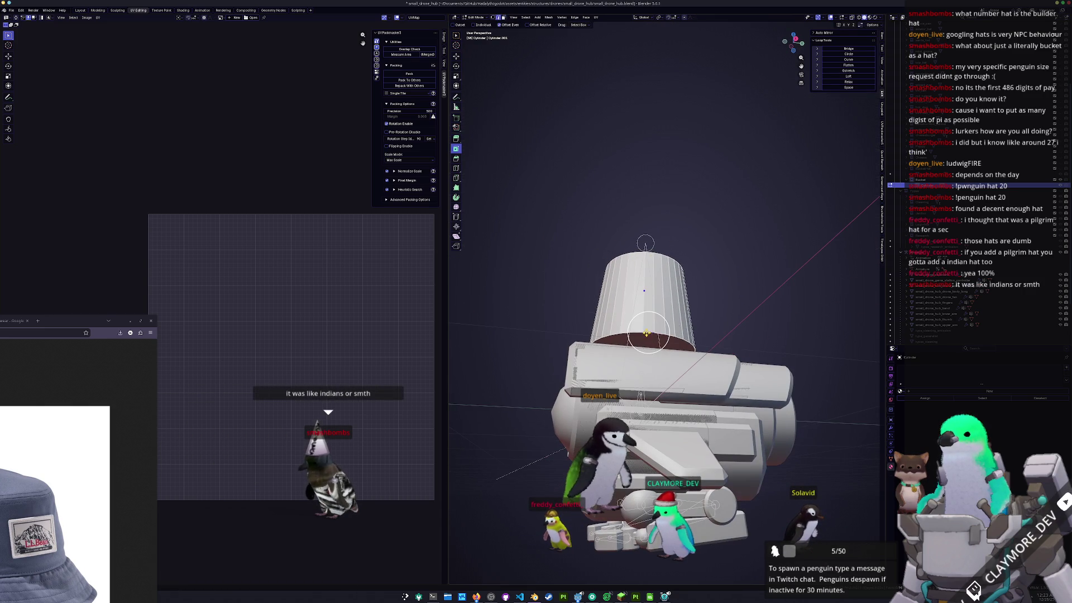
{"action": "key", "text": "x"}
{"action": "mouse_move", "coordinate": [643, 345]}
{"action": "middle_mouse_down"}
{"action": "mouse_move", "coordinate": [651, 354]}
{"action": "mouse_move", "coordinate": [613, 323]}
{"action": "mouse_move", "coordinate": [688, 361]}
{"action": "middle_mouse_up"}
{"action": "left_click", "coordinate": [640, 355]}
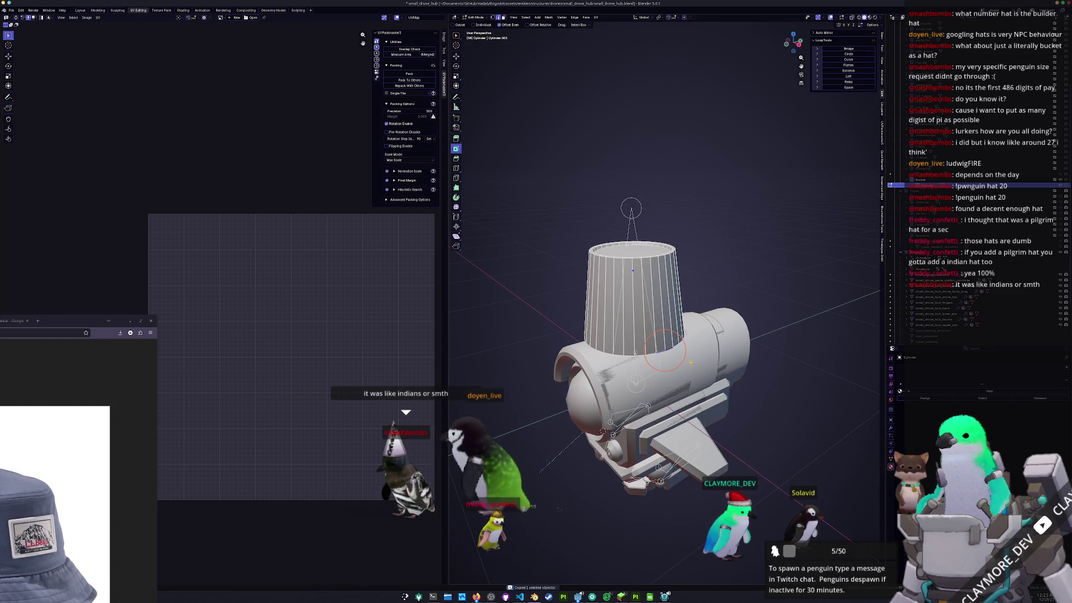
{"action": "key", "text": "ctrl+c"}
{"action": "key", "text": "Tab"}
{"action": "key", "text": "shift+a"}
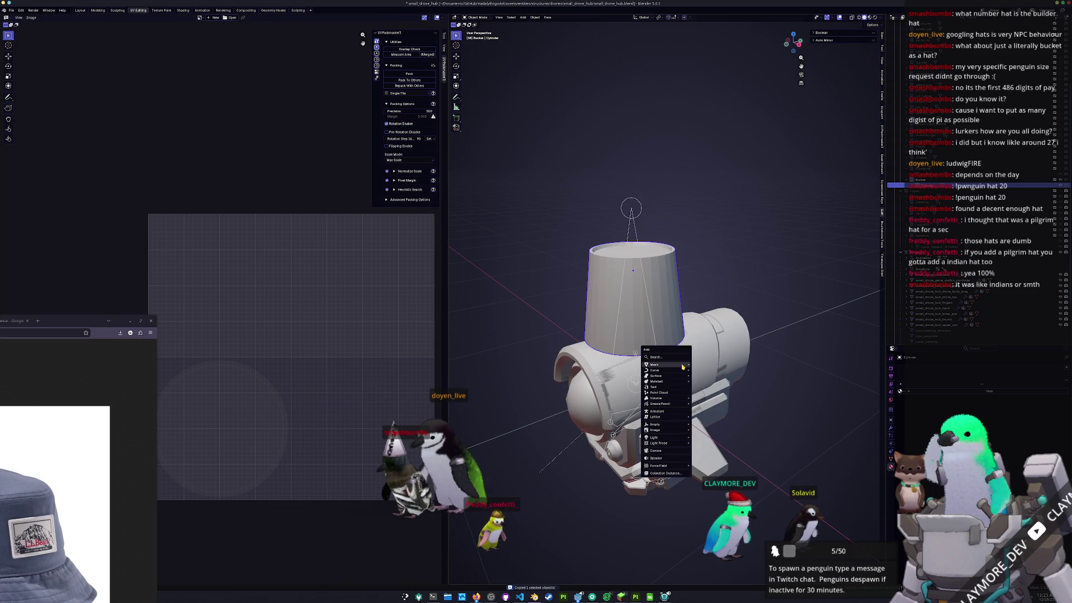
- Add a plane and clear its location and scale
{"action": "mouse_move", "coordinate": [670, 364]}
{"action": "left_click", "coordinate": [706, 365]}
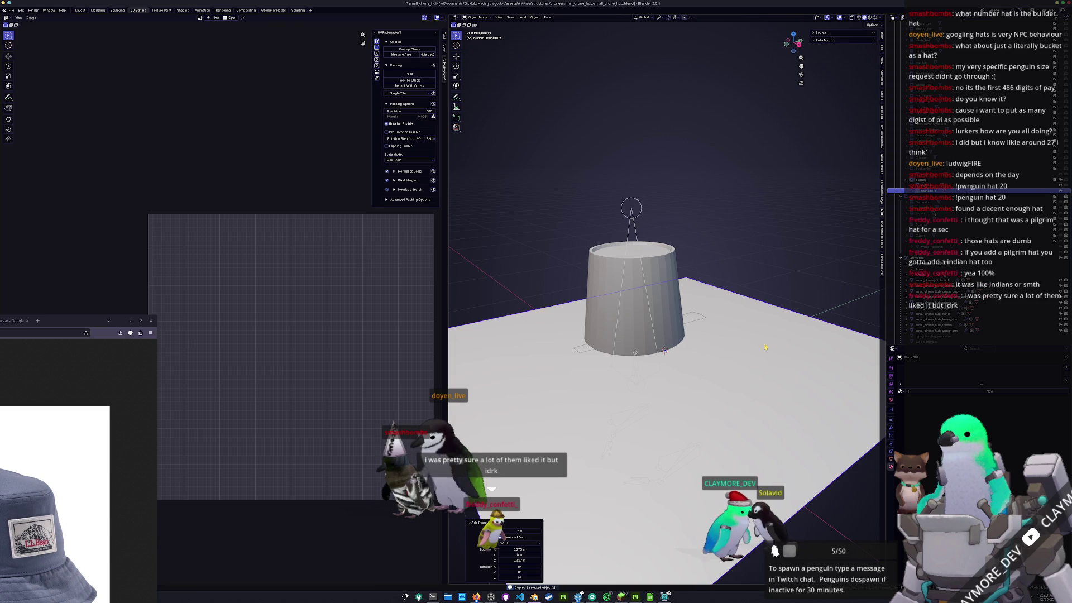
{"action": "key", "text": "ctrl+v"}
{"action": "key", "text": "alt+g"}
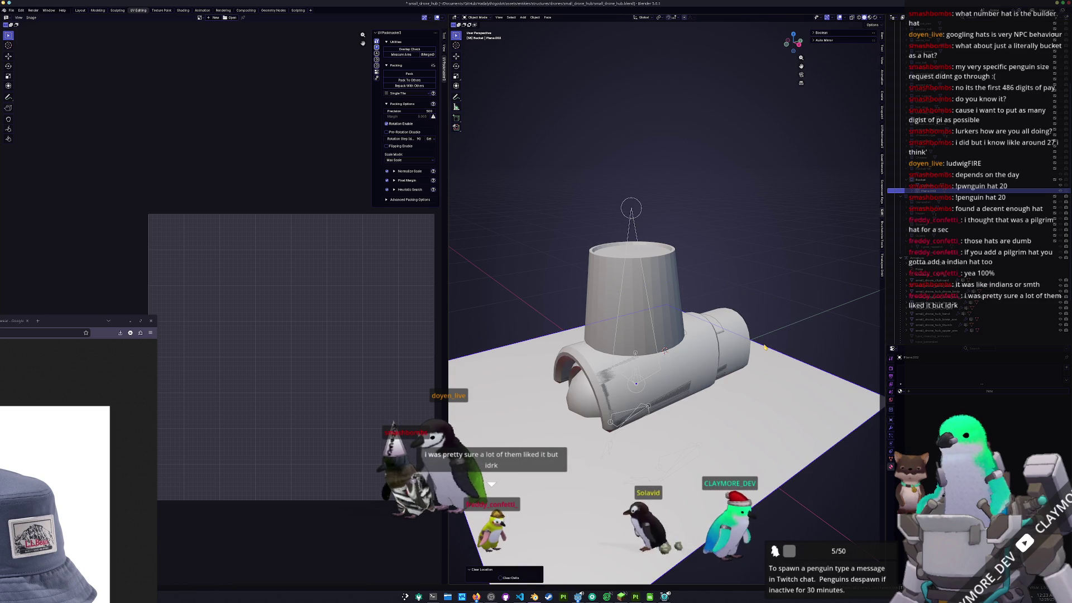
{"action": "key", "text": "alt+s"}
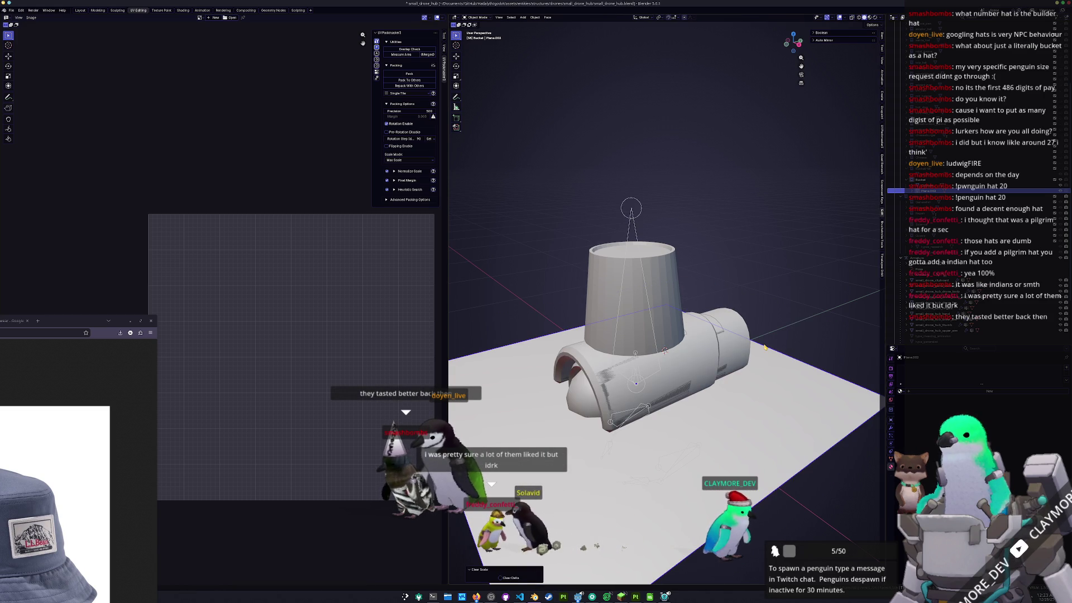
- Snap the plane to the 3D cursor and rotate it 90° on X to stand upright
{"action": "key", "text": "shift+s"}
{"action": "key", "text": "8"}
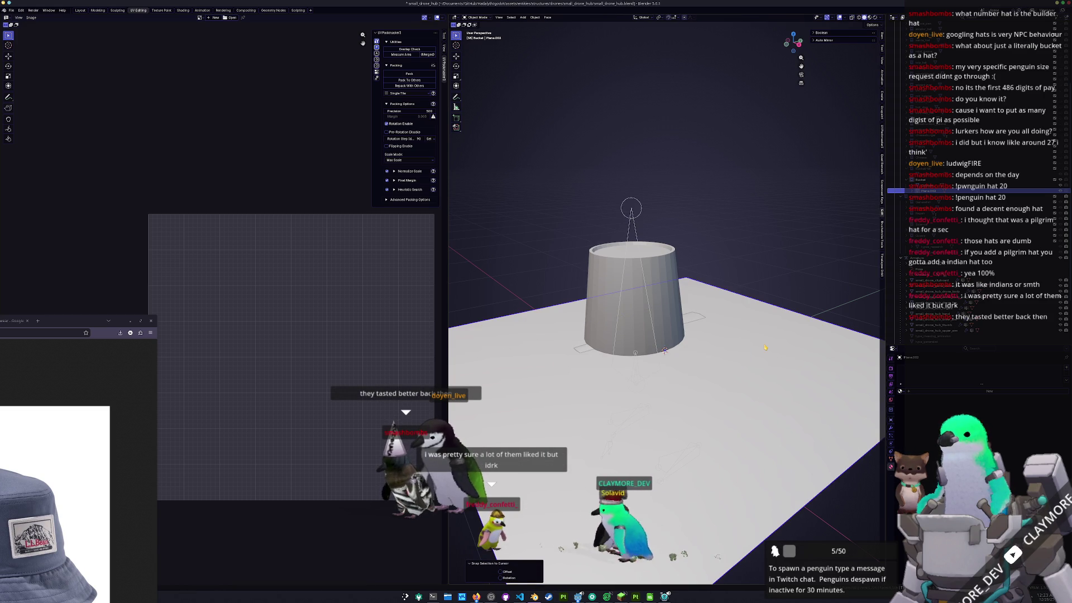
{"action": "type", "text": "rx"}
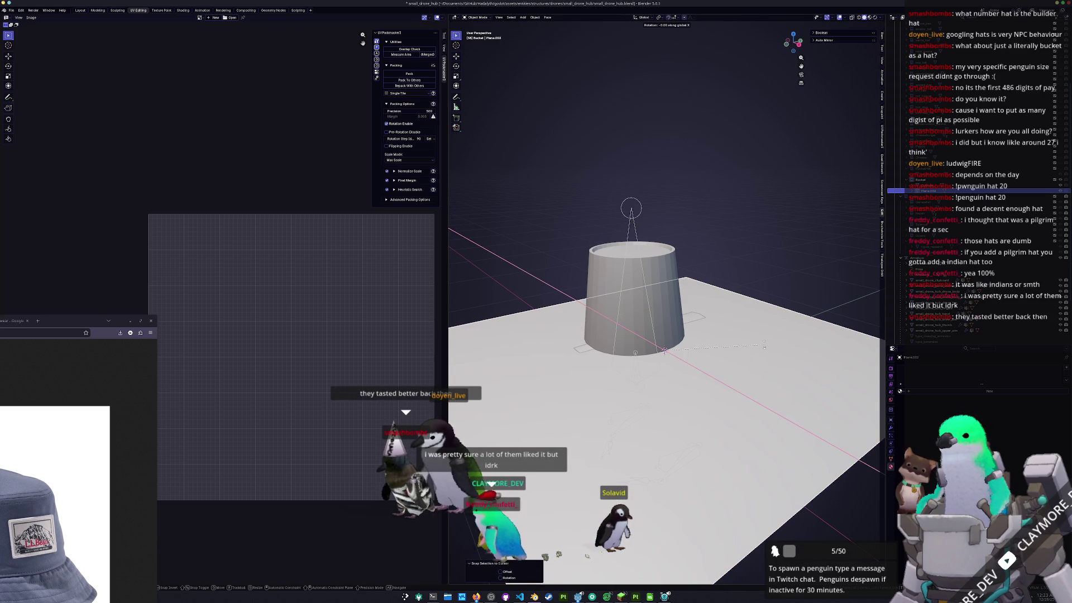
{"action": "type", "text": "90"}
{"action": "key", "text": "Return"}
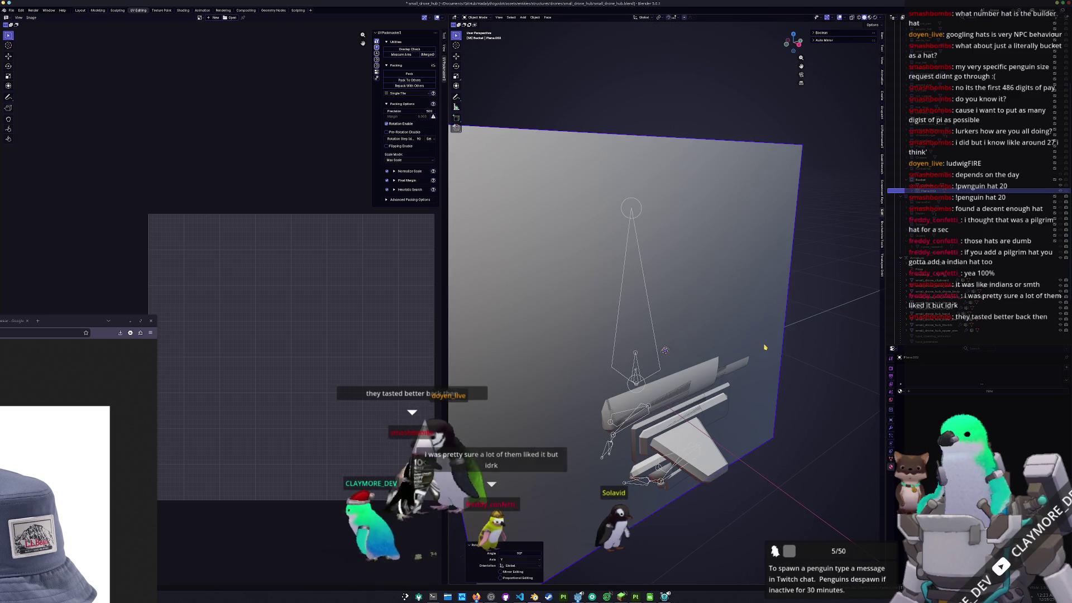
- Scale the upright plane much smaller and stretch it taller into a tag
{"action": "key", "text": "KP_1"}
{"action": "key", "text": "KP_1"}
{"action": "key", "text": "s"}
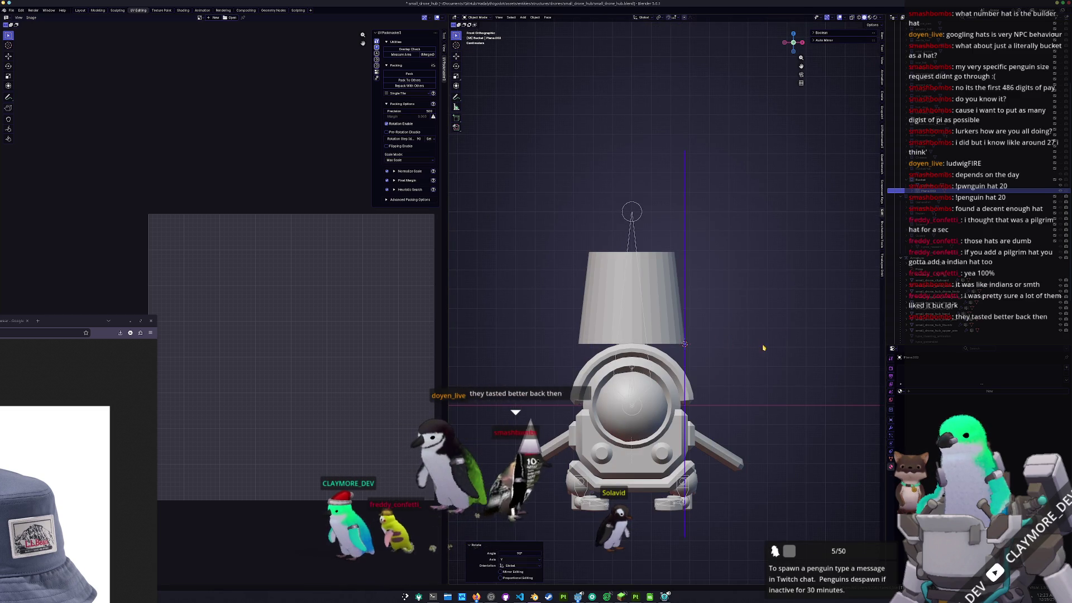
{"action": "left_click", "coordinate": [686, 341]}
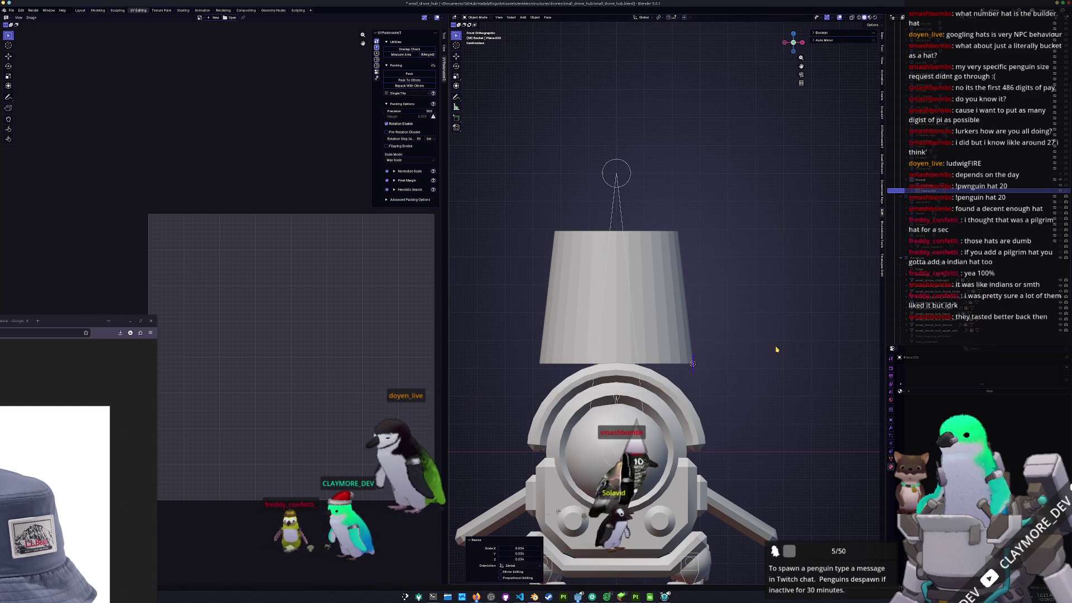
{"action": "middle_click_drag", "start_coordinate": [685, 341], "coordinate": [776, 349]}
{"action": "key", "text": "KP_3"}
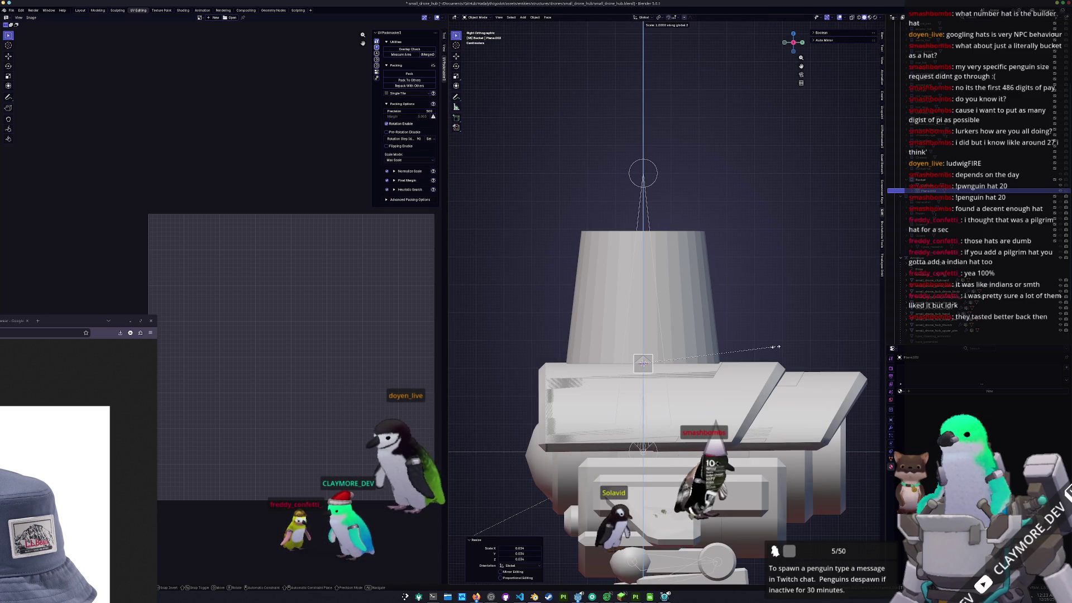
{"action": "left_click", "coordinate": [874, 341]}
{"action": "mouse_move", "coordinate": [873, 341]}
{"action": "middle_mouse_down"}
{"action": "mouse_move", "coordinate": [819, 386]}
{"action": "mouse_move", "coordinate": [949, 402]}
{"action": "middle_mouse_up"}
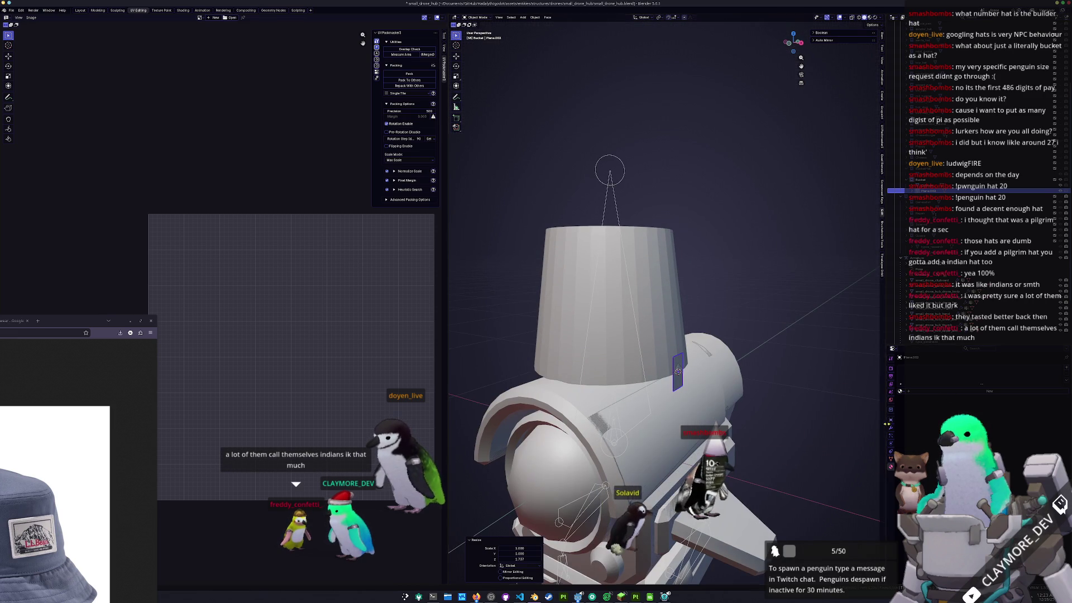
- Give the tag a Solidify modifier, apply its scale, and set offset to 0
{"action": "left_click", "coordinate": [950, 368]}
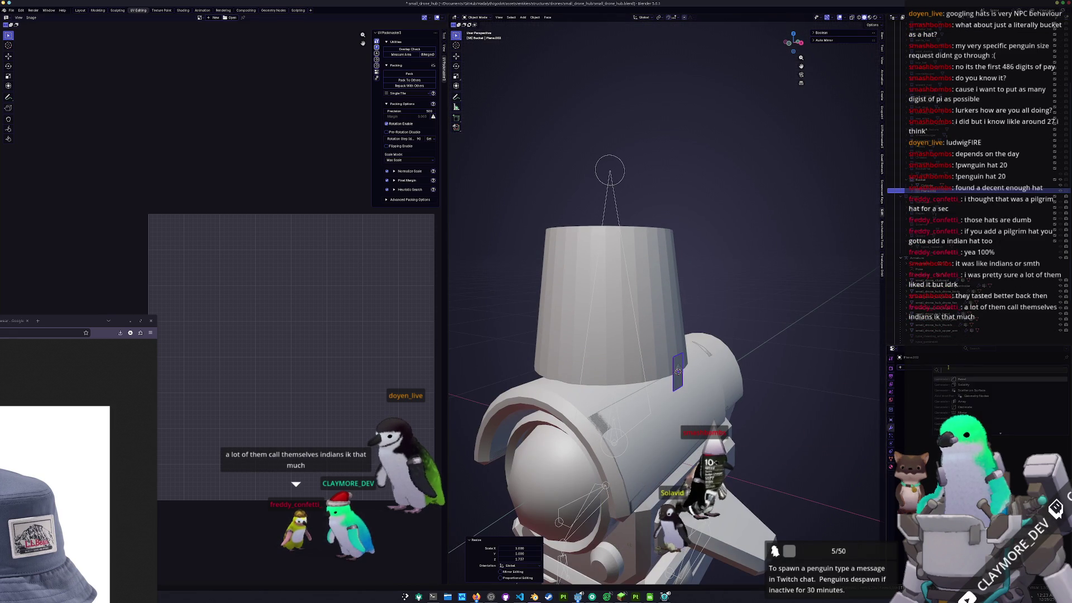
{"action": "left_click", "coordinate": [965, 385]}
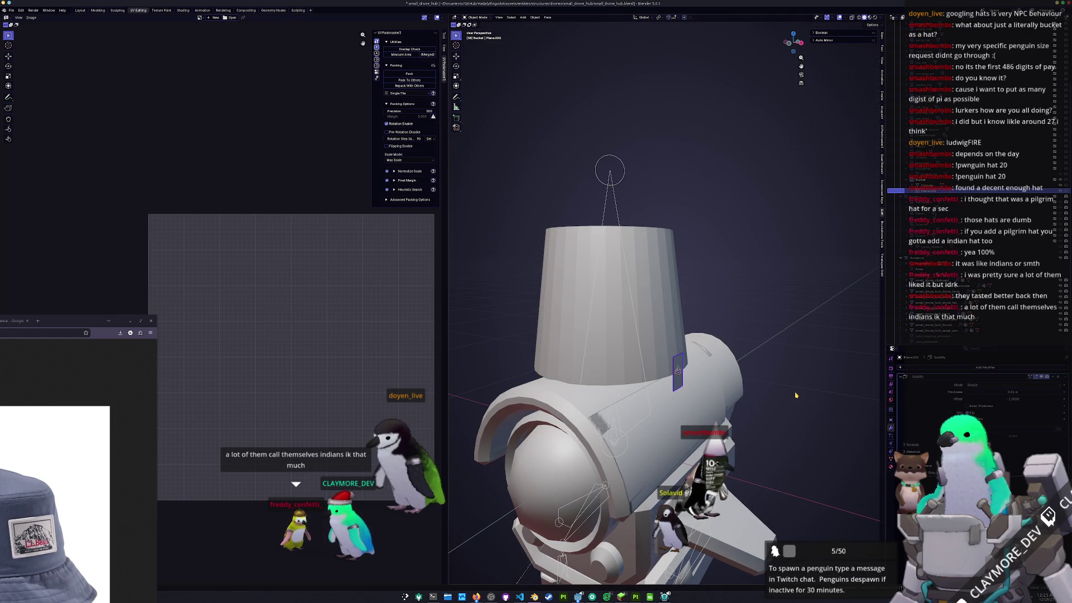
{"action": "key", "text": "ctrl+a"}
{"action": "left_click", "coordinate": [796, 390]}
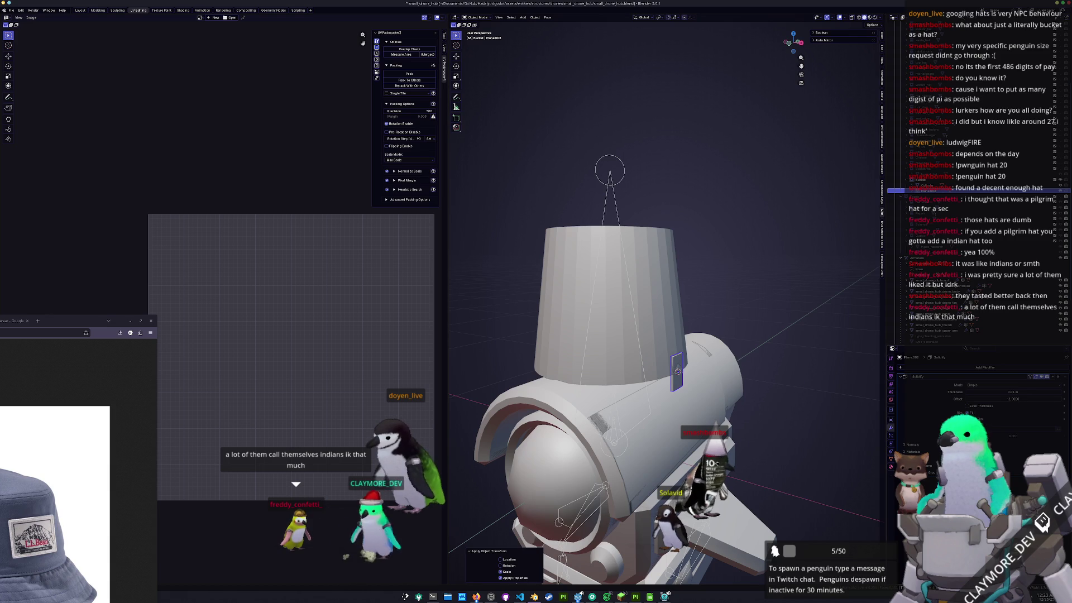
{"action": "type", "text": "0"}
{"action": "key", "text": "Return"}
- Set the Solidify thickness to 0.025 m
{"action": "left_click", "coordinate": [1009, 392]}
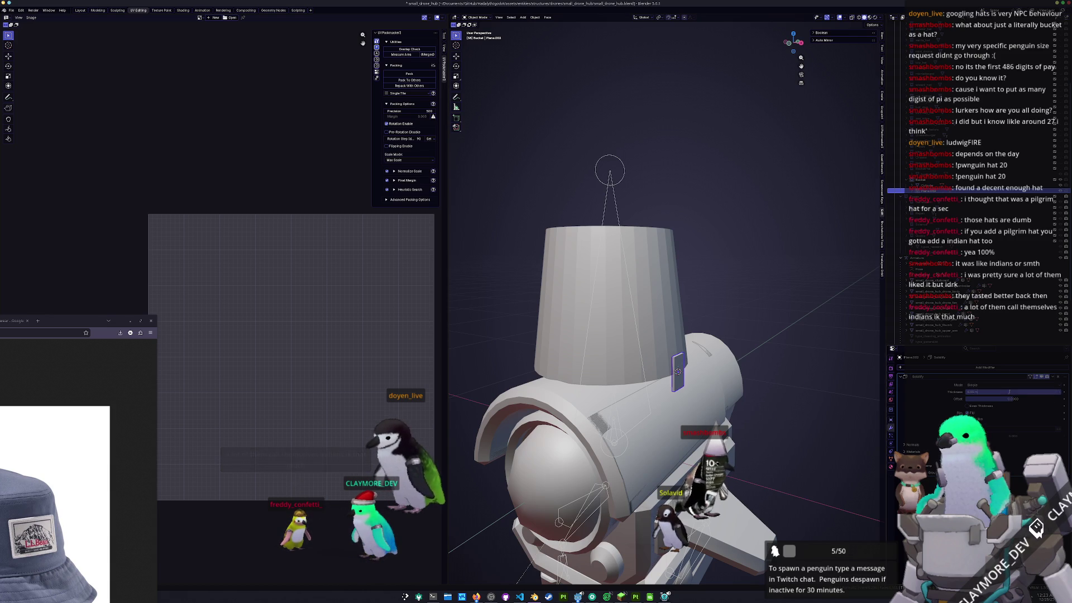
{"action": "type", "text": "0.05"}
{"action": "key", "text": "Return"}
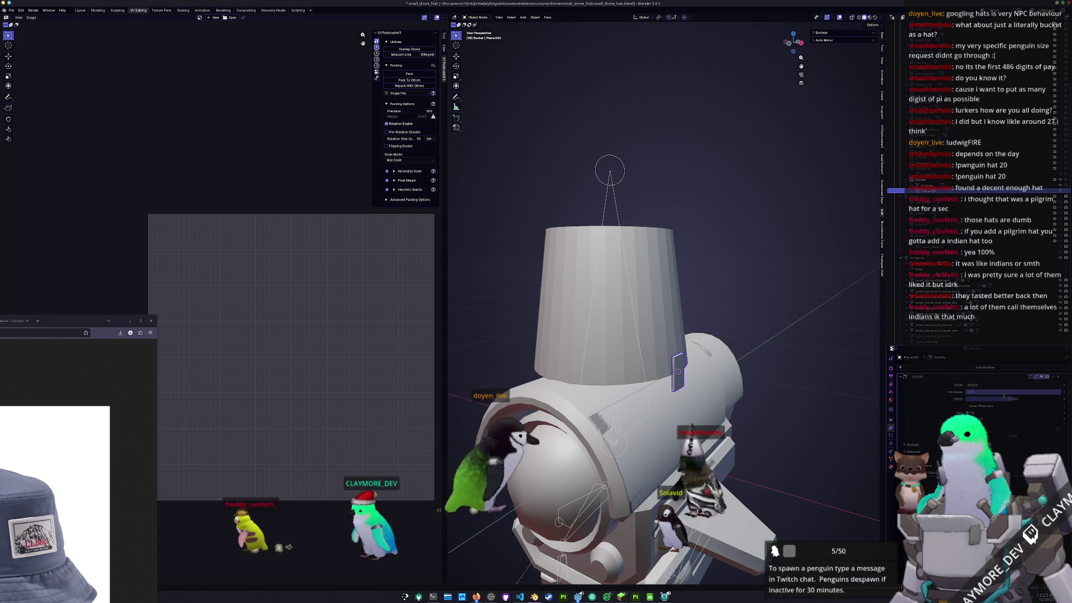
{"action": "left_click", "coordinate": [987, 389]}
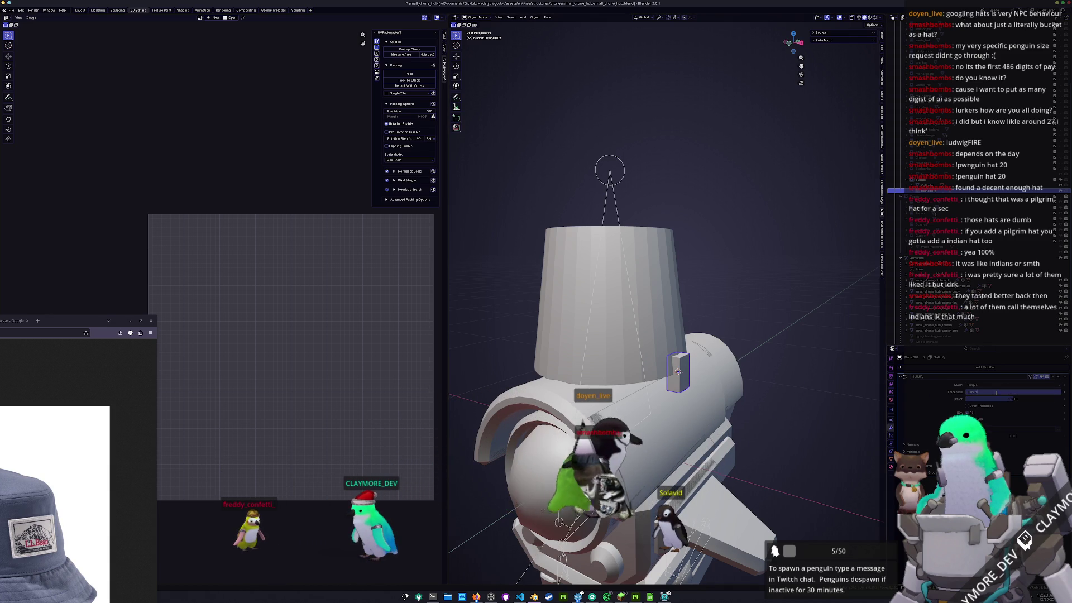
{"action": "type", "text": "0.025"}
{"action": "key", "text": "Return"}
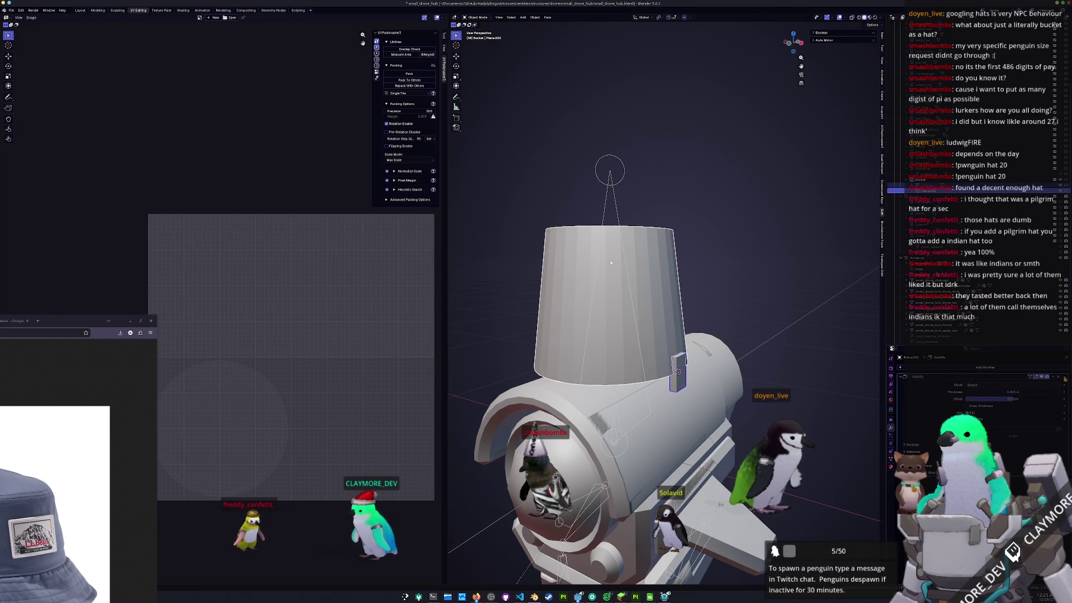
- Bevel one edge of the tag to round it in Edit Mode
{"action": "key", "text": "Tab"}
{"action": "middle_click_drag", "start_coordinate": [675, 387], "coordinate": [653, 402]}
{"action": "left_click", "coordinate": [639, 416]}
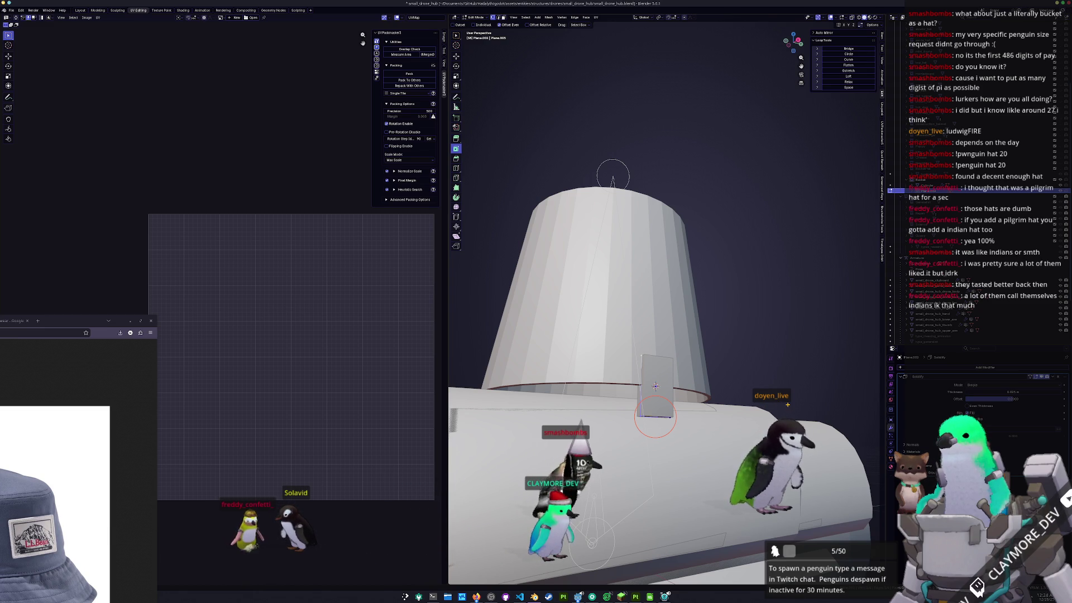
{"action": "key", "text": "ctrl+b"}
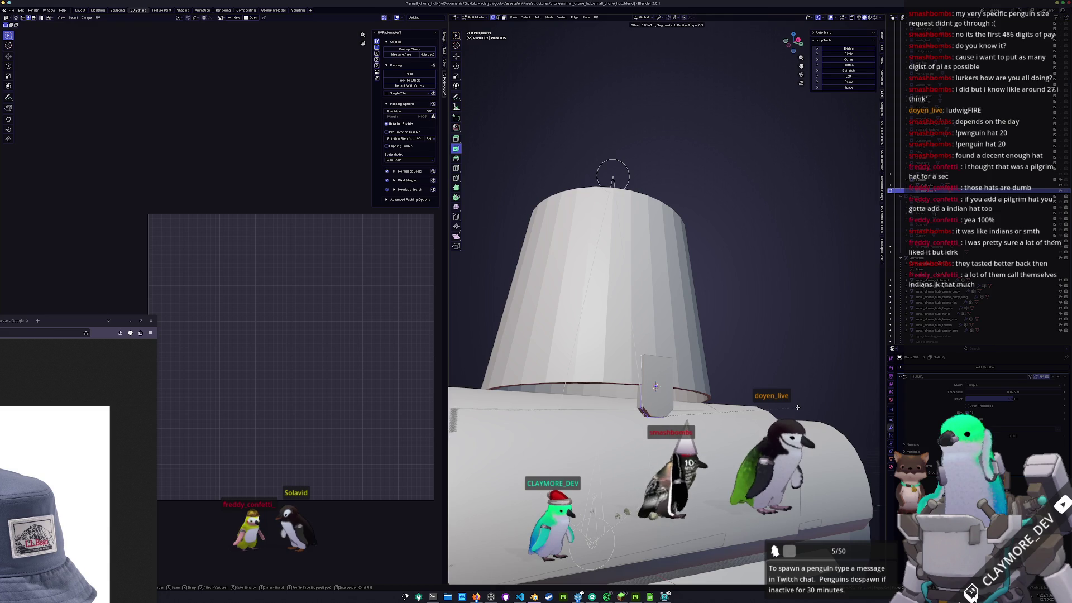
{"action": "left_click", "coordinate": [796, 407]}
{"action": "key", "text": "Tab"}
- Add a Mirror modifier to copy the tag to the other side, then select the bucket hat
{"action": "middle_click_drag", "start_coordinate": [797, 407], "coordinate": [769, 508]}
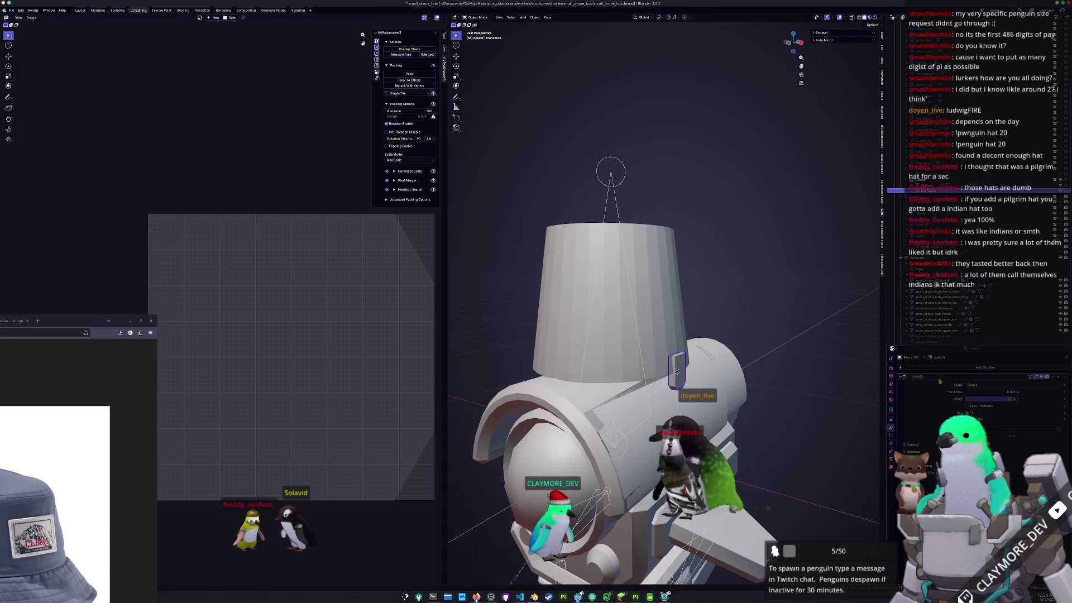
{"action": "left_click", "coordinate": [961, 380]}
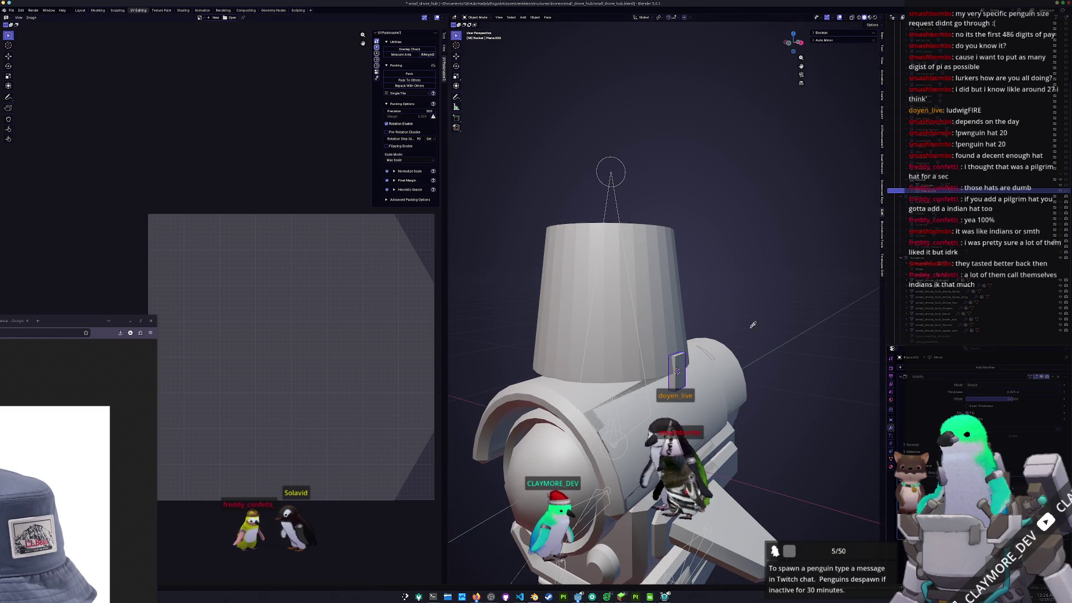
{"action": "scroll", "coordinate": [739, 350], "scroll_direction": "down", "scroll_amount": 3}
{"action": "left_click", "coordinate": [787, 373]}
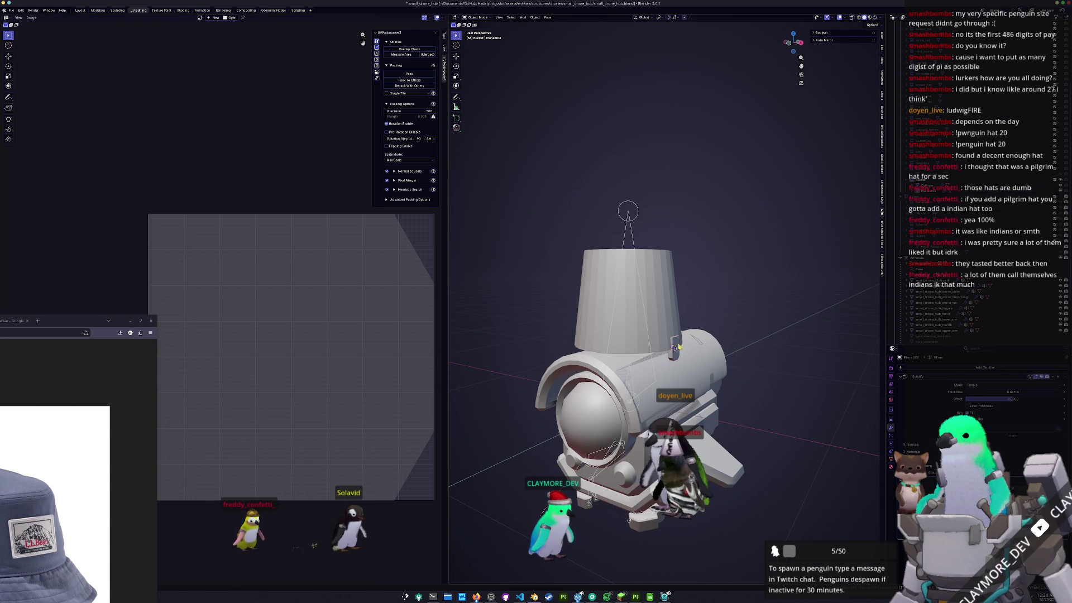
{"action": "left_click", "coordinate": [668, 320]}
- Add a loop cut around the bucket and slide the vertices in X-ray view
{"action": "key", "text": "Tab"}
{"action": "scroll", "coordinate": [654, 284], "scroll_direction": "up", "scroll_amount": 2}
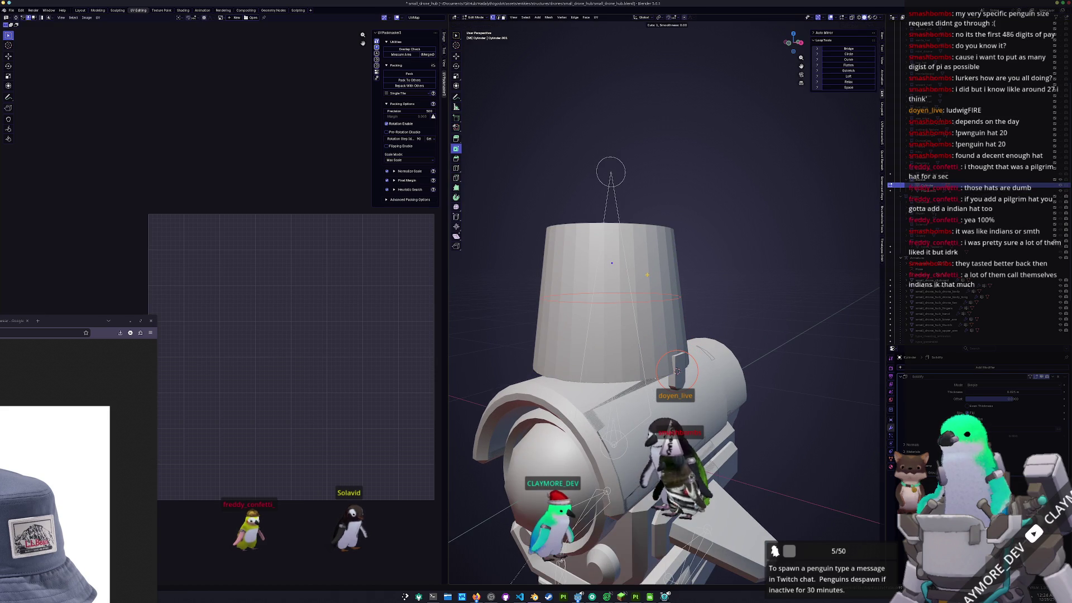
{"action": "left_click", "coordinate": [647, 274]}
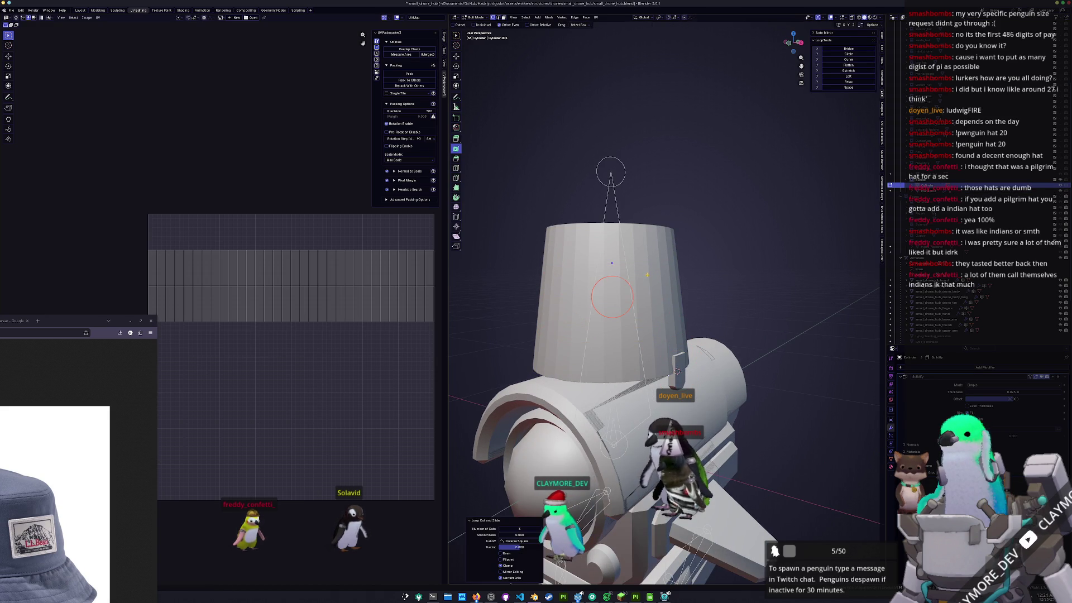
{"action": "key", "text": "alt+z"}
{"action": "key", "text": "g"}
{"action": "key", "text": "g"}
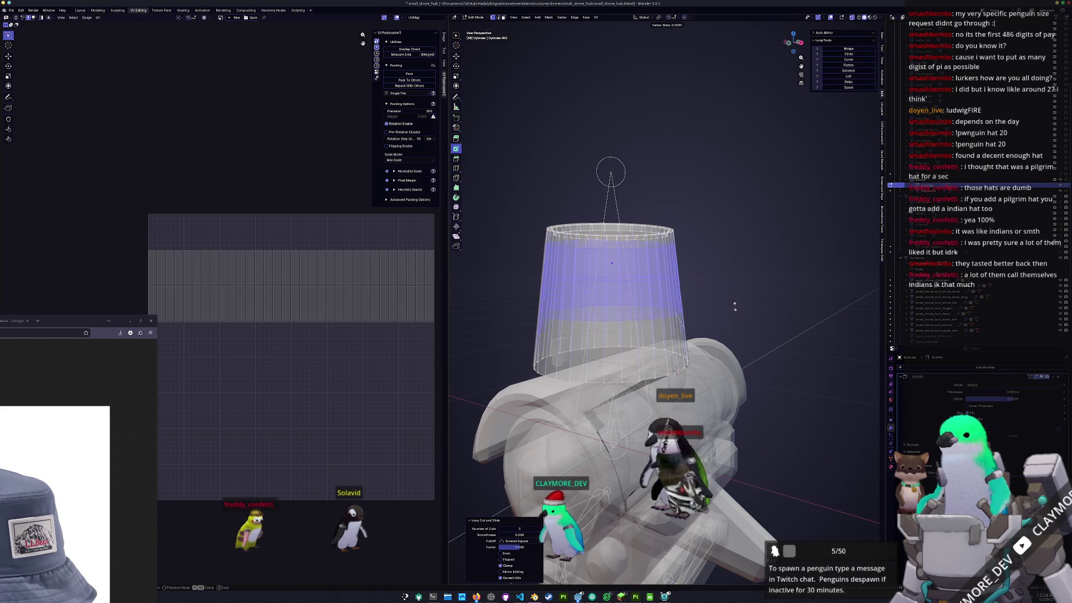
{"action": "left_click", "coordinate": [736, 308]}
- Try repositioning an edge loop from the front view, then undo it
{"action": "key", "text": "KP_1"}
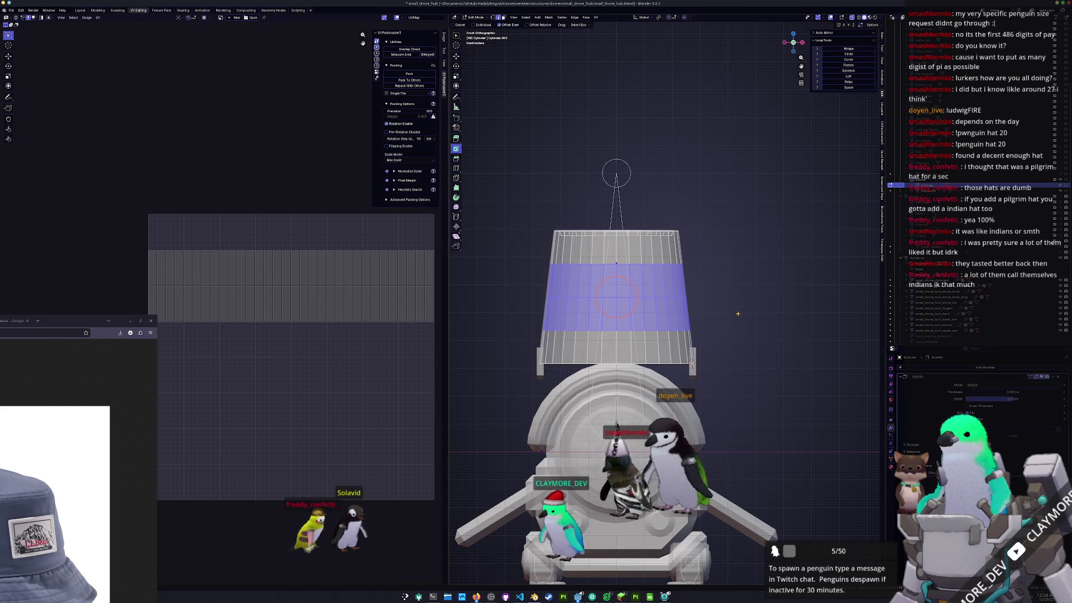
{"action": "key", "text": "ctrl+z"}
{"action": "scroll", "coordinate": [718, 290], "scroll_direction": "up", "scroll_amount": 2}
{"action": "key", "text": "g"}
{"action": "key", "text": "g"}
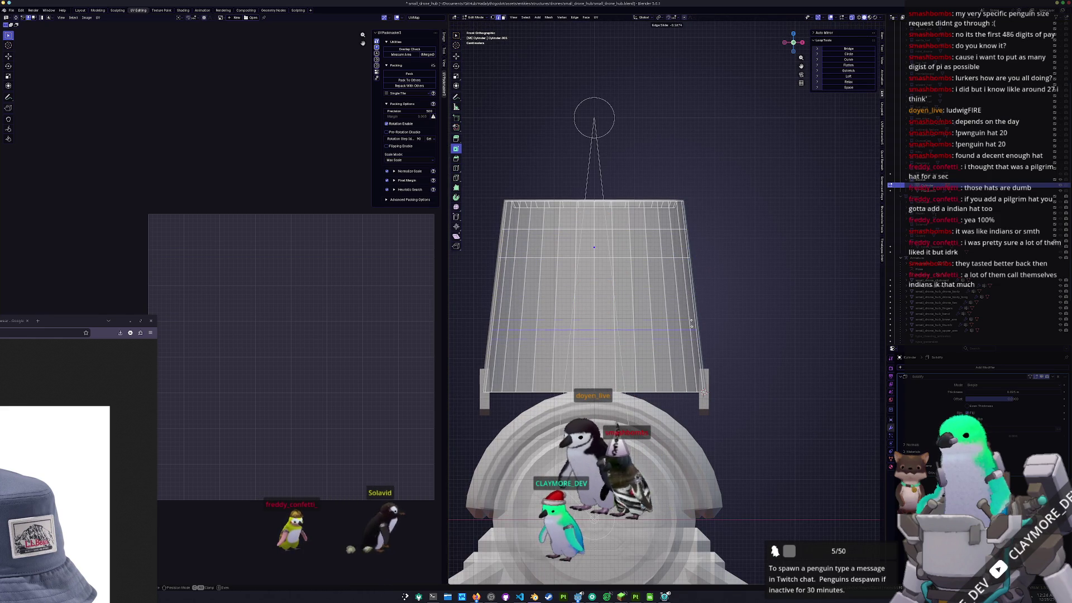
{"action": "left_click", "coordinate": [688, 288]}
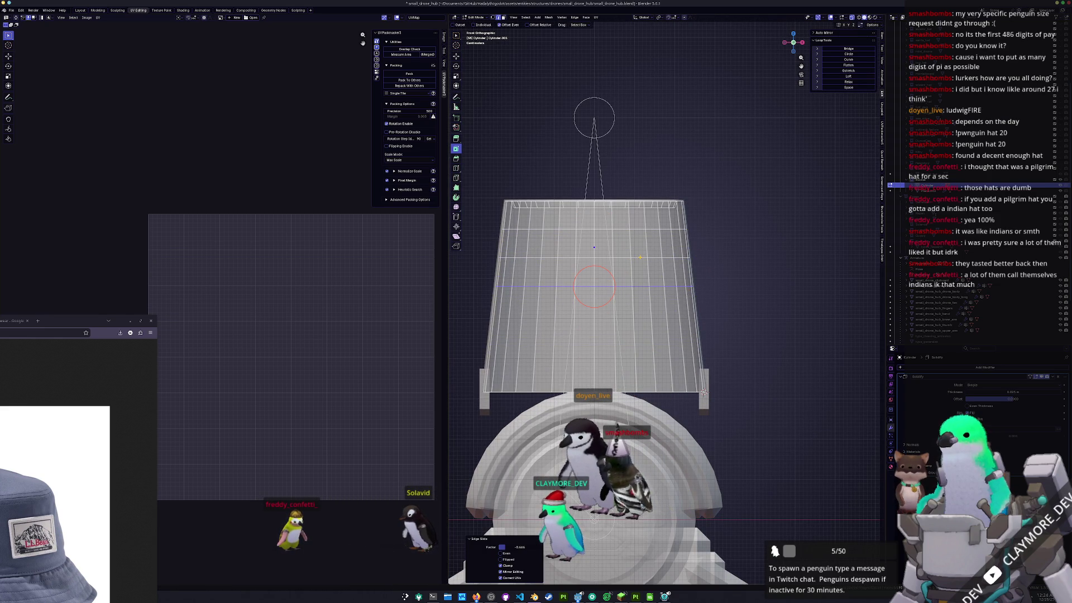
{"action": "key", "text": "ctrl+z"}
{"action": "key", "text": "alt+z"}
- Bevel the selected ring loops into bands, then undo the first attempt
{"action": "middle_click_drag", "start_coordinate": [729, 249], "coordinate": [723, 269]}
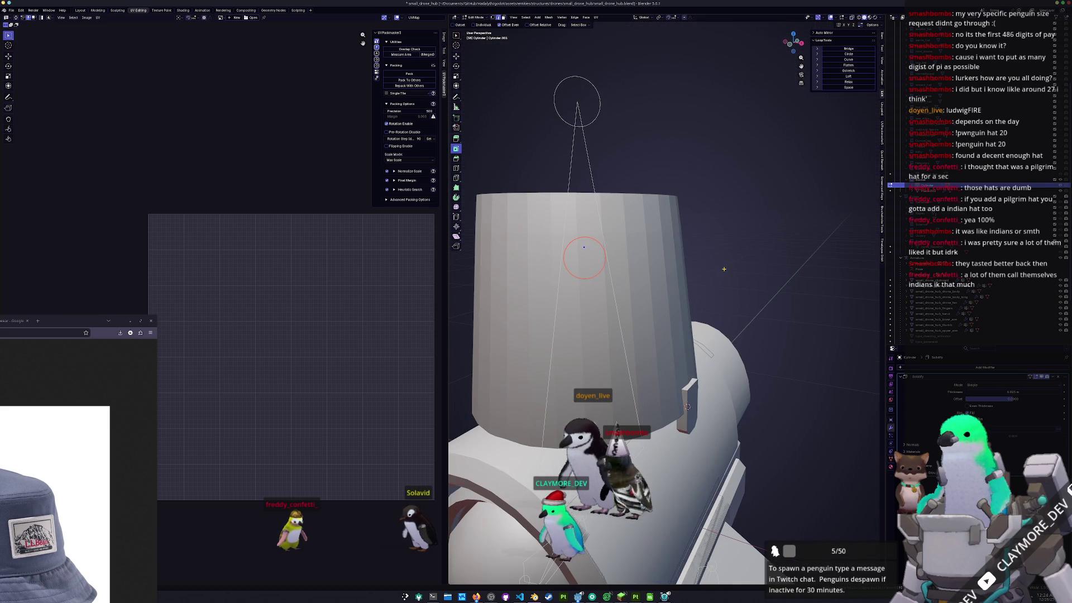
{"action": "key", "text": "ctrl+b"}
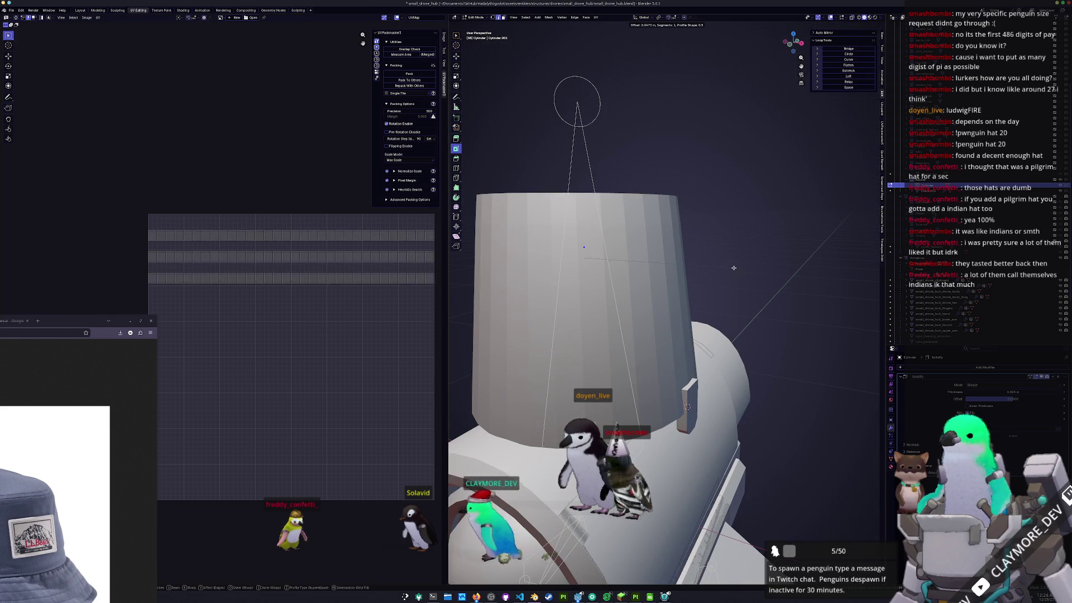
{"action": "left_click", "coordinate": [732, 268]}
{"action": "key", "text": "alt+z"}
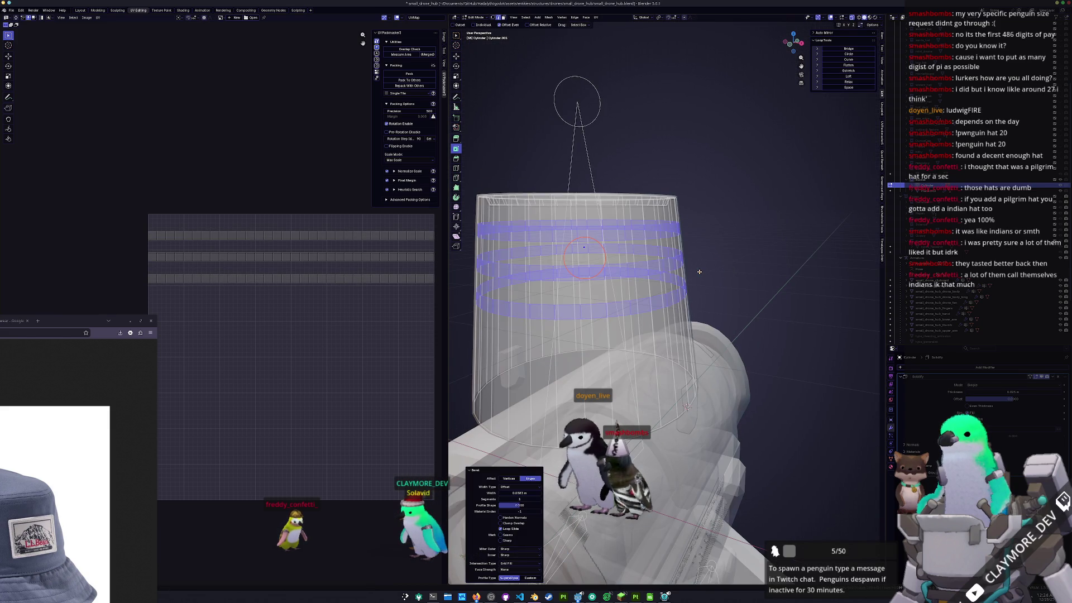
{"action": "key", "text": "ctrl+z"}
- Bevel the loops into narrower bands and extrude them in place
{"action": "middle_click_drag", "start_coordinate": [698, 271], "coordinate": [719, 297]}
{"action": "key", "text": "ctrl+b"}
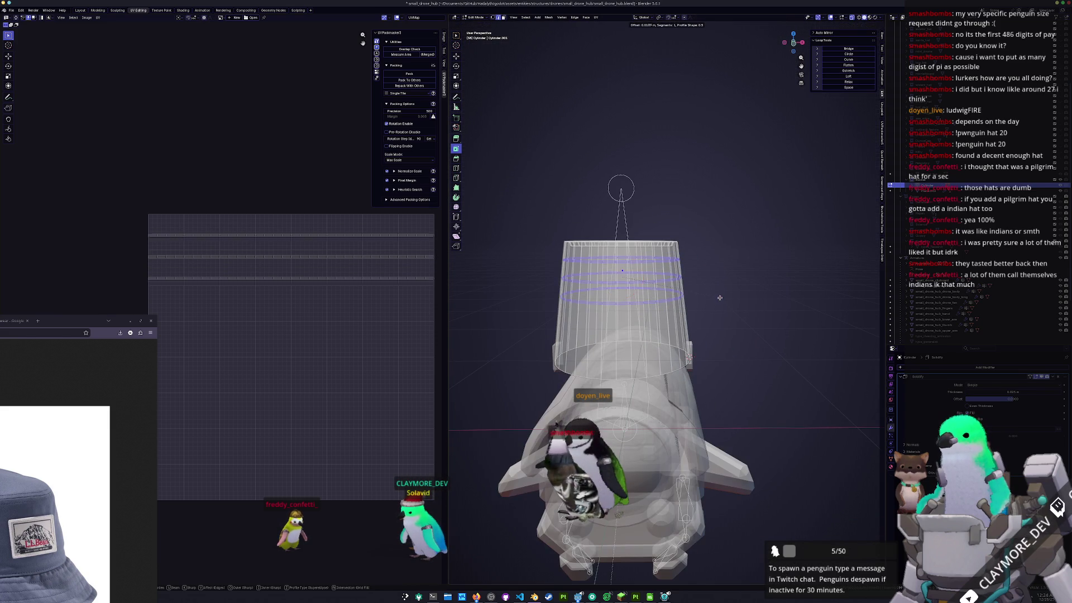
{"action": "left_click", "coordinate": [727, 301]}
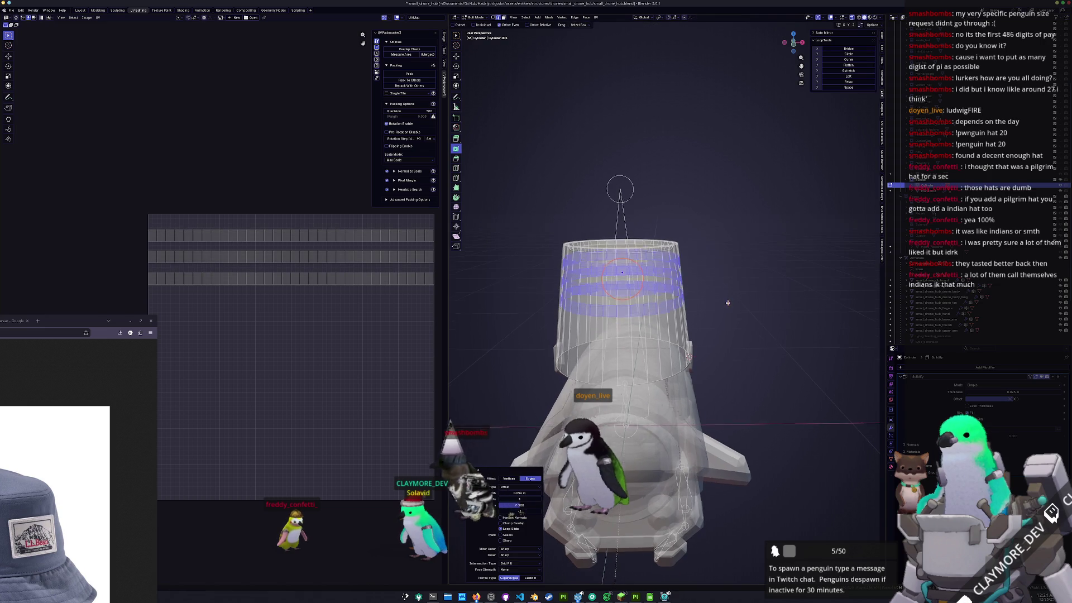
{"action": "scroll", "coordinate": [727, 301], "scroll_direction": "up", "scroll_amount": 1}
{"action": "key", "text": "g"}
{"action": "key", "text": "z"}
{"action": "key", "text": "z"}
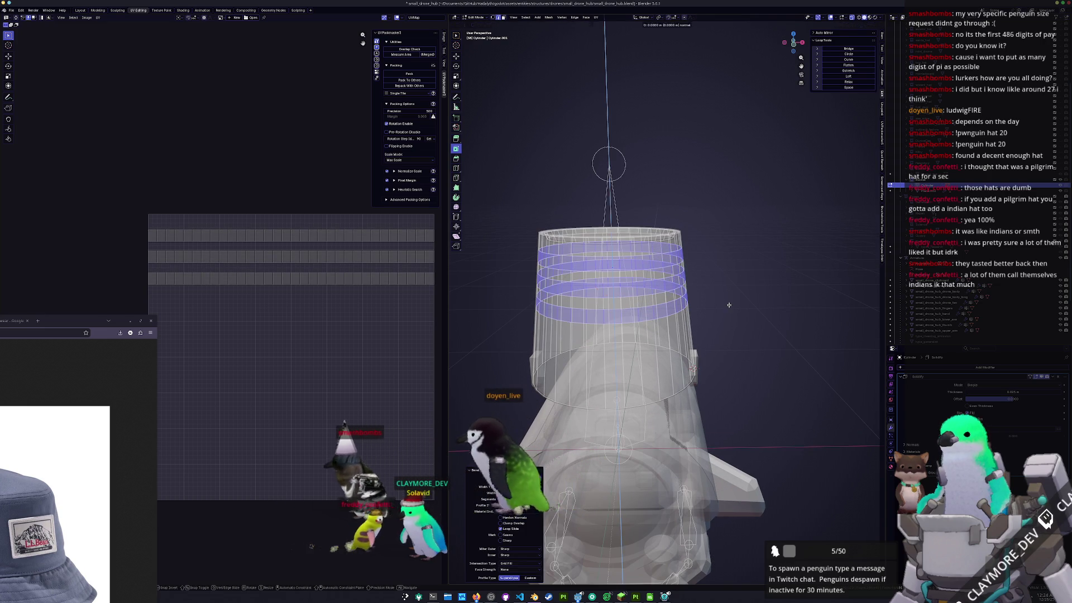
{"action": "key", "text": "Escape"}
- Finish the band extrusion with zero offset and scale the bands horizontally, keeping their height
{"action": "key", "text": "e"}
{"action": "key", "text": "Escape"}
{"action": "key", "text": "shift+z"}
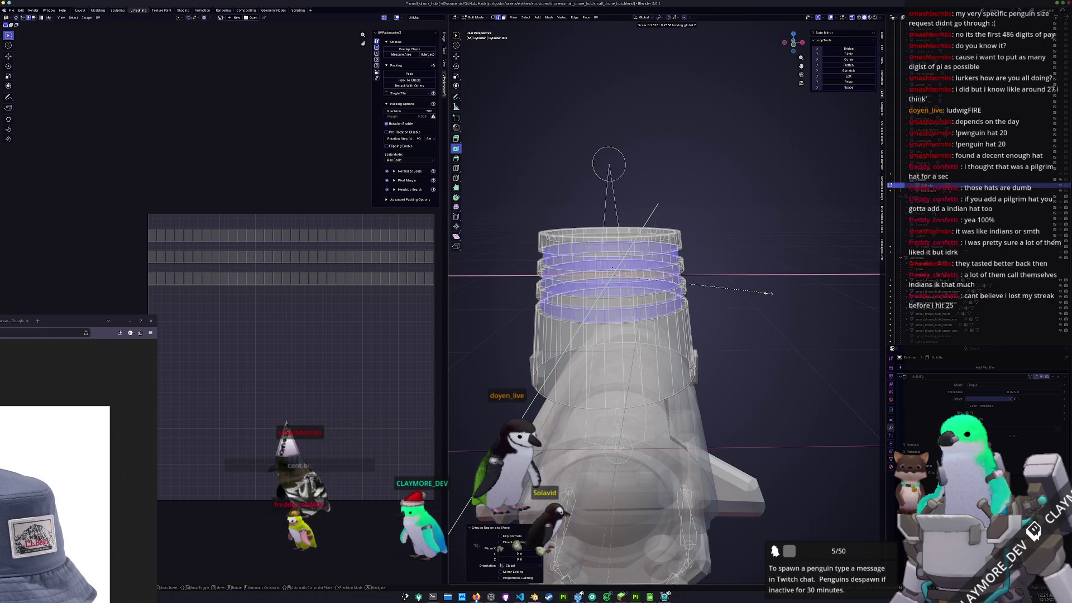
{"action": "left_click", "coordinate": [768, 293]}
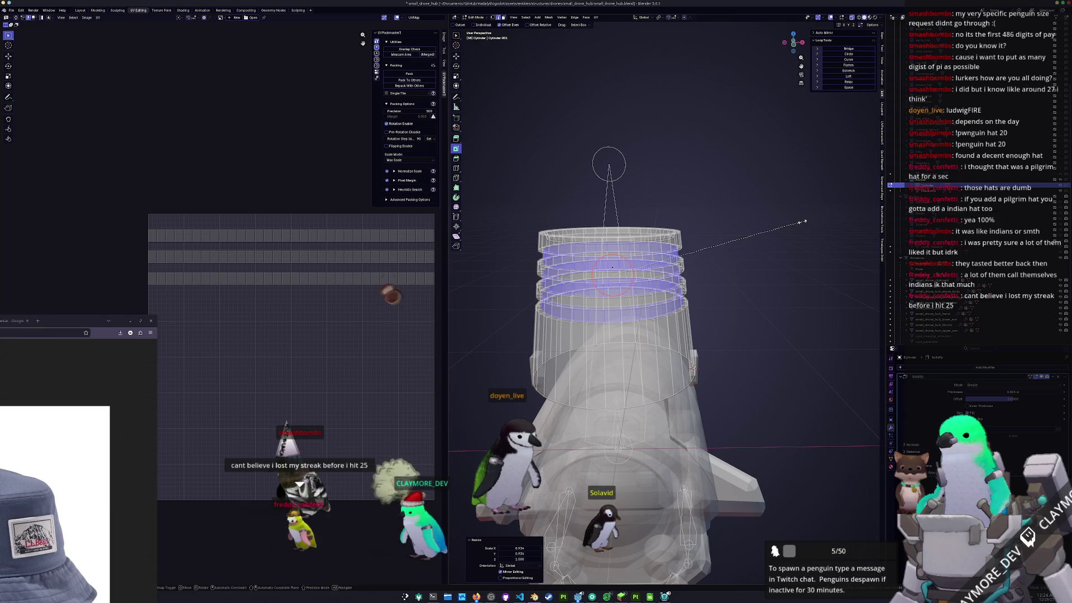
{"action": "key", "text": "z"}
{"action": "key", "text": "Escape"}
- Set the pivot to Individual Origins and flatten each band along Z to 0.226
{"action": "left_click", "coordinate": [659, 17]}
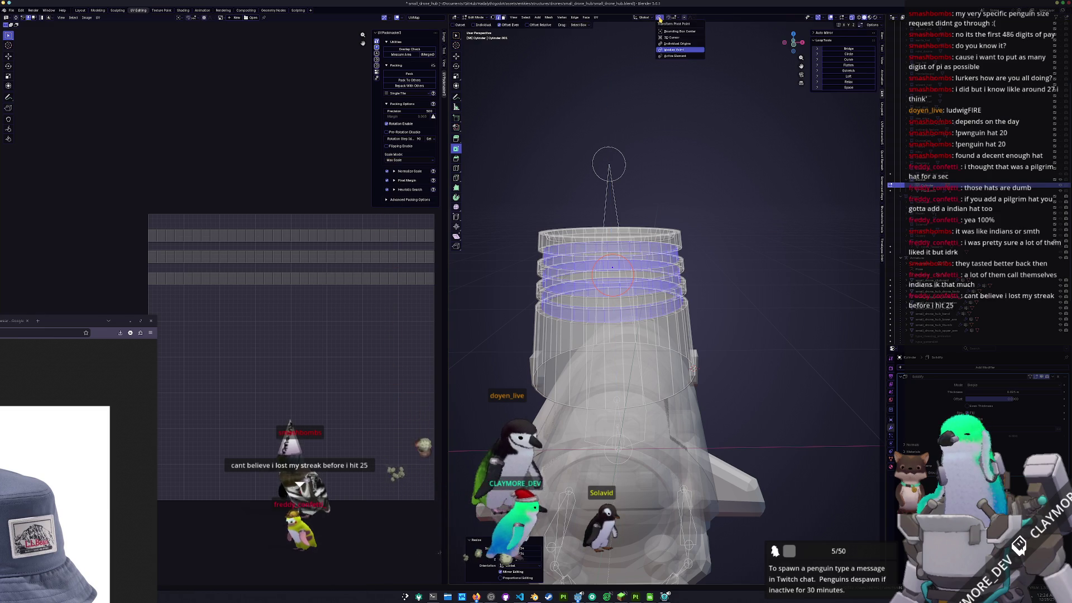
{"action": "left_click", "coordinate": [680, 45]}
{"action": "key", "text": "s"}
{"action": "key", "text": "z"}
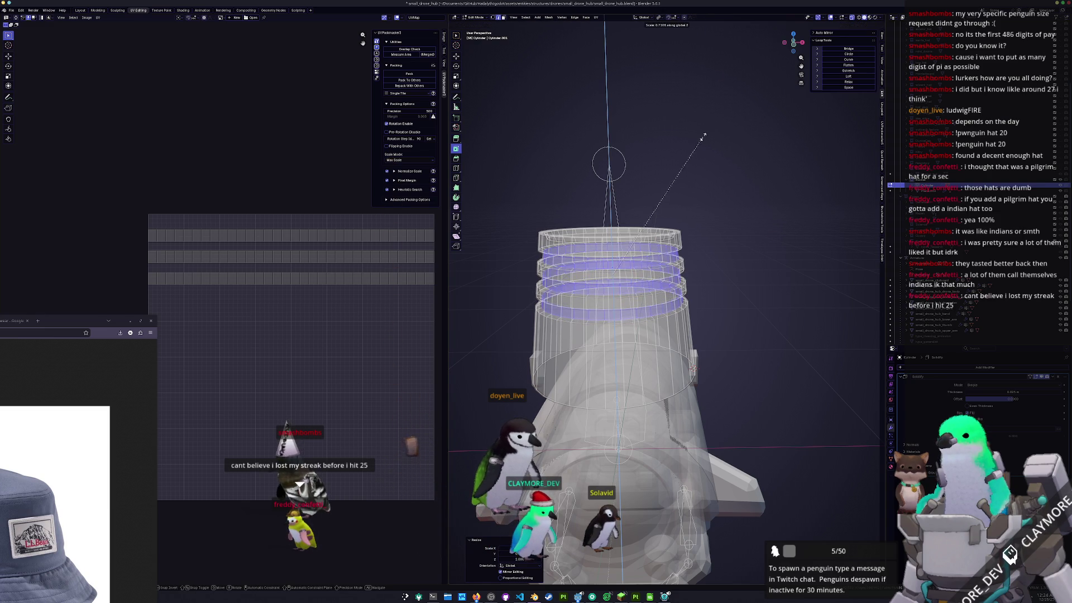
{"action": "key", "text": "Return"}
{"action": "key", "text": "s"}
{"action": "key", "text": "z"}
{"action": "key", "text": "Return"}
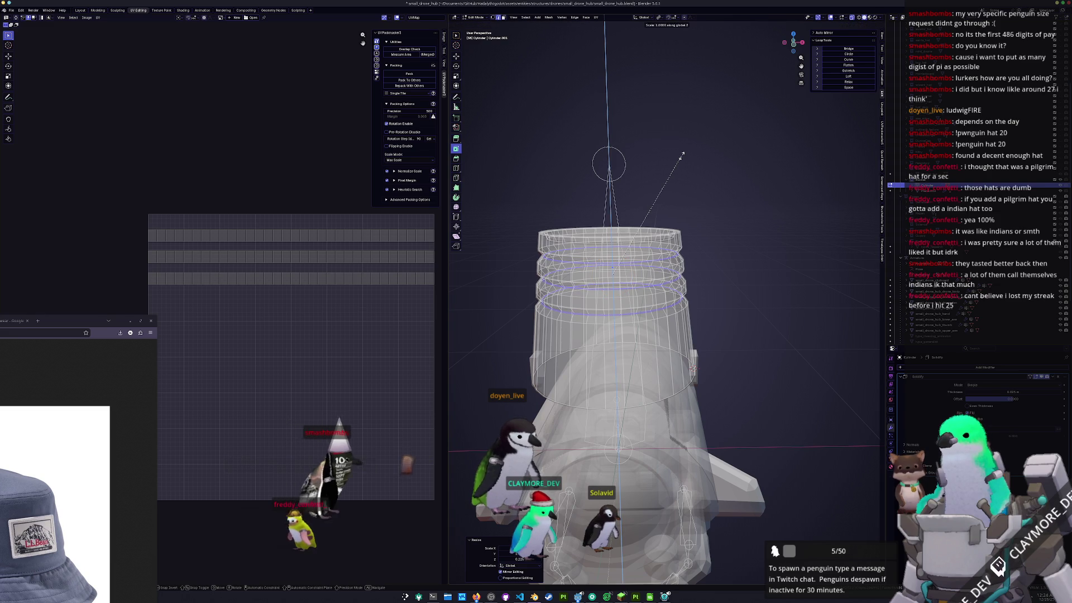
- Select the whole bucket mesh and merge overlapping vertices by distance
{"action": "scroll", "coordinate": [614, 256], "scroll_direction": "up", "scroll_amount": 3}
{"action": "middle_click_drag", "start_coordinate": [615, 257], "coordinate": [606, 254]}
{"action": "key", "text": "a"}
{"action": "right_click", "coordinate": [681, 362]}
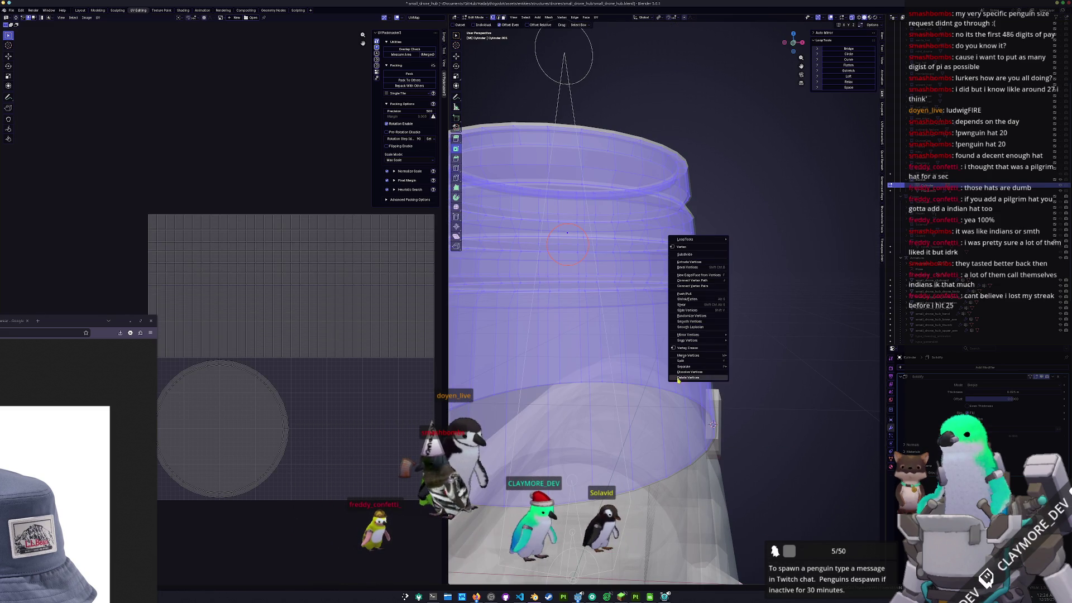
{"action": "mouse_move", "coordinate": [725, 358]}
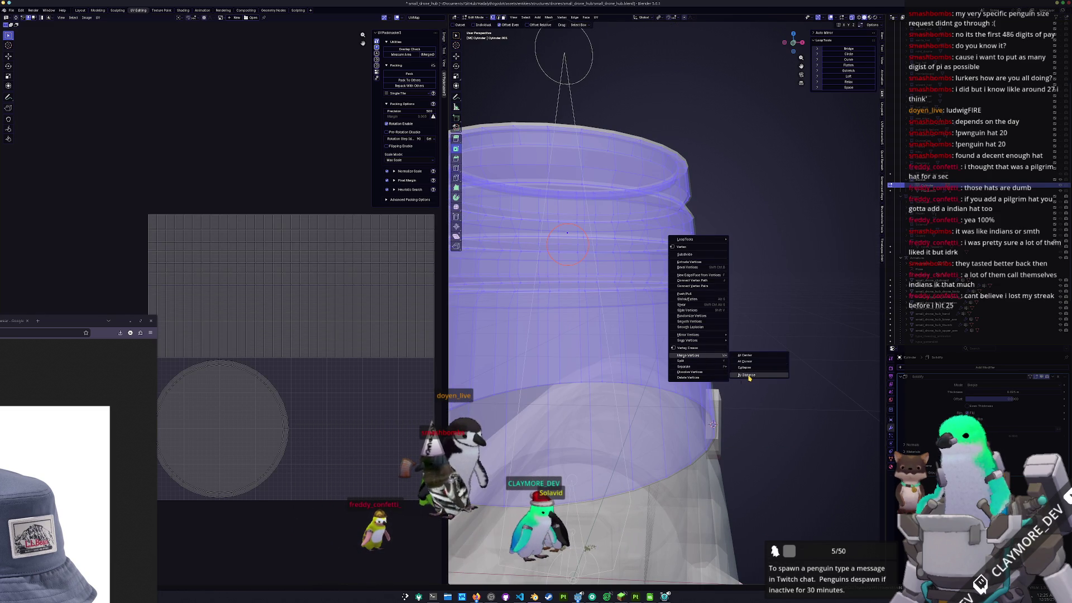
{"action": "left_click", "coordinate": [749, 375]}
- In front view, clear the selection and slide the first edge loop toward the band edge
{"action": "middle_click_drag", "start_coordinate": [749, 375], "coordinate": [760, 331]}
{"action": "key", "text": "KP_1"}
{"action": "key", "text": "alt+a"}
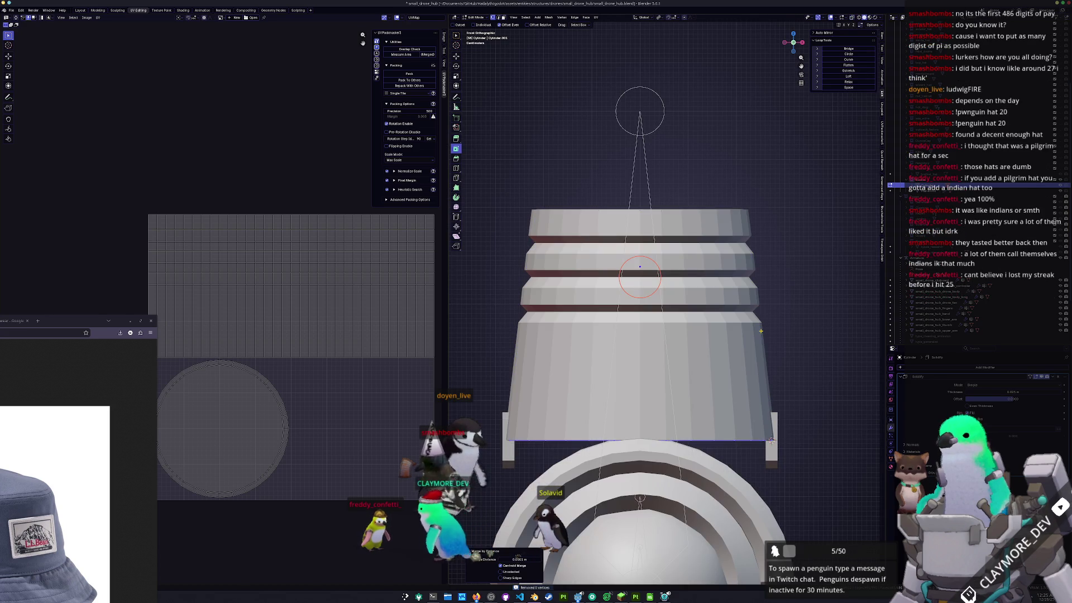
{"action": "key", "text": "a"}
{"action": "key", "text": "alt+a"}
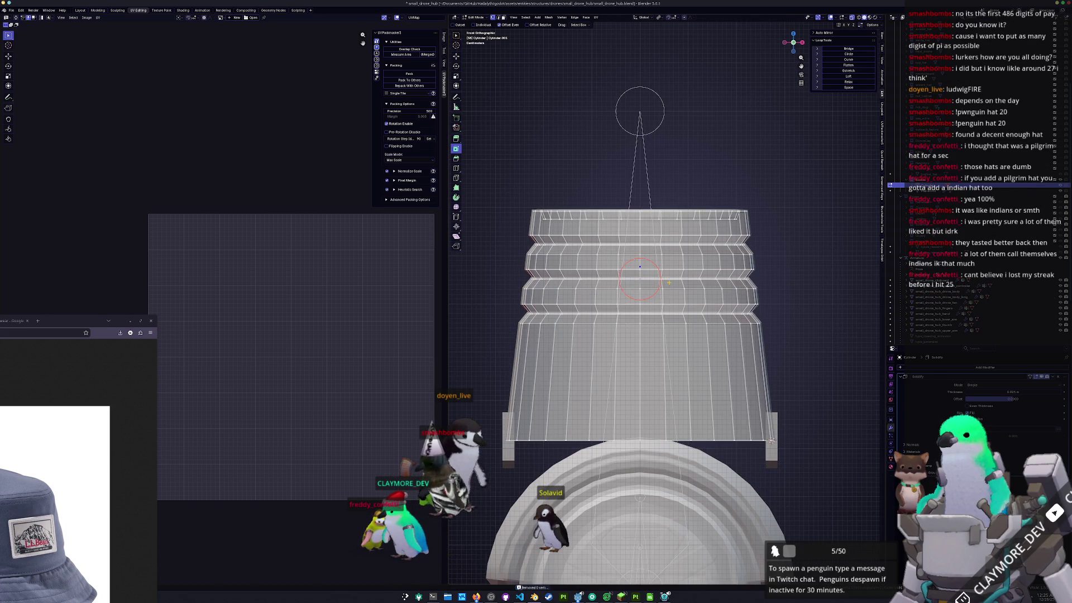
{"action": "scroll", "coordinate": [665, 282], "scroll_direction": "up", "scroll_amount": 5}
{"action": "scroll", "coordinate": [724, 269], "scroll_direction": "down", "scroll_amount": 2}
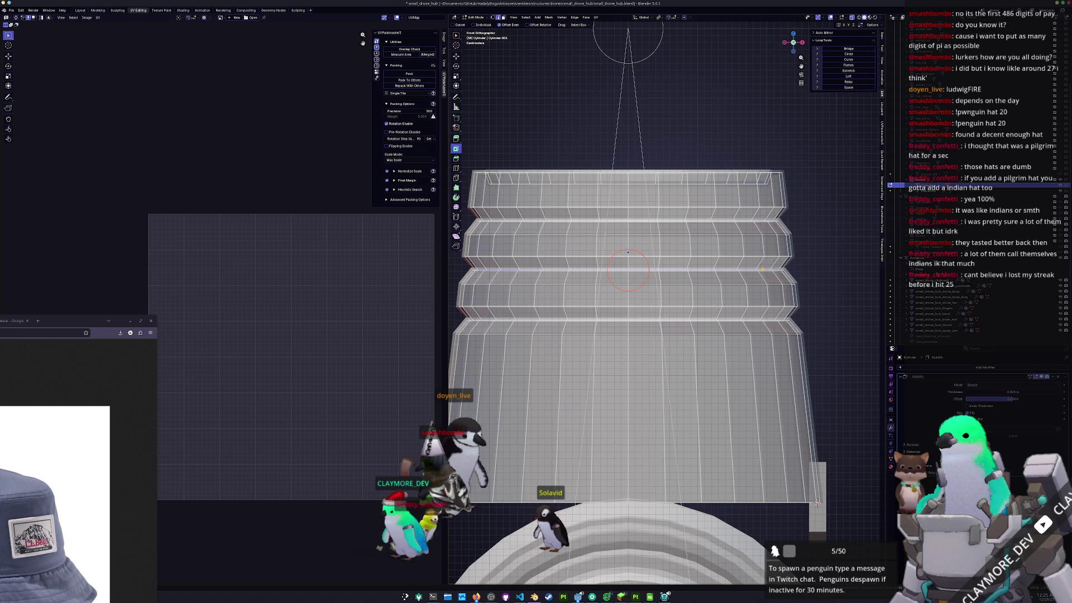
{"action": "key", "text": "g"}
{"action": "key", "text": "g"}
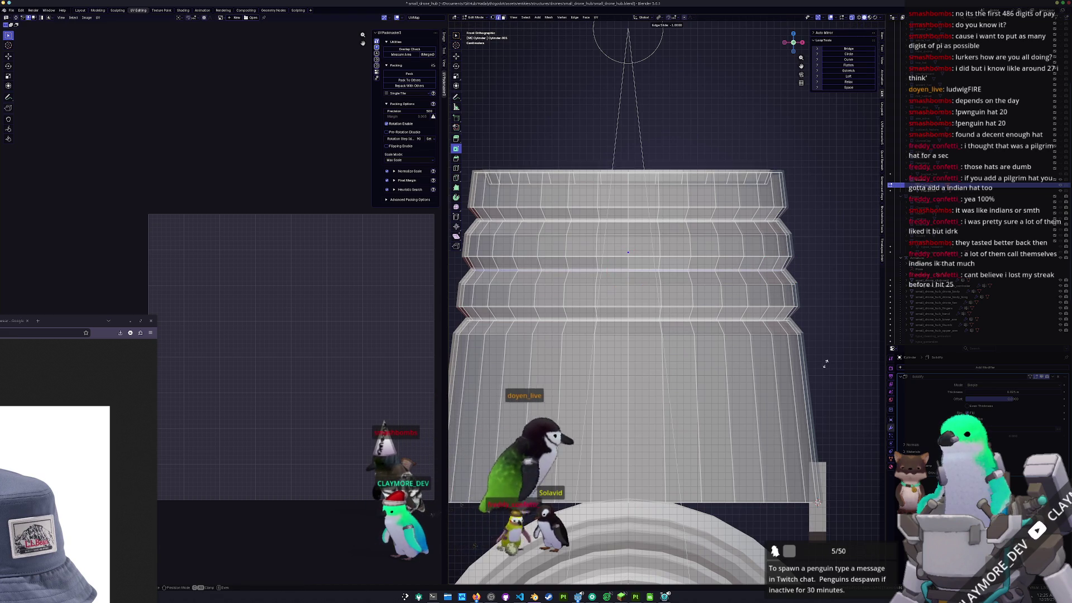
{"action": "left_click", "coordinate": [769, 288]}
- Slide two more edge loops, including a lower one, to the band edges
{"action": "key", "text": "g"}
{"action": "key", "text": "g"}
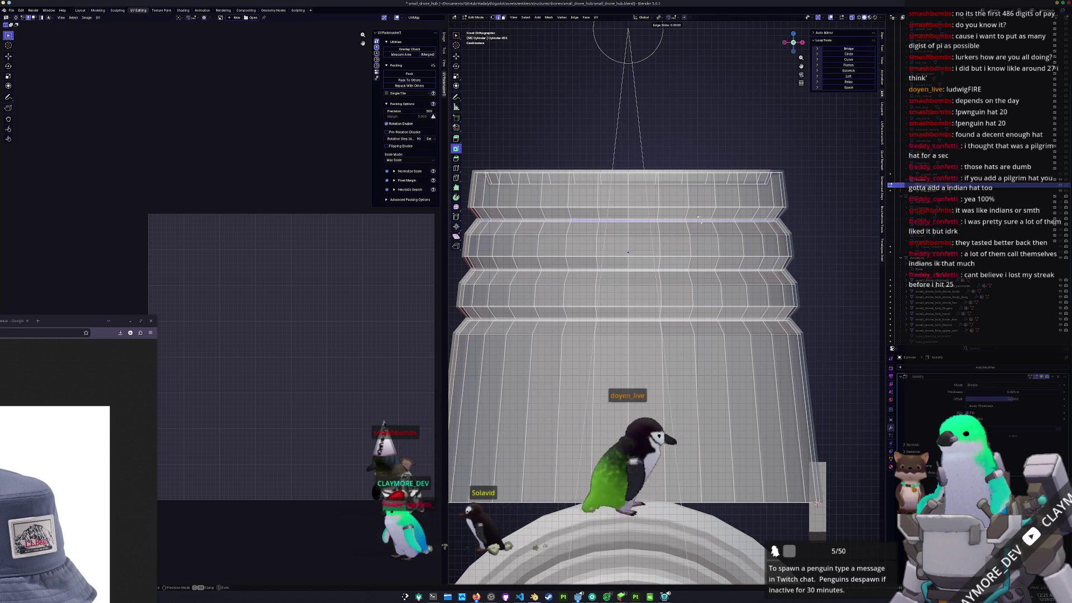
{"action": "left_click", "coordinate": [654, 151]}
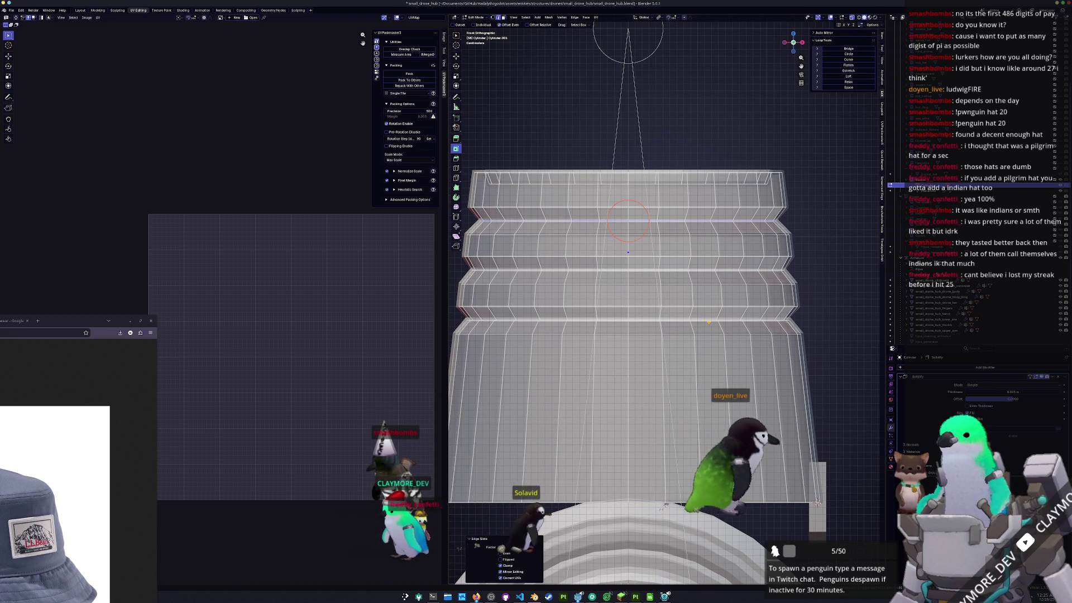
{"action": "left_click", "coordinate": [692, 320], "text": "alt"}
{"action": "key", "text": "g"}
{"action": "key", "text": "g"}
{"action": "left_click", "coordinate": [692, 320]}
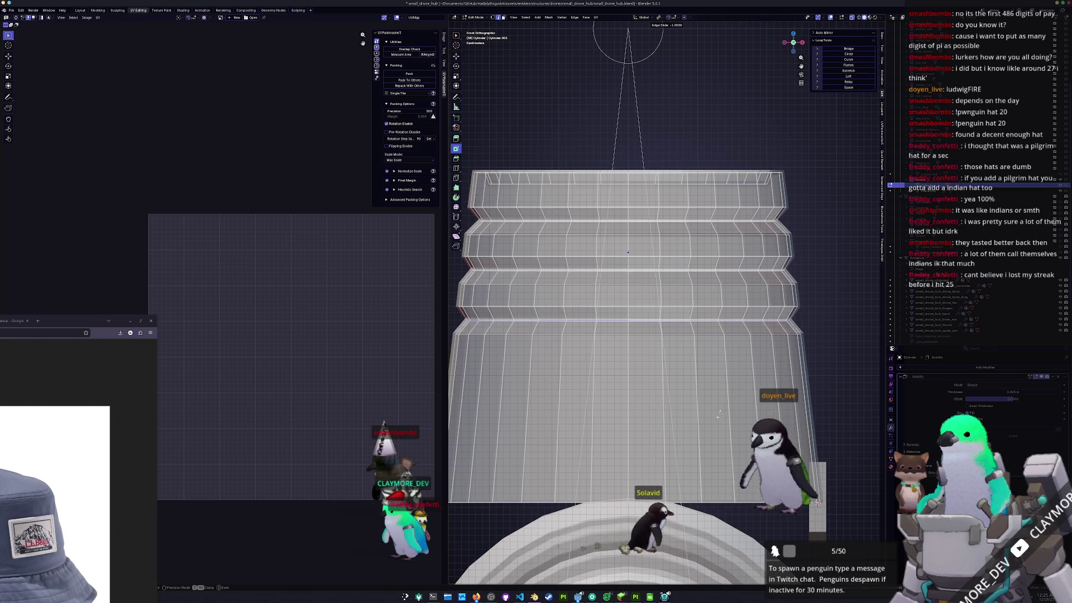
- Merge duplicate vertices by distance, removing 96, and return to Object Mode
{"action": "key", "text": "a"}
{"action": "right_click", "coordinate": [725, 395]}
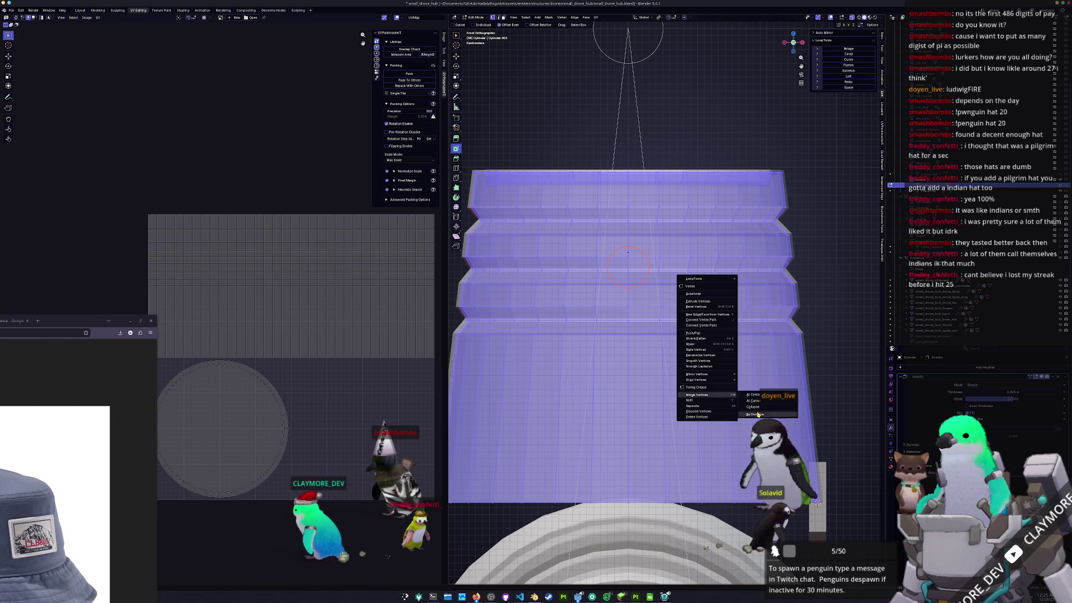
{"action": "left_click", "coordinate": [755, 414]}
{"action": "key", "text": "Tab"}
{"action": "scroll", "coordinate": [762, 384], "scroll_direction": "down", "scroll_amount": 2}
{"action": "mouse_move", "coordinate": [762, 384]}
{"action": "middle_mouse_down"}
{"action": "mouse_move", "coordinate": [762, 394]}
{"action": "mouse_move", "coordinate": [758, 376]}
{"action": "middle_mouse_up"}
{"action": "scroll", "coordinate": [762, 396], "scroll_direction": "down", "scroll_amount": 2}
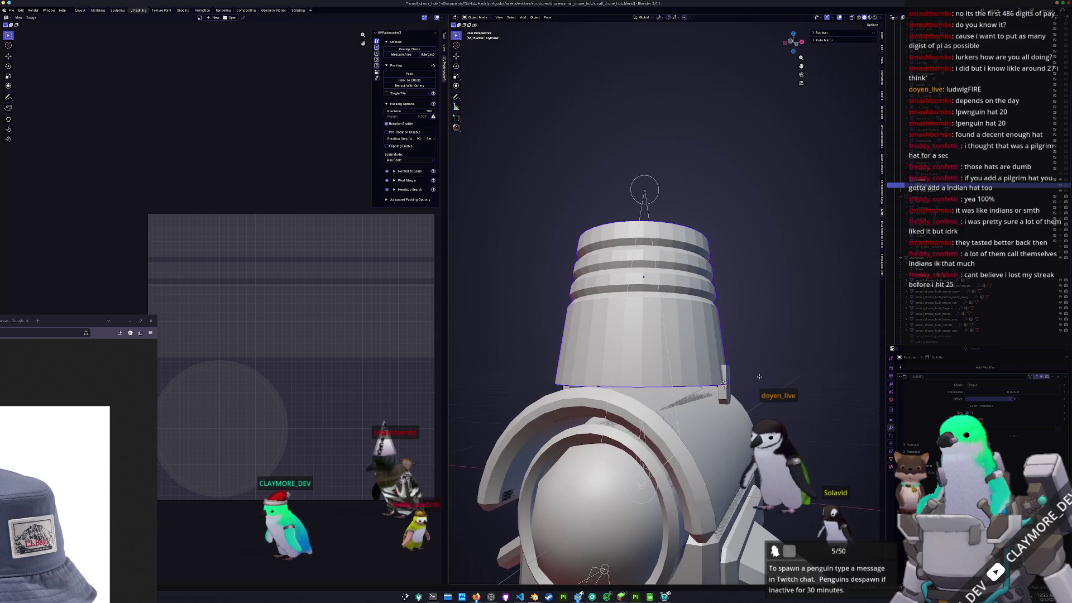
- Select the small side tag plane and tilt it slightly in front view
{"action": "left_click", "coordinate": [724, 397]}
{"action": "key", "text": "Tab"}
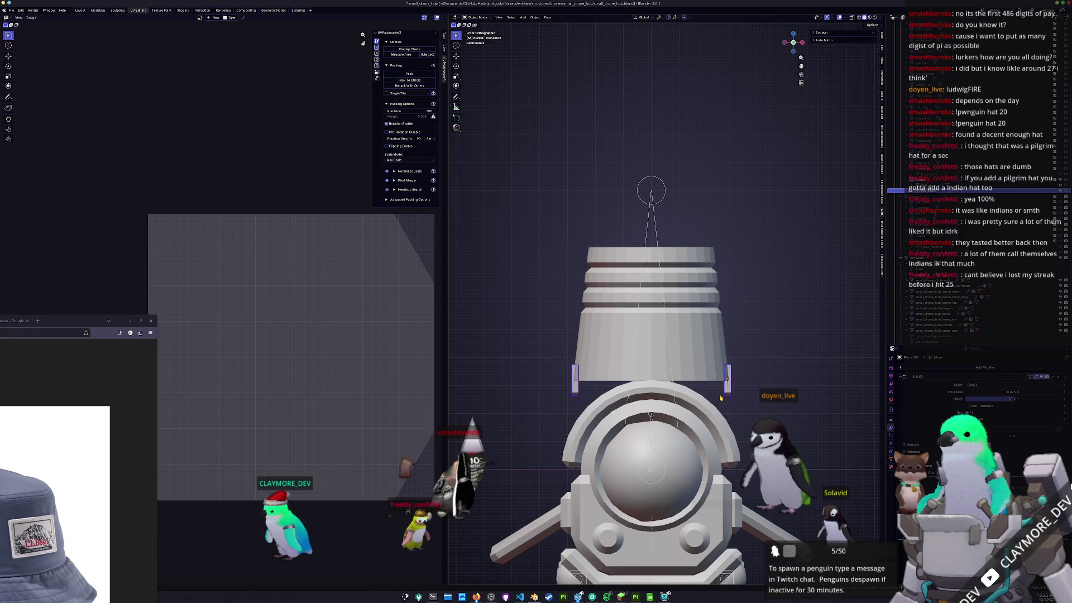
{"action": "key", "text": "KP_1"}
{"action": "key", "text": "r"}
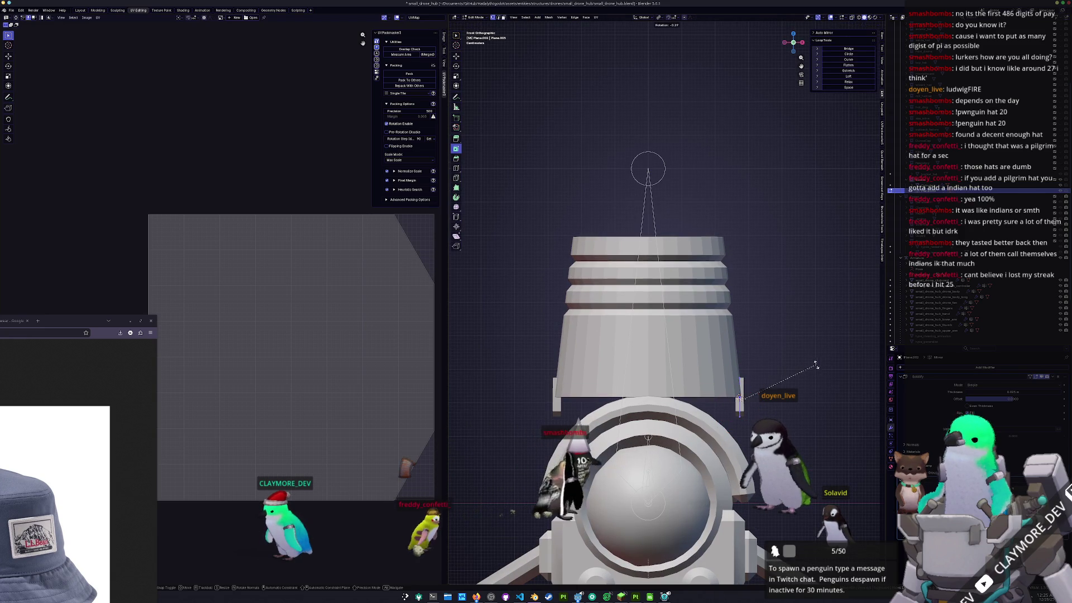
{"action": "left_click", "coordinate": [815, 353]}
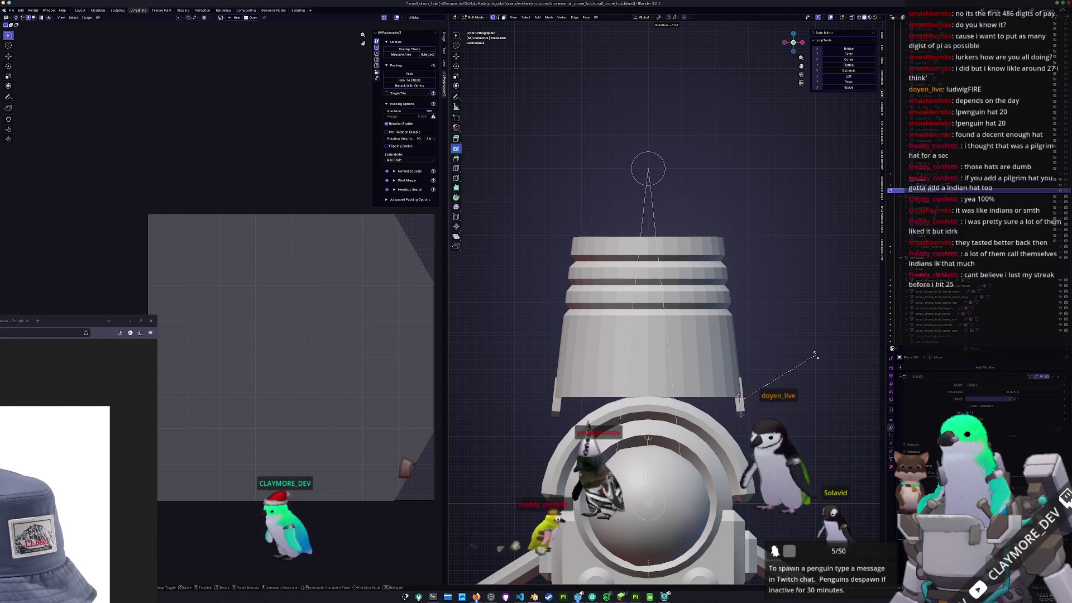
- Shift the tag sideways along X, then select the bucket and start editing its mesh
{"action": "scroll", "coordinate": [808, 386], "scroll_direction": "up", "scroll_amount": 3}
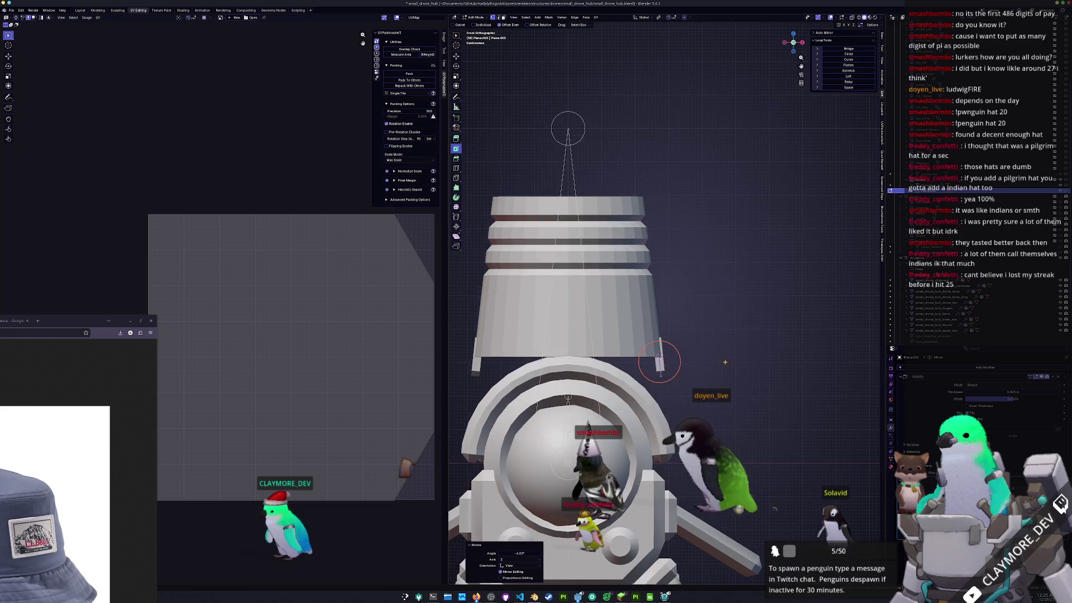
{"action": "key", "text": "g"}
{"action": "key", "text": "x"}
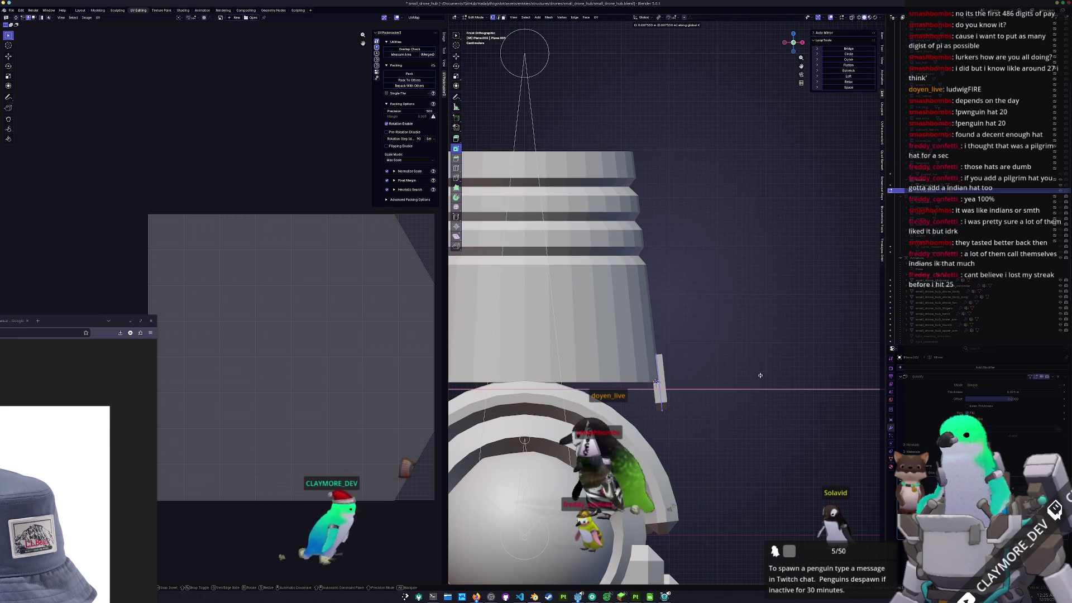
{"action": "left_click", "coordinate": [758, 375]}
{"action": "key", "text": "Tab"}
{"action": "scroll", "coordinate": [656, 366], "scroll_direction": "down", "scroll_amount": 5}
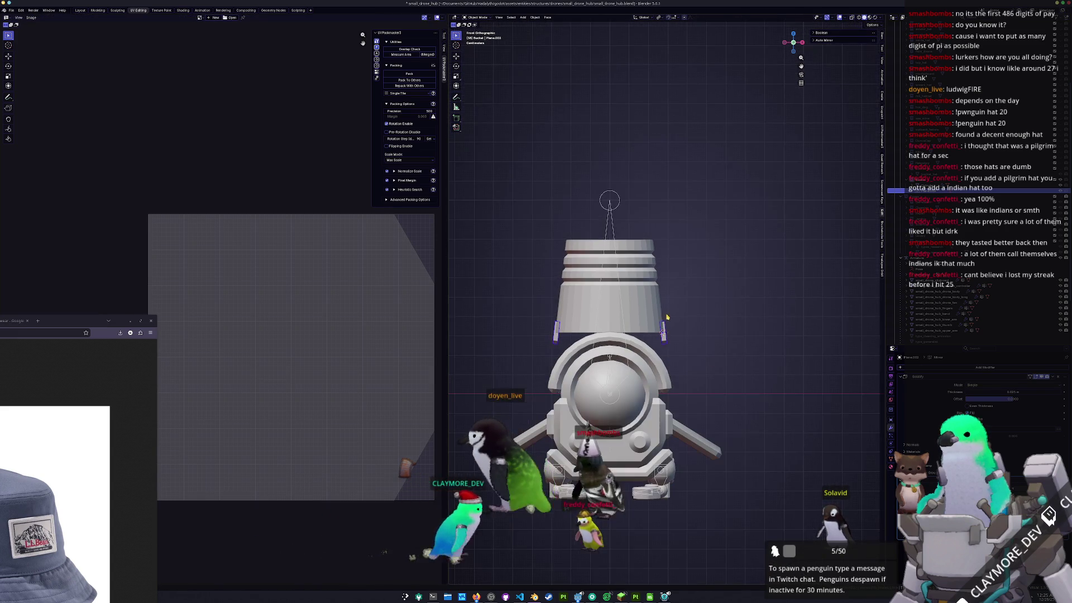
{"action": "left_click", "coordinate": [656, 366]}
{"action": "key", "text": "Tab"}
{"action": "scroll", "coordinate": [713, 335], "scroll_direction": "up", "scroll_amount": 3}
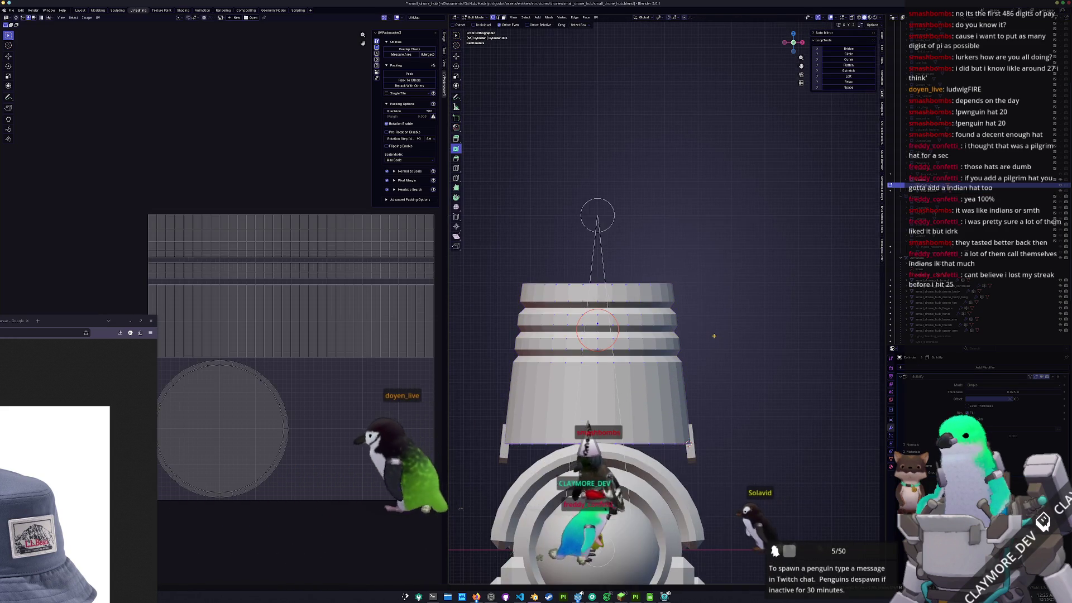
- Box-select one ridge band and try a vertex slide, then cancel it
{"action": "scroll", "coordinate": [664, 340], "scroll_direction": "up", "scroll_amount": 4}
{"action": "middle_click_drag", "start_coordinate": [697, 361], "coordinate": [789, 346], "text": "shift"}
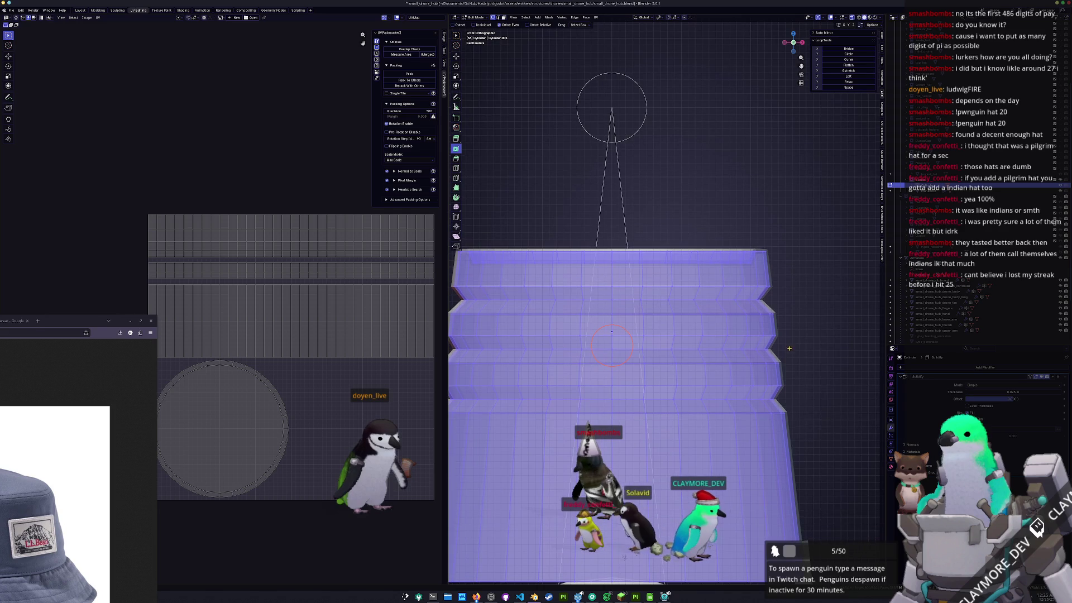
{"action": "left_click_drag", "start_coordinate": [784, 368], "coordinate": [501, 344]}
{"action": "left_click_drag", "start_coordinate": [441, 326], "coordinate": [441, 325]}
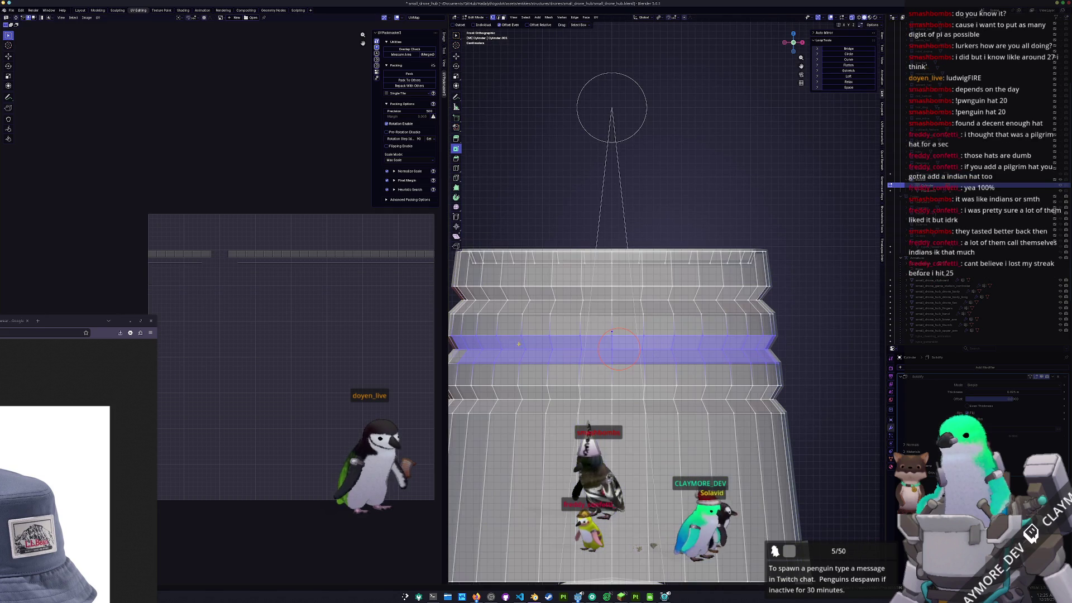
{"action": "middle_click_drag", "start_coordinate": [671, 358], "coordinate": [712, 356], "text": "shift"}
{"action": "left_click_drag", "start_coordinate": [459, 323], "coordinate": [459, 323]}
{"action": "key", "text": "shift+v"}
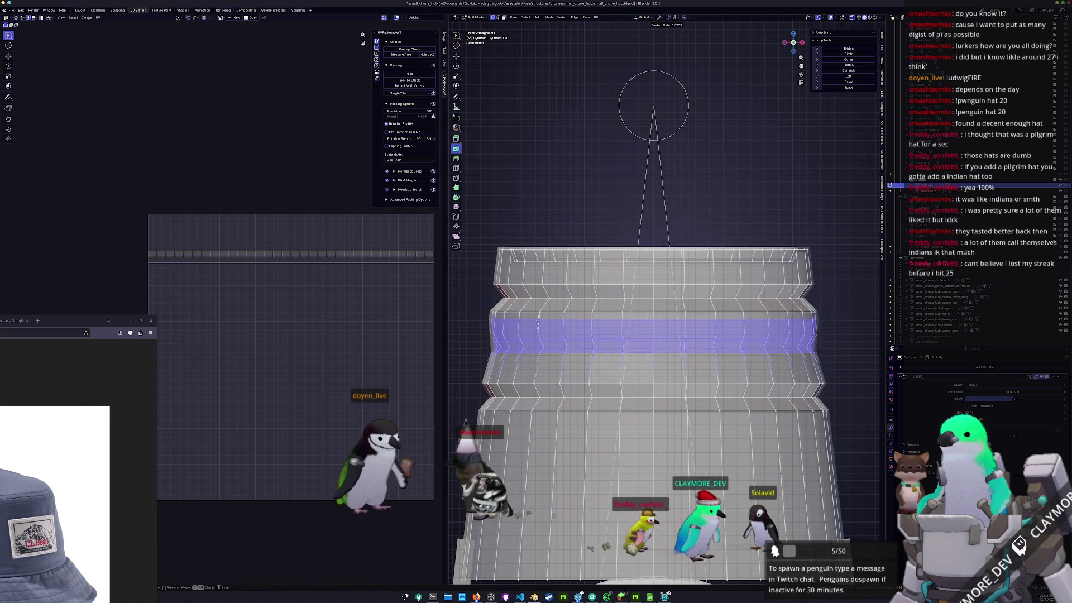
{"action": "right_click", "coordinate": [543, 329]}
- Widen a single ridge edge loop outward without changing its height
{"action": "left_click", "coordinate": [662, 346], "text": "alt"}
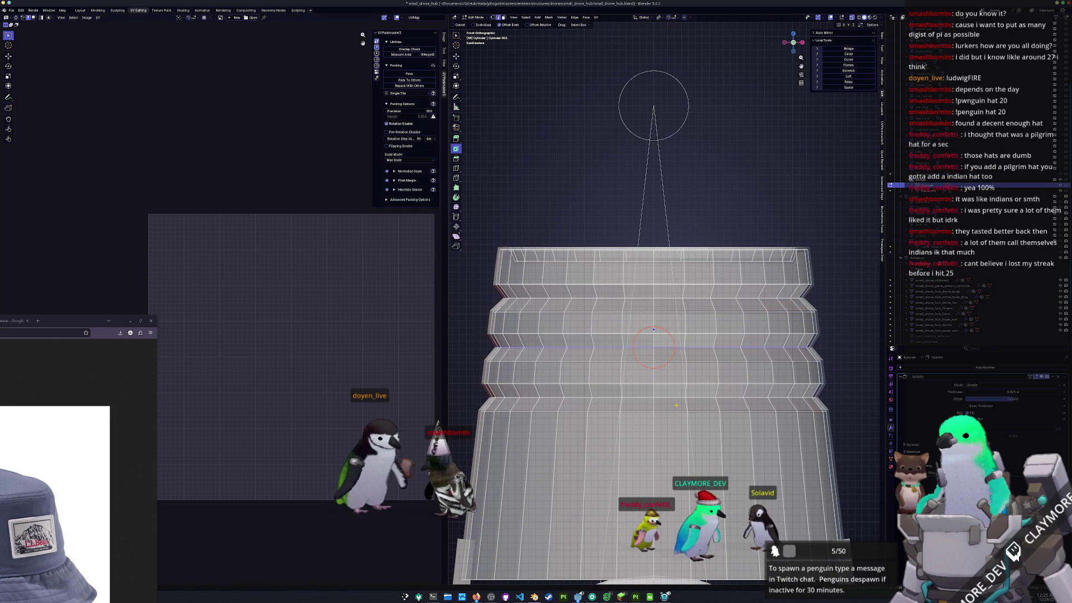
{"action": "key", "text": "s"}
{"action": "key", "text": "shift+z"}
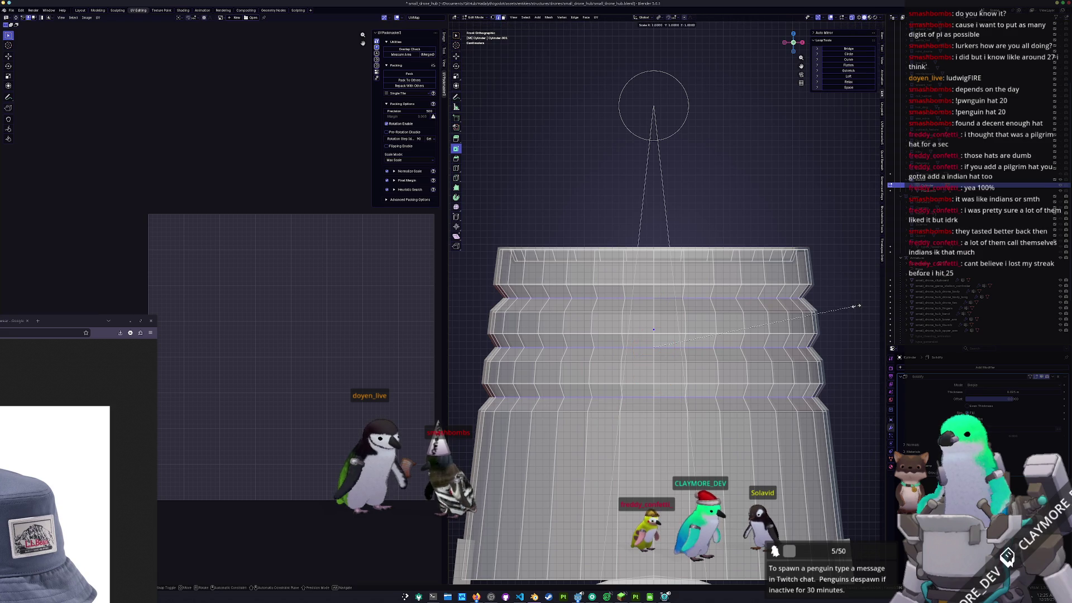
{"action": "left_click", "coordinate": [863, 302]}
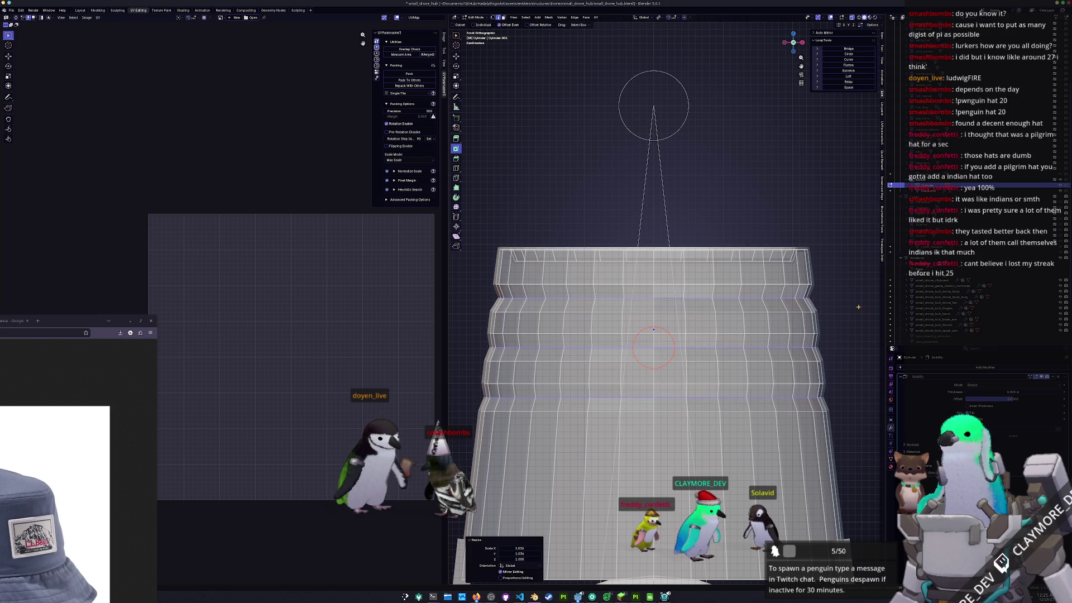
{"action": "key", "text": "Tab"}
{"action": "scroll", "coordinate": [758, 363], "scroll_direction": "down", "scroll_amount": 5}
{"action": "mouse_move", "coordinate": [757, 363]}
{"action": "middle_mouse_down"}
{"action": "mouse_move", "coordinate": [656, 354]}
{"action": "mouse_move", "coordinate": [653, 331]}
{"action": "mouse_move", "coordinate": [704, 325]}
{"action": "middle_mouse_up"}
{"action": "key", "text": "Tab"}
{"action": "key", "text": "KP_1"}
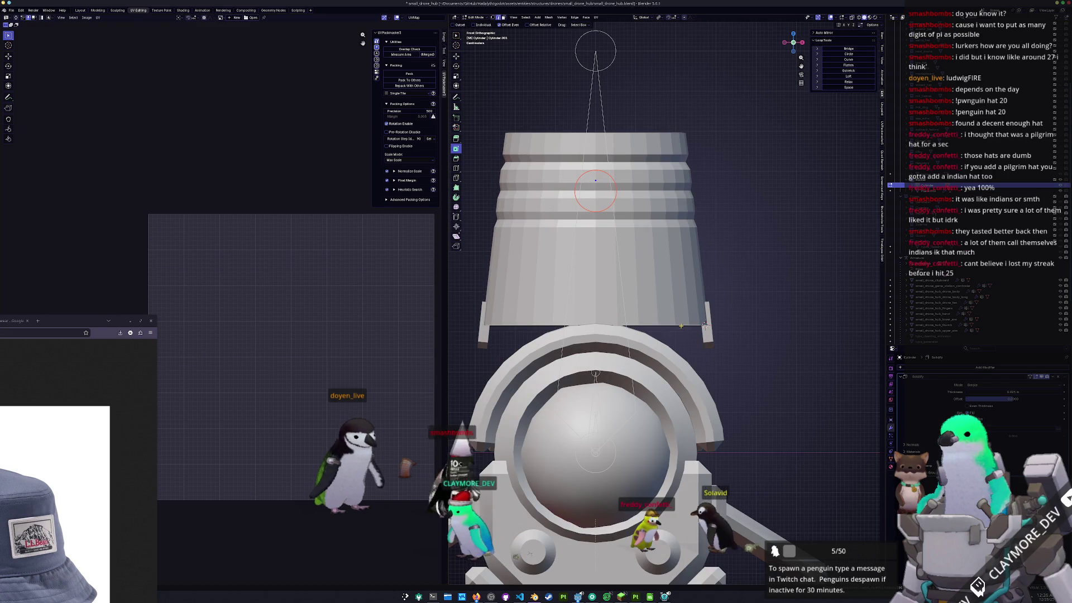
- Extrude the hat's bottom edge ring and move the new ring vertically
{"action": "key", "text": "e"}
{"action": "key", "text": "Escape"}
{"action": "key", "text": "alt+s"}
{"action": "key", "text": "Escape"}
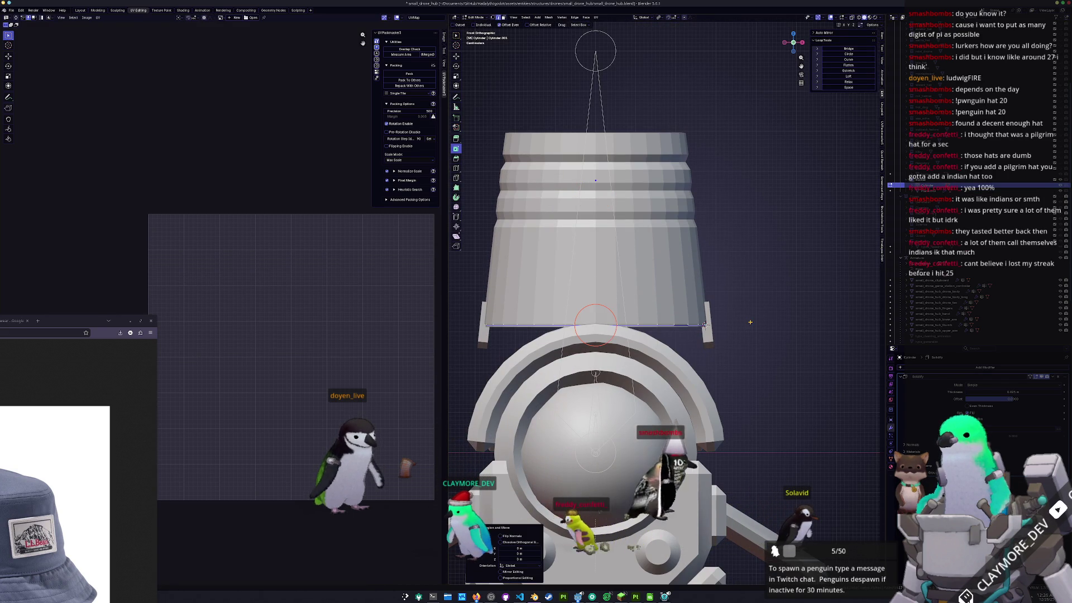
{"action": "key", "text": "Escape"}
{"action": "key", "text": "g"}
{"action": "key", "text": "z"}
{"action": "left_click", "coordinate": [767, 292]}
- Narrow the new ring along X to 0.903 and check it from the front
{"action": "key", "text": "s"}
{"action": "key", "text": "x"}
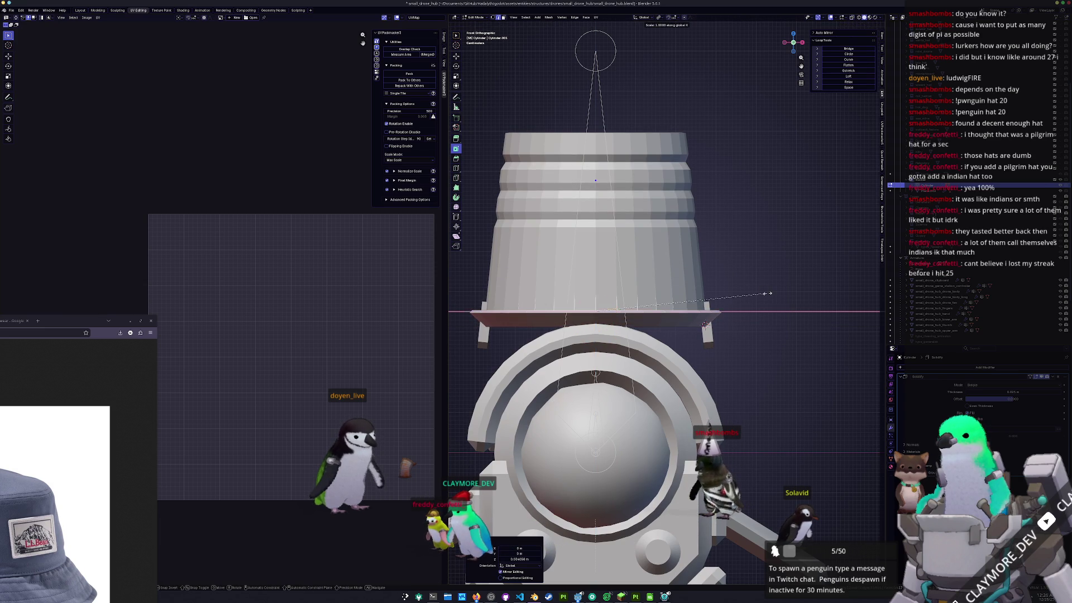
{"action": "left_click", "coordinate": [752, 297]}
{"action": "mouse_move", "coordinate": [751, 297]}
{"action": "middle_mouse_down"}
{"action": "mouse_move", "coordinate": [740, 314]}
{"action": "mouse_move", "coordinate": [726, 296]}
{"action": "middle_mouse_up"}
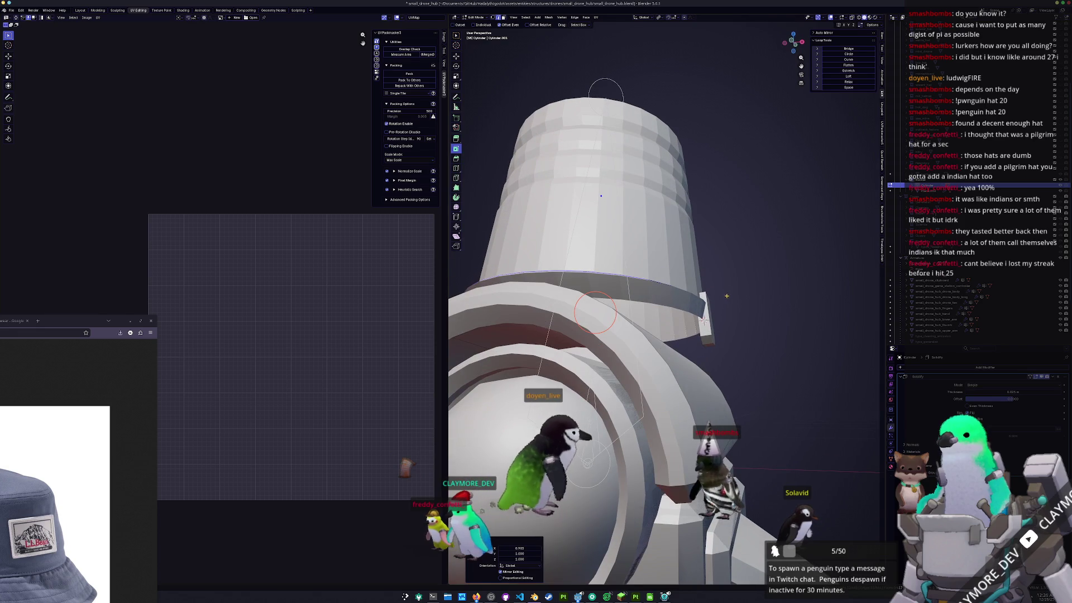
{"action": "key", "text": "KP_1"}
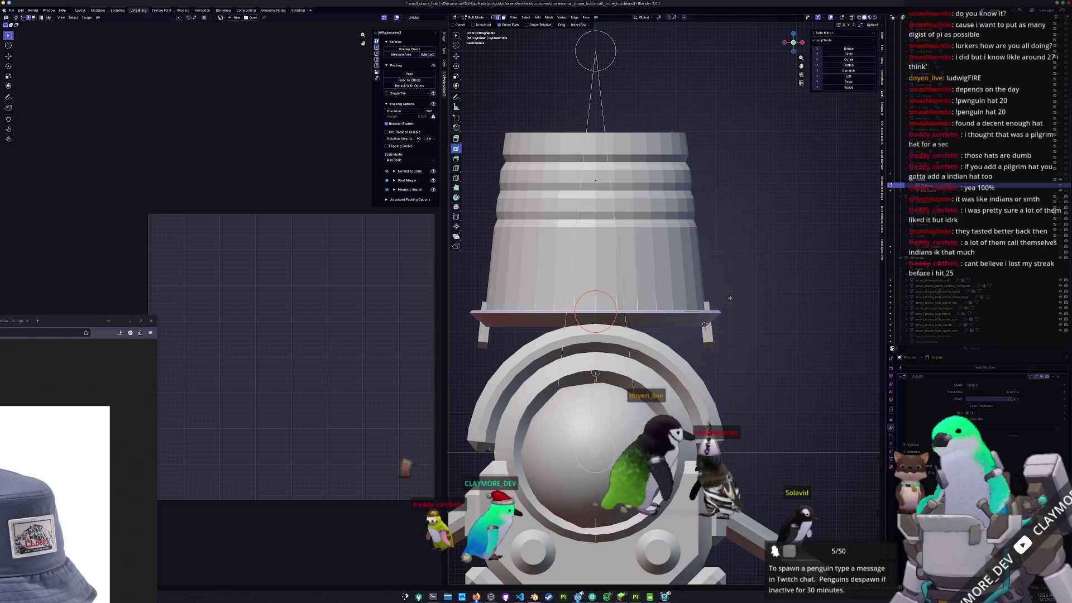
{"action": "scroll", "coordinate": [730, 298], "scroll_direction": "up", "scroll_amount": 2}
- Adjust the brim edge's height and resize it
{"action": "key", "text": "g"}
{"action": "key", "text": "z"}
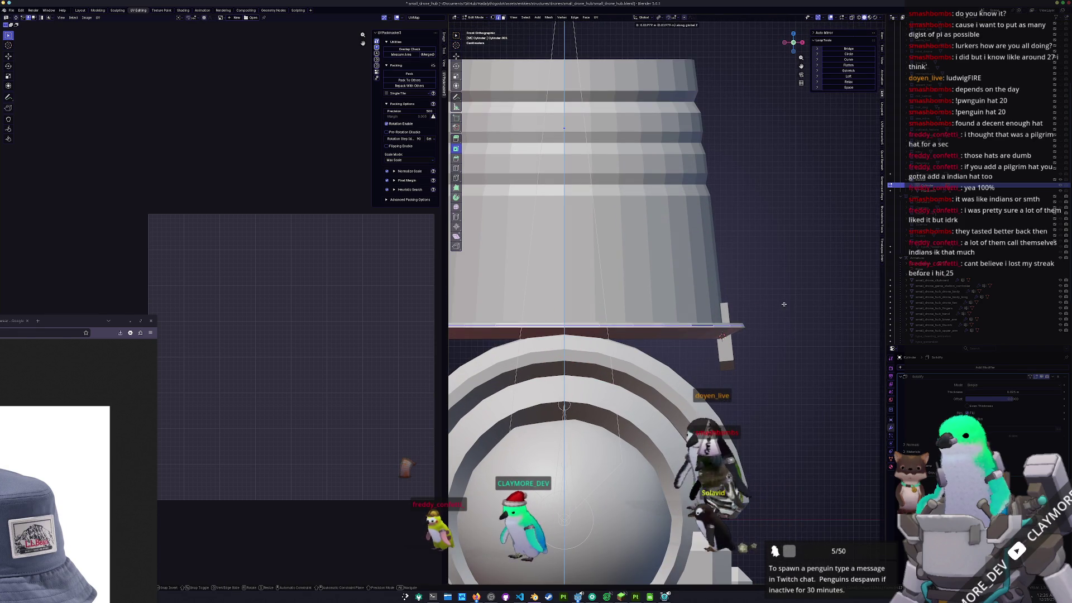
{"action": "left_click", "coordinate": [784, 304]}
{"action": "key", "text": "s"}
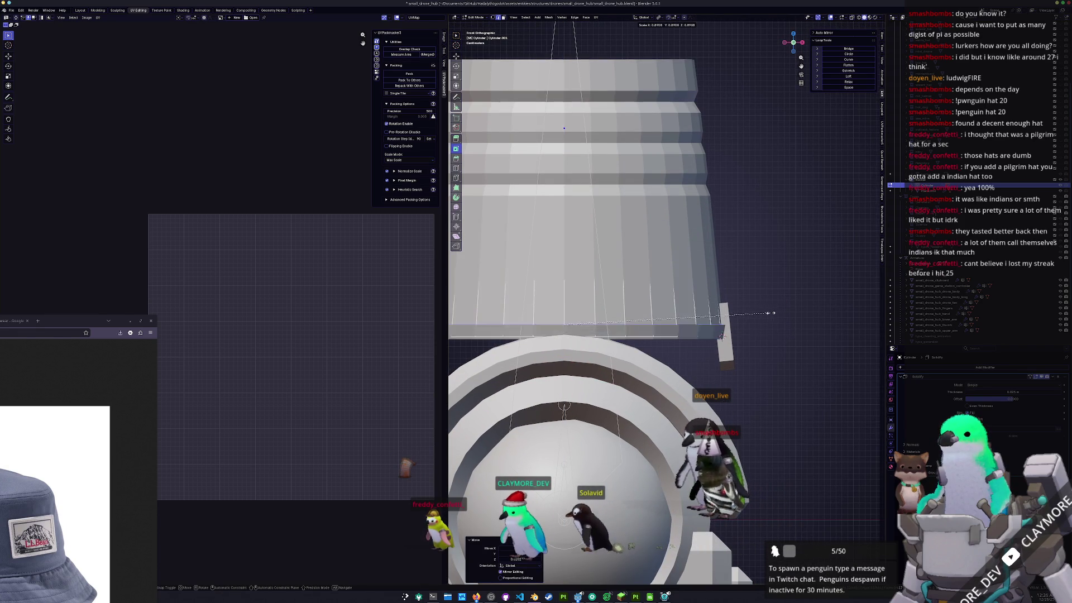
{"action": "left_click", "coordinate": [780, 318]}
- Try raising the bottom edge, undo the move, and zoom in on the brim edge
{"action": "key", "text": "g"}
{"action": "key", "text": "z"}
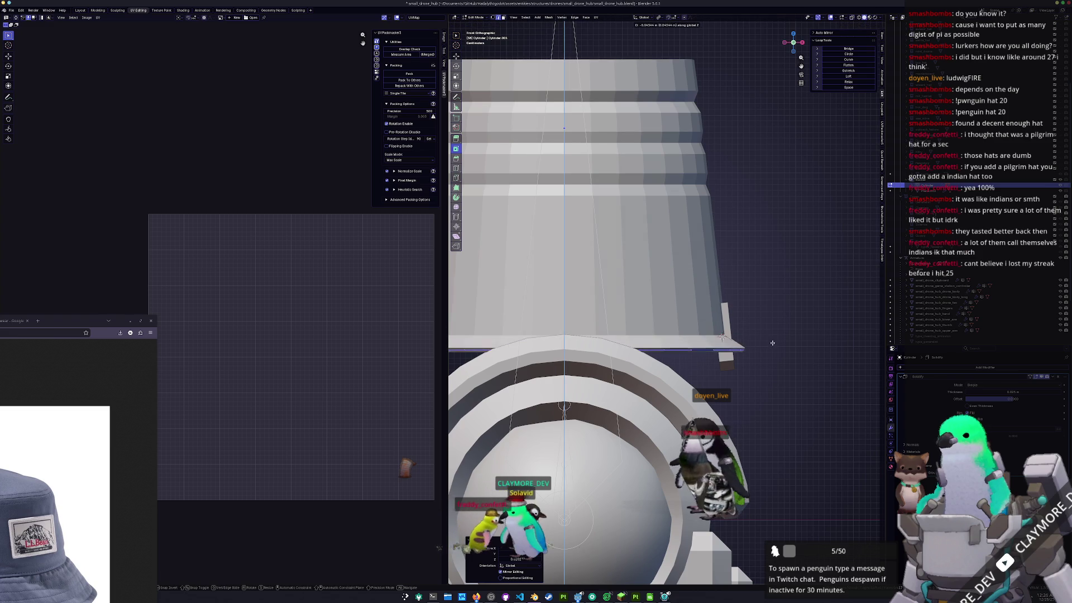
{"action": "left_click", "coordinate": [771, 317]}
{"action": "key", "text": "s"}
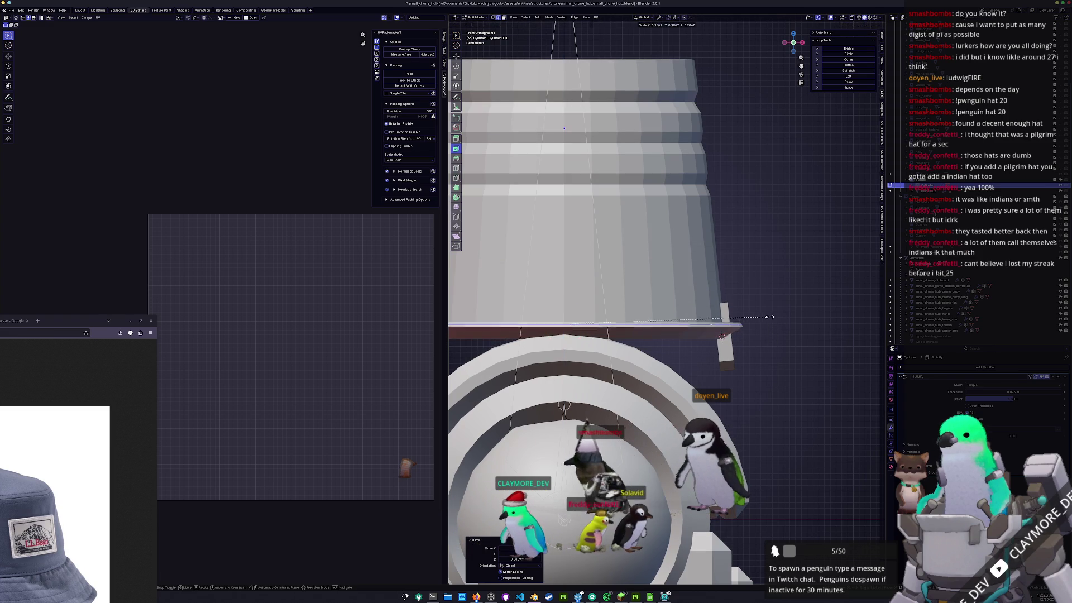
{"action": "right_click", "coordinate": [751, 316]}
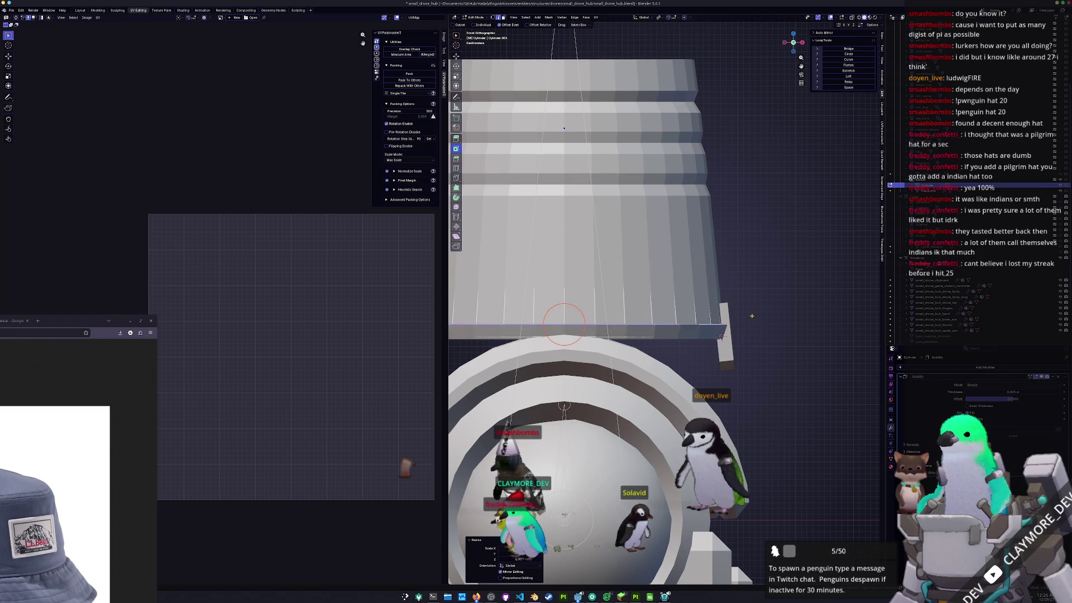
{"action": "key", "text": "ctrl+z"}
{"action": "key", "text": "ctrl+z"}
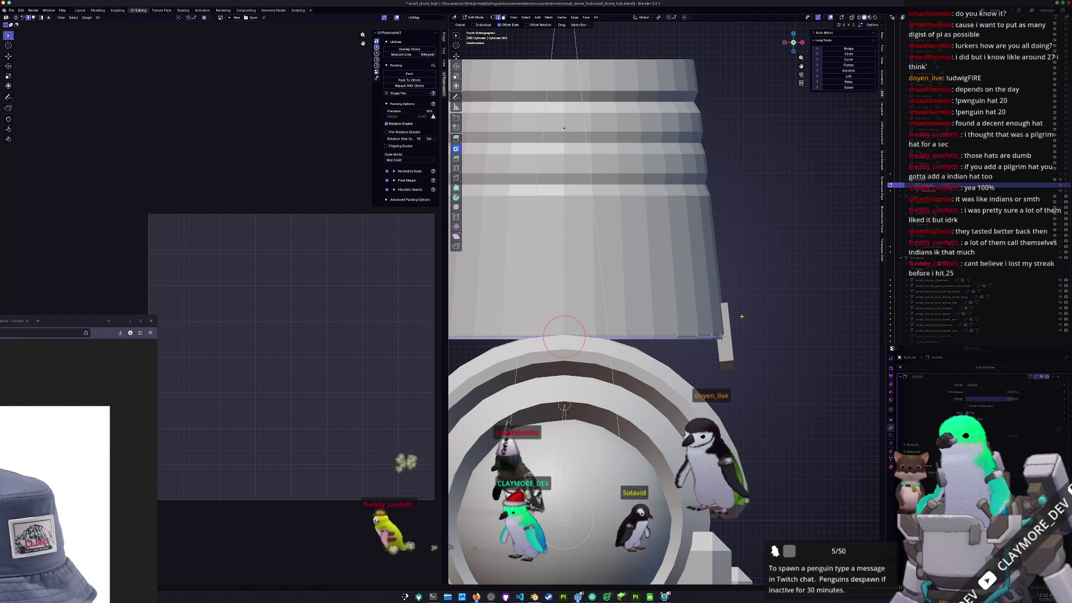
{"action": "key", "text": "KP_Decimal"}
- Move the bottom edge vertically and widen it horizontally to 1.065
{"action": "key", "text": "g"}
{"action": "key", "text": "z"}
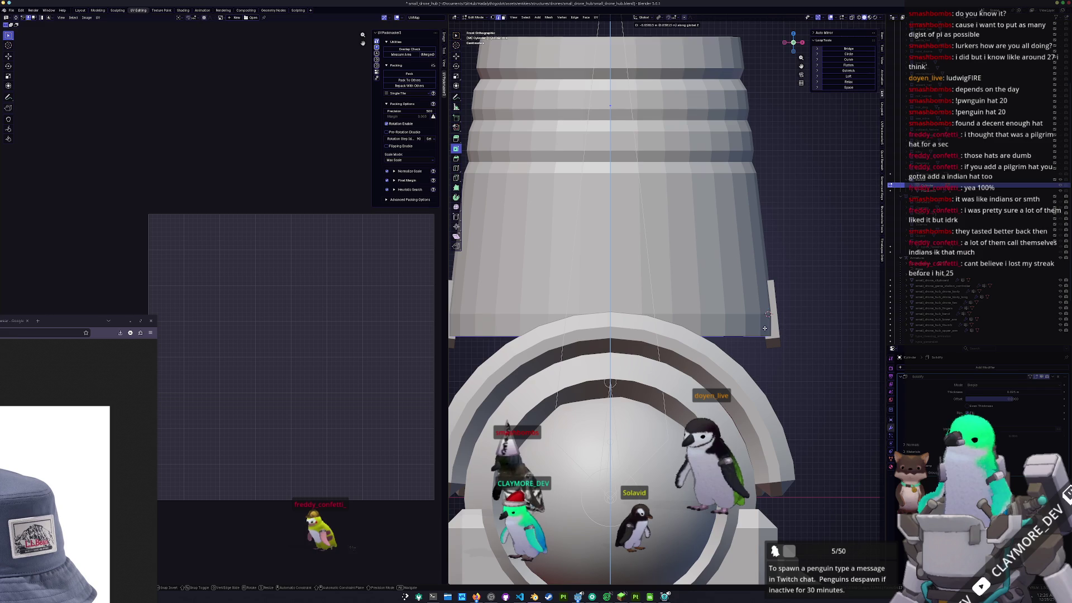
{"action": "left_click", "coordinate": [776, 308]}
{"action": "key", "text": "s"}
{"action": "key", "text": "shift+z"}
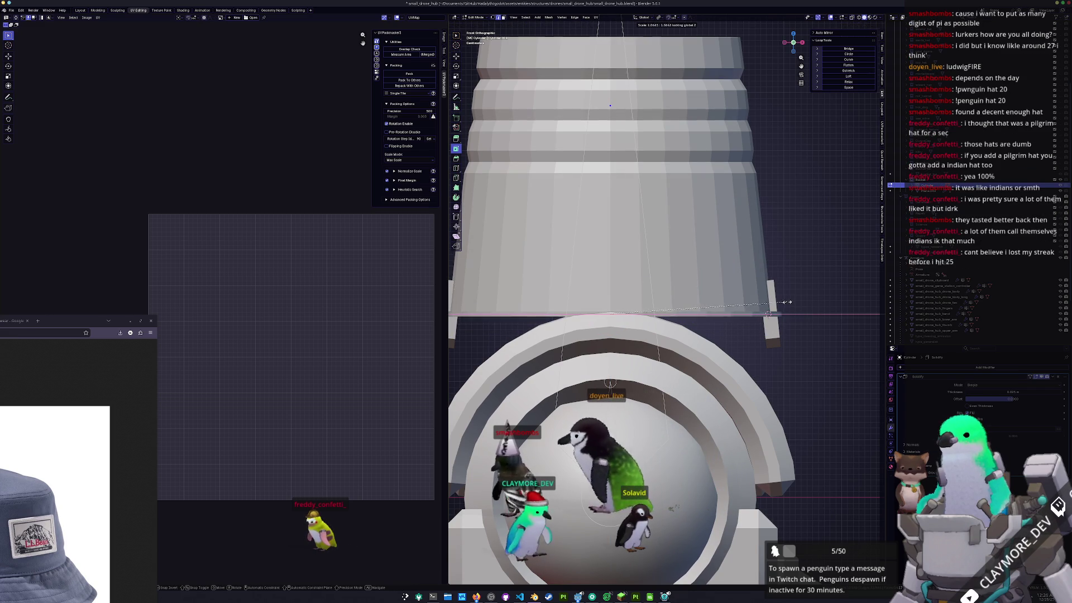
{"action": "left_click", "coordinate": [786, 302]}
- Raise the brim edge, shrink it to 0.968, and check it in X-ray view
{"action": "key", "text": "g"}
{"action": "key", "text": "z"}
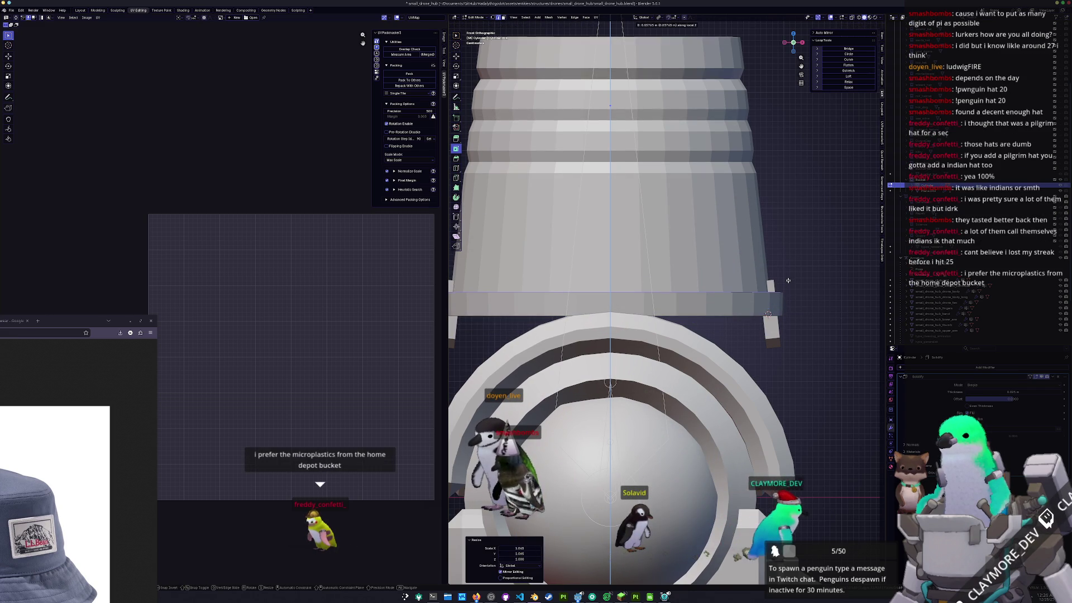
{"action": "left_click", "coordinate": [804, 279]}
{"action": "key", "text": "s"}
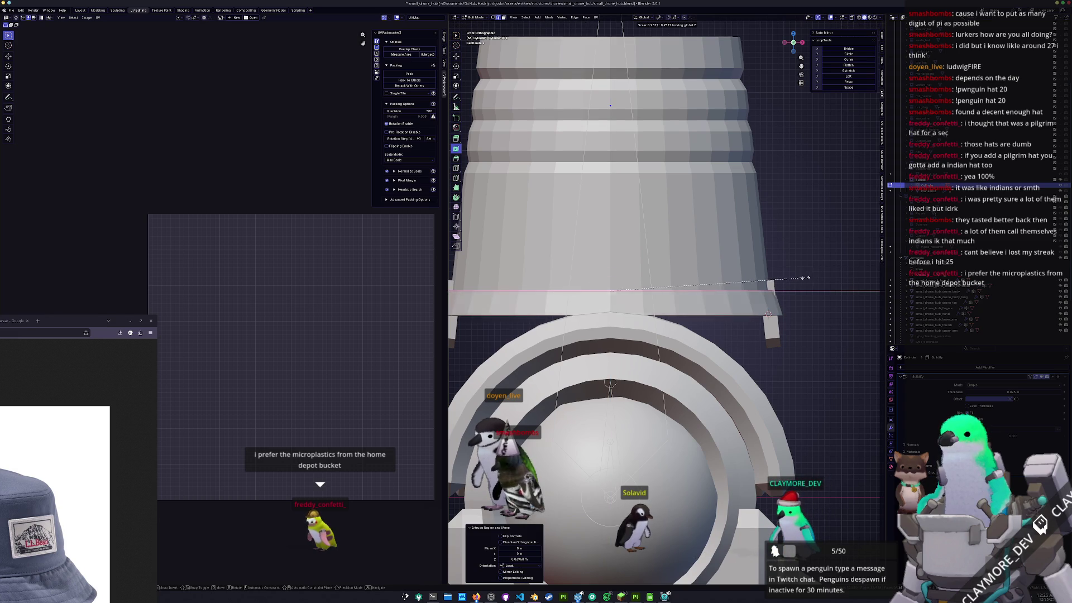
{"action": "left_click", "coordinate": [786, 309]}
{"action": "key", "text": "alt+z"}
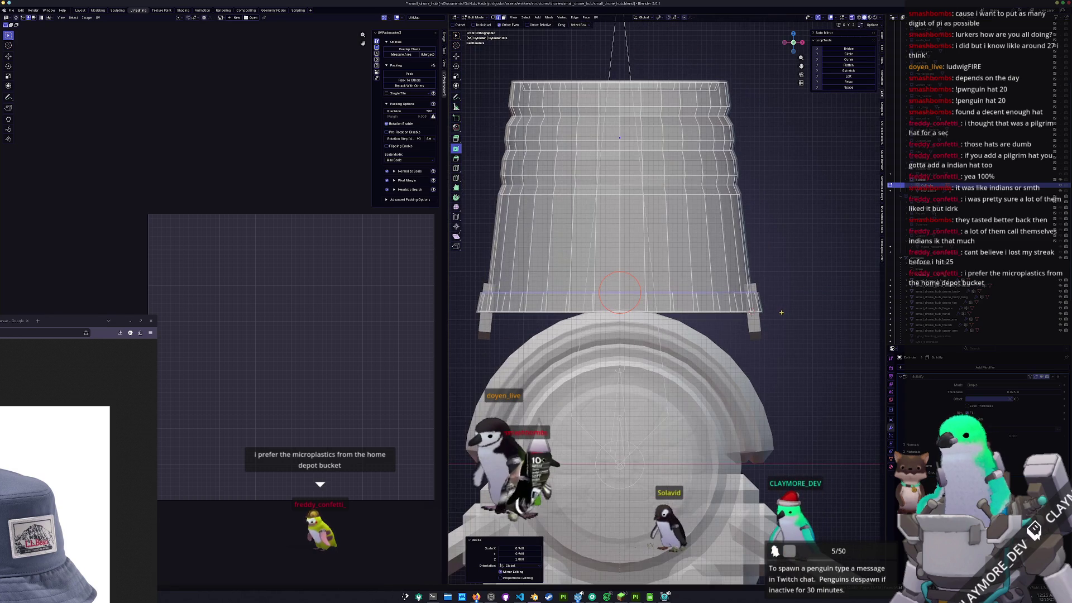
- Turn off X-ray, select the side tag object and move it along X
{"action": "key", "text": "alt+z"}
{"action": "middle_click_drag", "start_coordinate": [782, 312], "coordinate": [755, 330]}
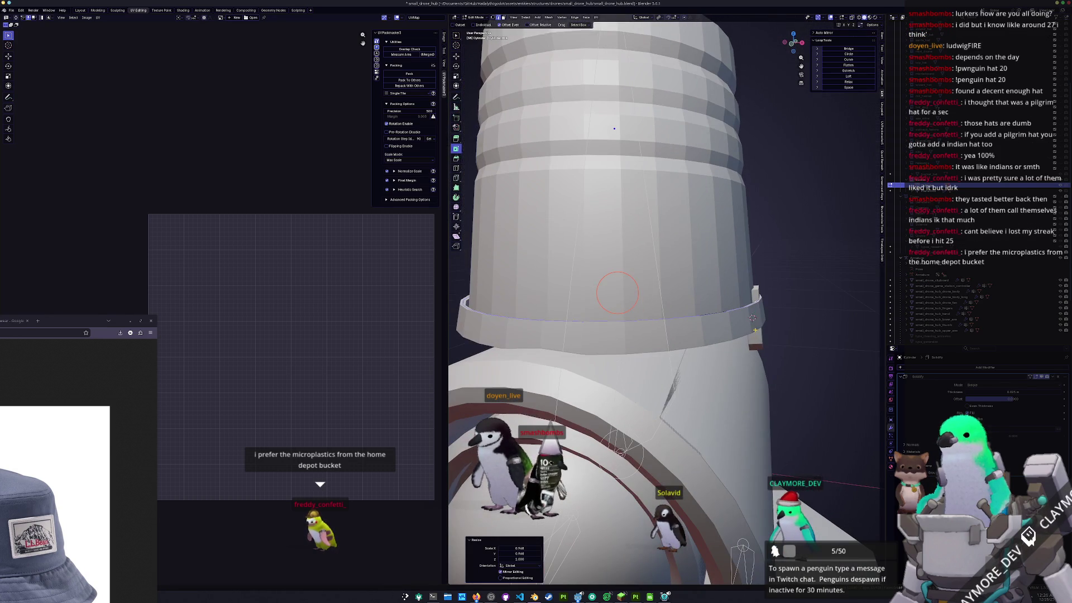
{"action": "key", "text": "Tab"}
{"action": "left_click", "coordinate": [756, 326]}
{"action": "key", "text": "g"}
{"action": "key", "text": "x"}
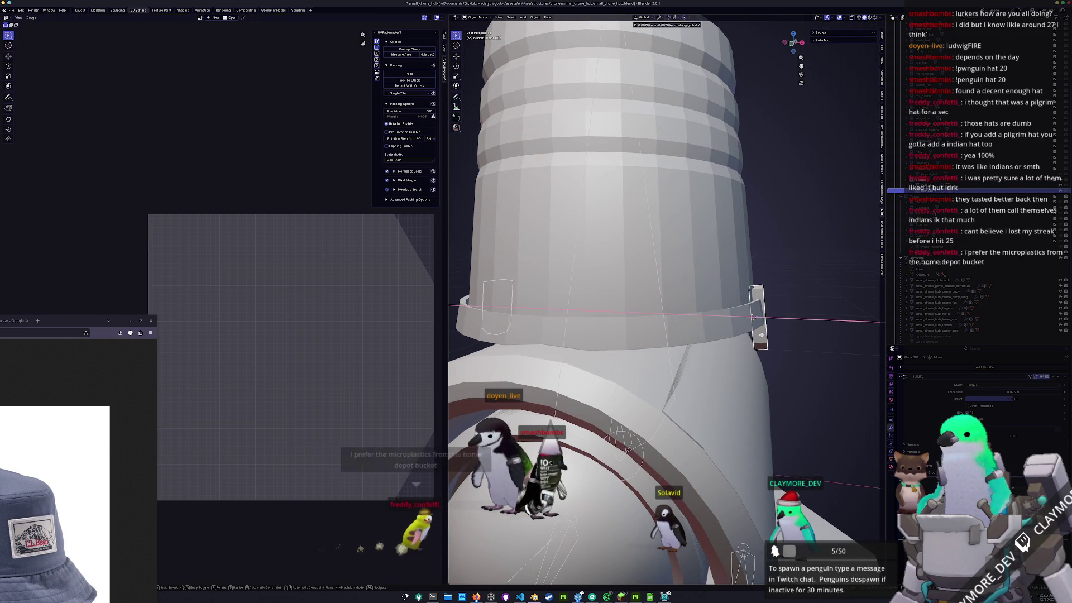
{"action": "left_click", "coordinate": [762, 334]}
- Add a loop cut across the tag and circle-select its lower part
{"action": "middle_click_drag", "start_coordinate": [762, 333], "coordinate": [706, 334]}
{"action": "key", "text": "Tab"}
{"action": "left_click", "coordinate": [706, 333]}
{"action": "right_click", "coordinate": [710, 307]}
{"action": "key", "text": "Escape"}
{"action": "key", "text": "c"}
{"action": "left_click", "coordinate": [709, 340]}
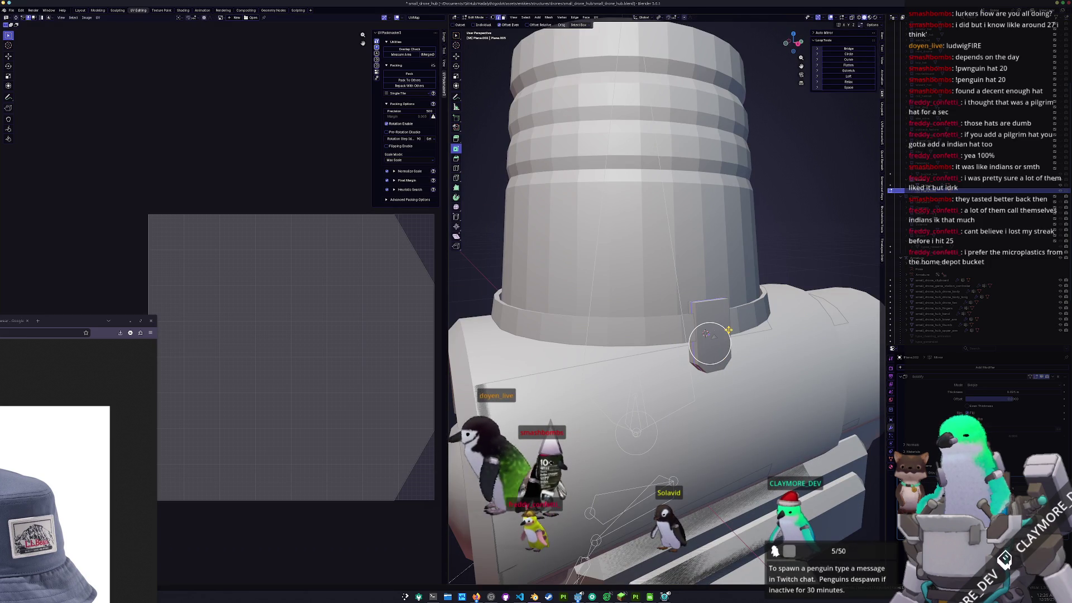
- In front view, shift the tag's lower part along X and rotate it slightly
{"action": "key", "text": "Escape"}
{"action": "key", "text": "KP_1"}
{"action": "scroll", "coordinate": [809, 285], "scroll_direction": "up", "scroll_amount": 2}
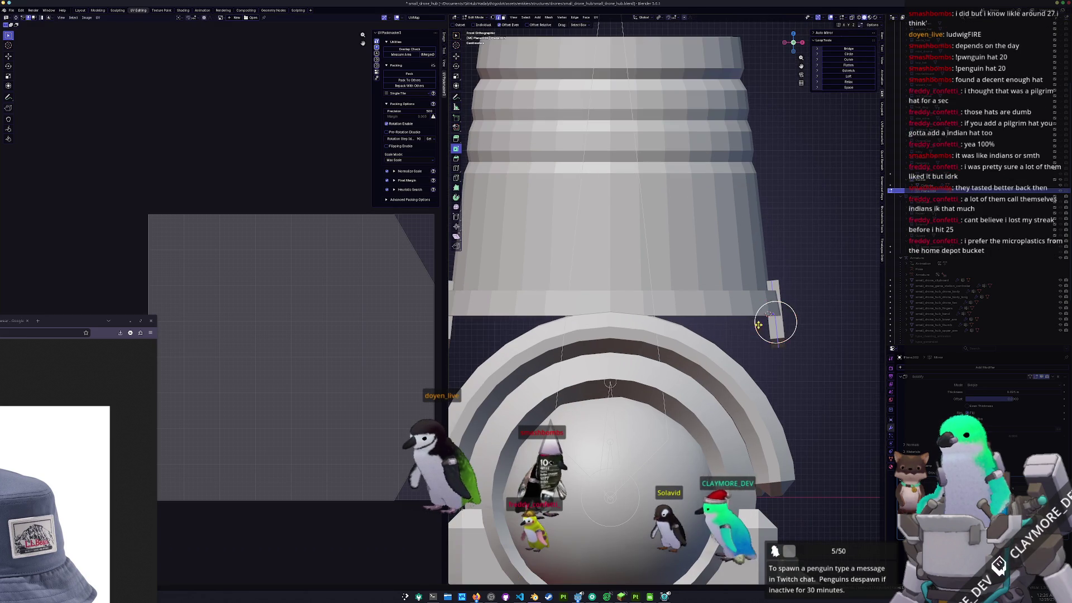
{"action": "key", "text": "g"}
{"action": "key", "text": "x"}
{"action": "left_click", "coordinate": [811, 287]}
{"action": "key", "text": "r"}
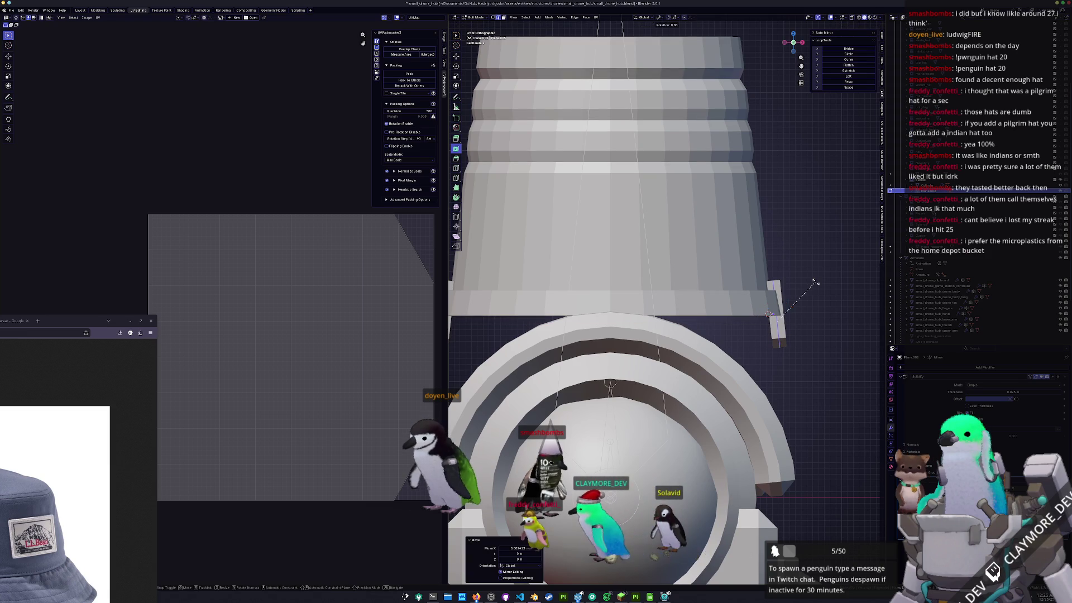
{"action": "left_click", "coordinate": [815, 279]}
{"action": "key", "text": "Tab"}
- Apply the tag's scale and pick the bucket hat among the overlapping objects
{"action": "scroll", "coordinate": [771, 301], "scroll_direction": "down", "scroll_amount": 5}
{"action": "key", "text": "ctrl+a"}
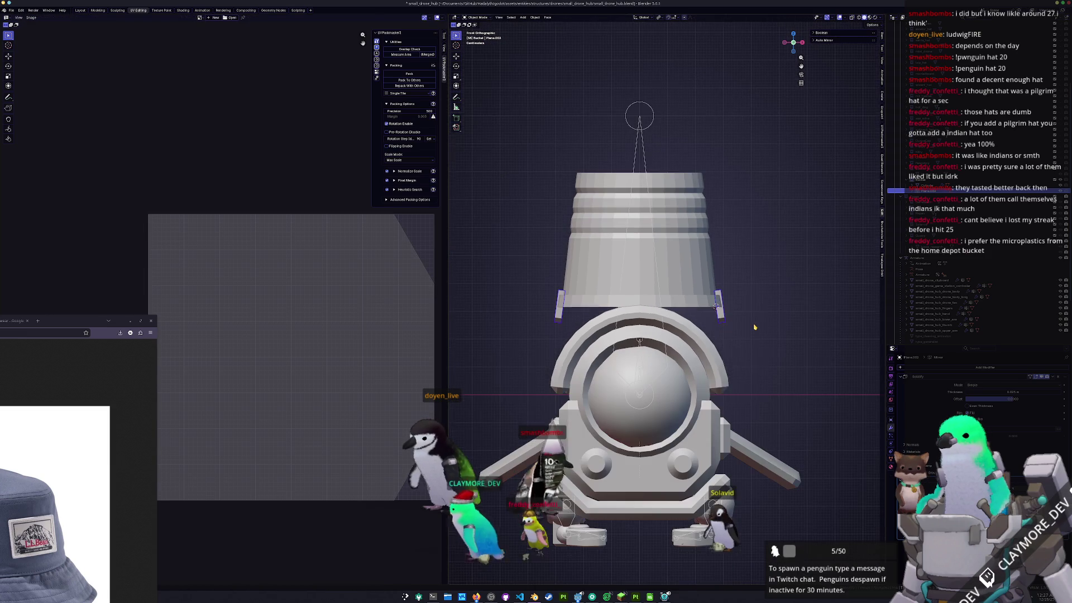
{"action": "scroll", "coordinate": [753, 326], "scroll_direction": "up", "scroll_amount": 2}
{"action": "left_click", "coordinate": [687, 296], "text": "alt"}
- Select the bucket hat, then switch to Minecraft, resume play and attack a mob
{"action": "left_click", "coordinate": [684, 385]}
{"action": "key", "text": "alt+Tab"}
{"action": "key", "text": "Escape"}
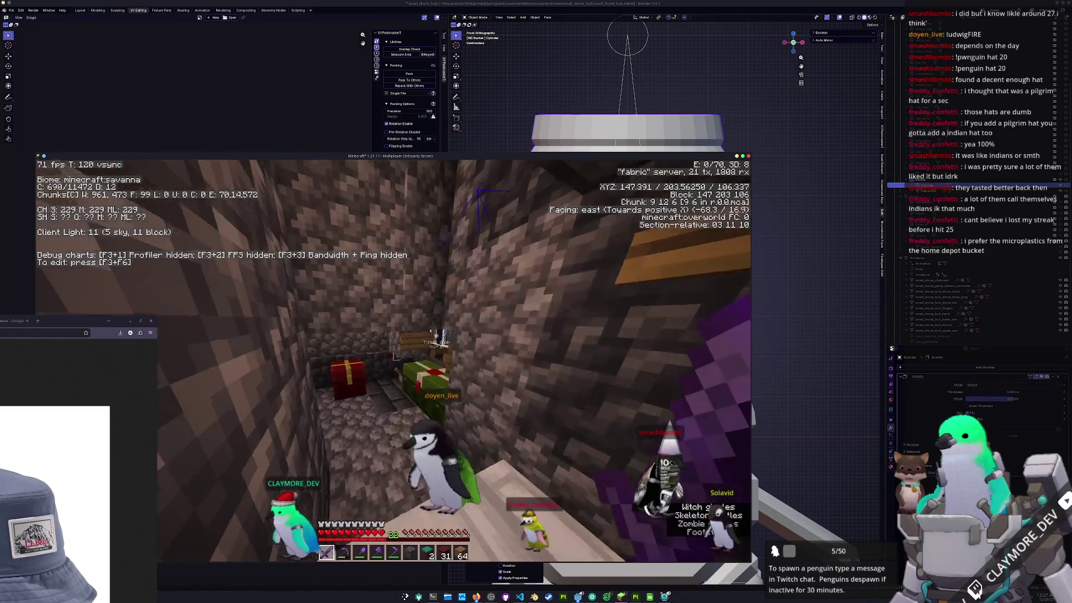
{"action": "left_click", "coordinate": [393, 361]}
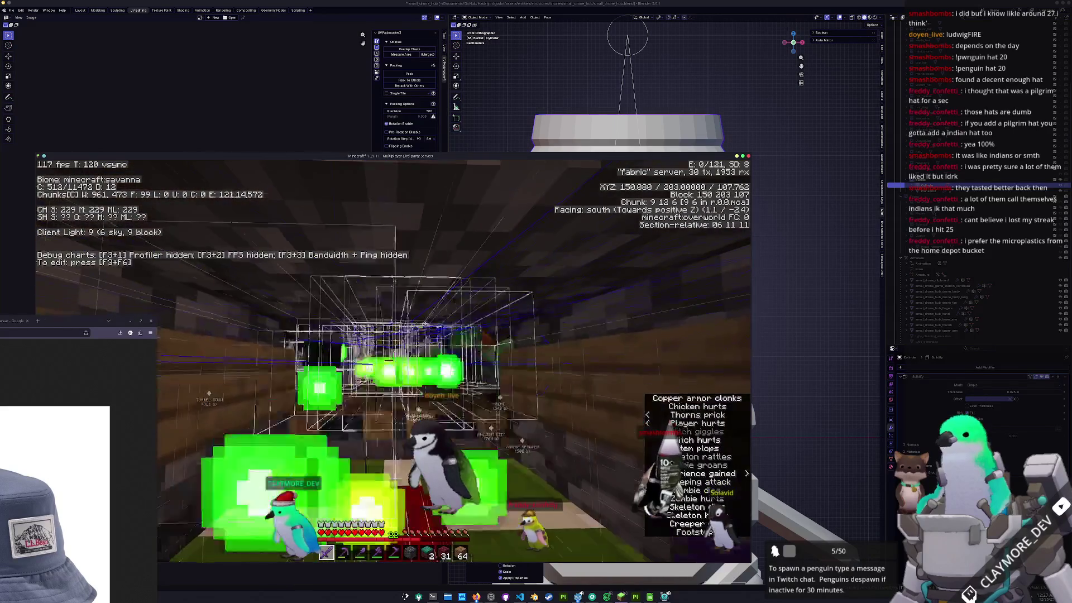
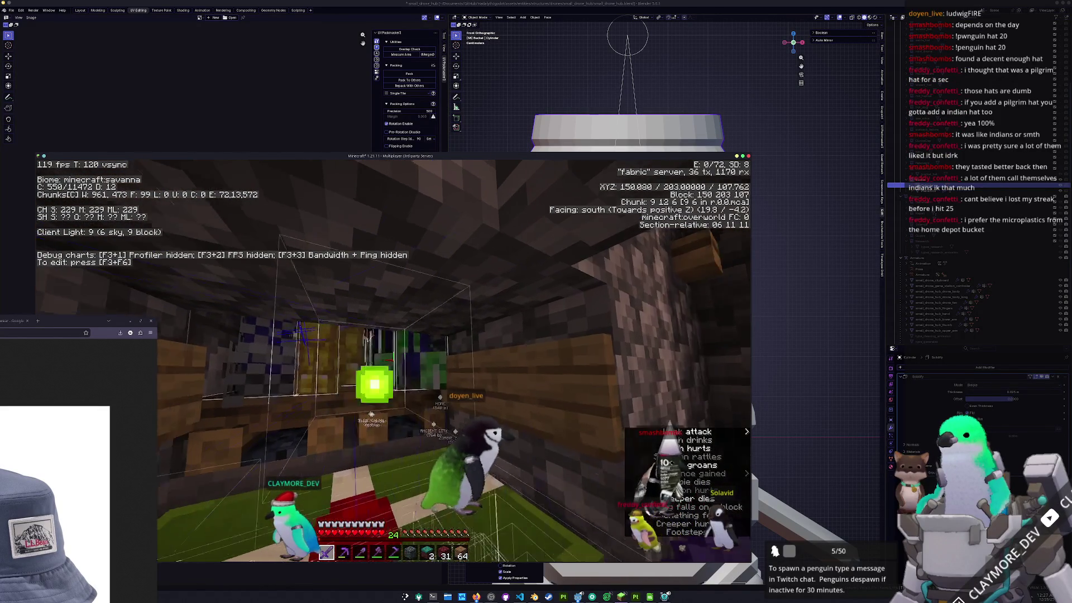
- Fight off the mineshaft zombies with the enchanted sword, then switch from Minecraft back to Blender
{"action": "left_click", "coordinate": [392, 361]}
{"action": "key", "text": "w"}
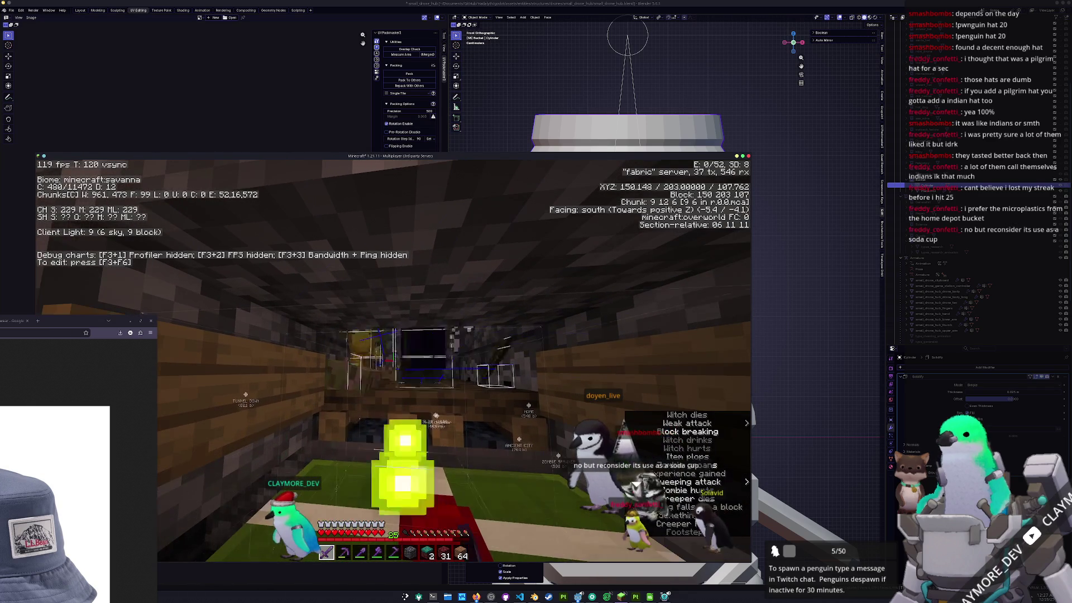
{"action": "left_click", "coordinate": [393, 360]}
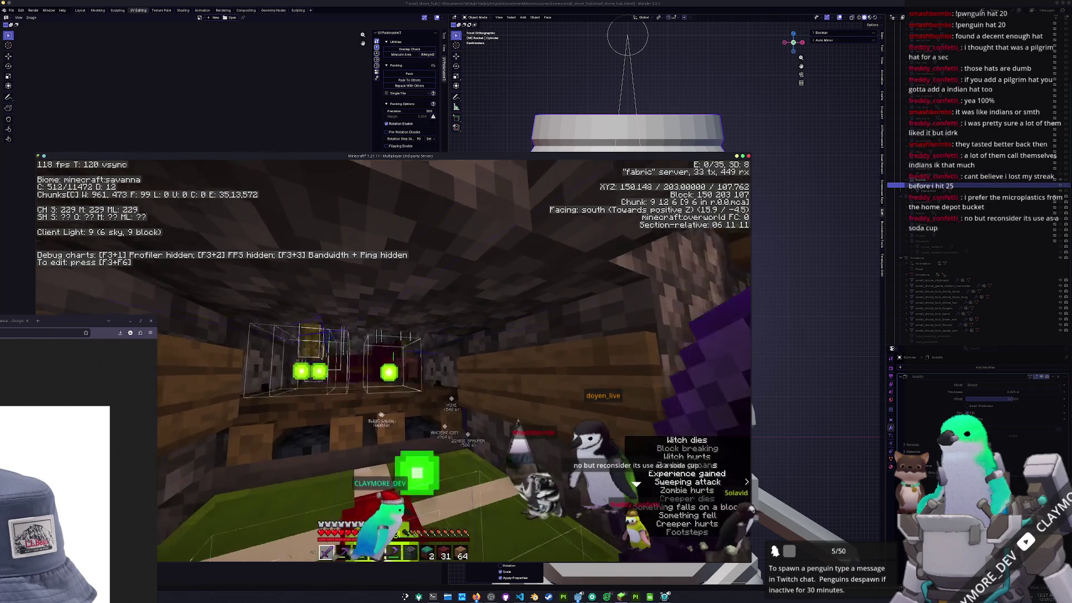
{"action": "left_click", "coordinate": [392, 360]}
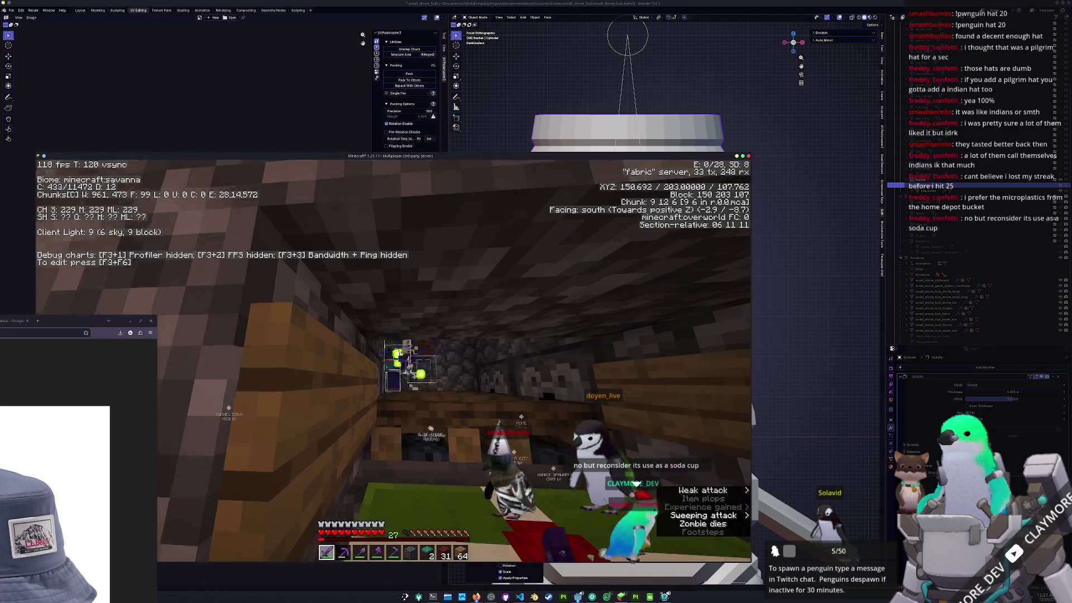
{"action": "left_click", "coordinate": [393, 360]}
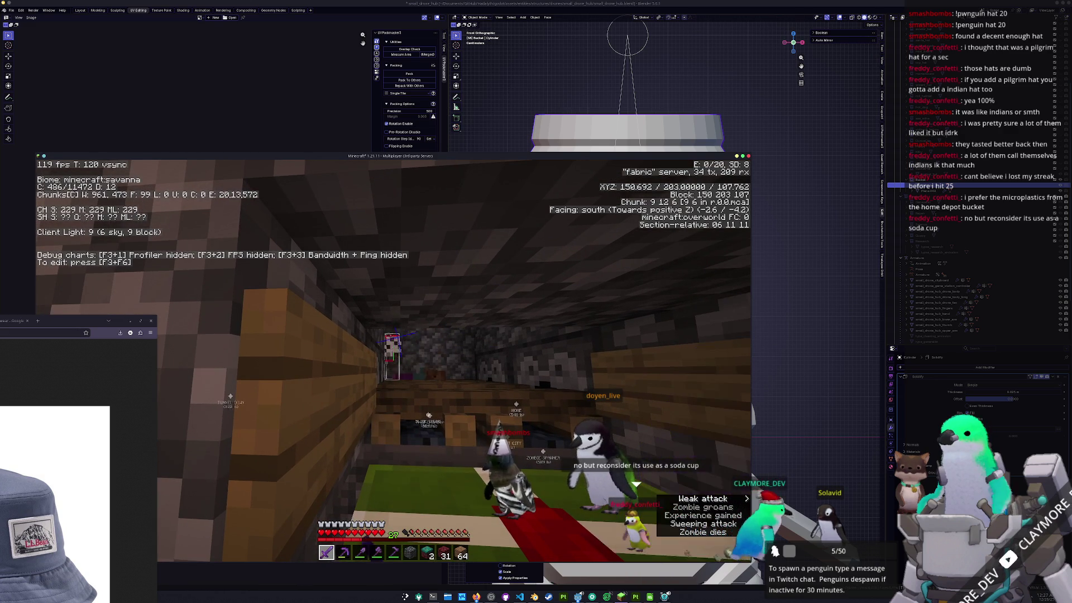
{"action": "left_click", "coordinate": [393, 361]}
{"action": "key", "text": "s"}
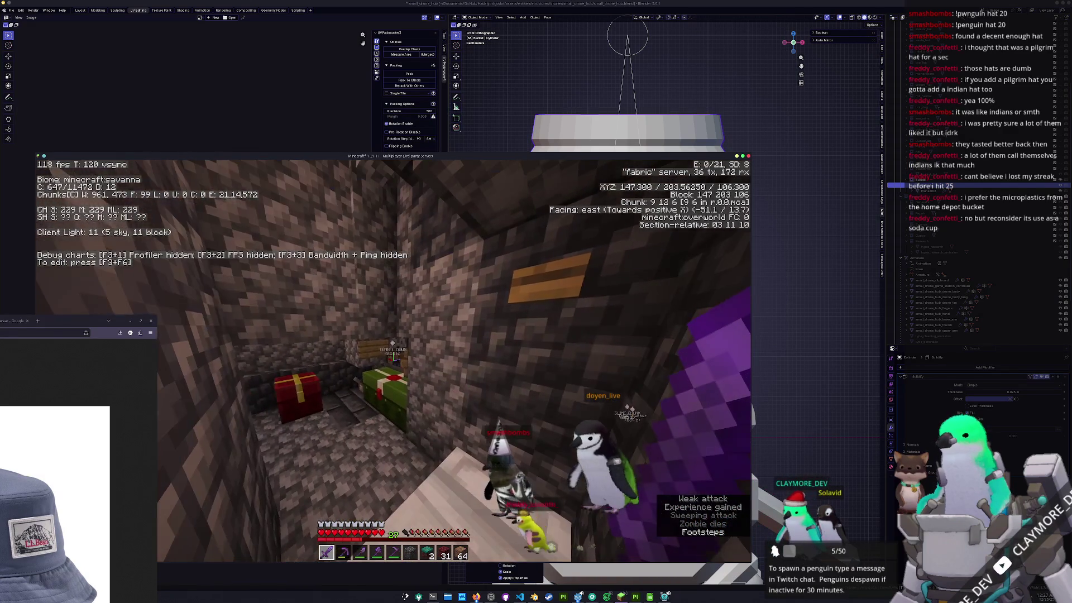
{"action": "key", "text": "alt+Tab"}
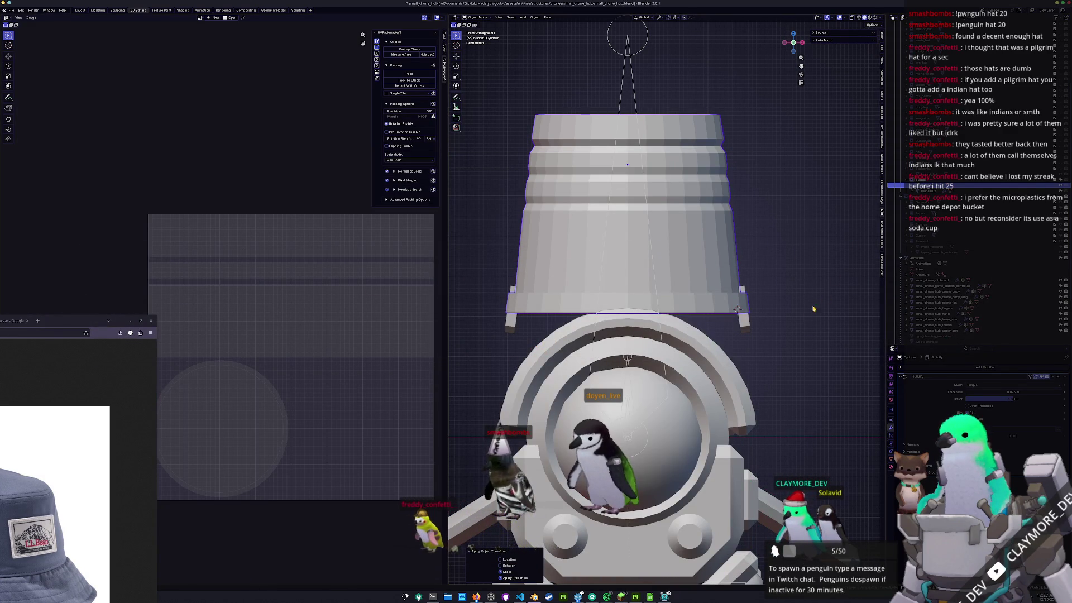
- Inspect the rim piece in Edit Mode with X-ray, then return to Object Mode
{"action": "left_click", "coordinate": [743, 327]}
{"action": "key", "text": "Tab"}
{"action": "mouse_move", "coordinate": [743, 326]}
{"action": "middle_mouse_down"}
{"action": "mouse_move", "coordinate": [674, 332]}
{"action": "mouse_move", "coordinate": [657, 303]}
{"action": "mouse_move", "coordinate": [675, 330]}
{"action": "middle_mouse_up"}
{"action": "key", "text": "alt+z"}
{"action": "key", "text": "alt+a"}
{"action": "key", "text": "Tab"}
{"action": "scroll", "coordinate": [717, 328], "scroll_direction": "down", "scroll_amount": 5}
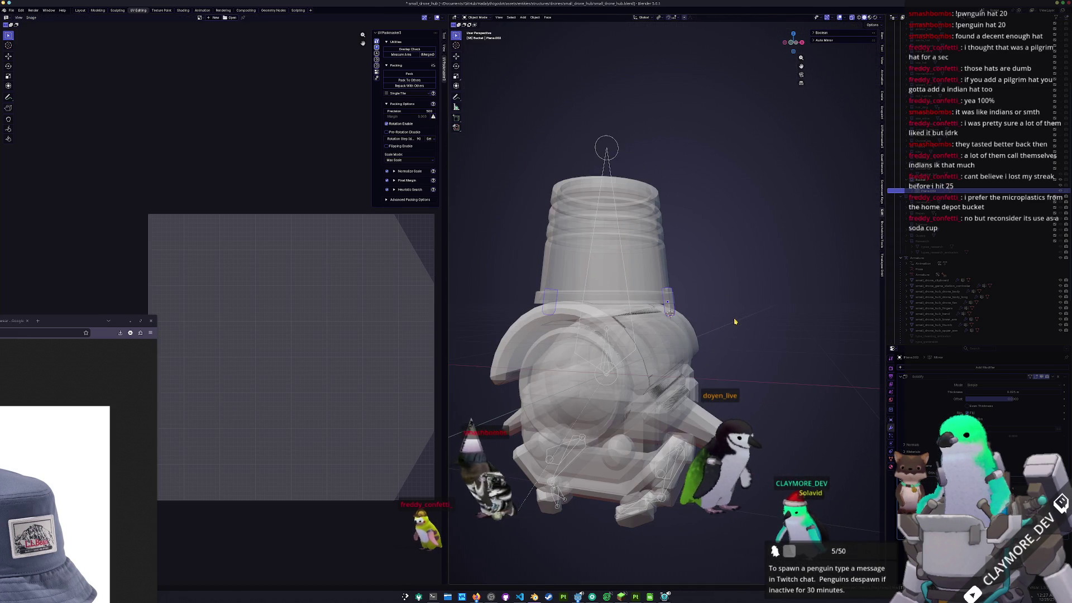
- Add a Single Vert in Top view and place and extrude it beside the drone body
{"action": "key", "text": "shift+a"}
{"action": "mouse_move", "coordinate": [735, 321]}
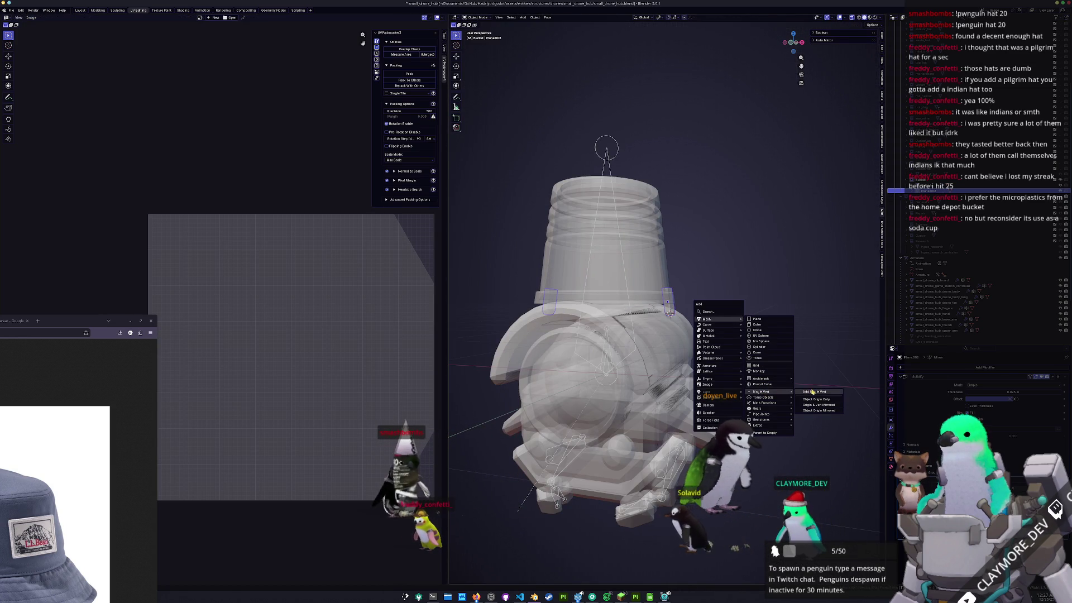
{"action": "left_click", "coordinate": [812, 392]}
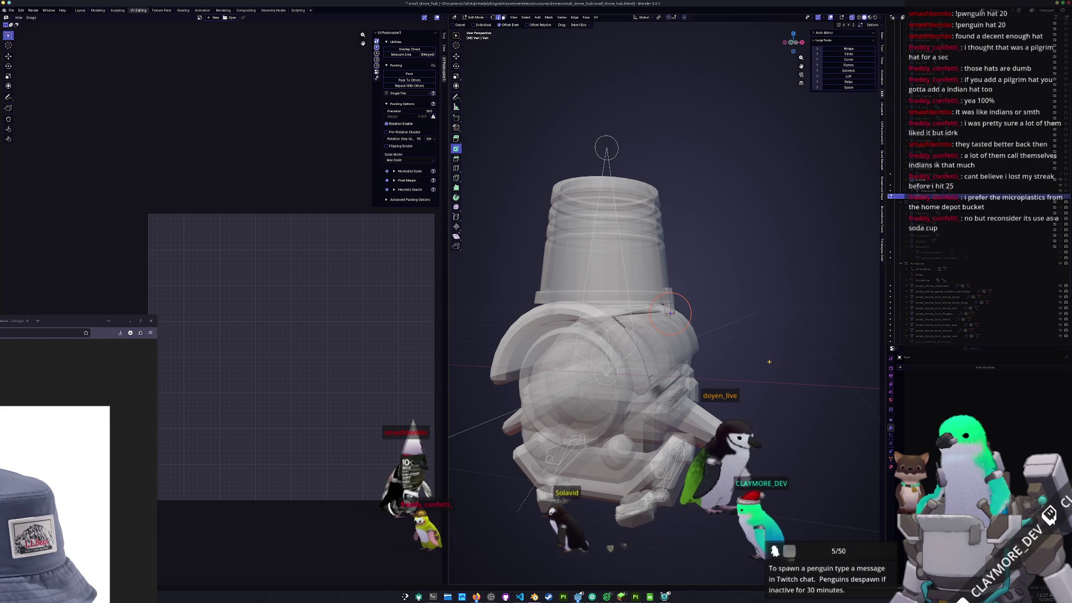
{"action": "key", "text": "KP_7"}
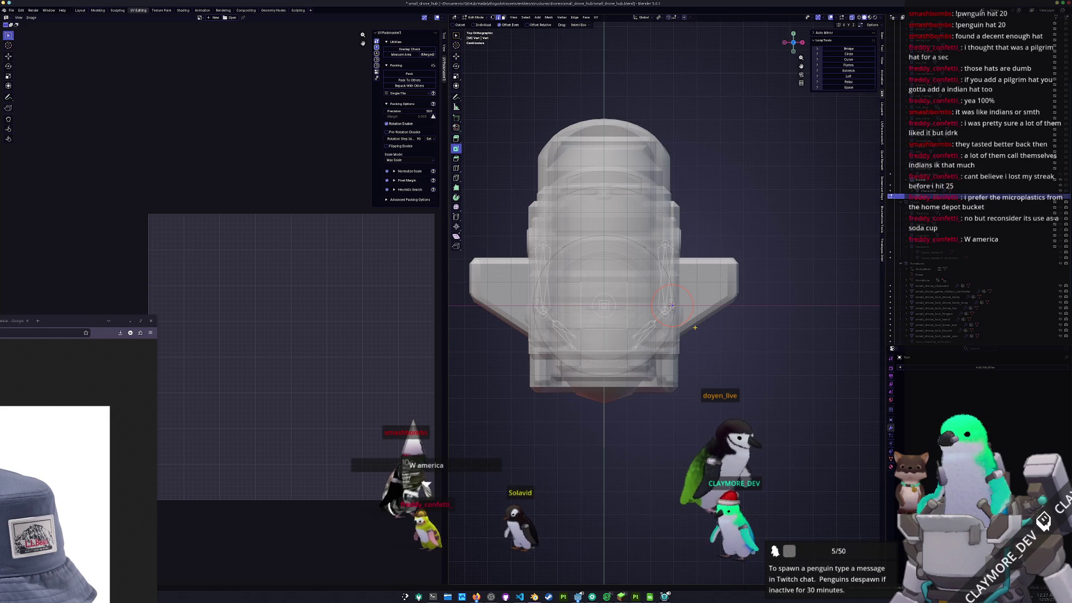
{"action": "key", "text": "g"}
{"action": "left_click", "coordinate": [672, 306]}
{"action": "scroll", "coordinate": [673, 307], "scroll_direction": "up", "scroll_amount": 2}
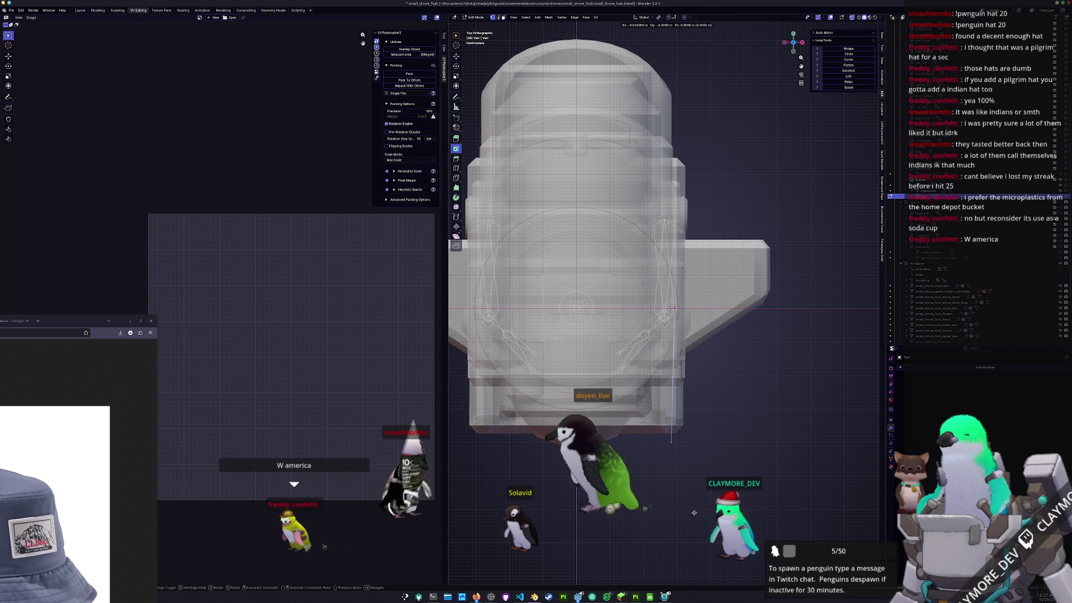
{"action": "left_click", "coordinate": [672, 441]}
- Add a Mirror modifier and a Skin modifier to the vertex object
{"action": "key", "text": "shift+a"}
{"action": "type", "text": "mirror"}
{"action": "key", "text": "Return"}
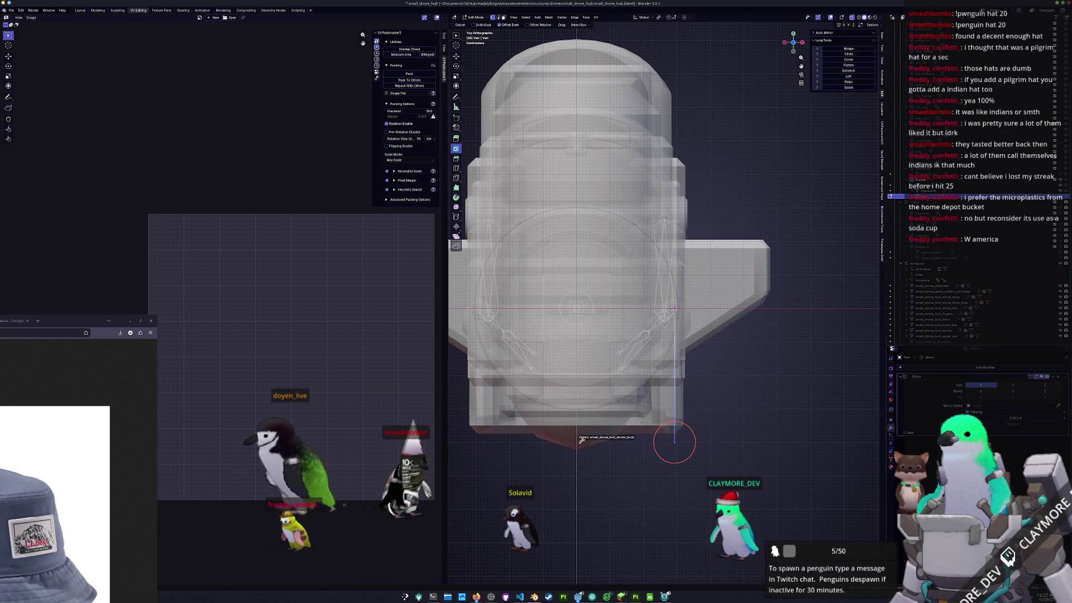
{"action": "middle_click_drag", "start_coordinate": [674, 308], "coordinate": [734, 286], "text": "shift"}
{"action": "key", "text": "shift+a"}
{"action": "type", "text": "skin"}
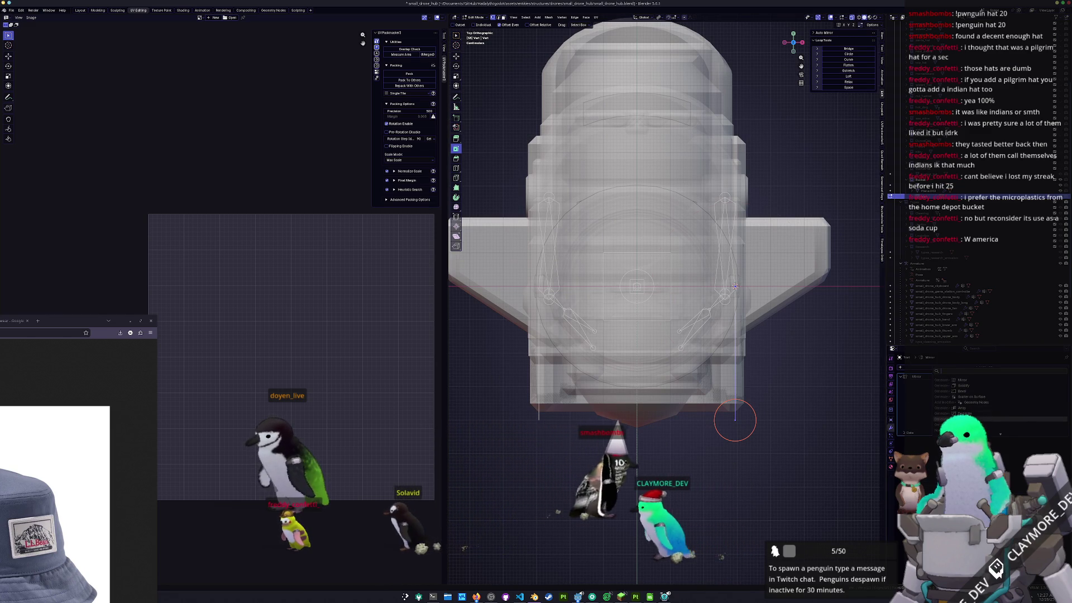
{"action": "key", "text": "Return"}
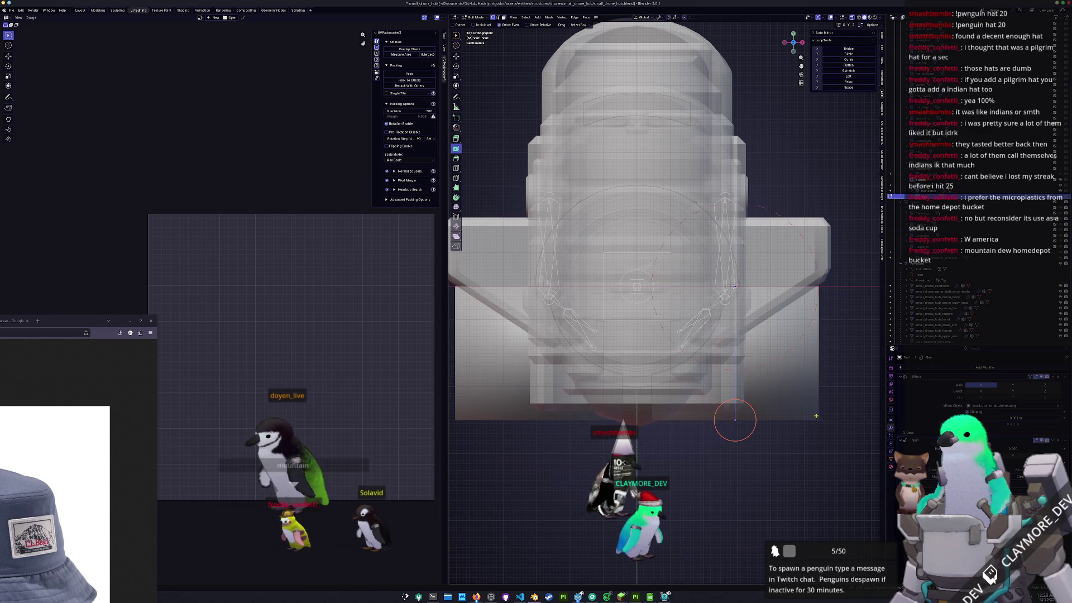
- Resize the skin radius with Ctrl+A so the tube thickness is 0.173
{"action": "key", "text": "ctrl+a"}
{"action": "left_click", "coordinate": [830, 363]}
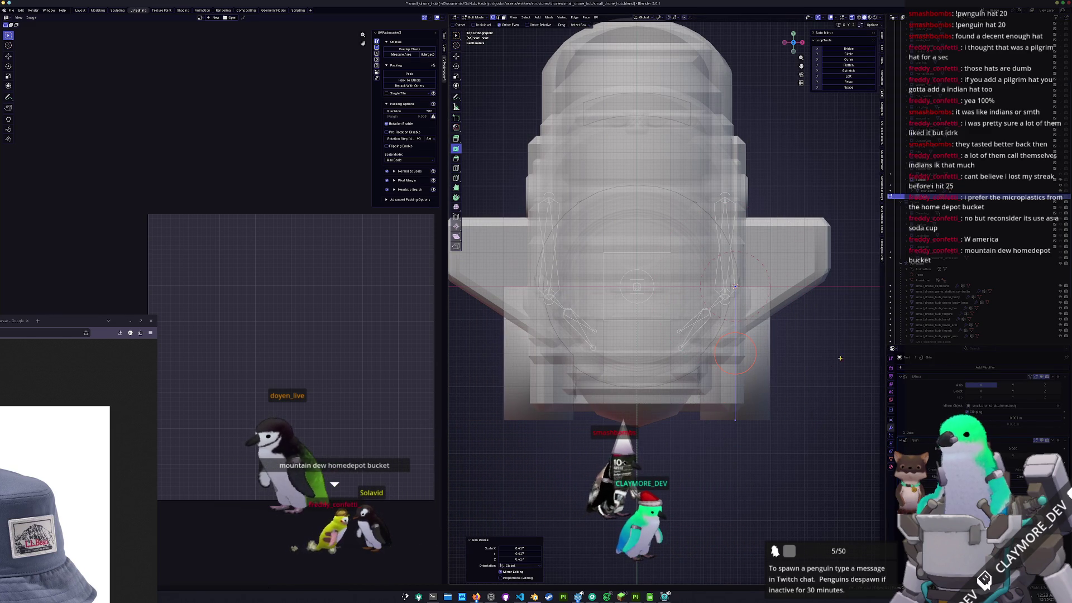
{"action": "left_click", "coordinate": [844, 353]}
{"action": "key", "text": "ctrl+a"}
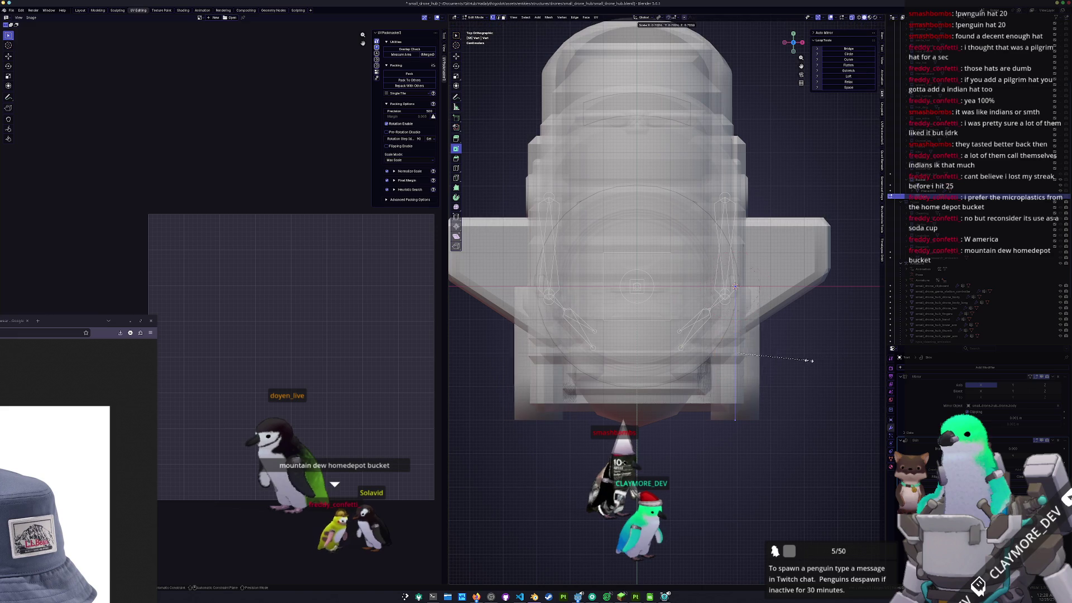
{"action": "left_click", "coordinate": [748, 363]}
{"action": "mouse_move", "coordinate": [745, 470]}
{"action": "middle_mouse_down", "text": "shift"}
{"action": "mouse_move", "coordinate": [719, 459]}
{"action": "mouse_move", "coordinate": [704, 397]}
{"action": "middle_mouse_up", "text": "shift"}
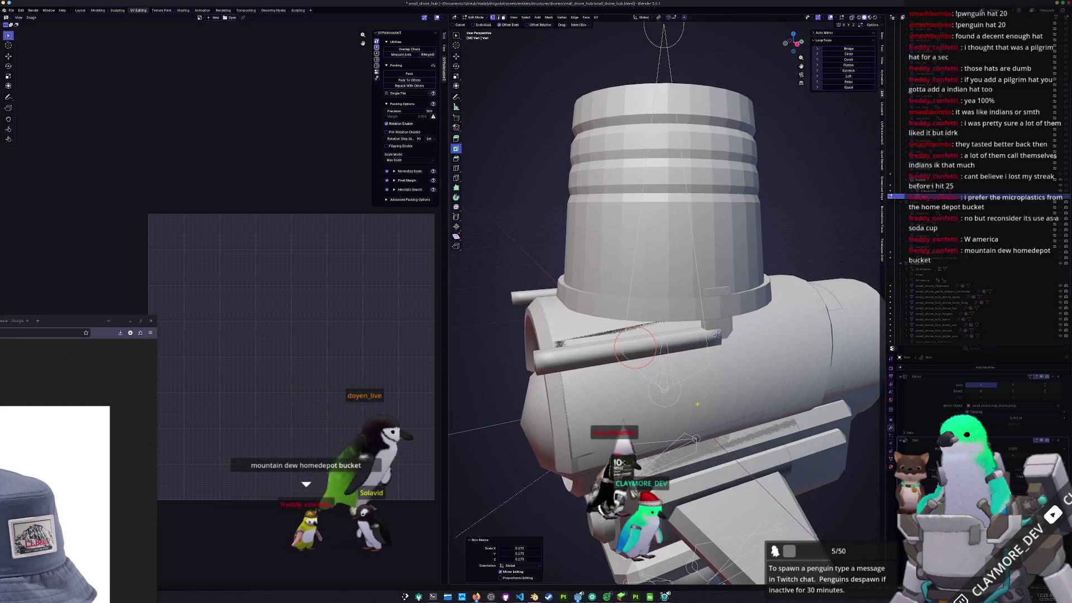
- Check the tube from right and front views in X-ray and shift the selection along X
{"action": "key", "text": "KP_3"}
{"action": "key", "text": "alt+z"}
{"action": "scroll", "coordinate": [725, 380], "scroll_direction": "up", "scroll_amount": 3}
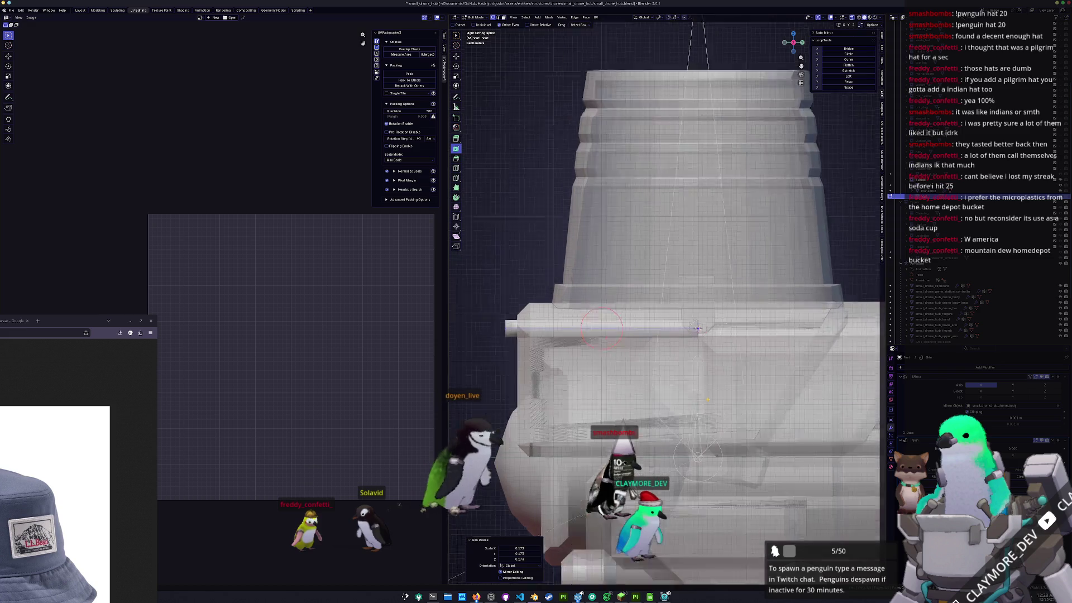
{"action": "key", "text": "KP_1"}
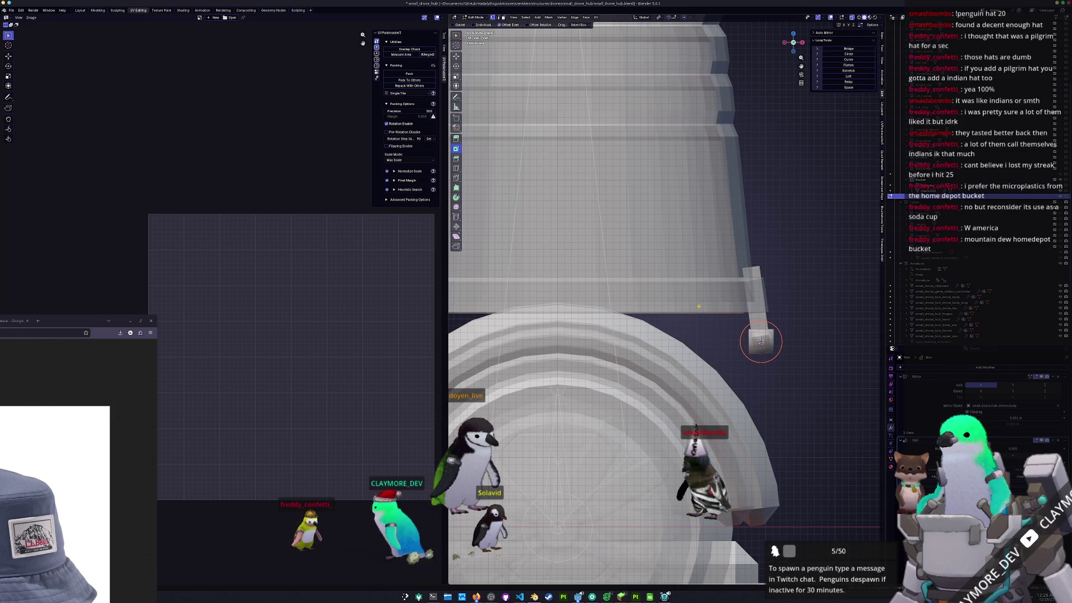
{"action": "scroll", "coordinate": [698, 305], "scroll_direction": "up", "scroll_amount": 2}
{"action": "key", "text": "g"}
{"action": "key", "text": "x"}
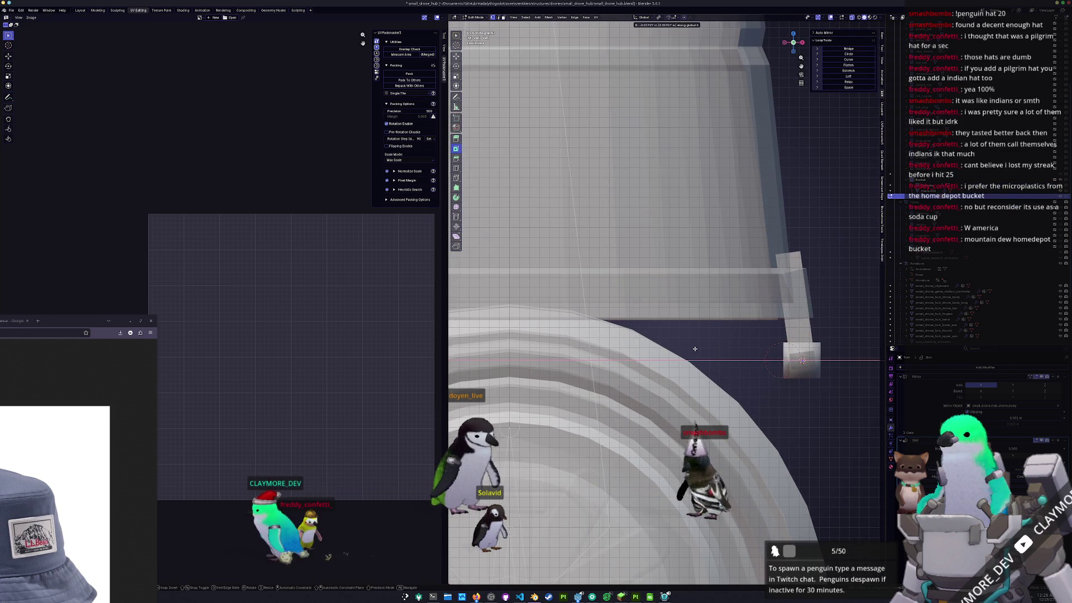
{"action": "left_click", "coordinate": [682, 346]}
- In Top view, adjust the vertex position along the X axis twice
{"action": "mouse_move", "coordinate": [682, 346]}
{"action": "middle_mouse_down"}
{"action": "mouse_move", "coordinate": [769, 353]}
{"action": "mouse_move", "coordinate": [737, 333]}
{"action": "middle_mouse_up"}
{"action": "scroll", "coordinate": [731, 329], "scroll_direction": "down", "scroll_amount": 5}
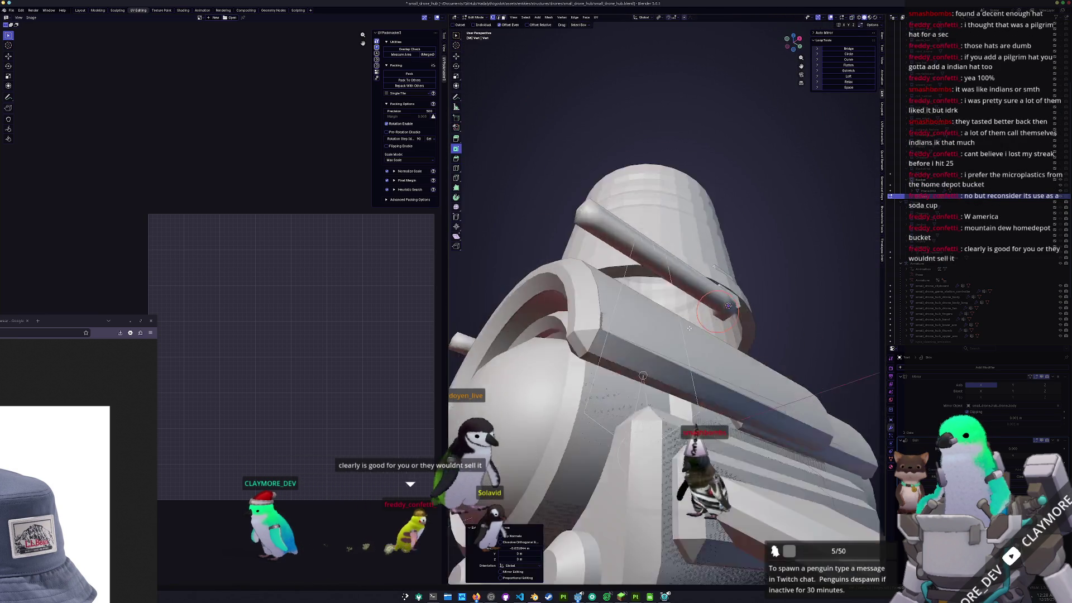
{"action": "key", "text": "KP_7"}
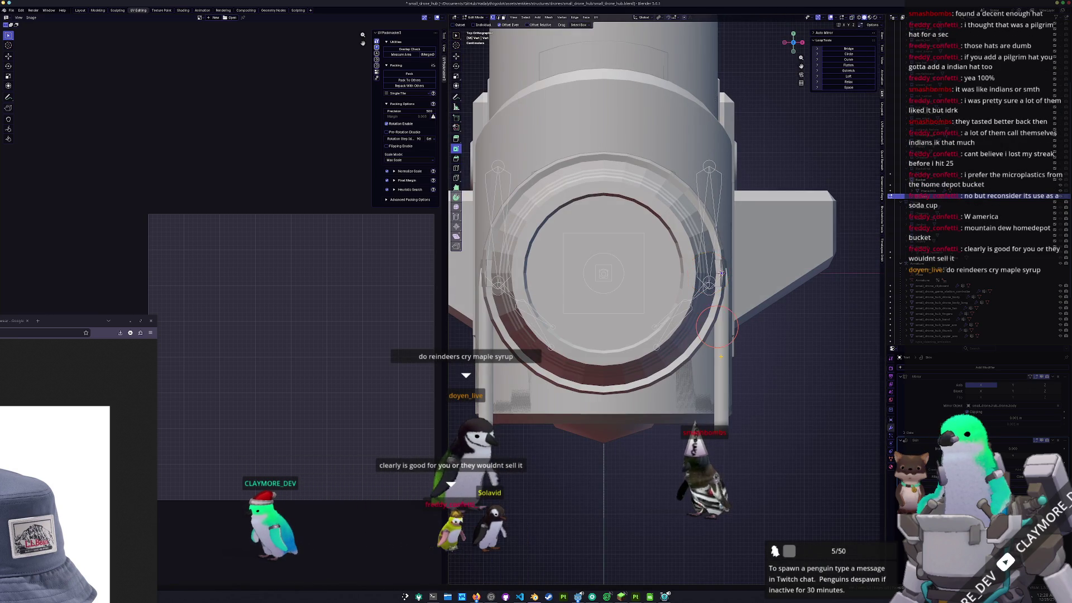
{"action": "scroll", "coordinate": [721, 356], "scroll_direction": "up", "scroll_amount": 3}
{"action": "key", "text": "alt+z"}
{"action": "key", "text": "g"}
{"action": "key", "text": "x"}
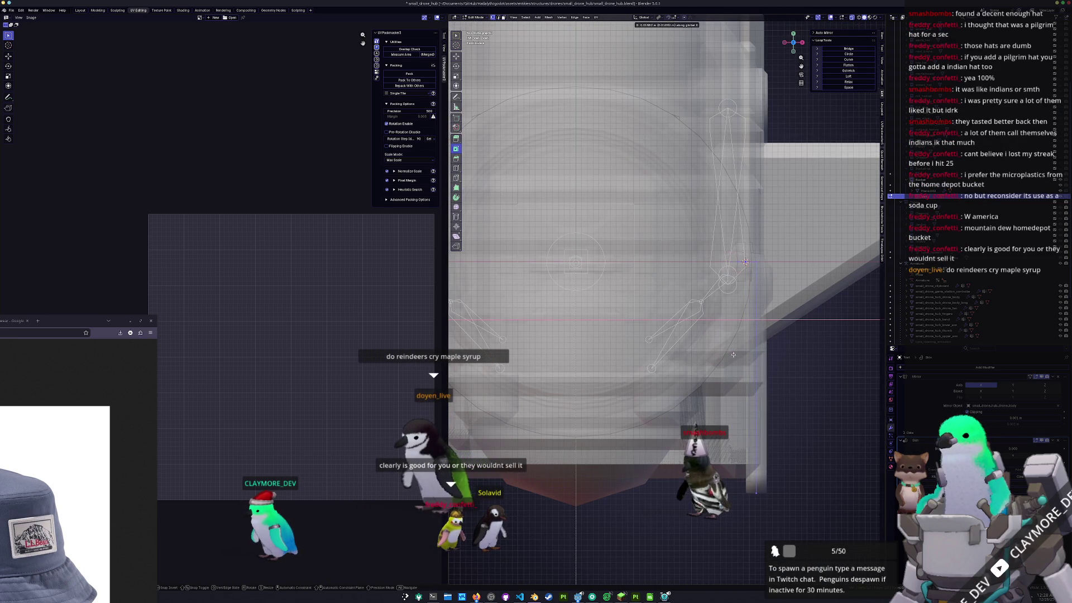
{"action": "left_click", "coordinate": [737, 353]}
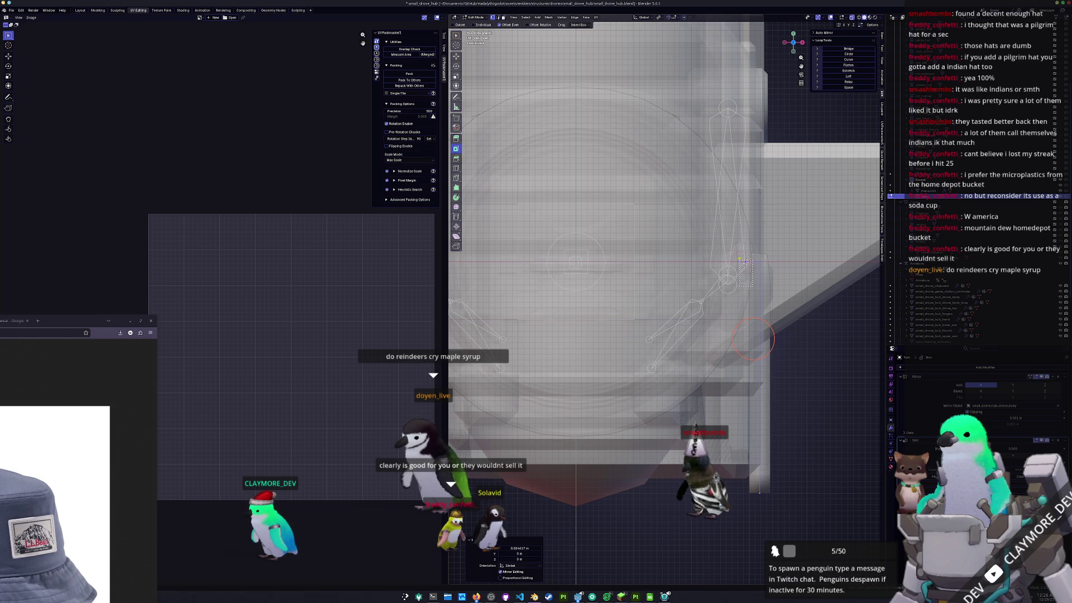
{"action": "key", "text": "g"}
{"action": "key", "text": "x"}
{"action": "left_click", "coordinate": [715, 205]}
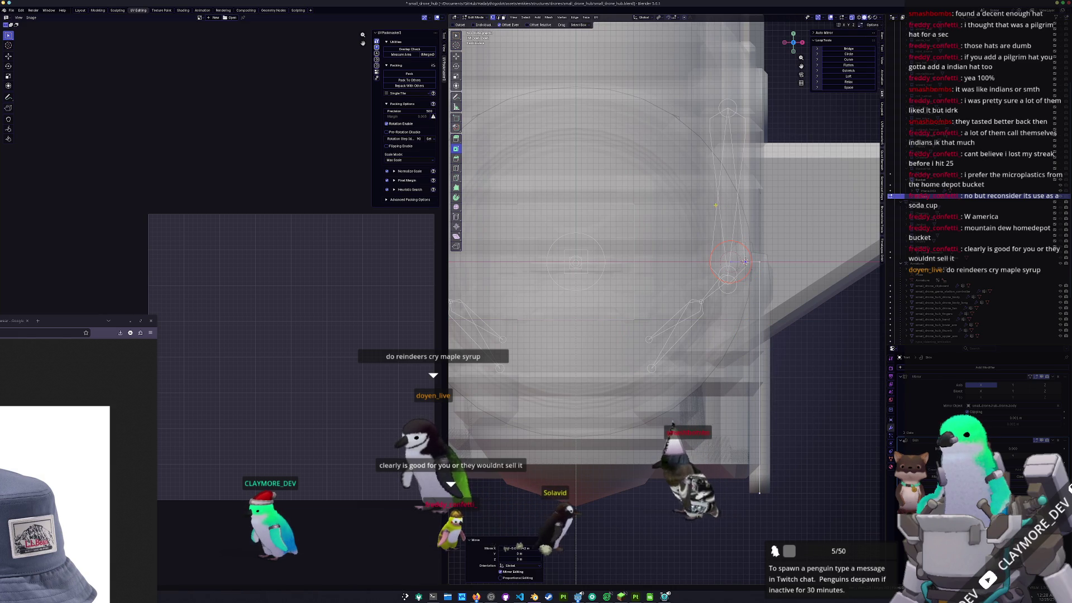
- Move the selection along the Y axis
{"action": "middle_click_drag", "start_coordinate": [707, 481], "coordinate": [740, 443], "text": "shift"}
{"action": "scroll", "coordinate": [740, 442], "scroll_direction": "down", "scroll_amount": 3}
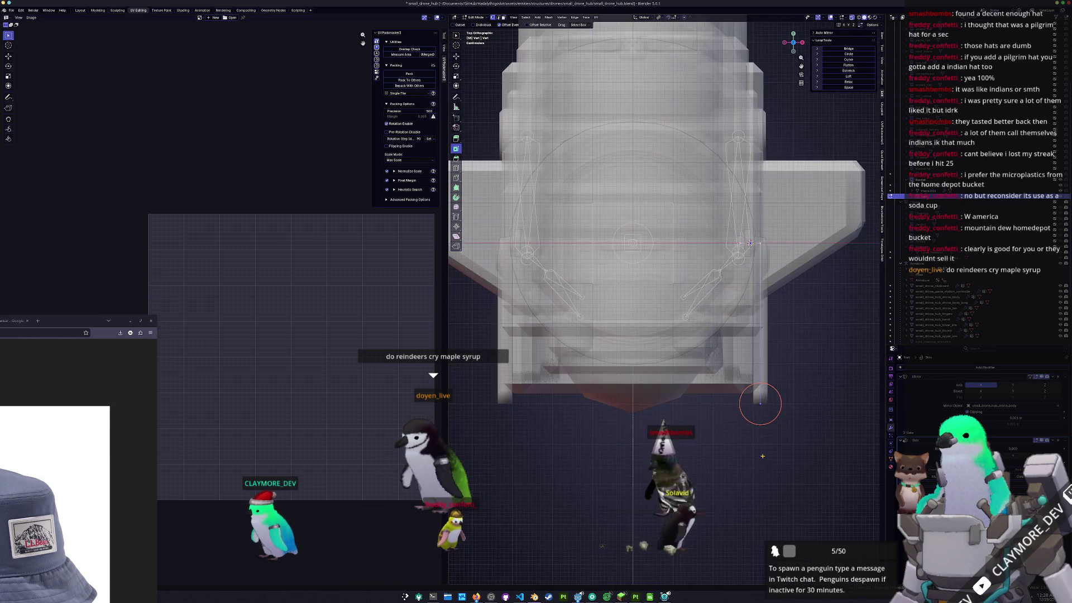
{"action": "key", "text": "g"}
{"action": "key", "text": "y"}
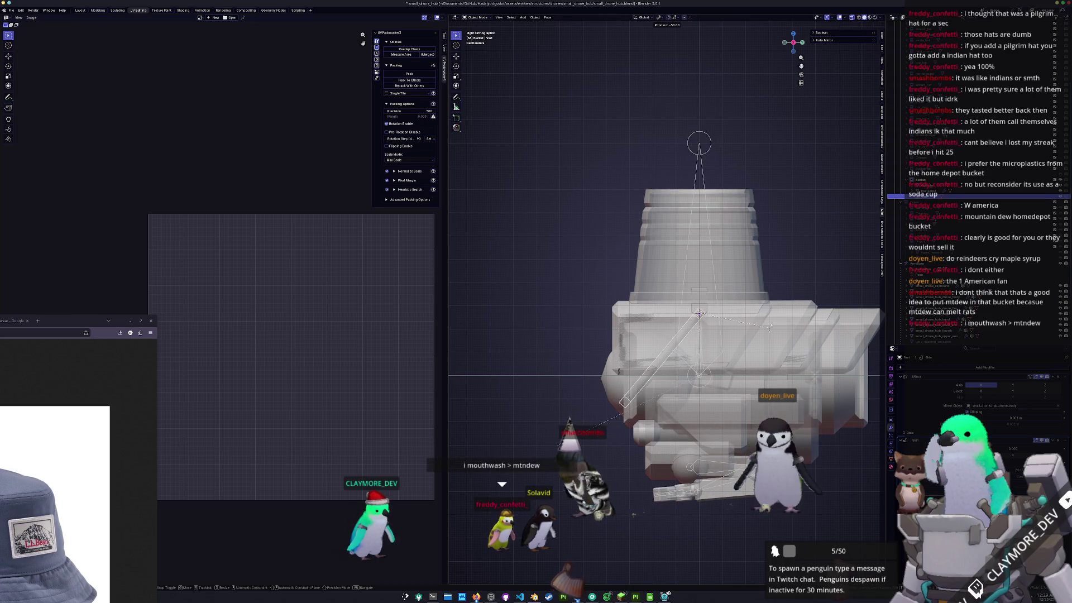
{"action": "left_click", "coordinate": [640, 382]}
- Grab and reposition the diagonal bar's lower end vertices in Edit Mode, then exit to Object Mode
{"action": "key", "text": "Tab"}
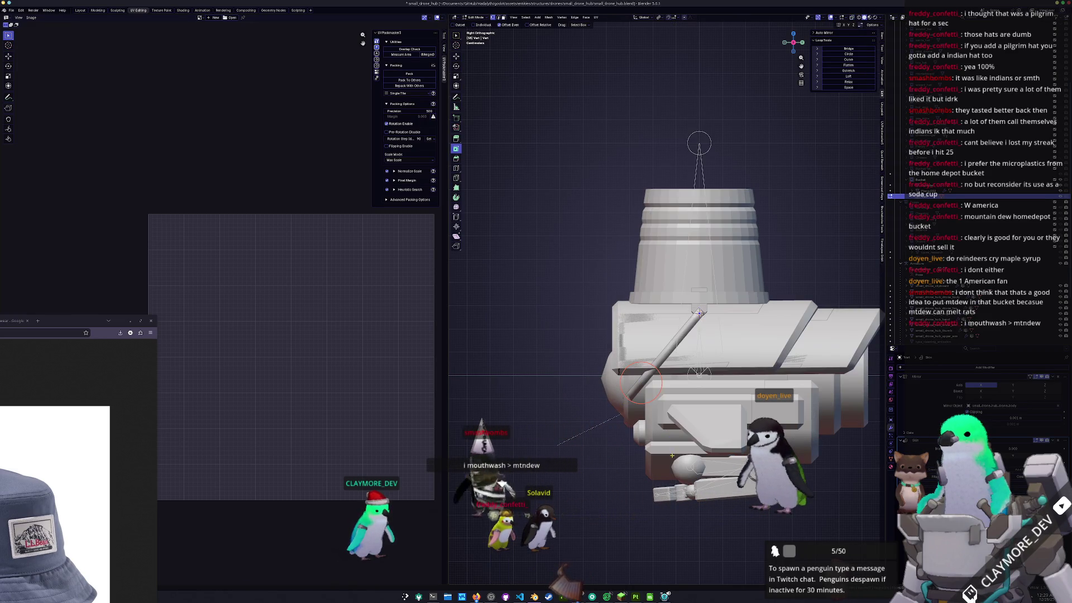
{"action": "scroll", "coordinate": [615, 449], "scroll_direction": "up", "scroll_amount": 3}
{"action": "middle_click_drag", "start_coordinate": [579, 363], "coordinate": [633, 272], "text": "shift"}
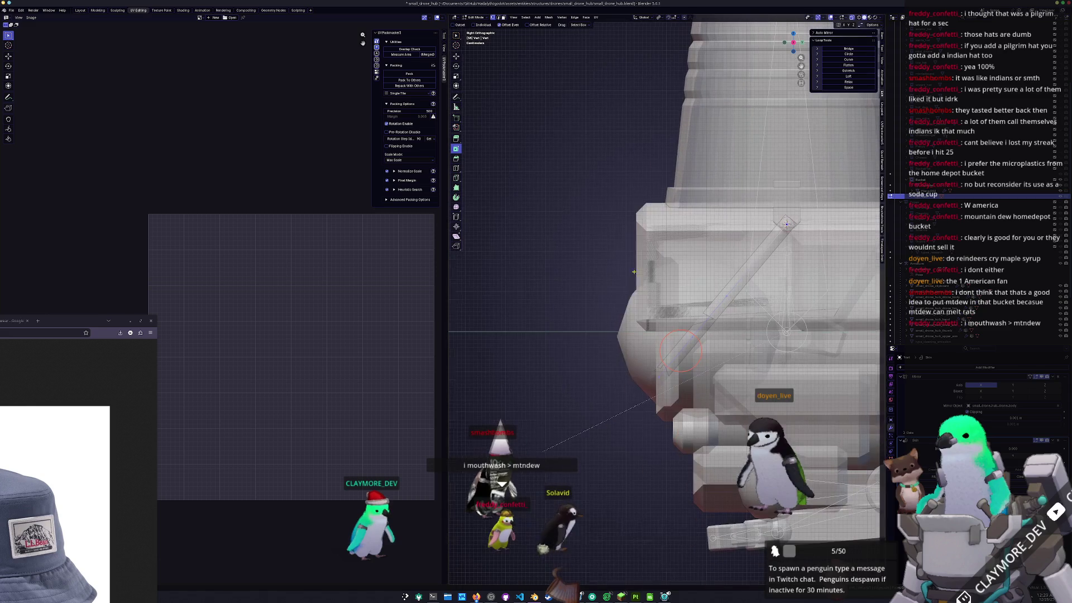
{"action": "key", "text": "g"}
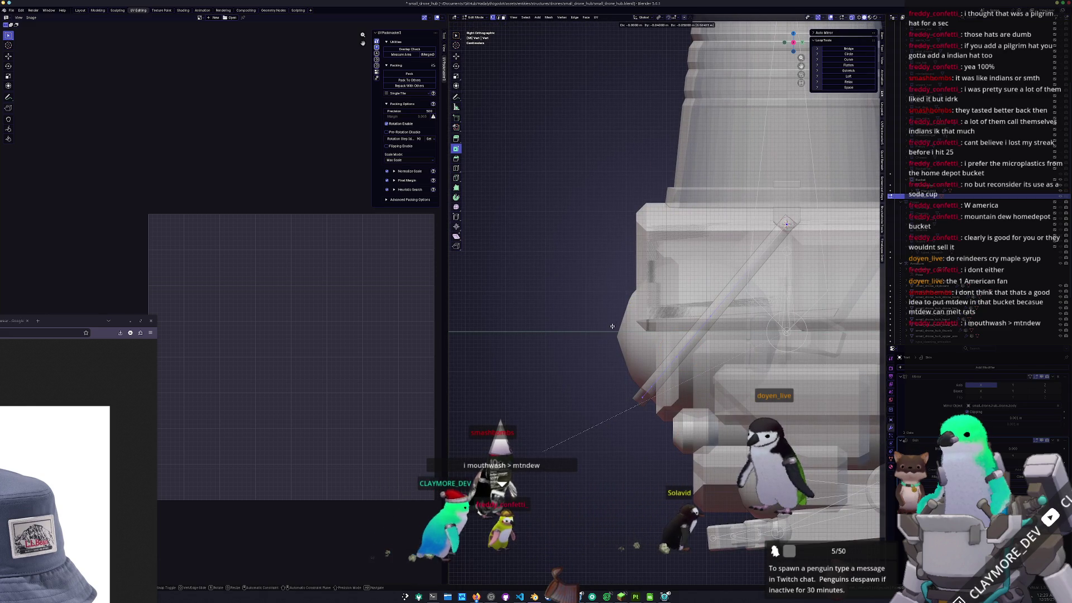
{"action": "left_click", "coordinate": [610, 328]}
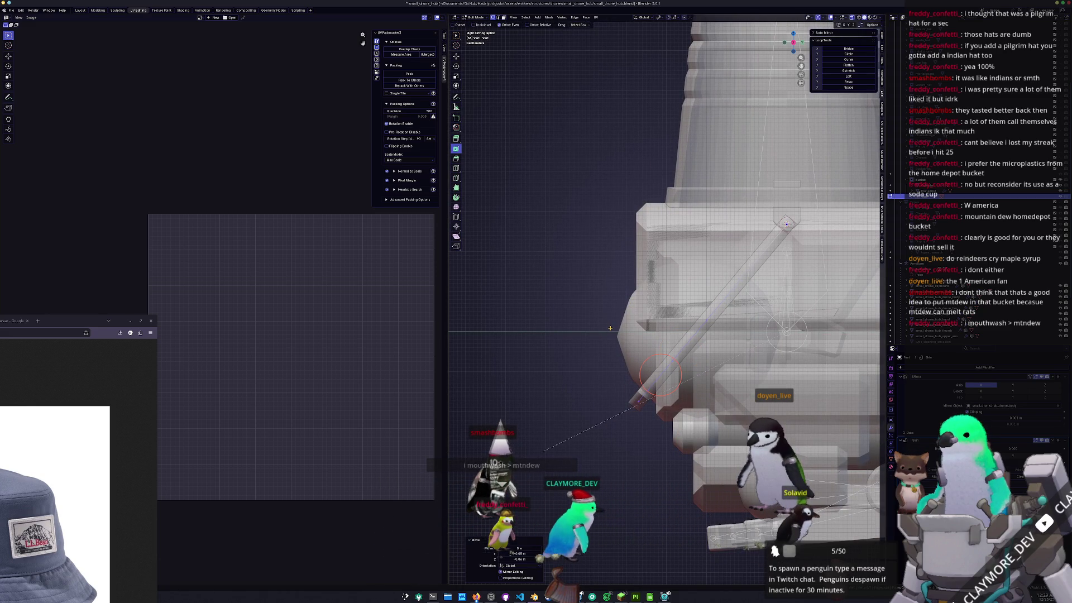
{"action": "key", "text": "Tab"}
{"action": "middle_click_drag", "start_coordinate": [610, 328], "coordinate": [642, 312]}
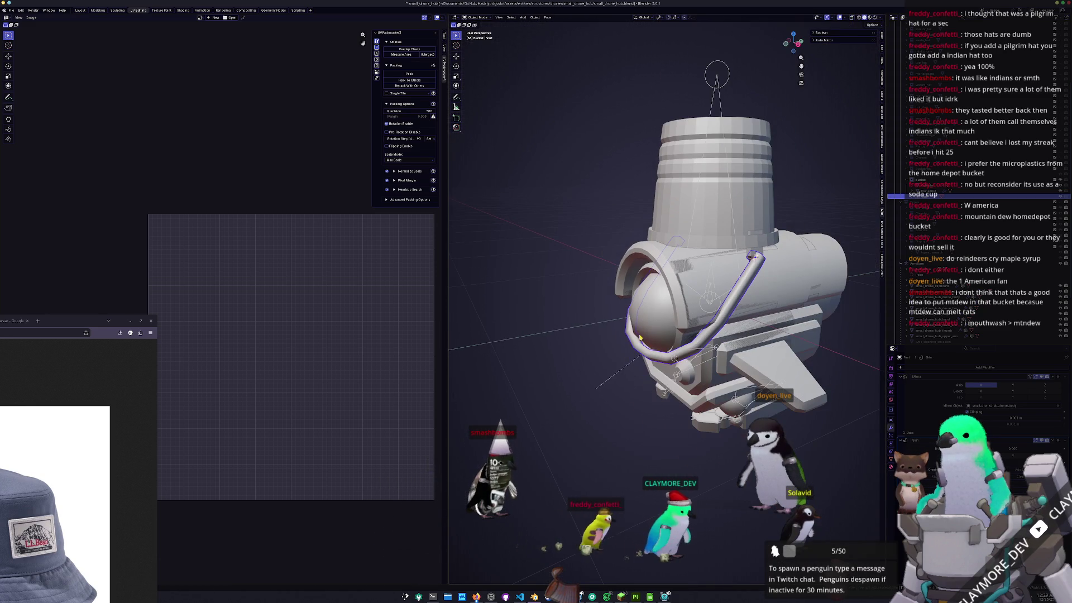
- Select the bucket cylinder and apply Shade Smooth
{"action": "scroll", "coordinate": [797, 372], "scroll_direction": "up", "scroll_amount": 5}
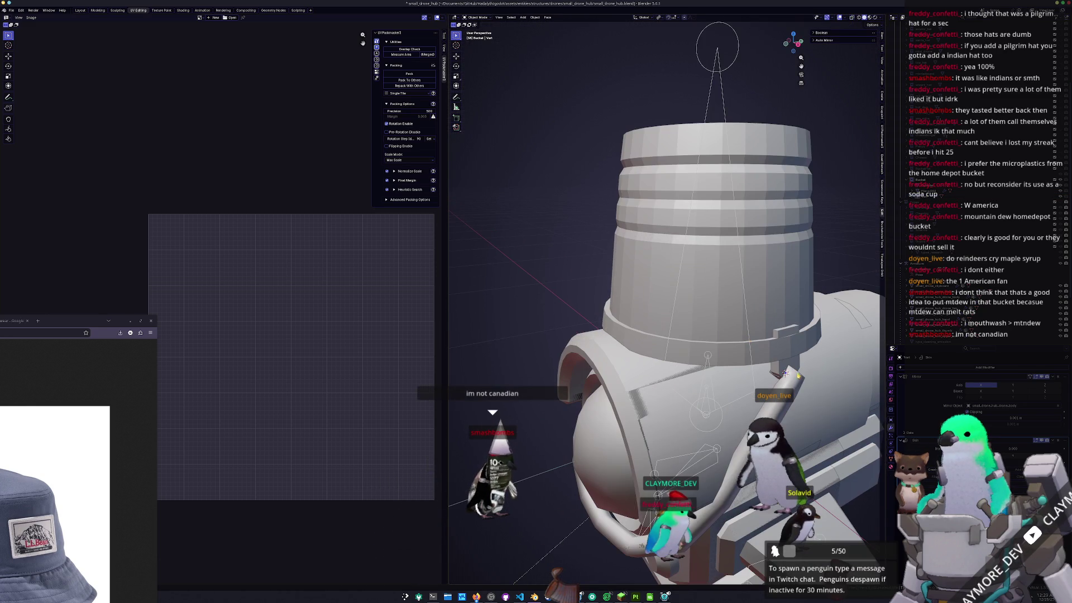
{"action": "middle_click_drag", "start_coordinate": [784, 372], "coordinate": [791, 350]}
{"action": "middle_click_drag", "start_coordinate": [781, 291], "coordinate": [774, 273]}
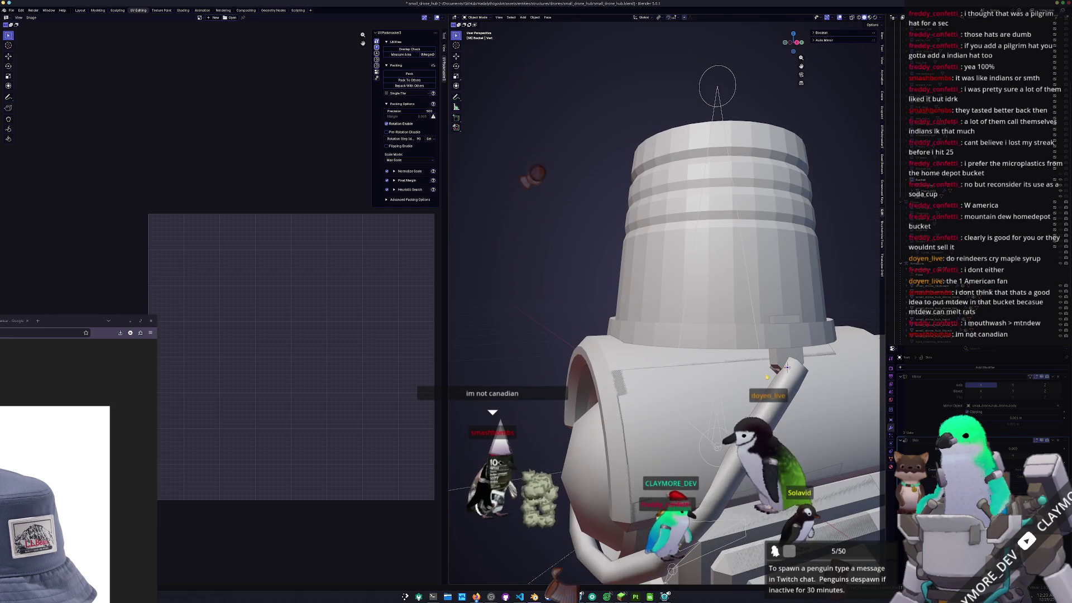
{"action": "left_click", "coordinate": [773, 274]}
{"action": "scroll", "coordinate": [774, 273], "scroll_direction": "down", "scroll_amount": 4}
{"action": "right_click", "coordinate": [767, 274]}
{"action": "left_click", "coordinate": [767, 274]}
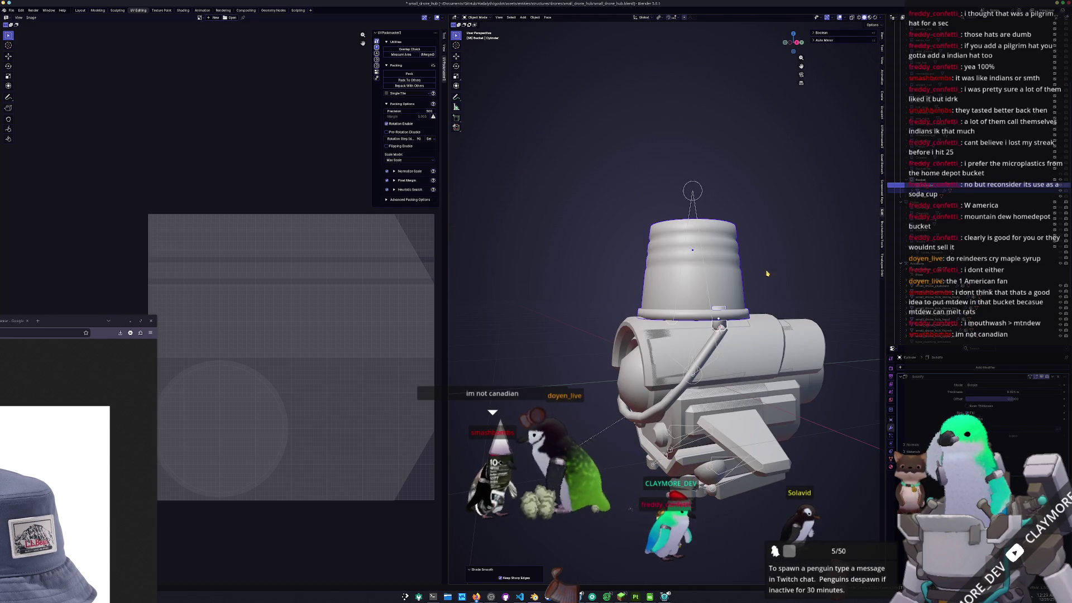
- Apply Shade Auto Smooth at a 30° angle
{"action": "middle_click_drag", "start_coordinate": [767, 273], "coordinate": [751, 274]}
{"action": "right_click", "coordinate": [752, 274]}
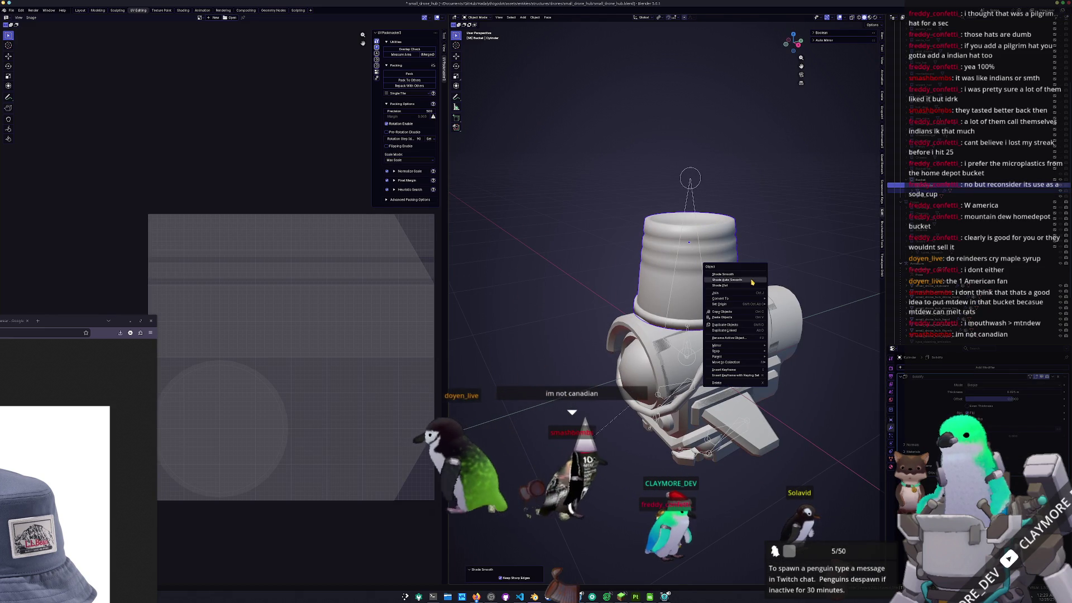
{"action": "left_click", "coordinate": [748, 280]}
{"action": "mouse_move", "coordinate": [748, 280]}
{"action": "middle_mouse_down"}
{"action": "mouse_move", "coordinate": [729, 360]}
{"action": "mouse_move", "coordinate": [719, 358]}
{"action": "middle_mouse_up"}
- Select the curved handle and open its context menu
{"action": "left_click", "coordinate": [729, 360]}
{"action": "right_click", "coordinate": [725, 360]}
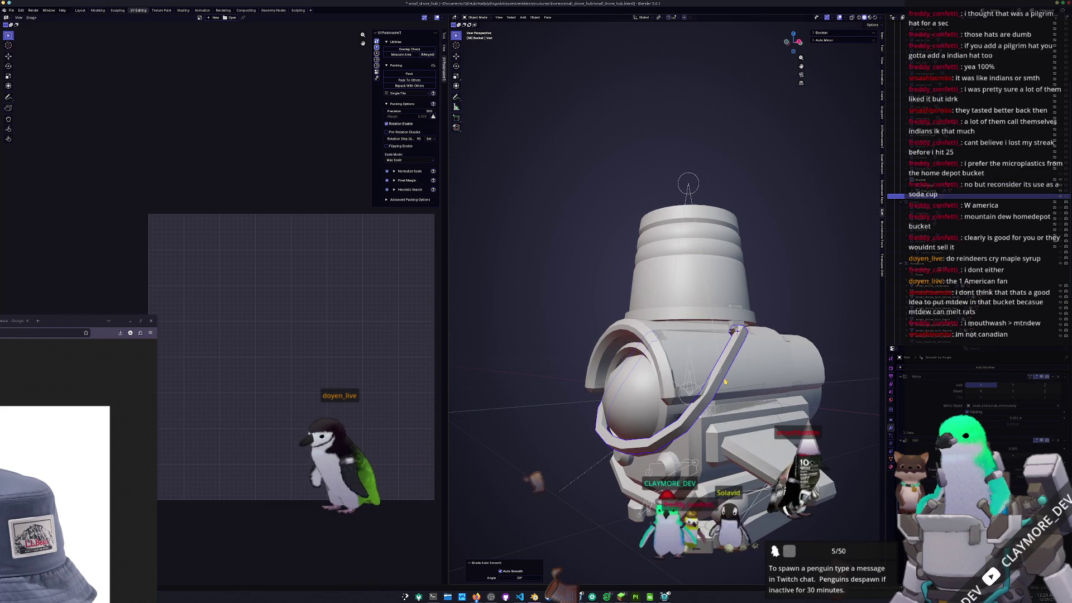
{"action": "mouse_move", "coordinate": [724, 379]}
{"action": "middle_mouse_down"}
{"action": "mouse_move", "coordinate": [731, 393]}
{"action": "mouse_move", "coordinate": [795, 308]}
{"action": "middle_mouse_up"}
{"action": "scroll", "coordinate": [726, 325], "scroll_direction": "down", "scroll_amount": 2}
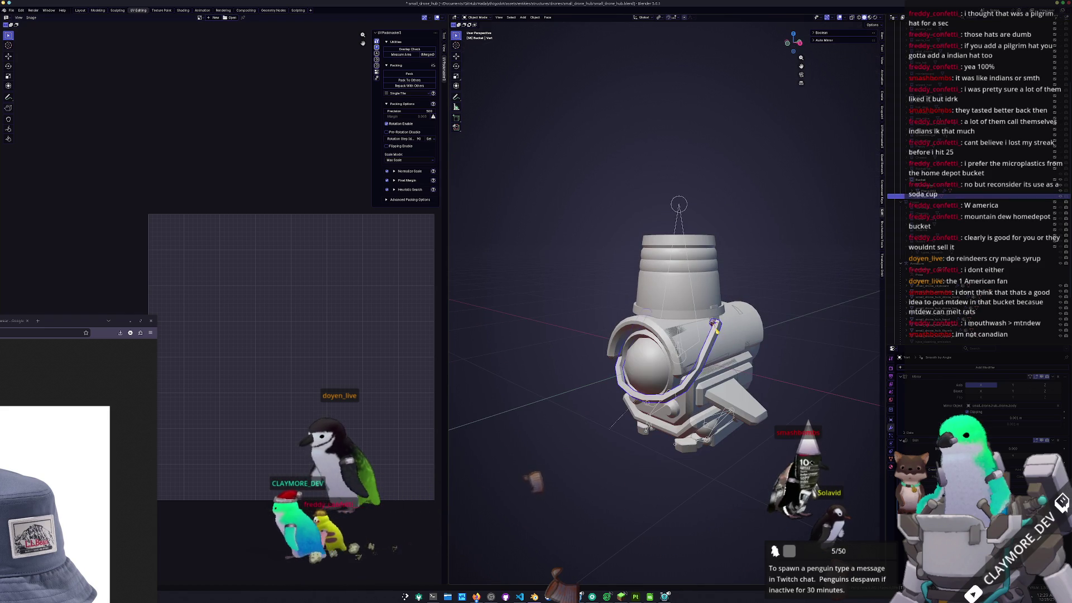
{"action": "scroll", "coordinate": [716, 330], "scroll_direction": "up", "scroll_amount": 4}
{"action": "middle_click_drag", "start_coordinate": [716, 330], "coordinate": [695, 346]}
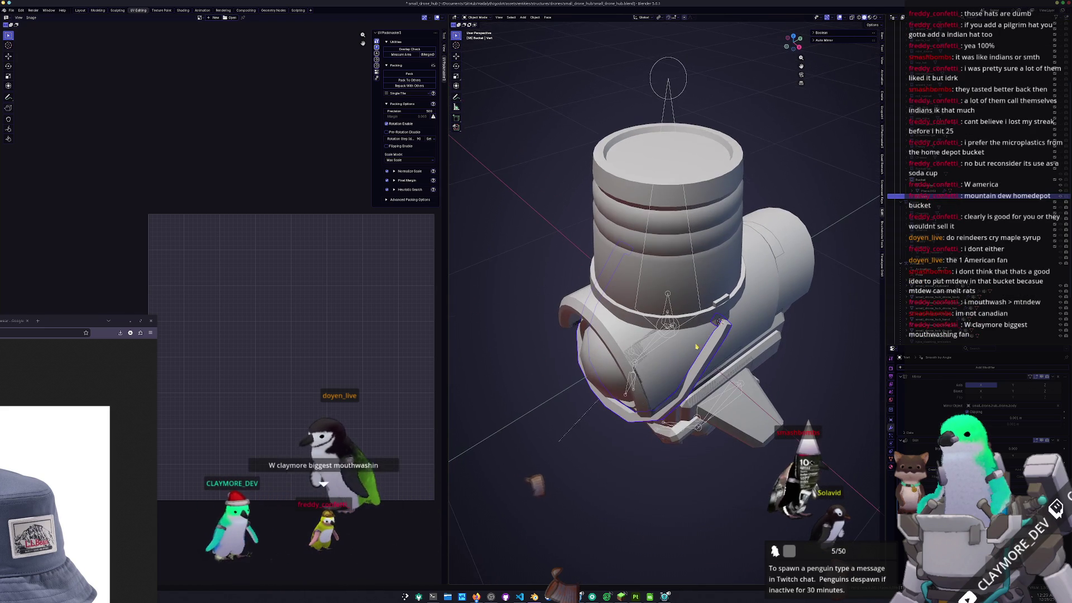
- Edge-slide a loop on the strap ring around the bucket, then leave Edit Mode
{"action": "scroll", "coordinate": [720, 345], "scroll_direction": "up", "scroll_amount": 2}
{"action": "left_click", "coordinate": [730, 325]}
{"action": "key", "text": "Tab"}
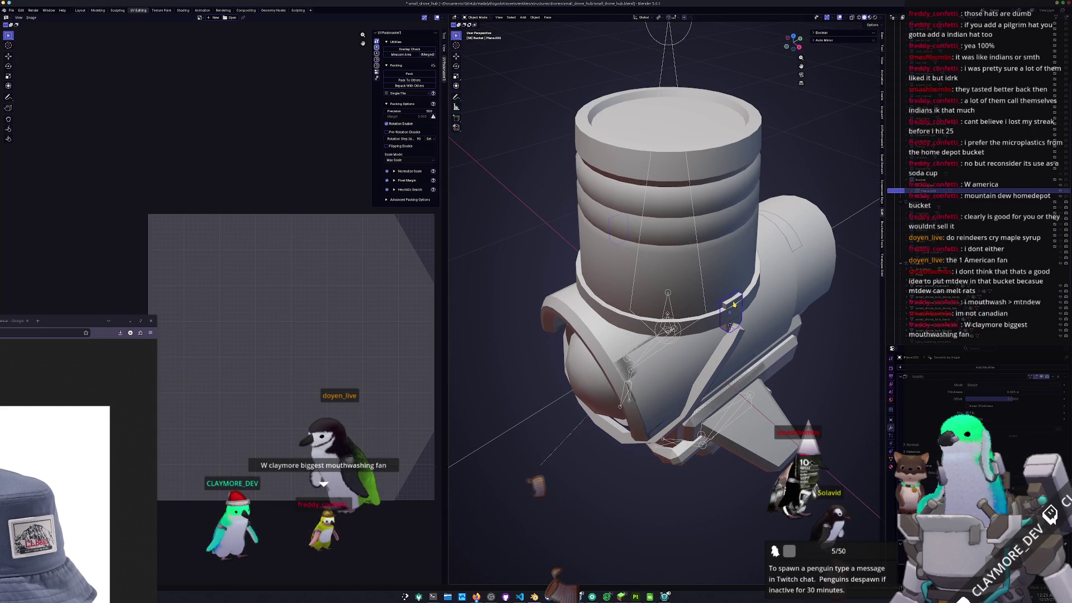
{"action": "key", "text": "alt+z"}
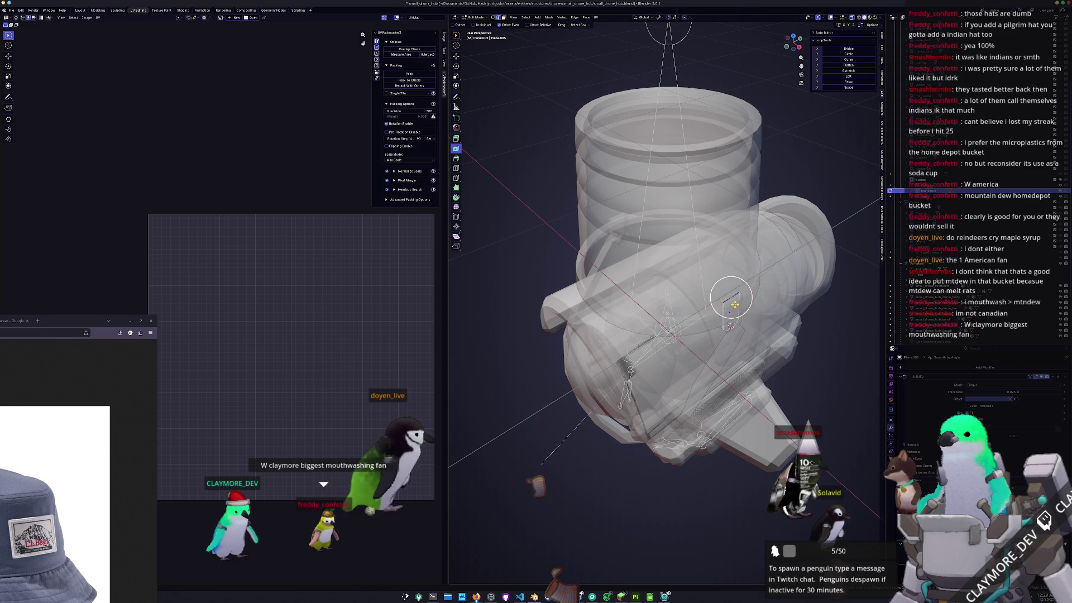
{"action": "key", "text": "alt+z"}
{"action": "scroll", "coordinate": [733, 303], "scroll_direction": "up", "scroll_amount": 4}
{"action": "key", "text": "g"}
{"action": "key", "text": "g"}
{"action": "left_click", "coordinate": [784, 302]}
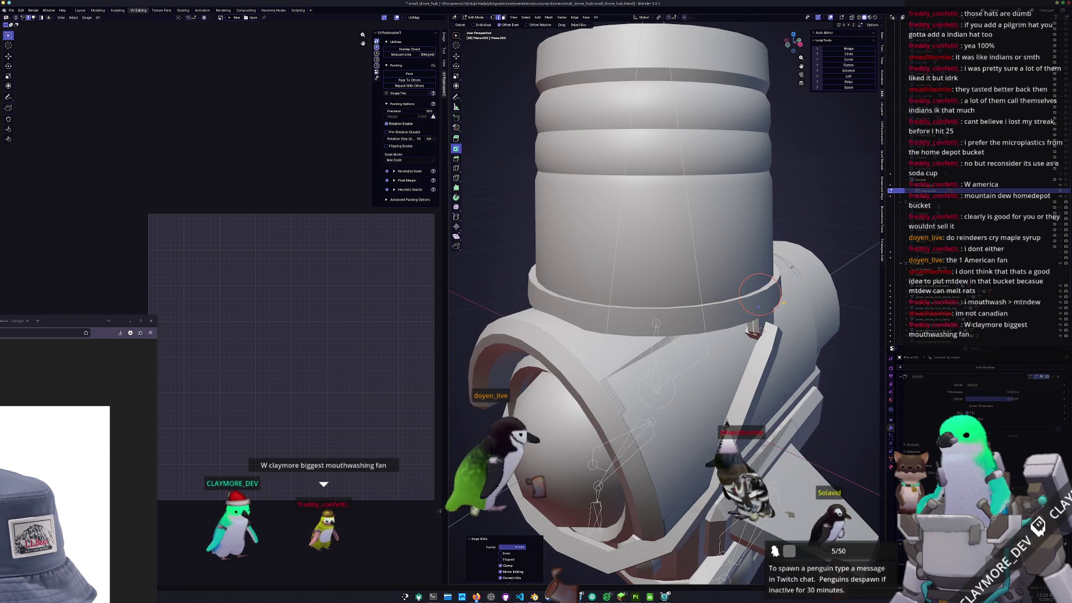
{"action": "scroll", "coordinate": [783, 302], "scroll_direction": "down", "scroll_amount": 4}
{"action": "key", "text": "Tab"}
- Circle-select the handle's vertices in front ortho view with X-ray
{"action": "scroll", "coordinate": [700, 294], "scroll_direction": "down", "scroll_amount": 2}
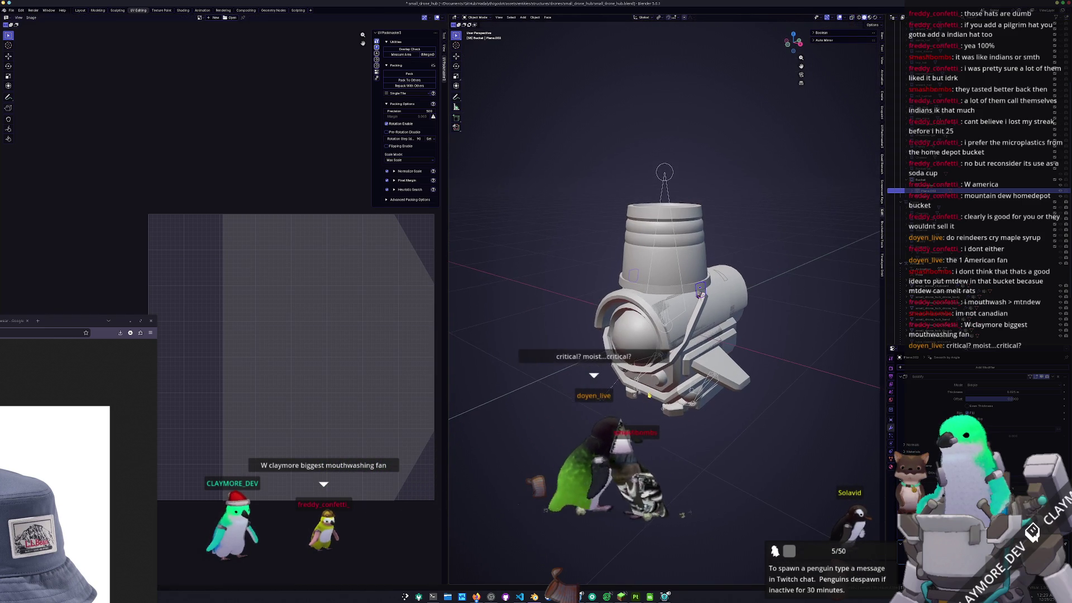
{"action": "left_click", "coordinate": [700, 294]}
{"action": "scroll", "coordinate": [700, 294], "scroll_direction": "up", "scroll_amount": 2}
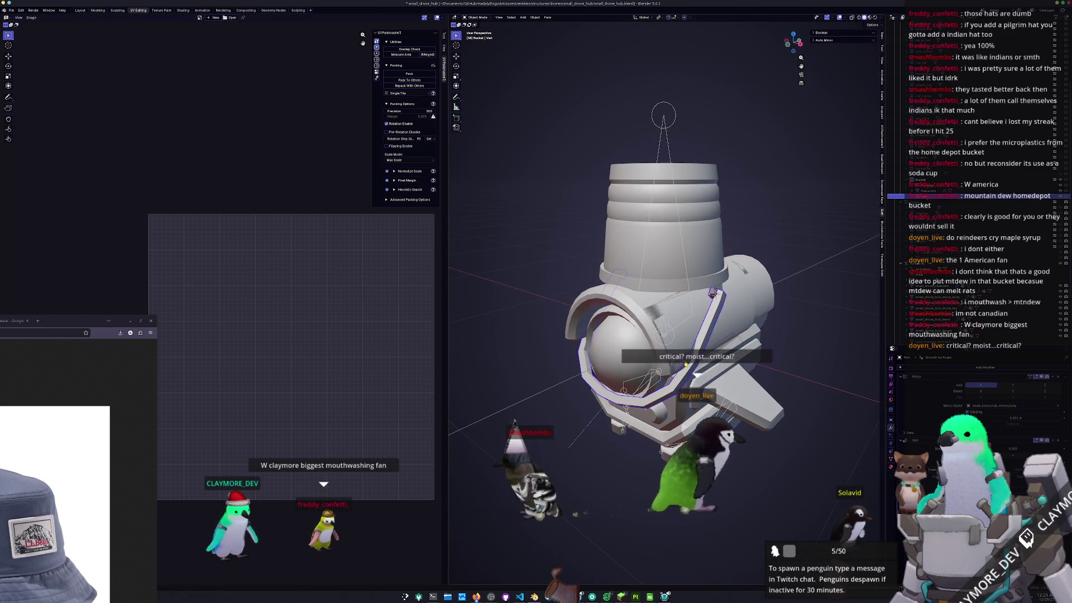
{"action": "key", "text": "Tab"}
{"action": "key", "text": "KP_1"}
{"action": "key", "text": "c"}
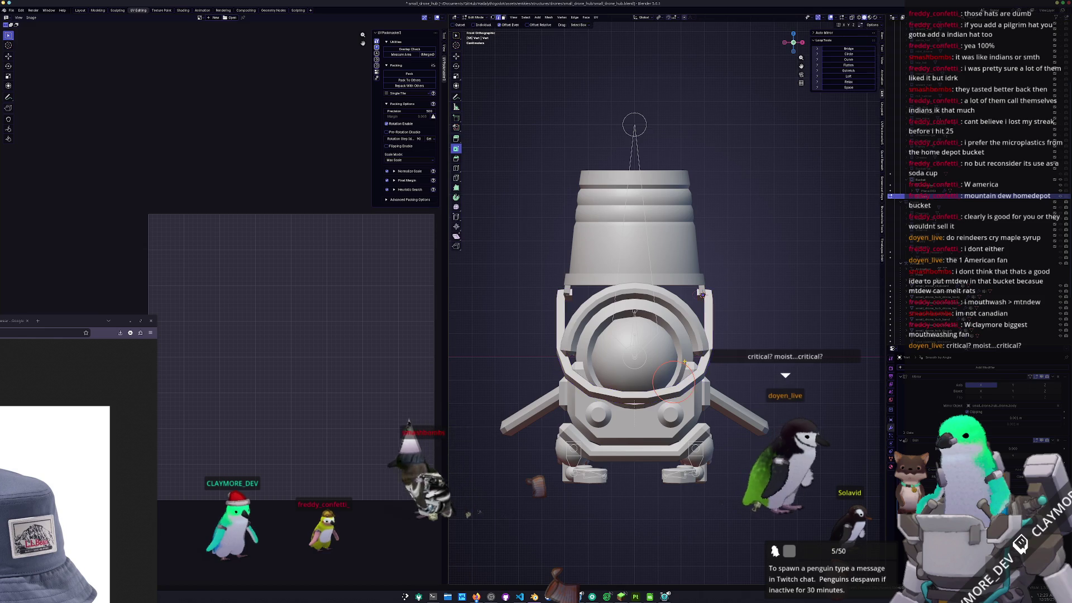
{"action": "key", "text": "alt+z"}
{"action": "key", "text": "Escape"}
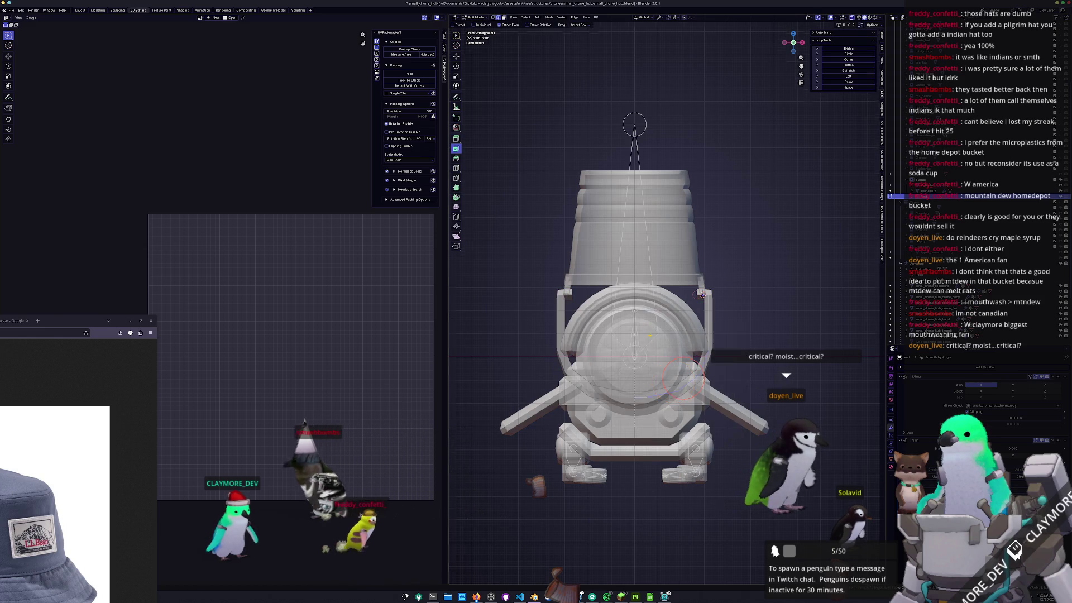
- Shift the selected handle vertices slightly along X and return to solid Object Mode
{"action": "scroll", "coordinate": [670, 355], "scroll_direction": "up", "scroll_amount": 2}
{"action": "key", "text": "g"}
{"action": "key", "text": "x"}
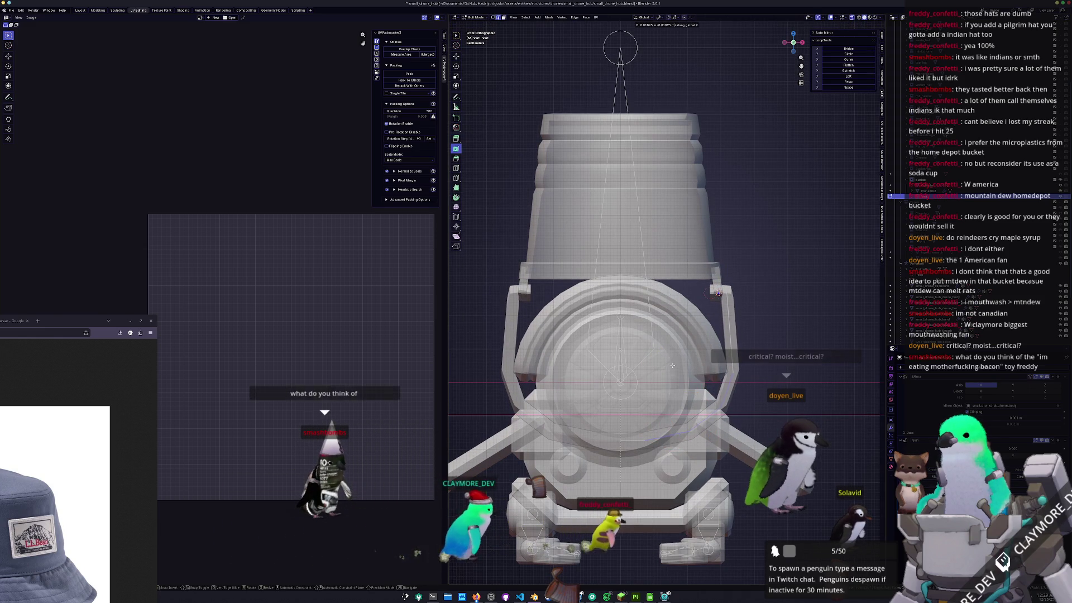
{"action": "left_click", "coordinate": [670, 366]}
{"action": "key", "text": "Tab"}
{"action": "mouse_move", "coordinate": [670, 365]}
{"action": "middle_mouse_down"}
{"action": "mouse_move", "coordinate": [708, 367]}
{"action": "mouse_move", "coordinate": [727, 314]}
{"action": "mouse_move", "coordinate": [713, 355]}
{"action": "middle_mouse_up"}
{"action": "key", "text": "alt+z"}
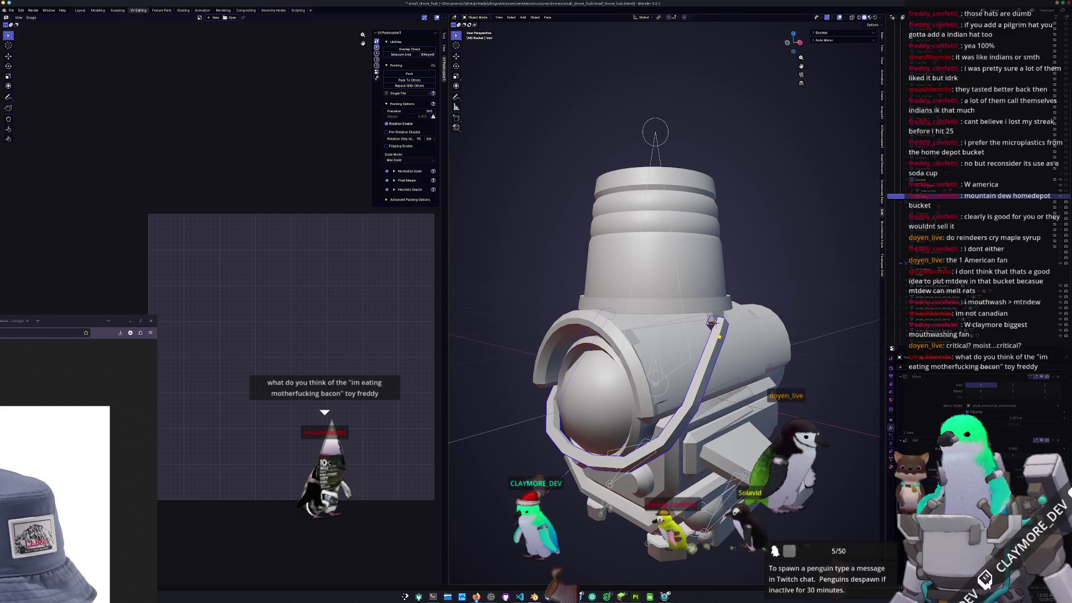
- Apply all transforms to the selected object and save the file
{"action": "scroll", "coordinate": [729, 323], "scroll_direction": "up", "scroll_amount": 1}
{"action": "left_click", "coordinate": [724, 313]}
{"action": "scroll", "coordinate": [703, 309], "scroll_direction": "down", "scroll_amount": 2}
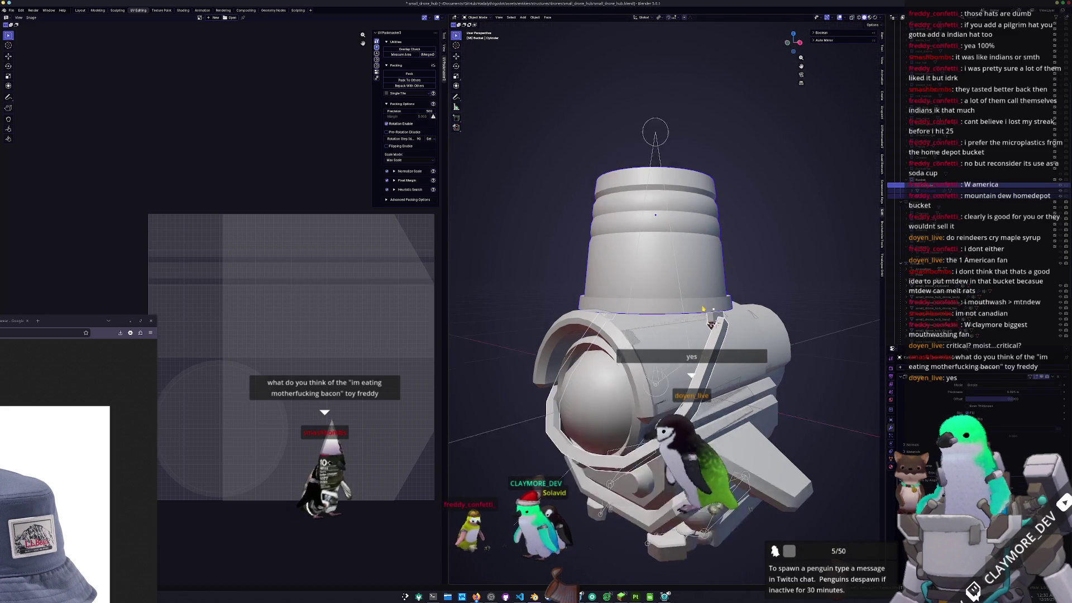
{"action": "key", "text": "ctrl+a"}
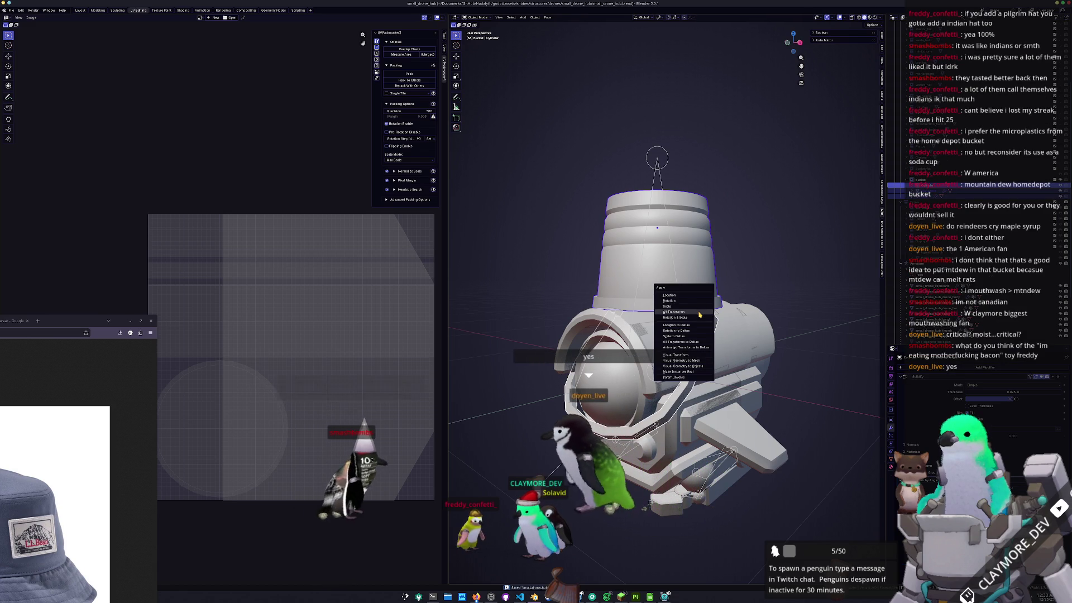
{"action": "left_click", "coordinate": [702, 316]}
{"action": "key", "text": "ctrl+s"}
- Convert the object to a mesh, apply all transforms again, and save
{"action": "right_click", "coordinate": [700, 329]}
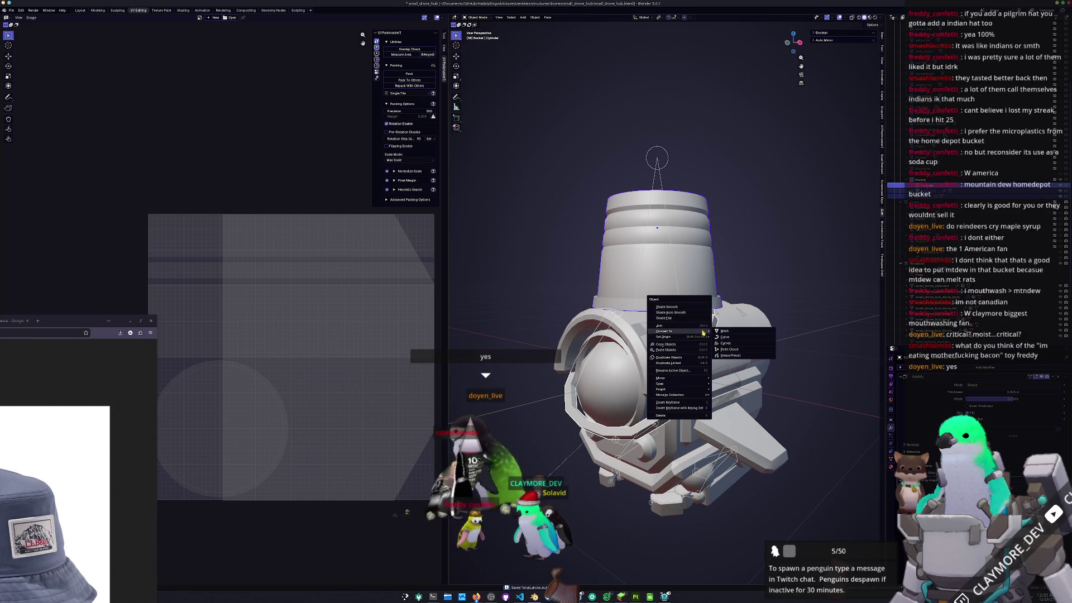
{"action": "left_click", "coordinate": [717, 331]}
{"action": "right_click", "coordinate": [701, 276]}
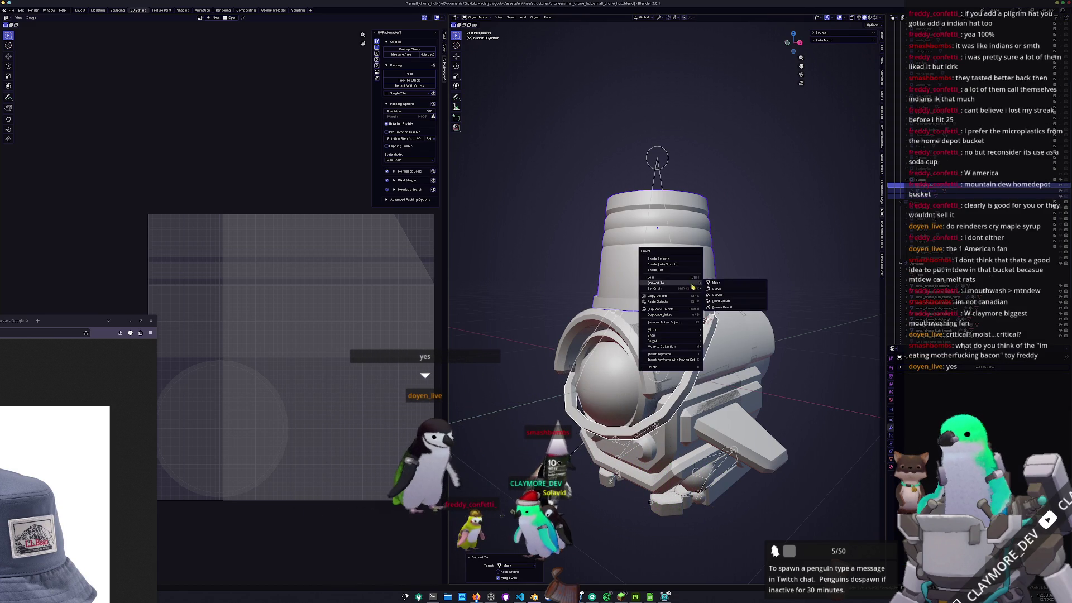
{"action": "left_click", "coordinate": [719, 286]}
{"action": "key", "text": "ctrl+a"}
{"action": "left_click", "coordinate": [720, 289]}
{"action": "key", "text": "ctrl+s"}
- Rename the object to bucket
{"action": "left_click", "coordinate": [721, 294], "text": "shift"}
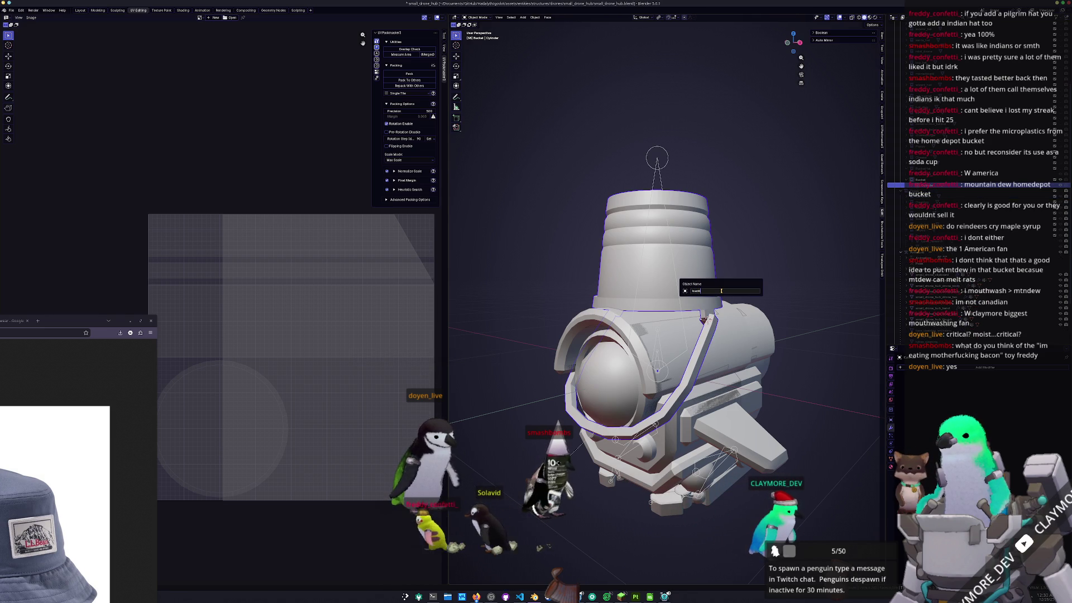
{"action": "type", "text": "t"}
{"action": "key", "text": "Return"}
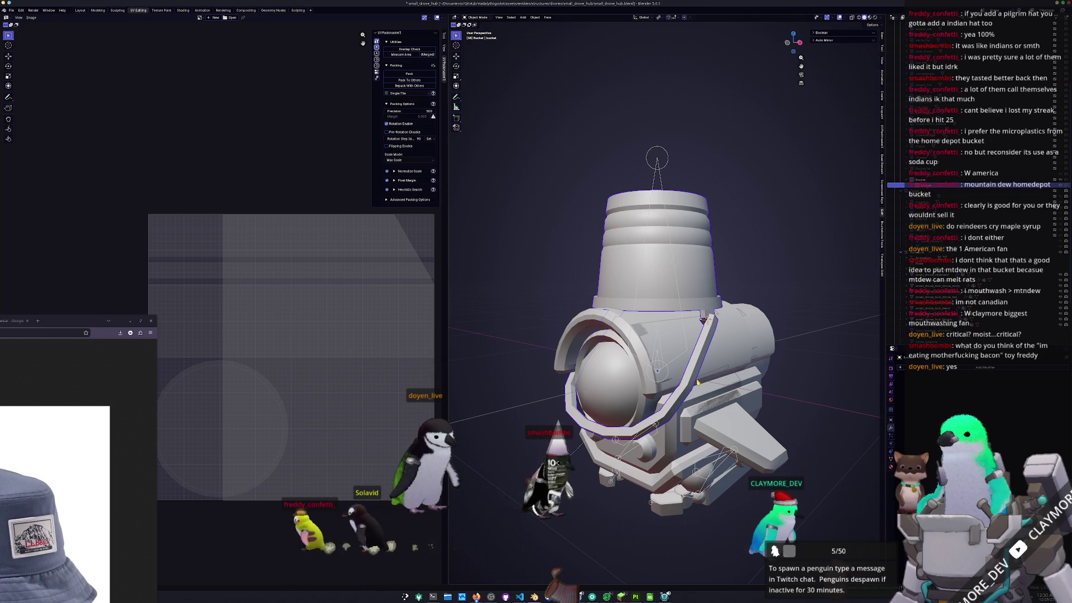
{"action": "key", "text": "Tab"}
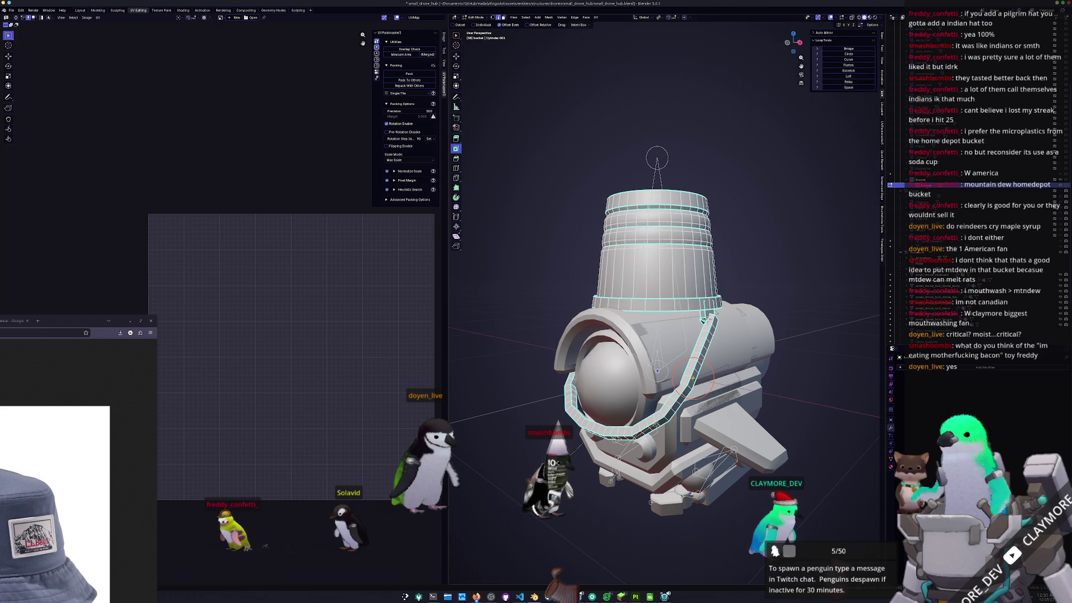
- Bevel the handle's selected edges with Ctrl+B and return to Object Mode
{"action": "key", "text": "ctrl+l"}
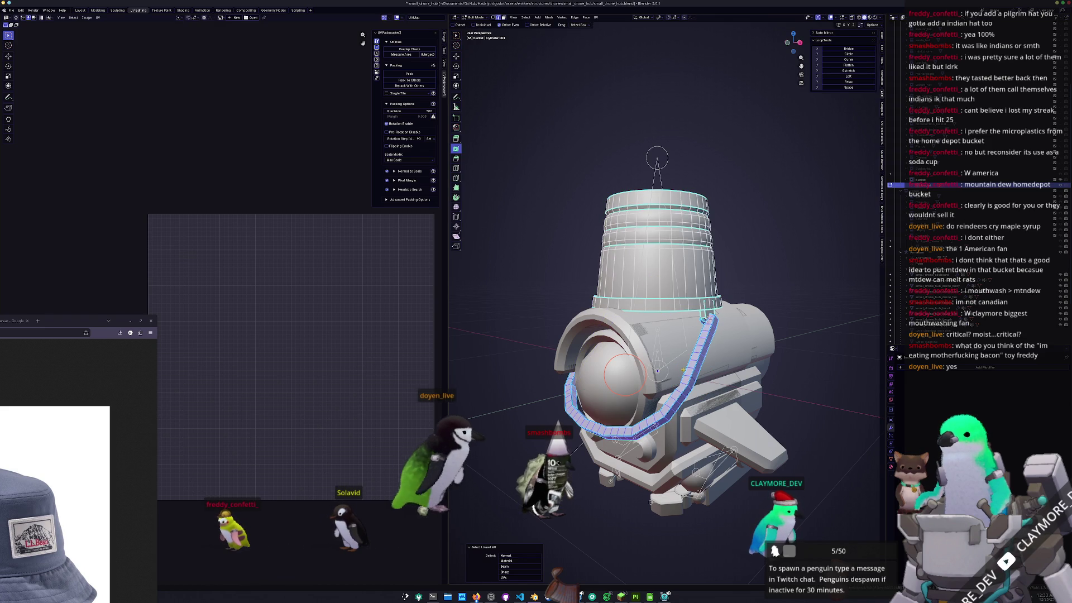
{"action": "left_click", "coordinate": [457, 509]}
{"action": "scroll", "coordinate": [457, 510], "scroll_direction": "up", "scroll_amount": 1}
{"action": "mouse_move", "coordinate": [468, 504]}
{"action": "middle_mouse_down"}
{"action": "mouse_move", "coordinate": [571, 504]}
{"action": "mouse_move", "coordinate": [681, 474]}
{"action": "middle_mouse_up"}
{"action": "key", "text": "ctrl+b"}
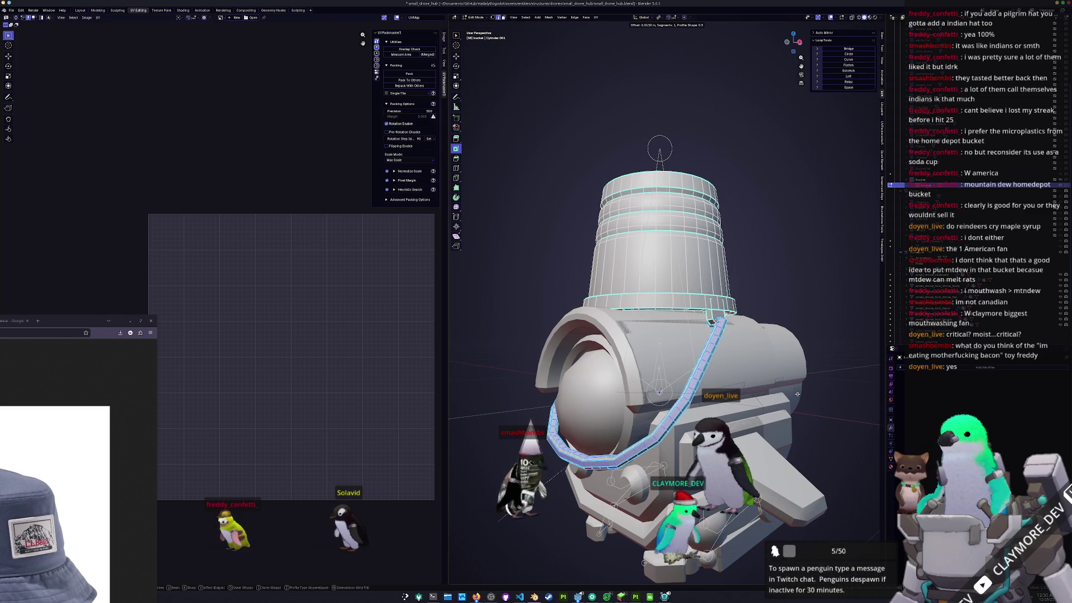
{"action": "left_click", "coordinate": [796, 395]}
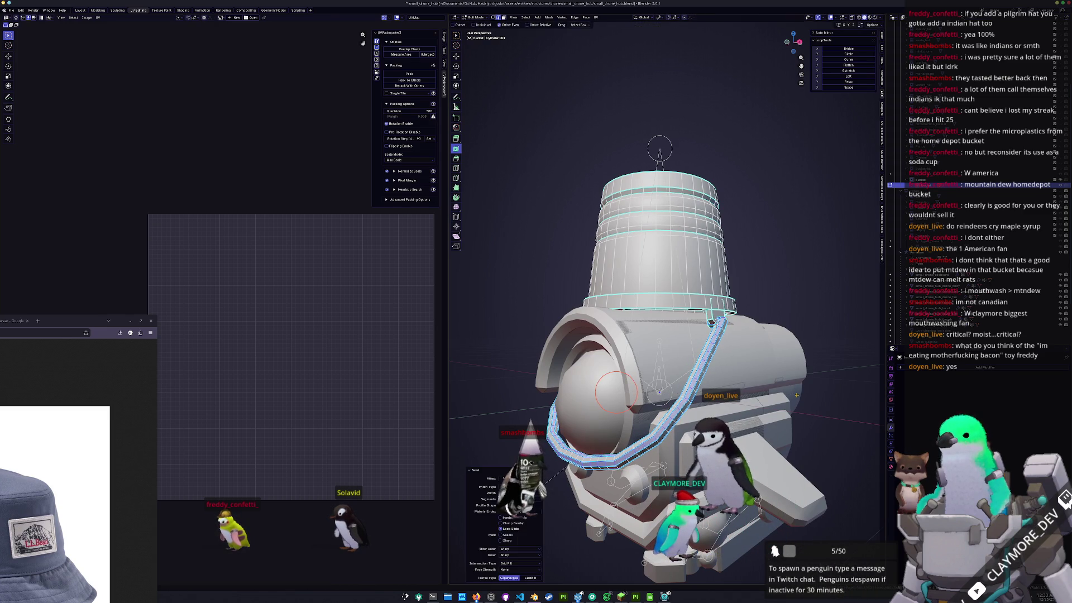
{"action": "key", "text": "Tab"}
- Give the handle Shade Auto Smooth and convert it to a mesh, toggling the brim's visibility
{"action": "right_click", "coordinate": [665, 429]}
{"action": "left_click", "coordinate": [666, 416]}
{"action": "mouse_move", "coordinate": [666, 415]}
{"action": "middle_mouse_down"}
{"action": "mouse_move", "coordinate": [781, 301]}
{"action": "mouse_move", "coordinate": [816, 305]}
{"action": "middle_mouse_up"}
{"action": "right_click", "coordinate": [792, 293]}
{"action": "left_click", "coordinate": [813, 303]}
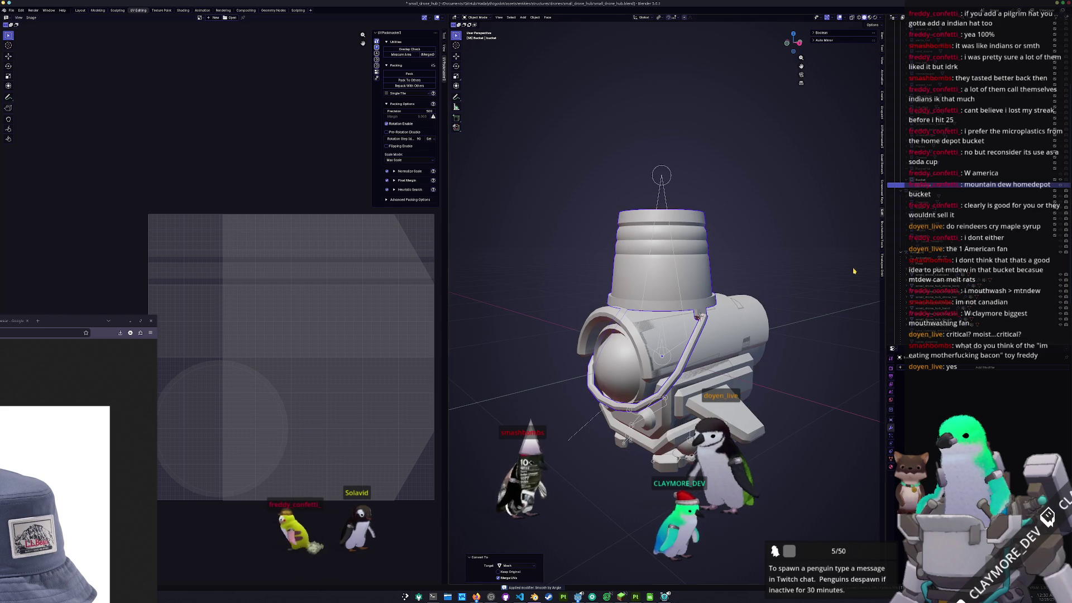
{"action": "left_click", "coordinate": [1061, 171]}
{"action": "left_click", "coordinate": [1061, 170]}
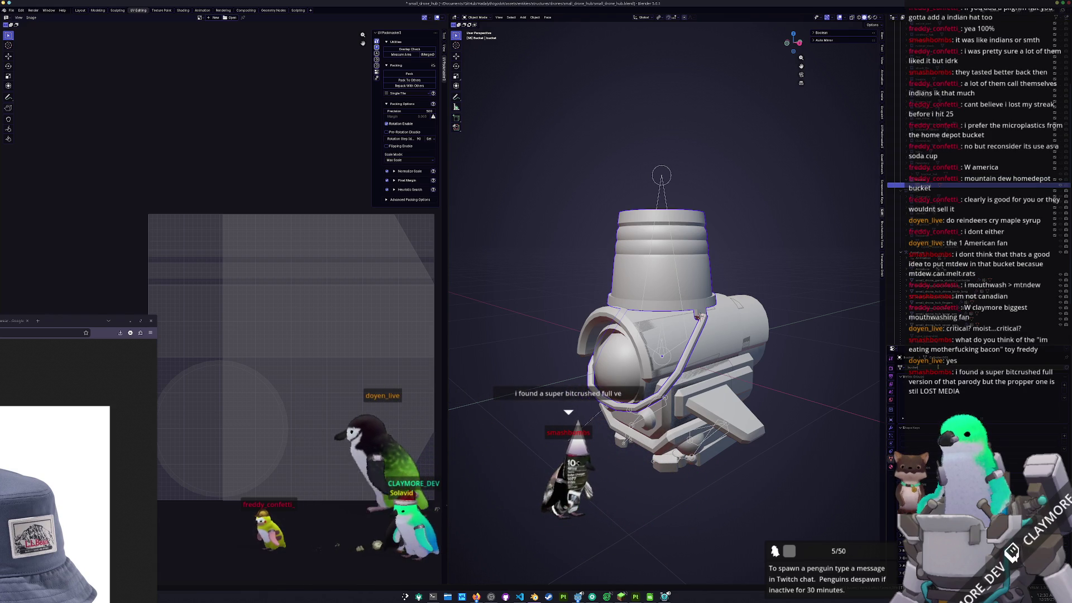
- Save the drone hub .blend with Ctrl+S and add a New material to the bucket
{"action": "key", "text": "ctrl+s"}
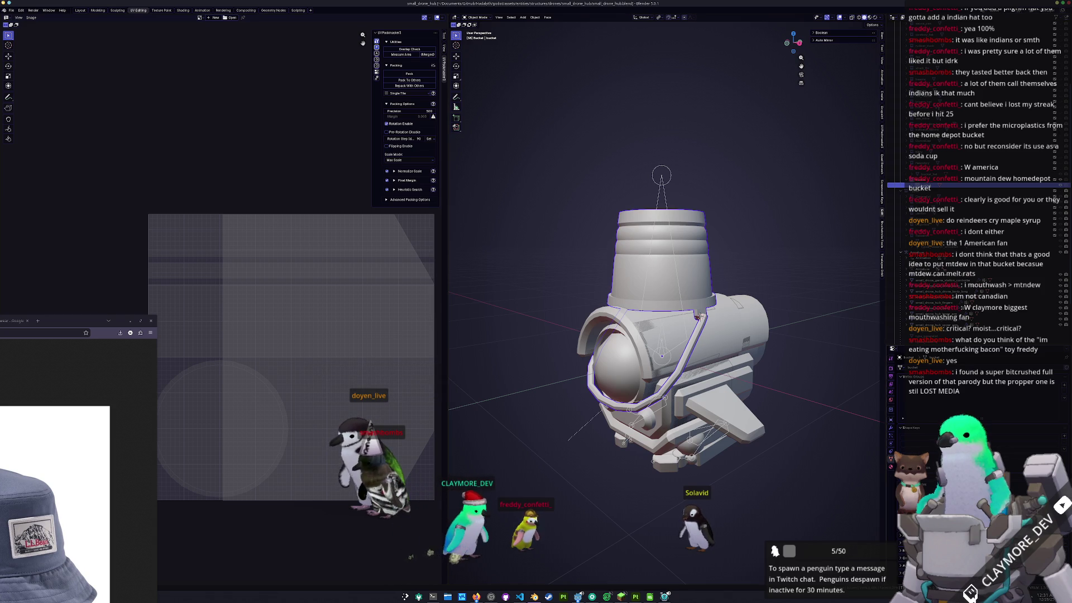
{"action": "left_click", "coordinate": [940, 395]}
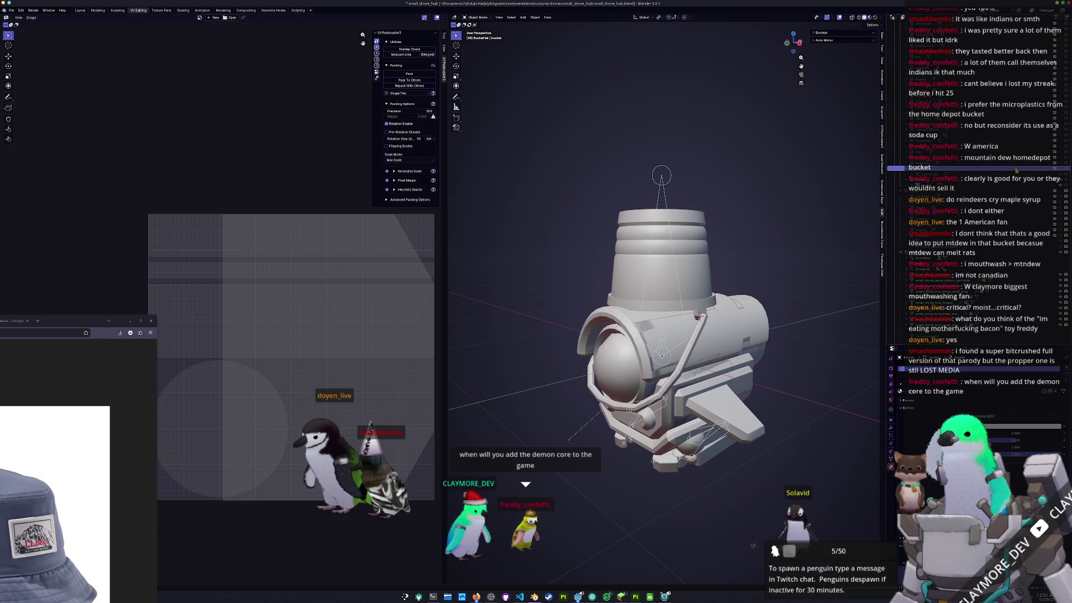
- Select bucket_hat in the Outliner, make it visible on the bucket, and save
{"action": "left_click", "coordinate": [1015, 170]}
{"action": "left_click", "coordinate": [1054, 170]}
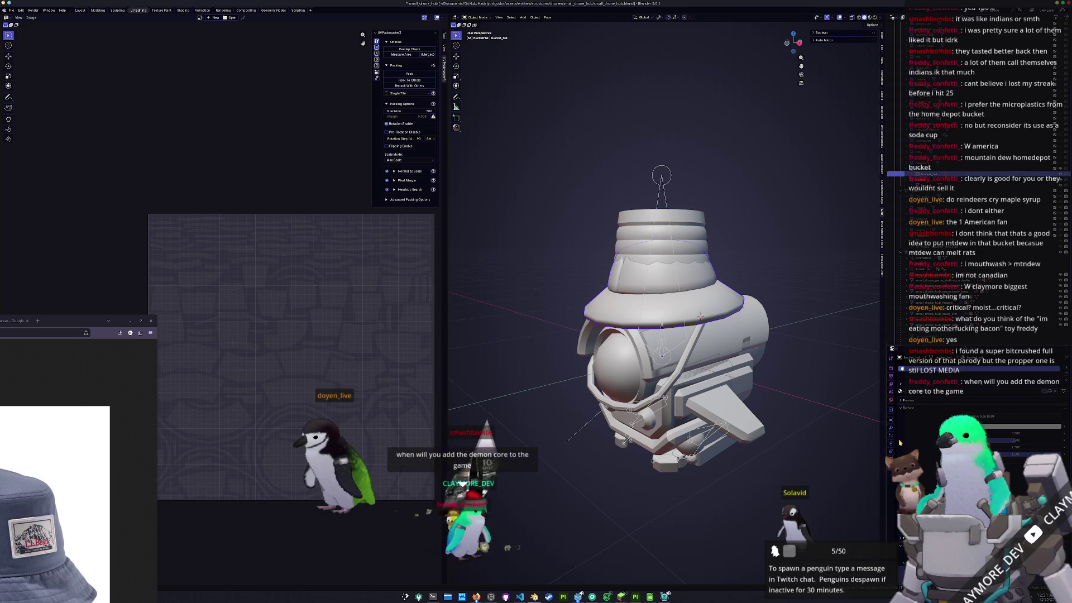
{"action": "key", "text": "ctrl+s"}
- Apply All Transforms to the hat and bring up the File > Export list
{"action": "key", "text": "ctrl+a"}
{"action": "left_click", "coordinate": [804, 300]}
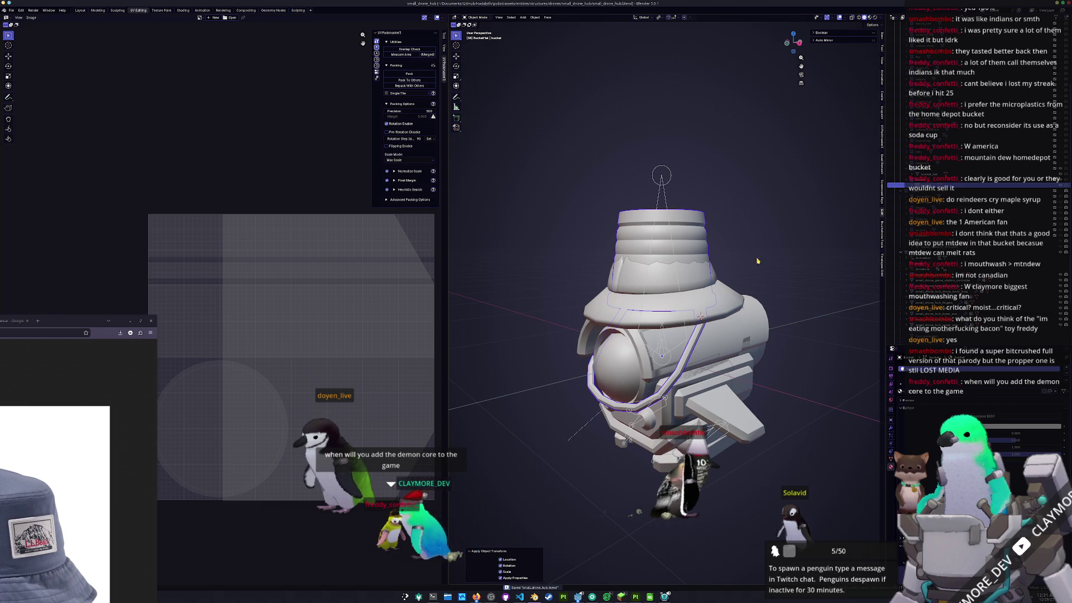
{"action": "left_click", "coordinate": [9, 11]}
{"action": "mouse_move", "coordinate": [25, 103]}
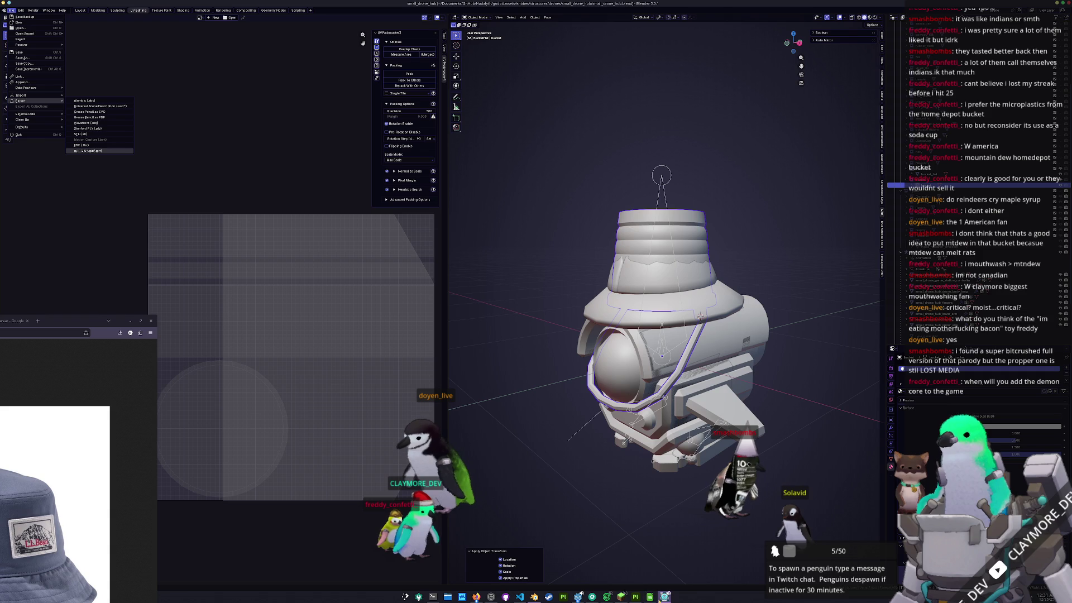
- Resume the game from its Pause Menu for a quick check, then orbit Blender's drone view
{"action": "left_click", "coordinate": [664, 560]}
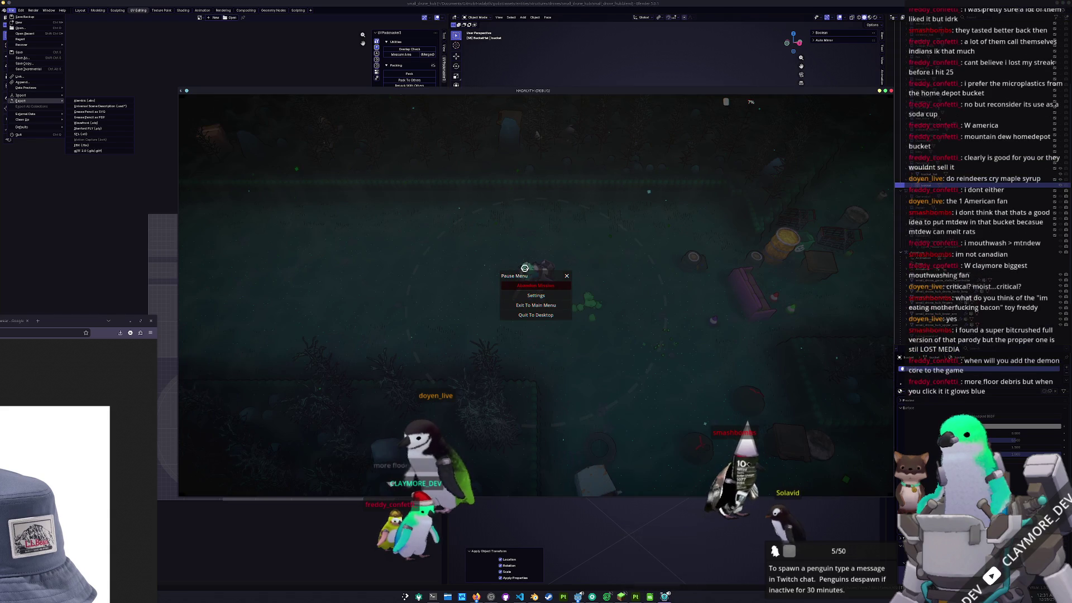
{"action": "key", "text": "Escape"}
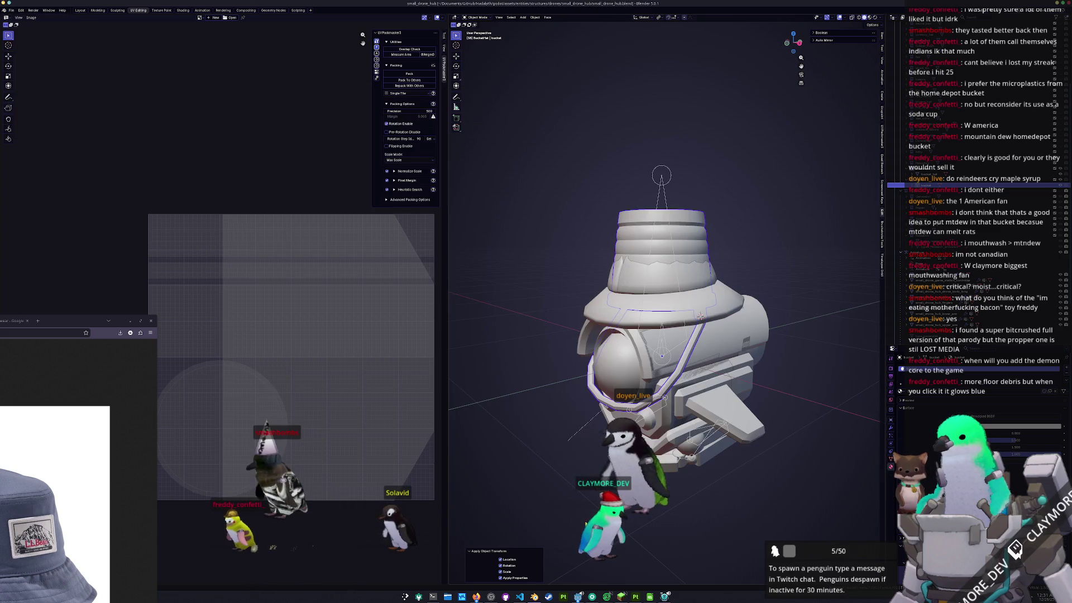
{"action": "middle_click_drag", "start_coordinate": [700, 317], "coordinate": [694, 313]}
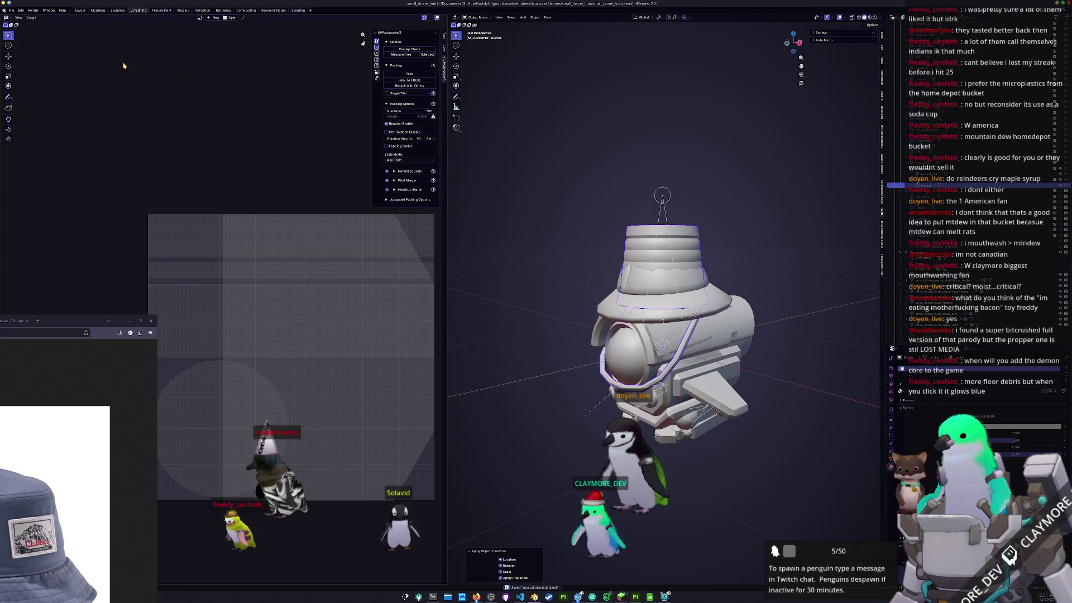
- Undo back to the smooth-brim hat and start an FBX export in the exports folder
{"action": "key", "text": "ctrl+z"}
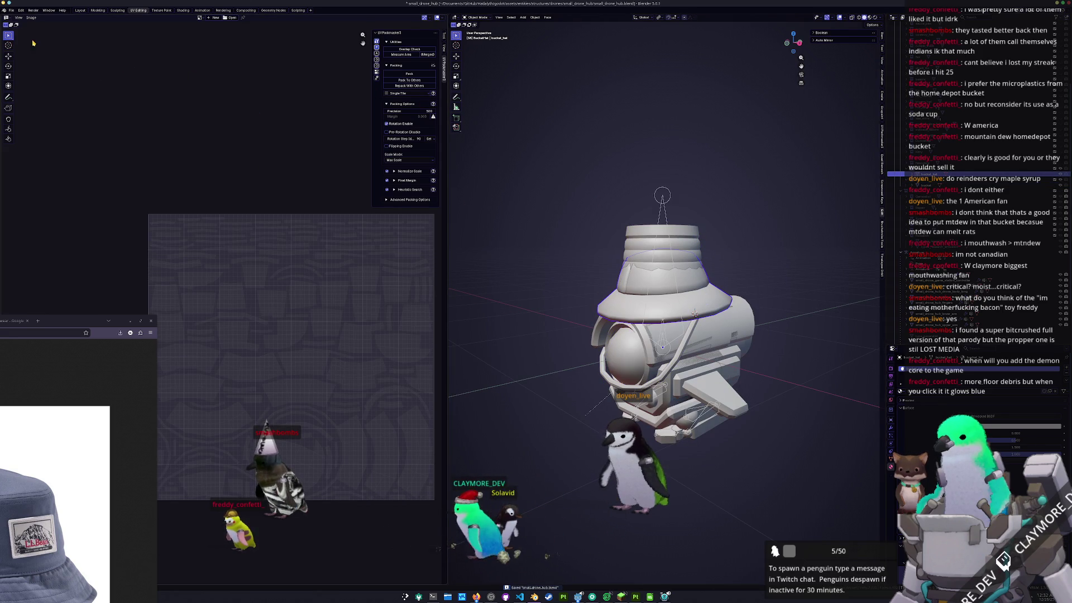
{"action": "left_click", "coordinate": [10, 11]}
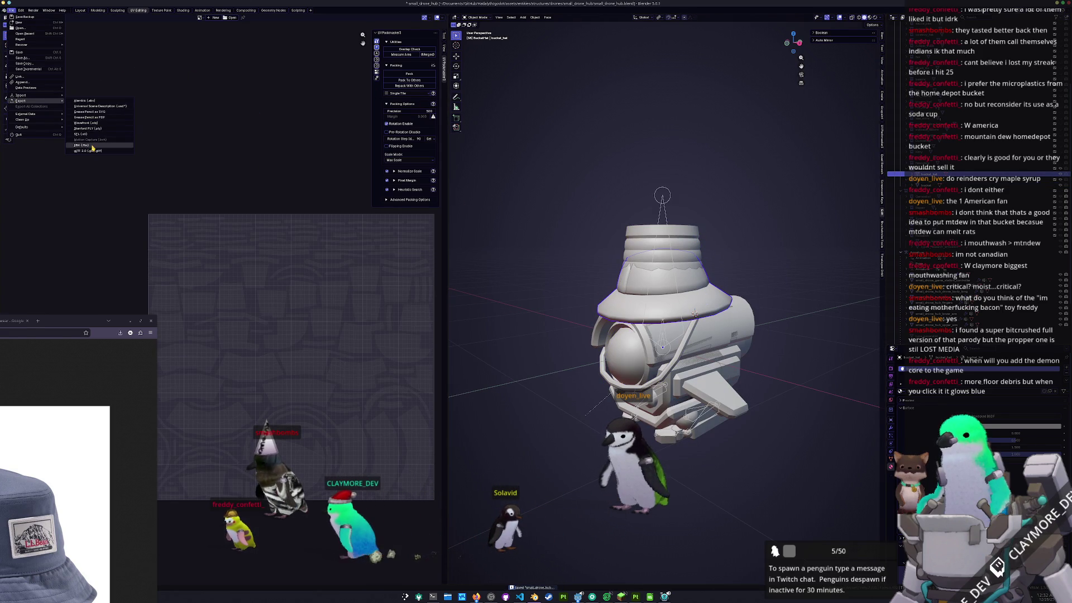
{"action": "left_click", "coordinate": [82, 145]}
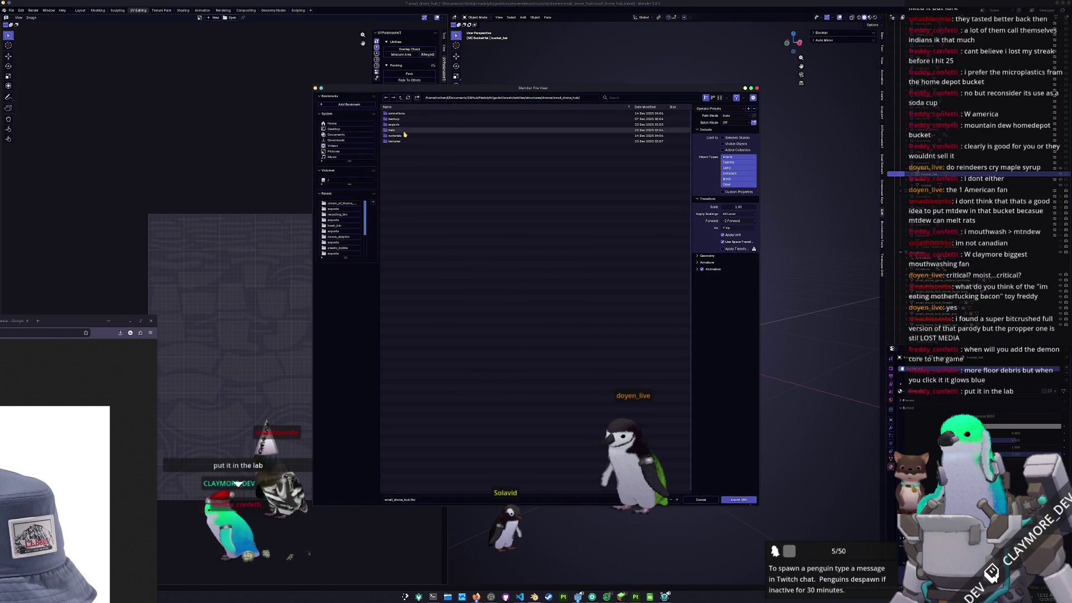
{"action": "double_click", "coordinate": [441, 124]}
- Name the file bucket_, limit it to selected objects, and export the FBX
{"action": "left_click", "coordinate": [425, 499]}
{"action": "type", "text": "bucket_"}
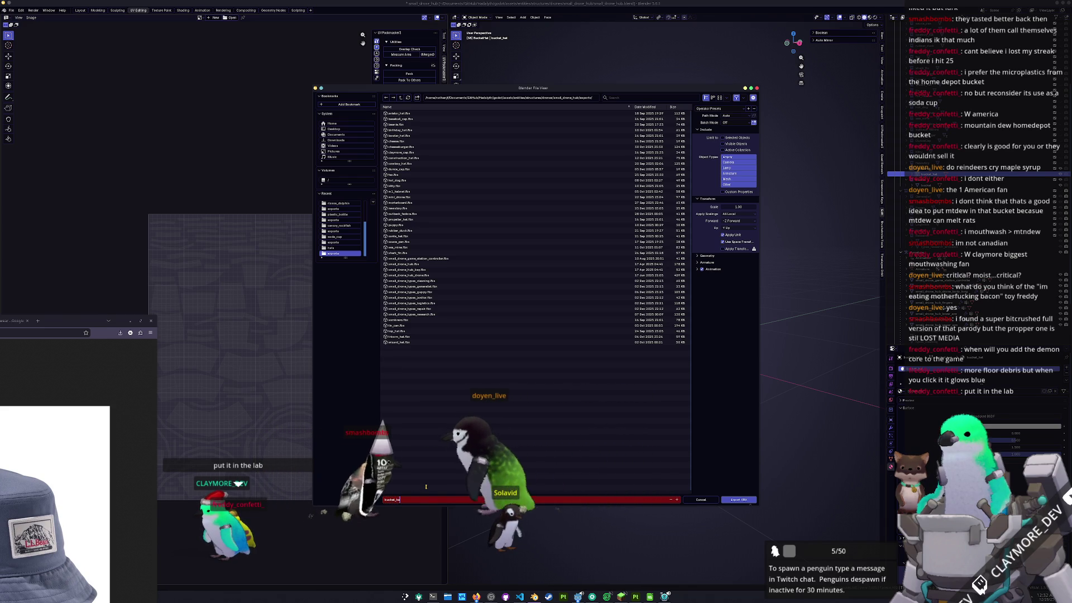
{"action": "left_click", "coordinate": [733, 139]}
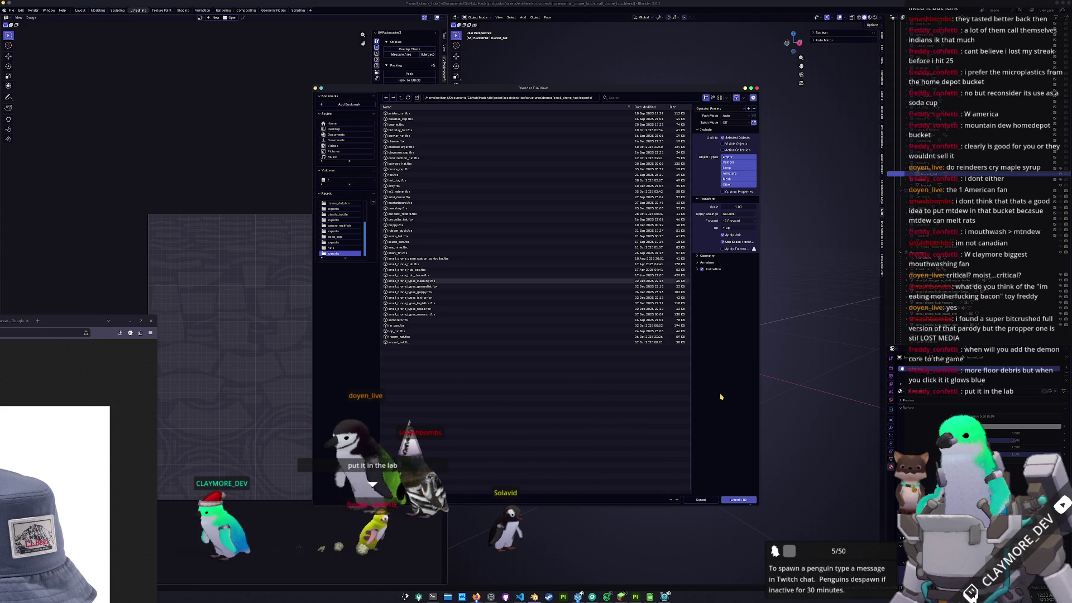
{"action": "left_click", "coordinate": [734, 500]}
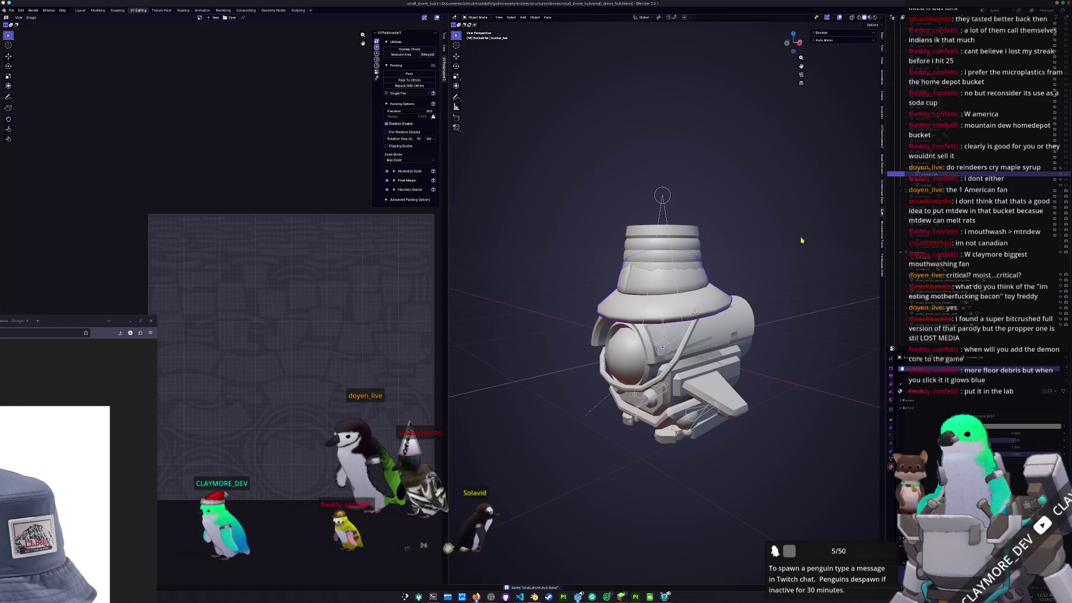
{"action": "left_click", "coordinate": [11, 10]}
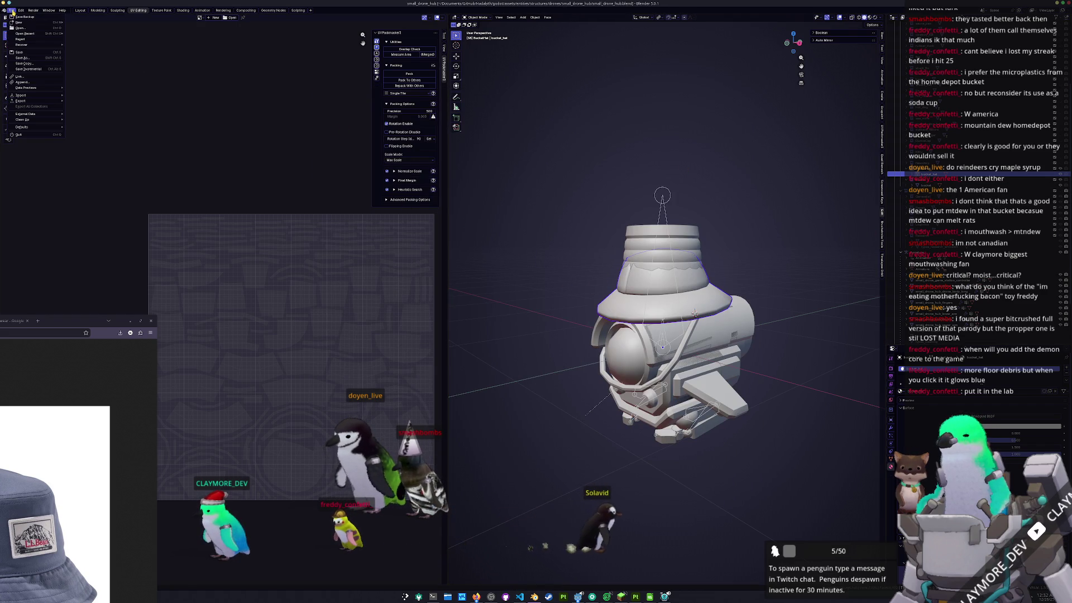
- Start a glTF 2.0 export targeting the hats folder
{"action": "mouse_move", "coordinate": [67, 101]}
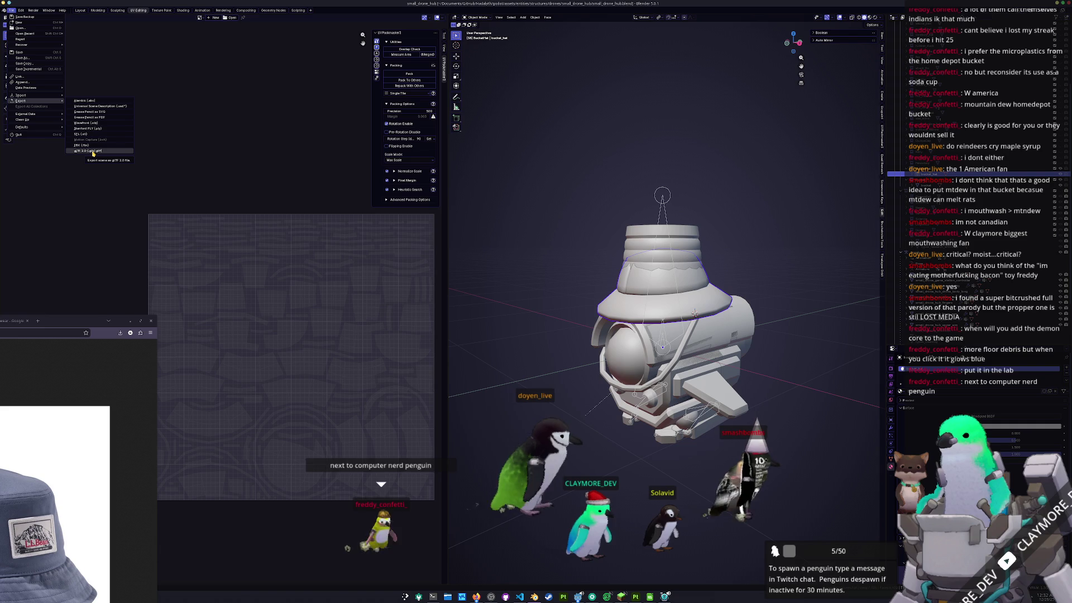
{"action": "left_click", "coordinate": [93, 152]}
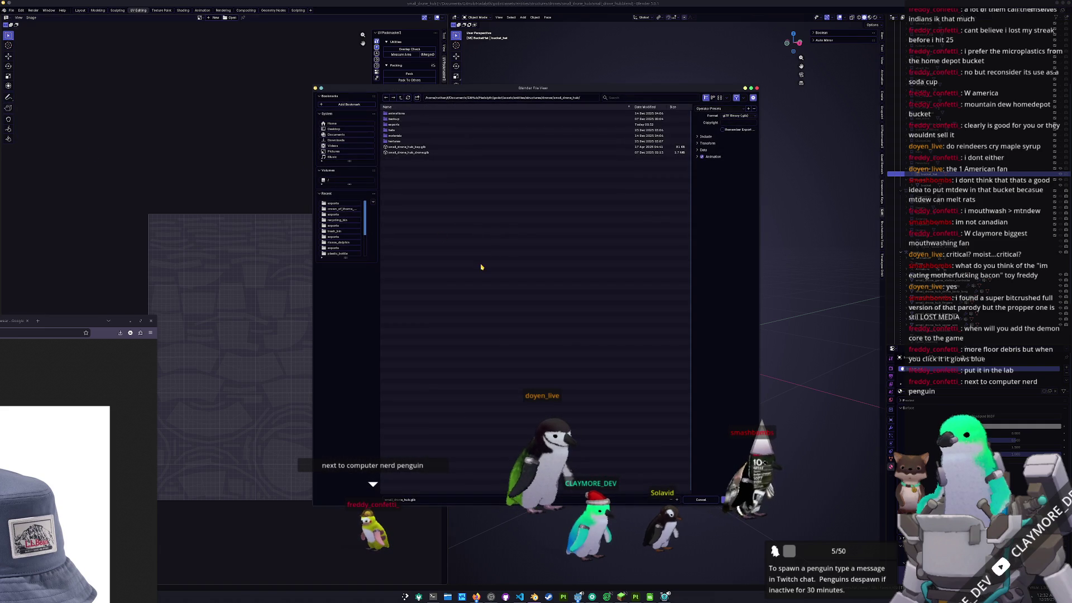
{"action": "double_click", "coordinate": [395, 130]}
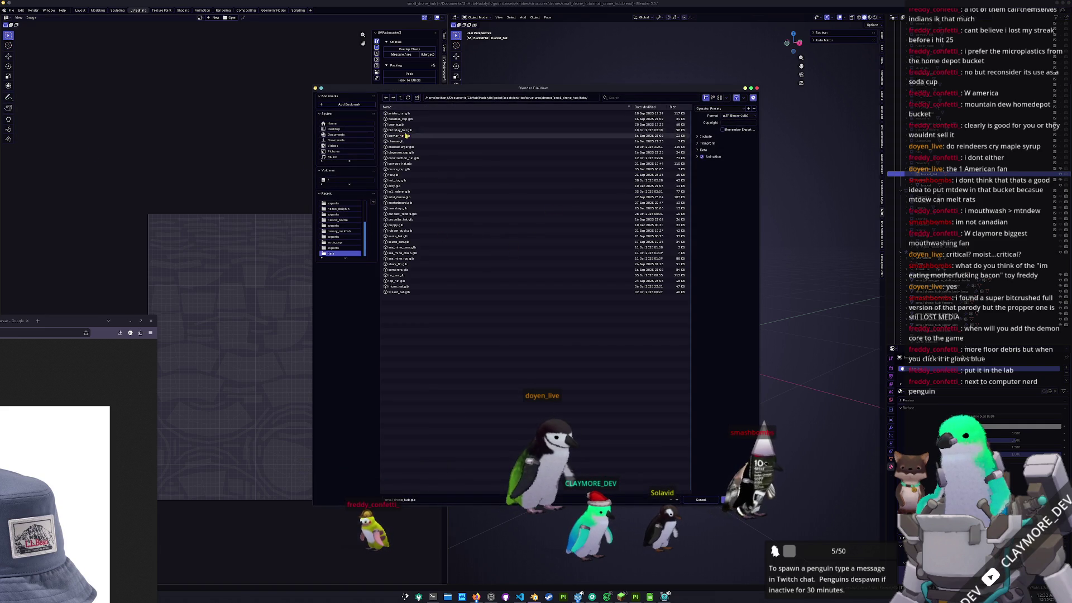
- Set the glTF Material option Images to None
{"action": "left_click", "coordinate": [706, 136]}
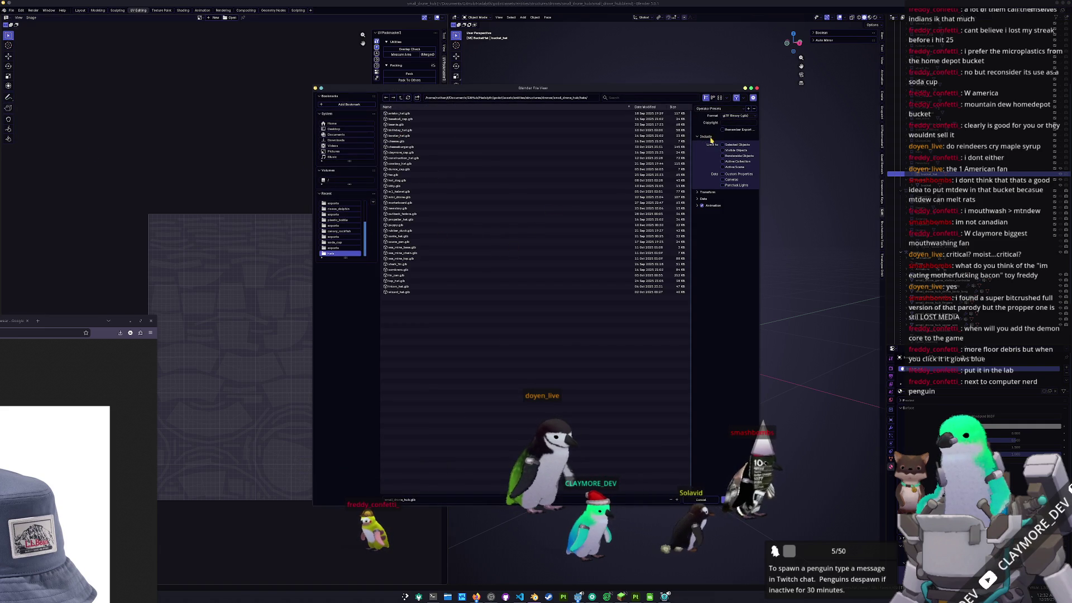
{"action": "left_click", "coordinate": [705, 200]}
{"action": "left_click", "coordinate": [710, 214]}
{"action": "left_click", "coordinate": [710, 215]}
{"action": "left_click", "coordinate": [711, 221]}
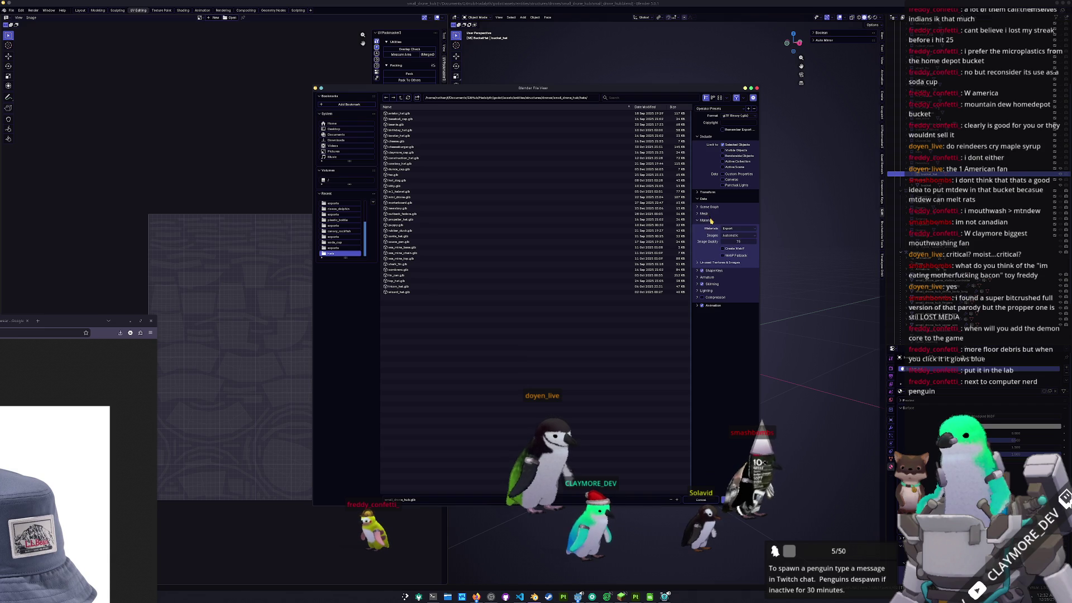
{"action": "left_click", "coordinate": [731, 236]}
{"action": "left_click", "coordinate": [727, 260]}
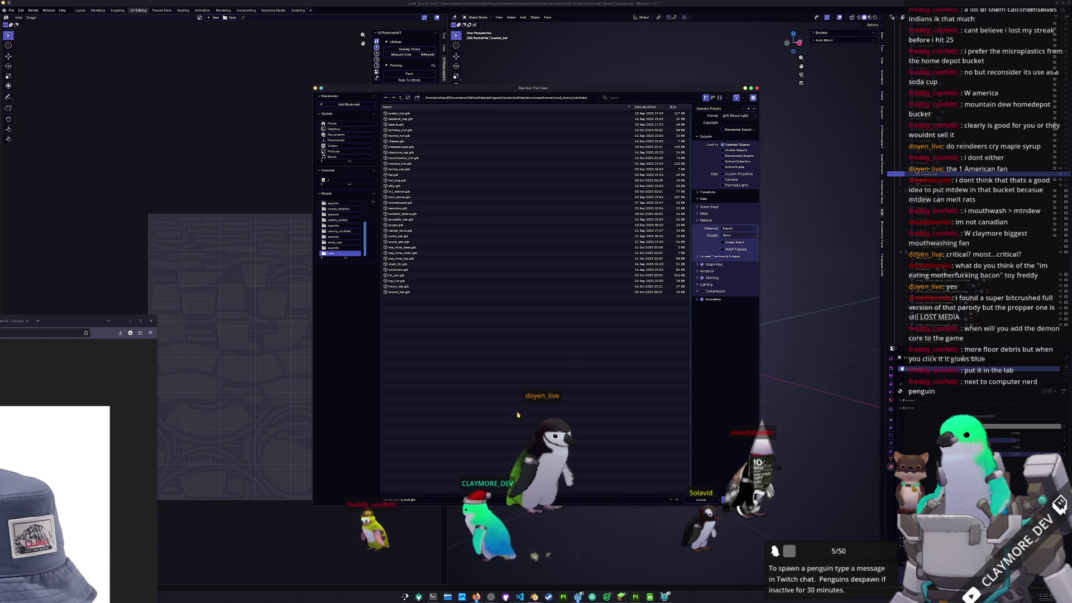
- Name the file bucket_hat and run the glTF 2.0 export
{"action": "type", "text": "bucket"}
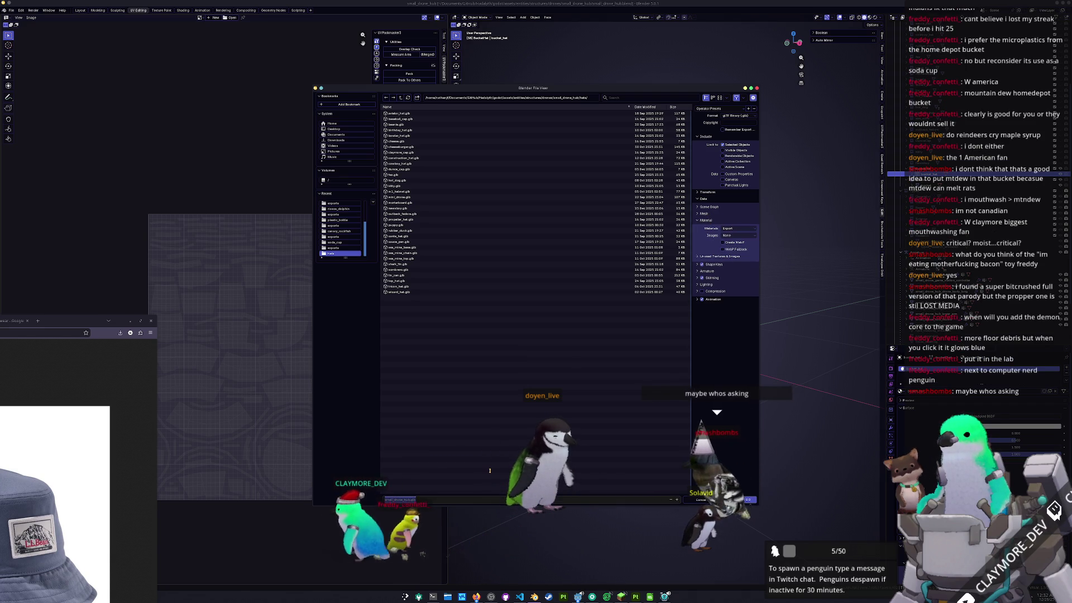
{"action": "type", "text": "_hat"}
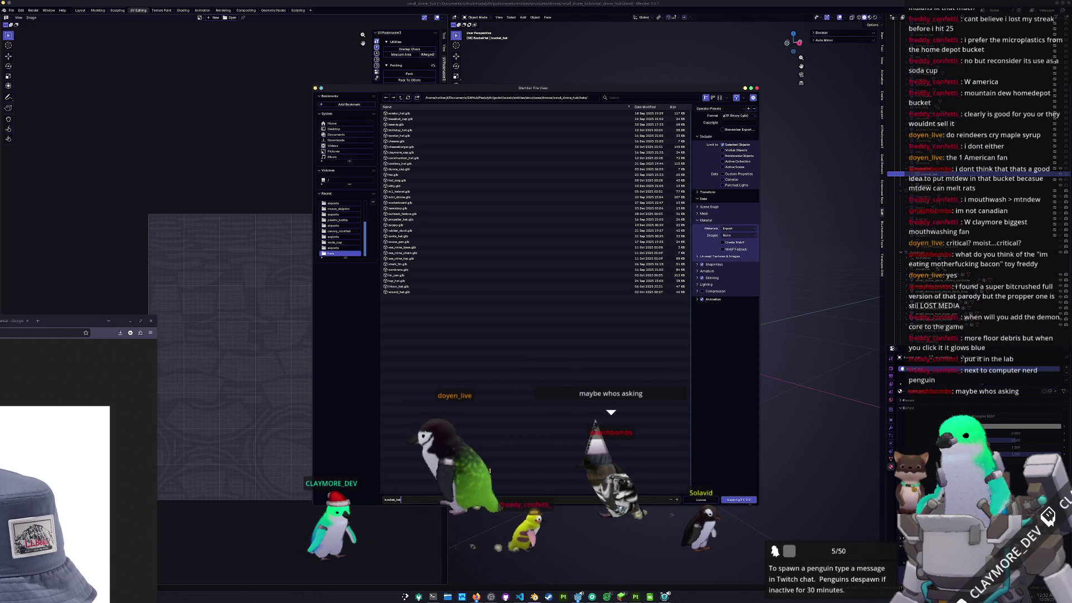
{"action": "key", "text": "Return"}
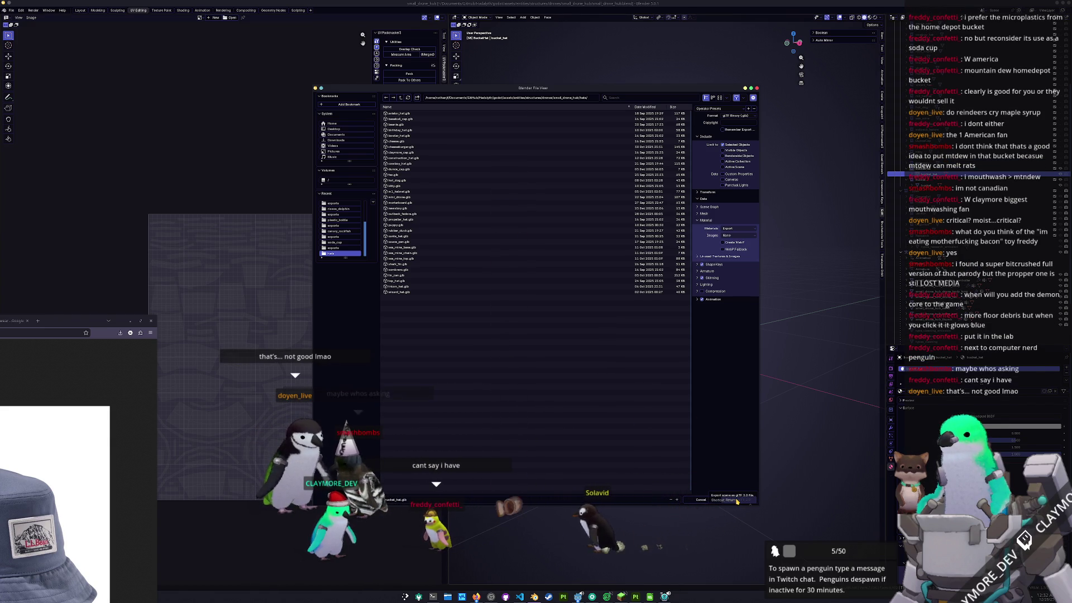
{"action": "left_click", "coordinate": [737, 500]}
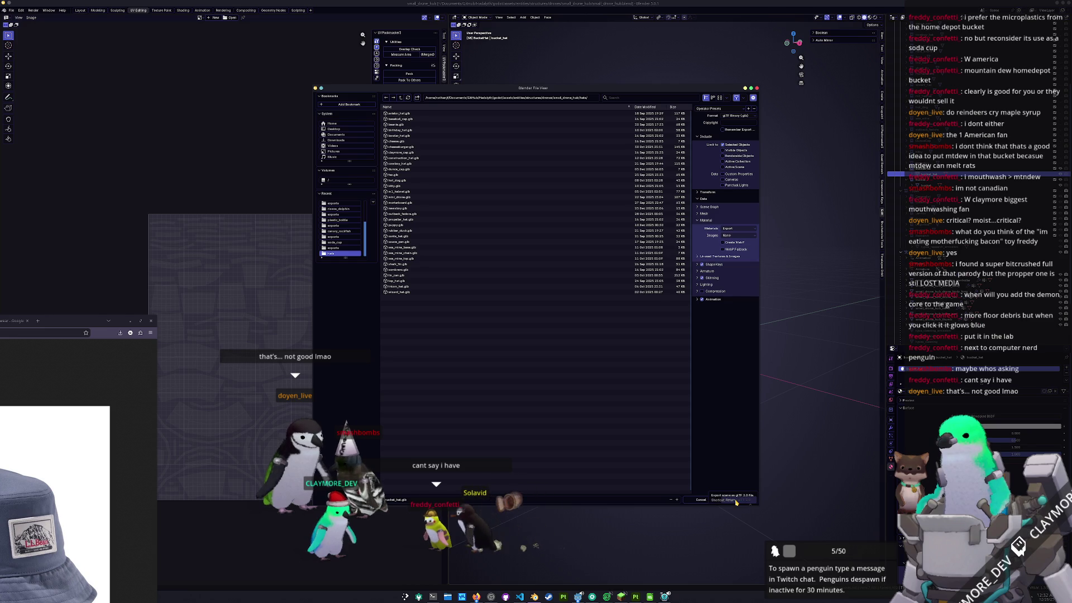
{"action": "left_click", "coordinate": [735, 501]}
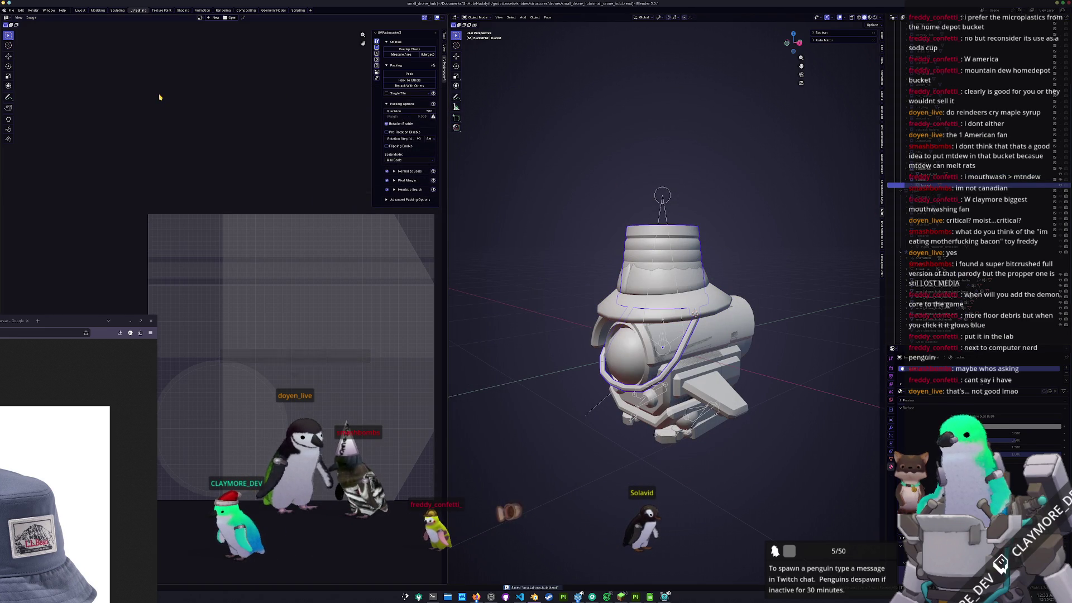
- Export the model to FBX again with the existing settings
{"action": "left_click", "coordinate": [12, 11]}
{"action": "mouse_move", "coordinate": [30, 100]}
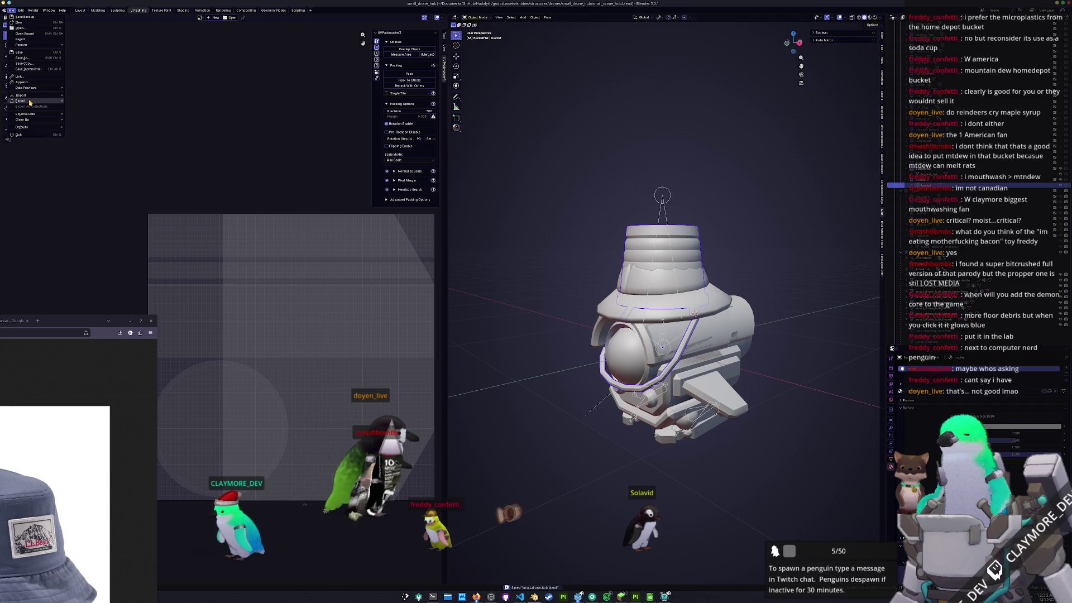
{"action": "left_click", "coordinate": [82, 146]}
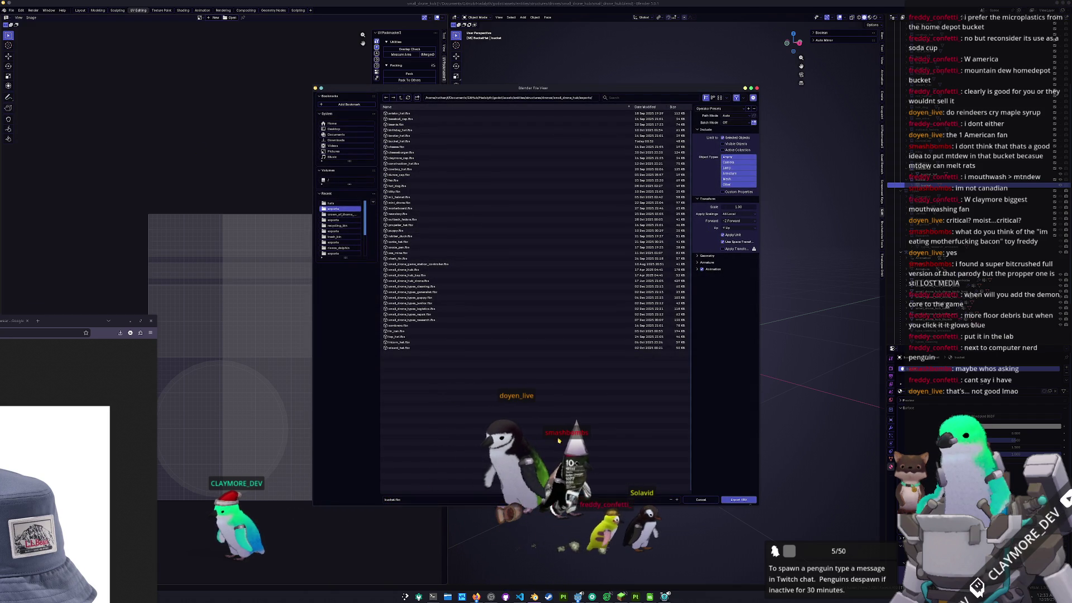
{"action": "left_click", "coordinate": [733, 501]}
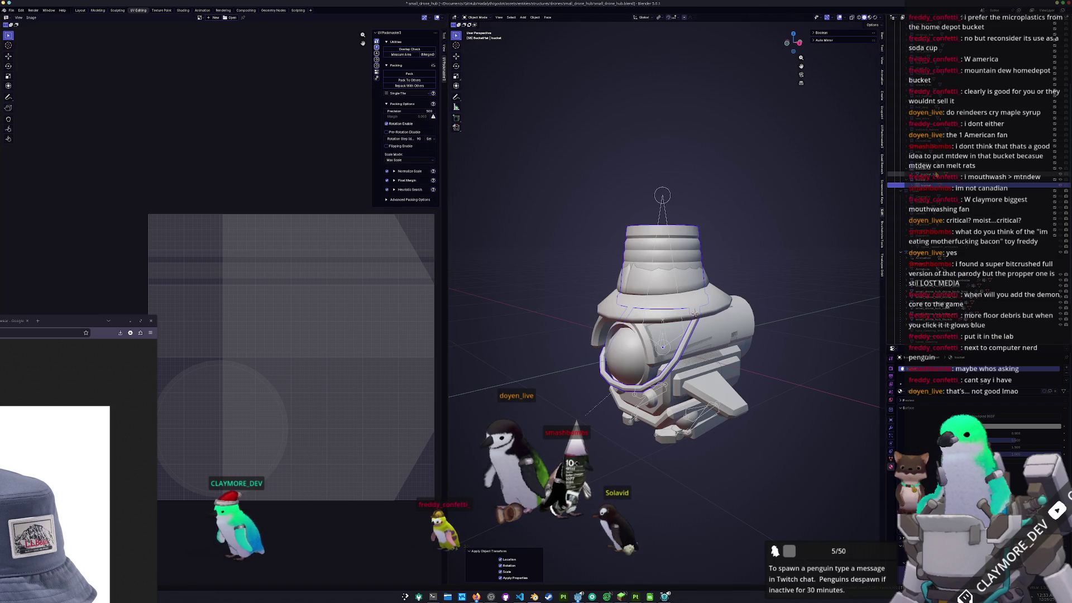
- Select the top bucket, apply All Transforms, and enter Edit Mode with the UV menu
{"action": "left_click", "coordinate": [694, 313]}
{"action": "left_click", "coordinate": [687, 263]}
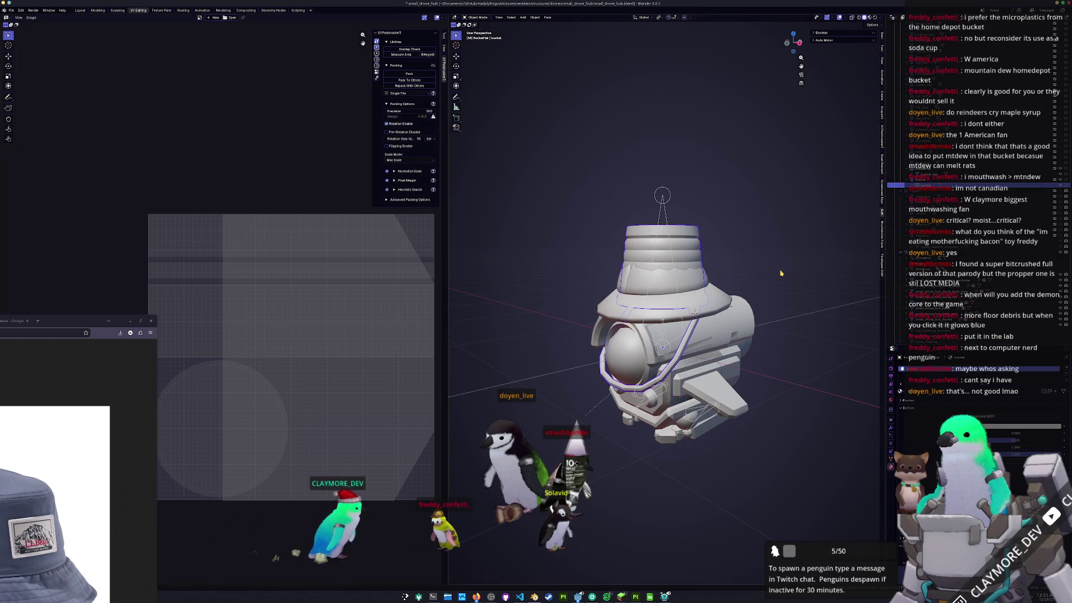
{"action": "key", "text": "ctrl+a"}
{"action": "left_click", "coordinate": [780, 271]}
{"action": "key", "text": "Tab"}
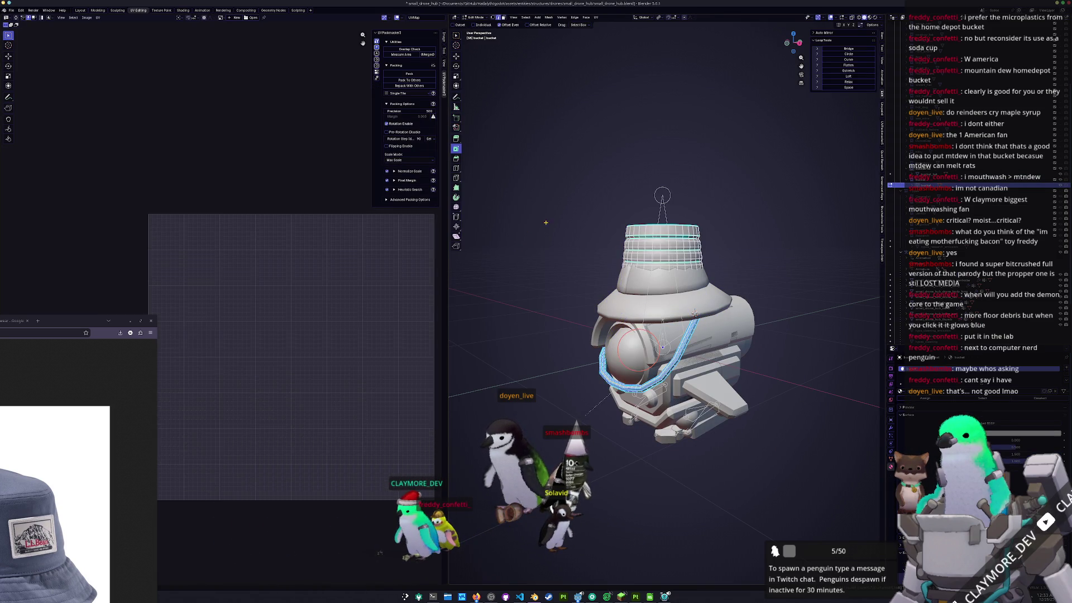
{"action": "left_click", "coordinate": [597, 17]}
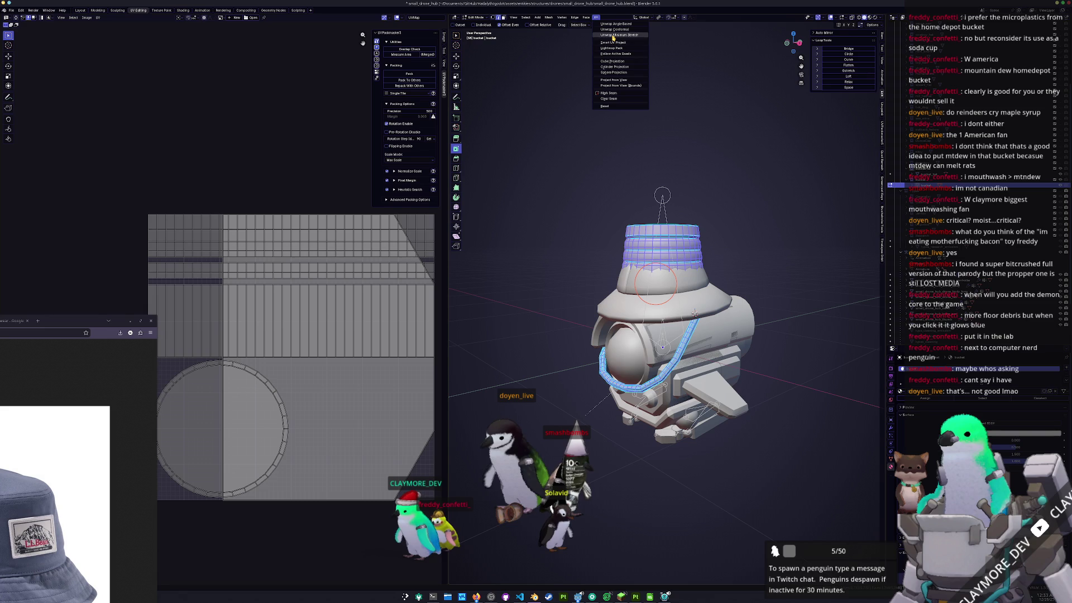
- Smart UV Project the bucket, pack all islands with UVPackmaster, and return to Object Mode
{"action": "left_click", "coordinate": [607, 42]}
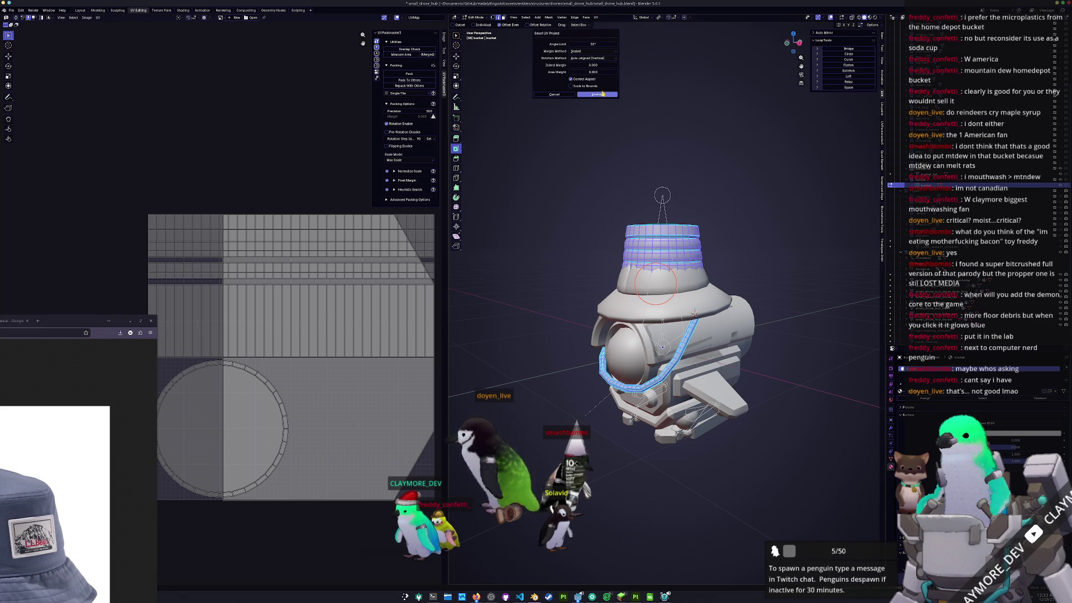
{"action": "left_click", "coordinate": [597, 95]}
{"action": "key", "text": "a"}
{"action": "left_click", "coordinate": [409, 74]}
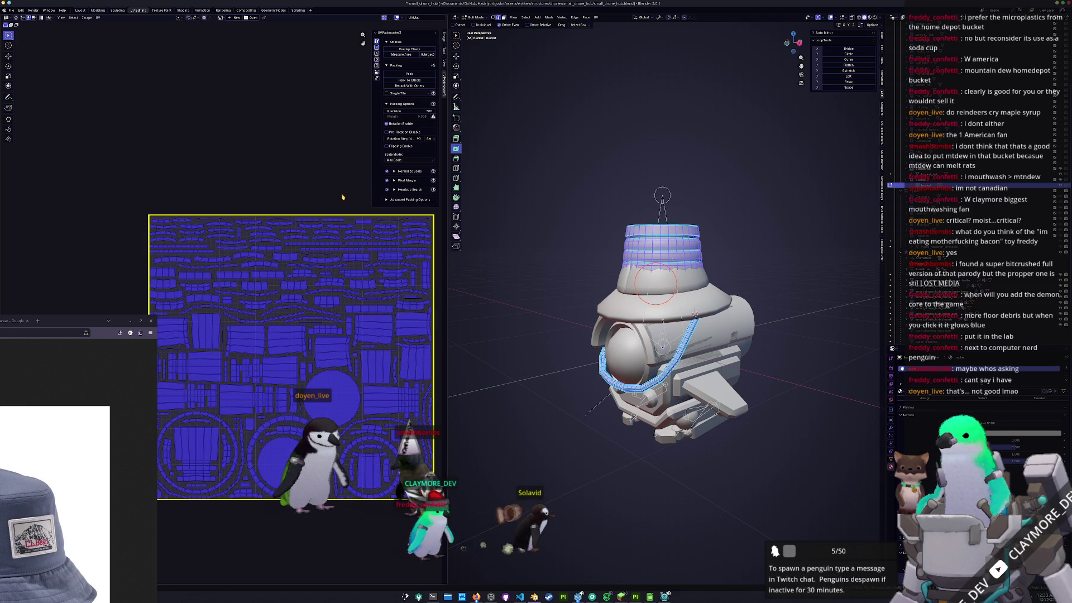
{"action": "key", "text": "Tab"}
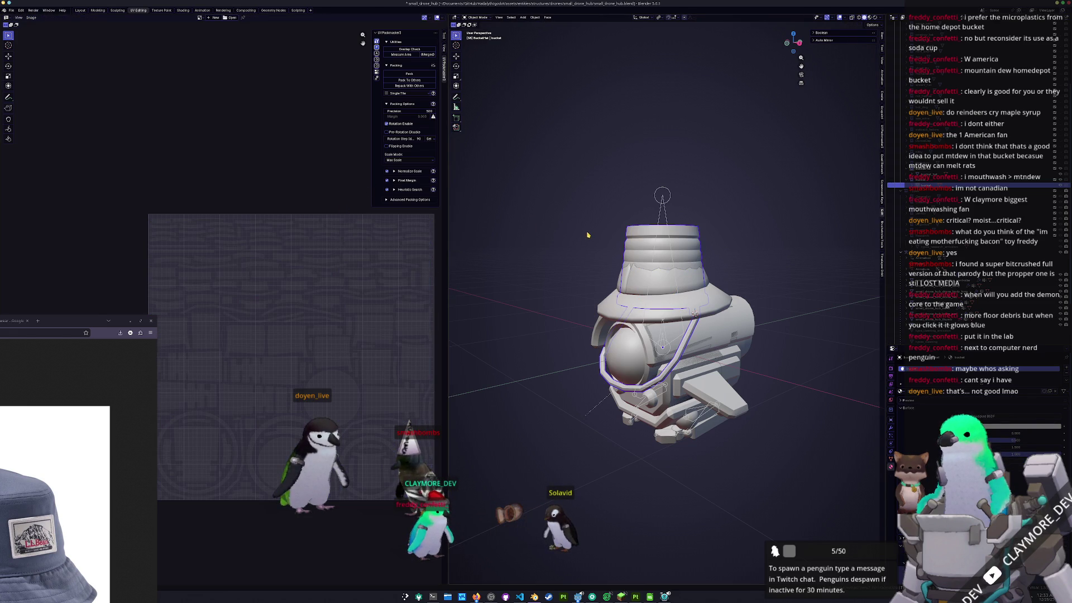
- Re-export FBX twice, the second time overwriting bucket_hat.fbx
{"action": "left_click", "coordinate": [11, 11]}
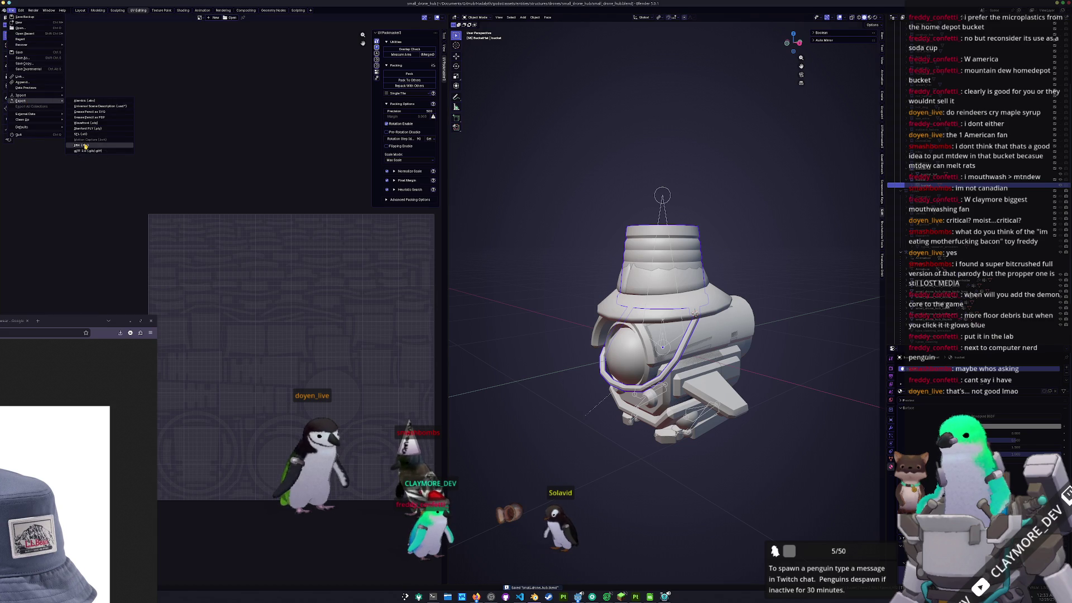
{"action": "left_click", "coordinate": [84, 145]}
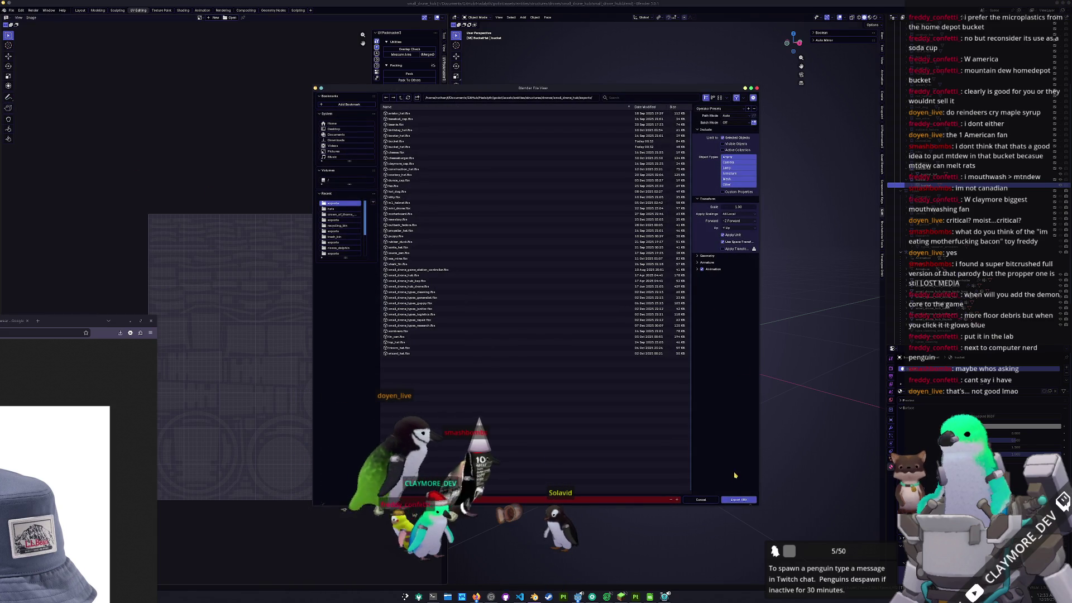
{"action": "left_click", "coordinate": [738, 499]}
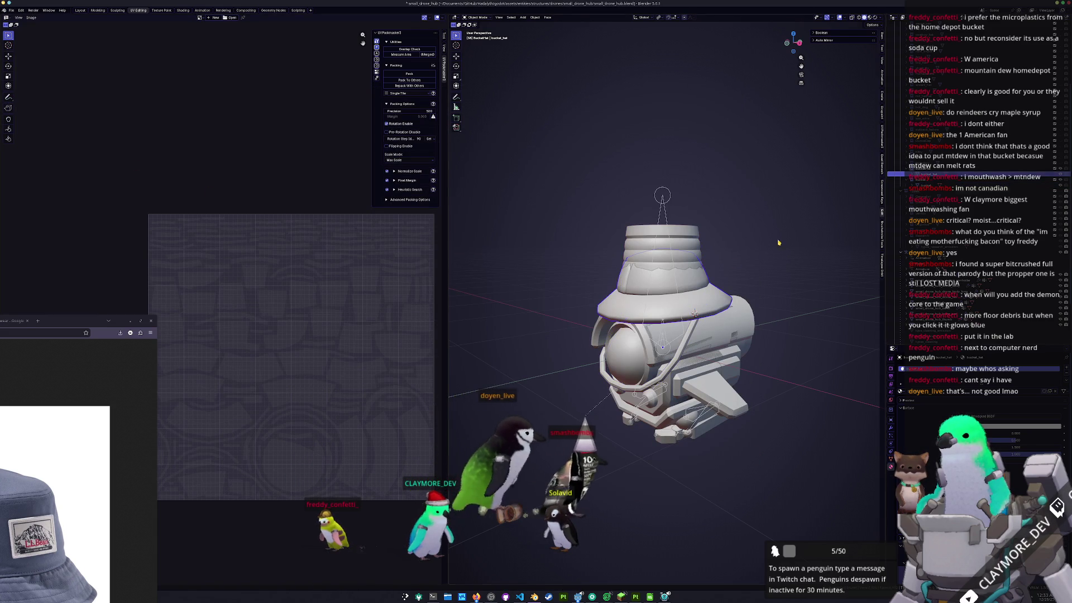
{"action": "left_click", "coordinate": [11, 11]}
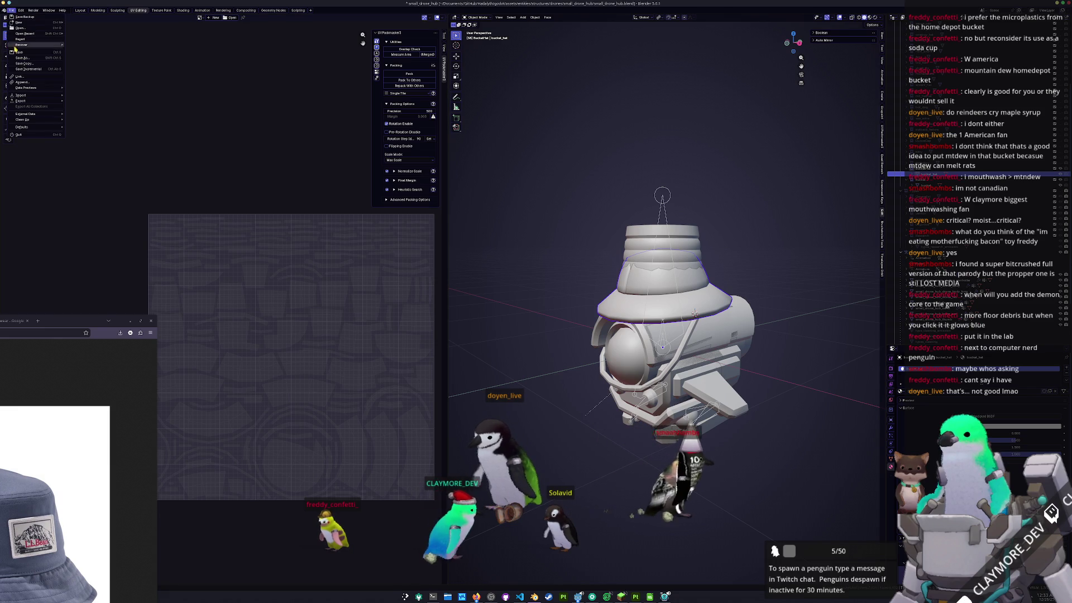
{"action": "mouse_move", "coordinate": [57, 105]}
{"action": "left_click", "coordinate": [93, 146]}
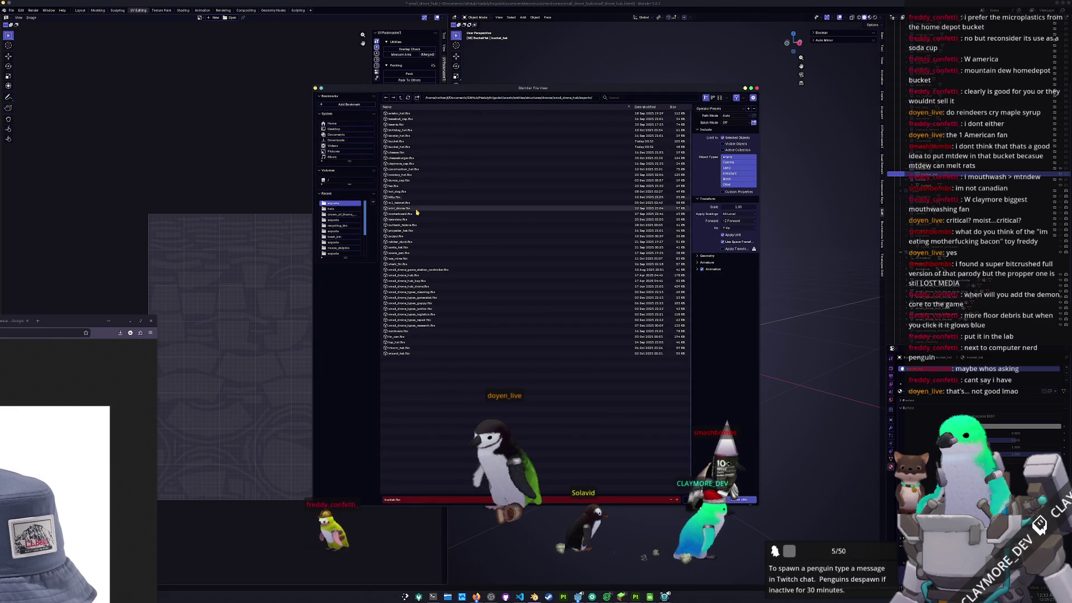
{"action": "left_click", "coordinate": [399, 147]}
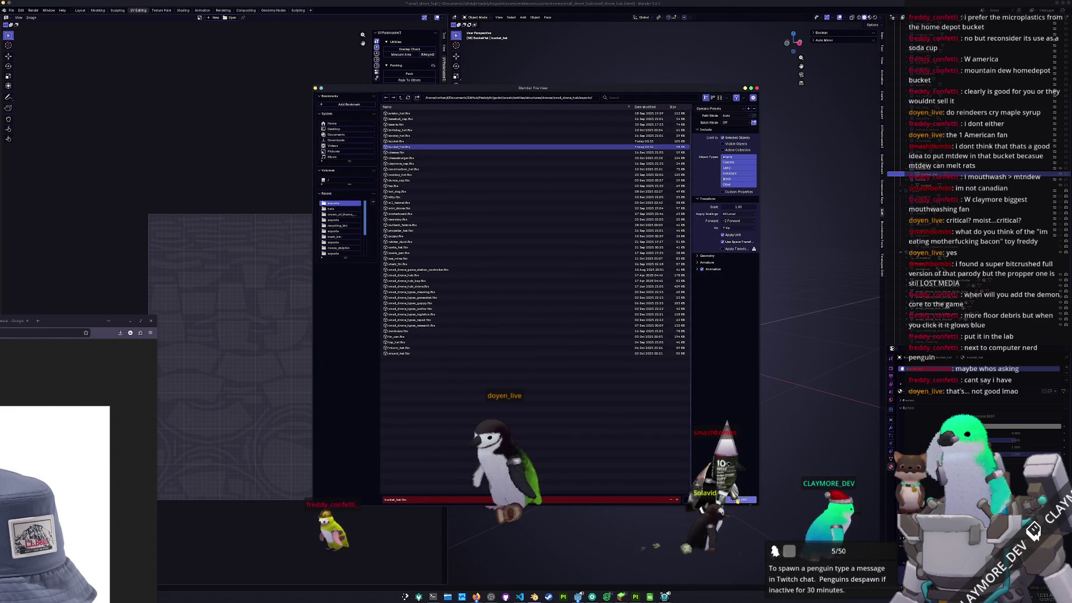
{"action": "left_click", "coordinate": [737, 499]}
- Export the hat as bucket_hat.glb, reviewing the Include, Data and Material options
{"action": "left_click", "coordinate": [11, 10]}
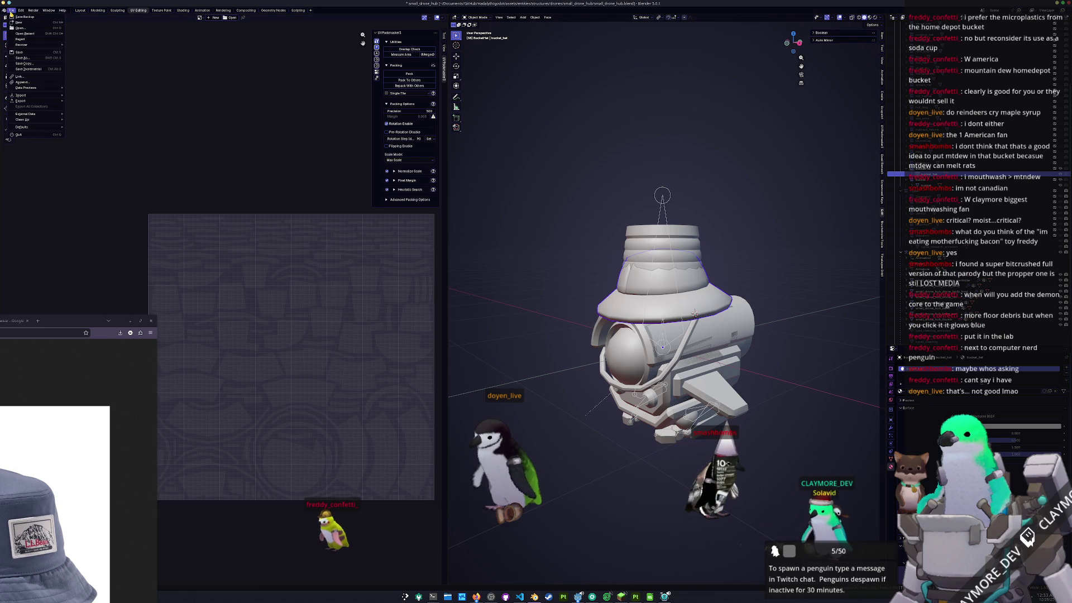
{"action": "mouse_move", "coordinate": [42, 100]}
{"action": "left_click", "coordinate": [90, 151]}
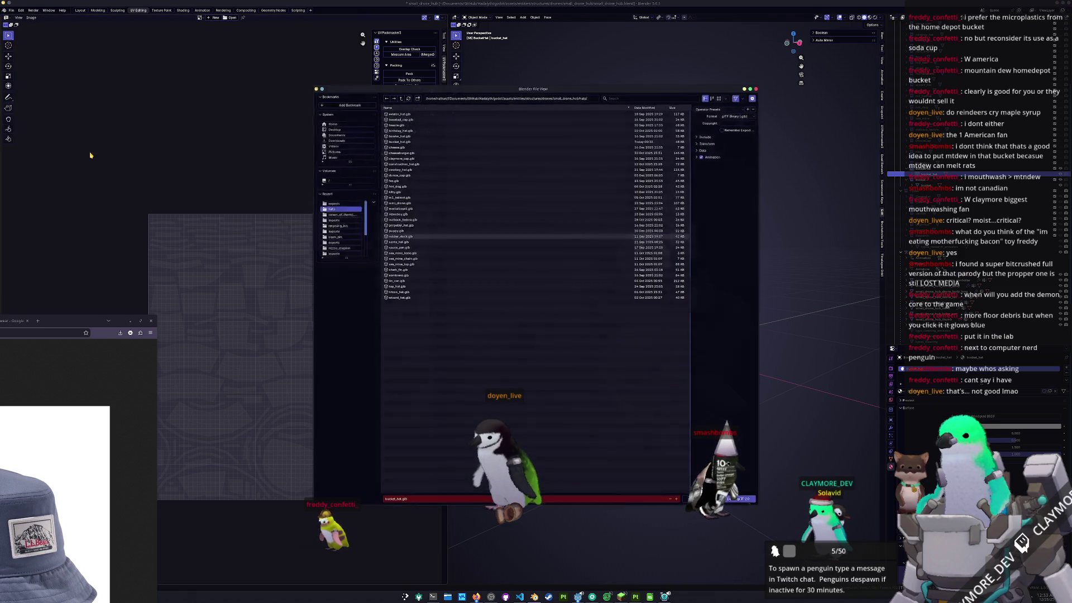
{"action": "left_click", "coordinate": [706, 138]}
{"action": "left_click", "coordinate": [708, 199]}
{"action": "left_click", "coordinate": [706, 220]}
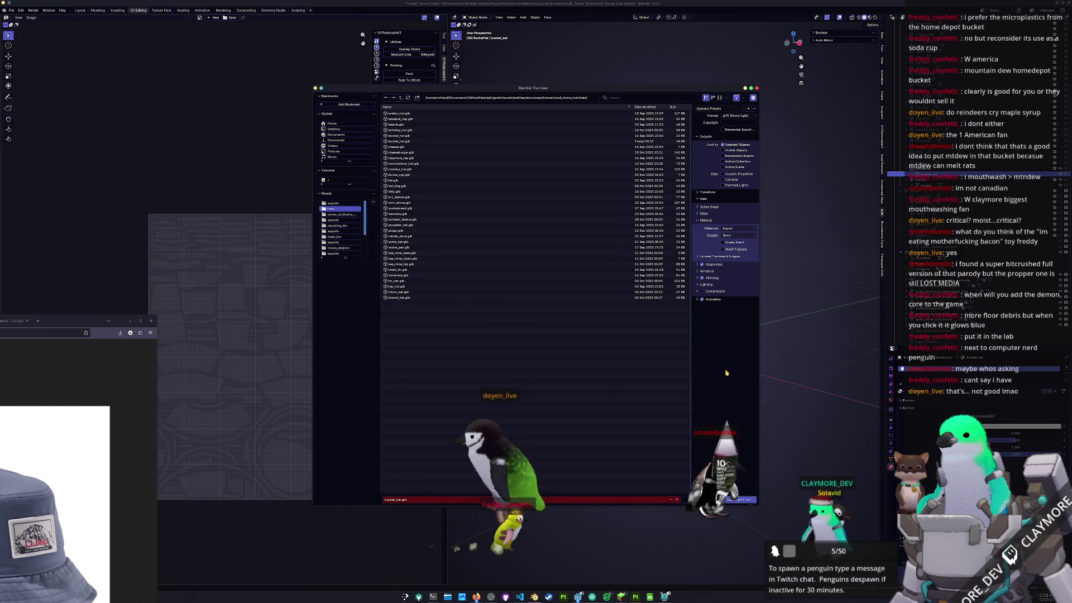
{"action": "left_click", "coordinate": [729, 501]}
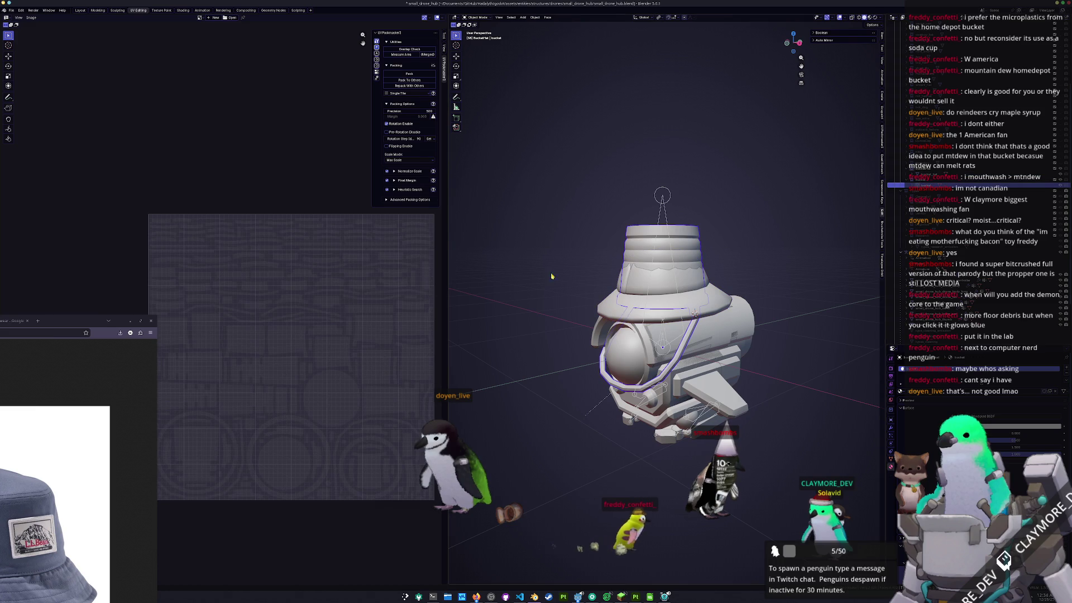
- Export the bucket as bucket.glb, checking the Include and Data options
{"action": "left_click", "coordinate": [12, 10]}
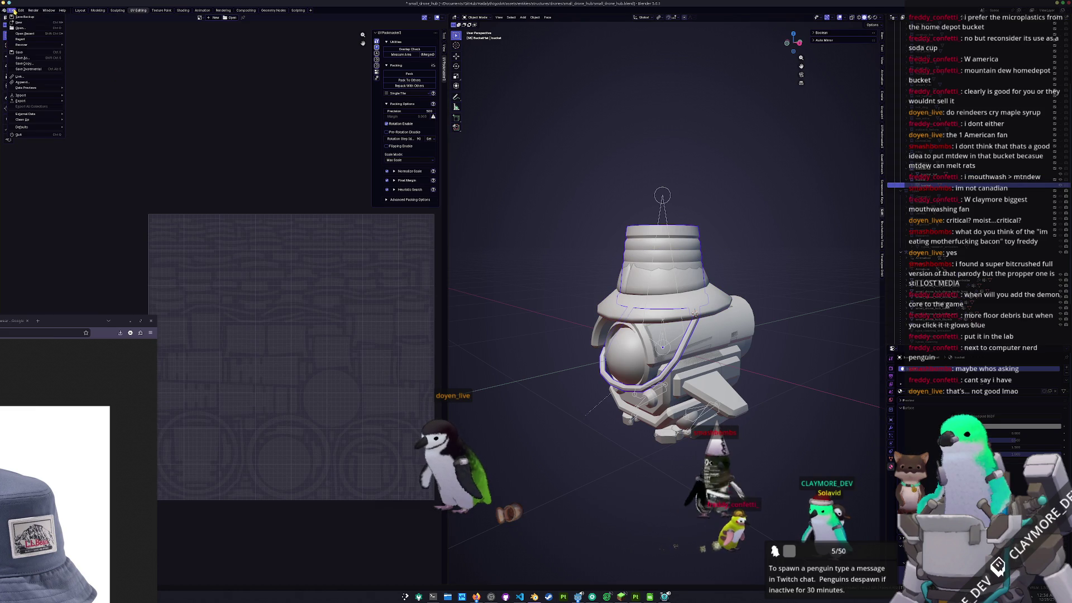
{"action": "mouse_move", "coordinate": [23, 100]}
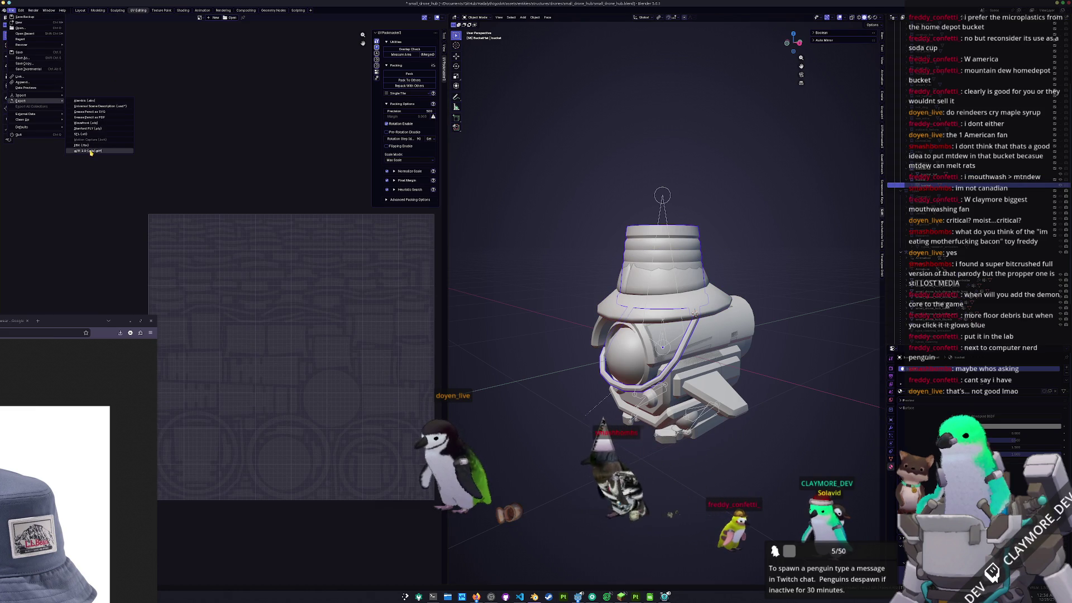
{"action": "left_click", "coordinate": [87, 151]}
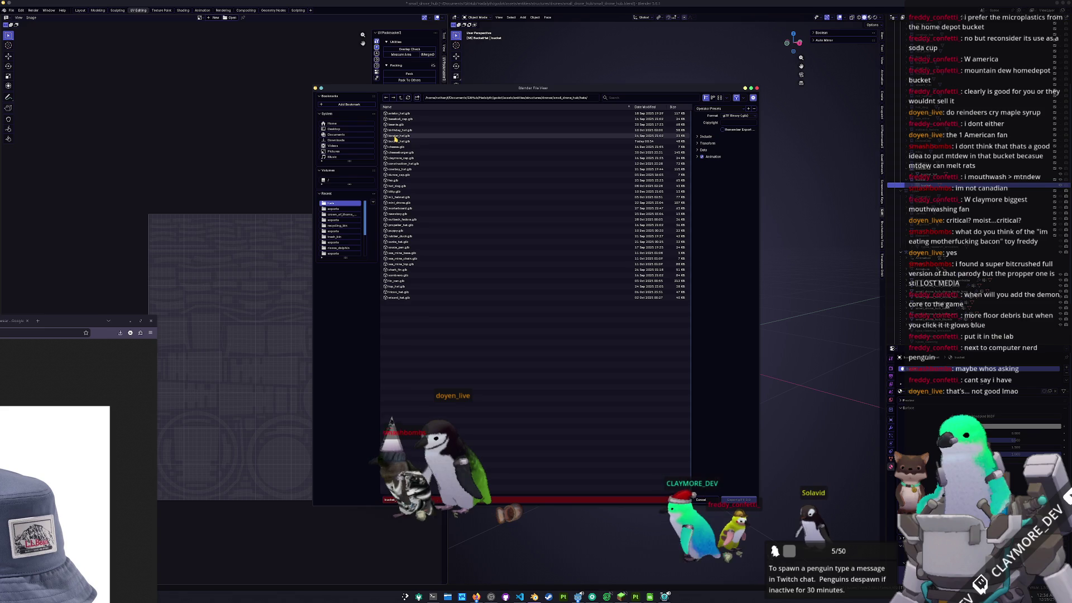
{"action": "left_click", "coordinate": [395, 499]}
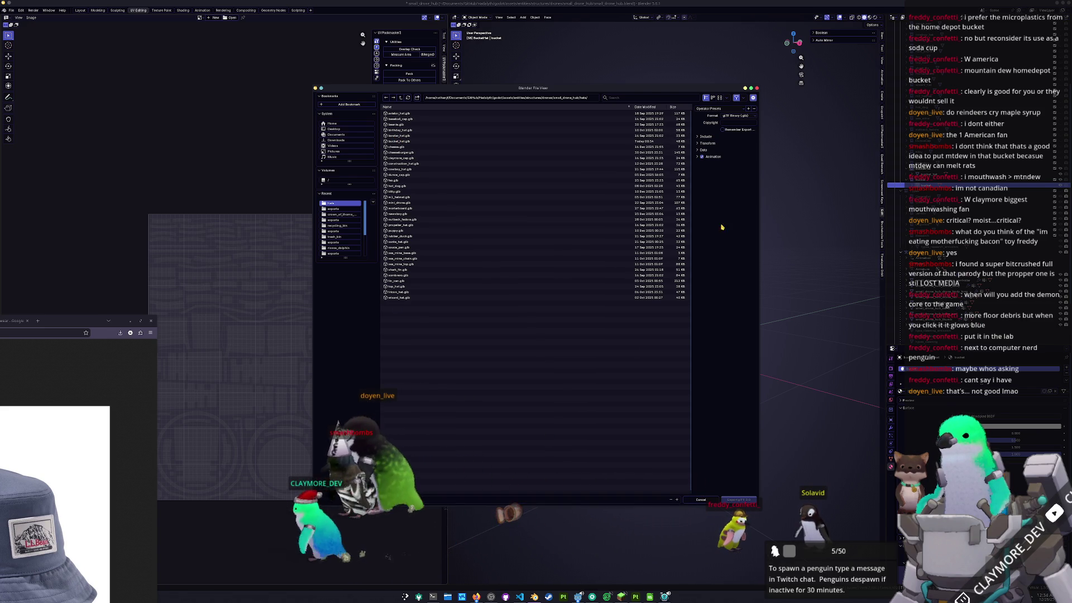
{"action": "left_click", "coordinate": [708, 136]}
{"action": "left_click", "coordinate": [704, 199]}
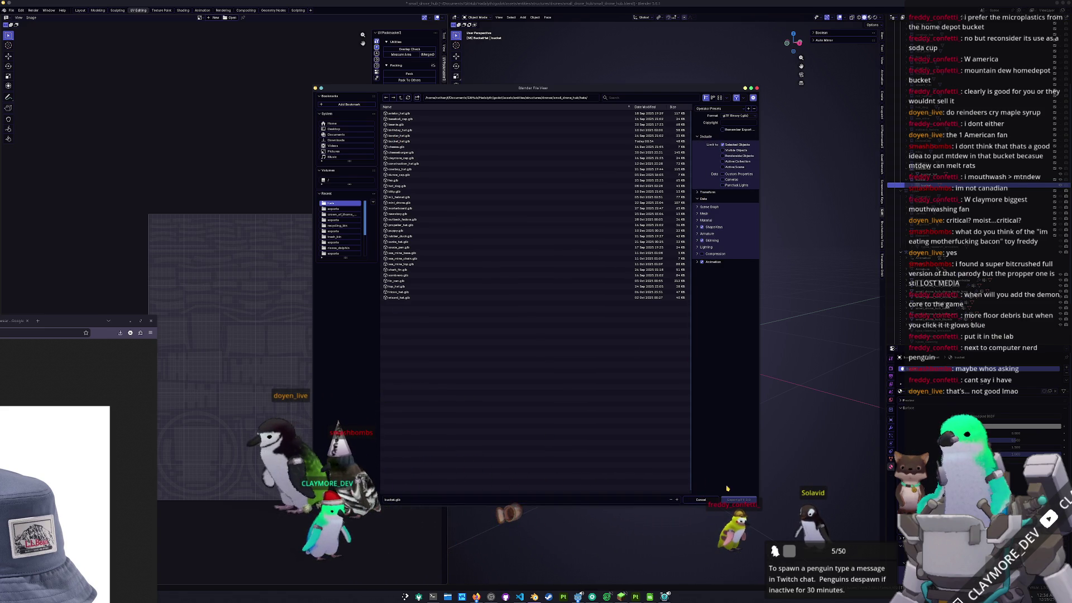
{"action": "left_click", "coordinate": [738, 499]}
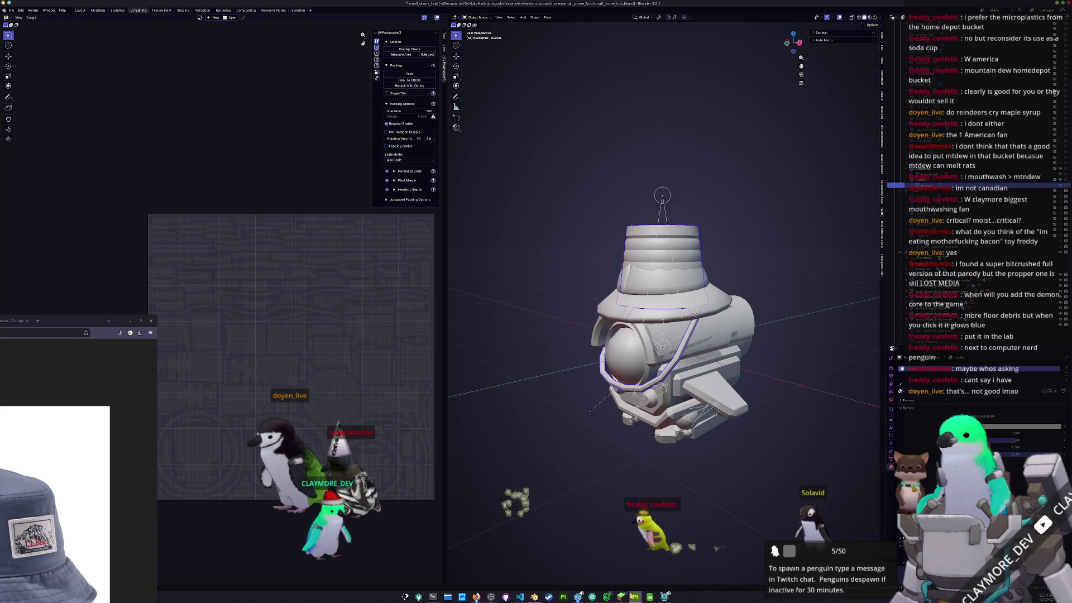
- Switch to Substance 3D Painter and start a New Project, browsing for a mesh
{"action": "key", "text": "alt+Tab"}
{"action": "left_click", "coordinate": [6, 10]}
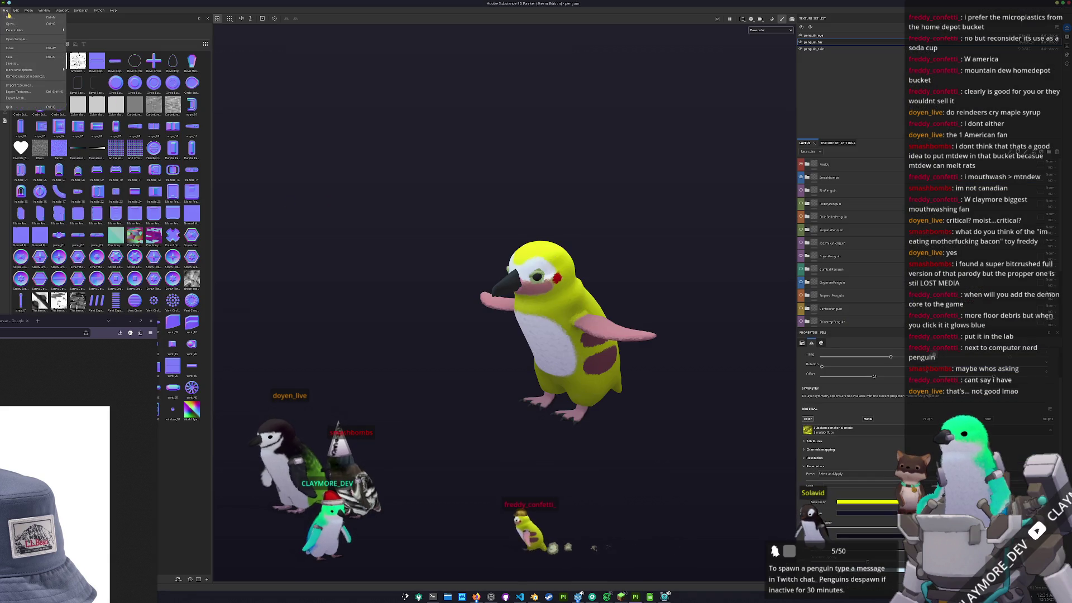
{"action": "left_click", "coordinate": [10, 17]}
{"action": "left_click", "coordinate": [593, 224]}
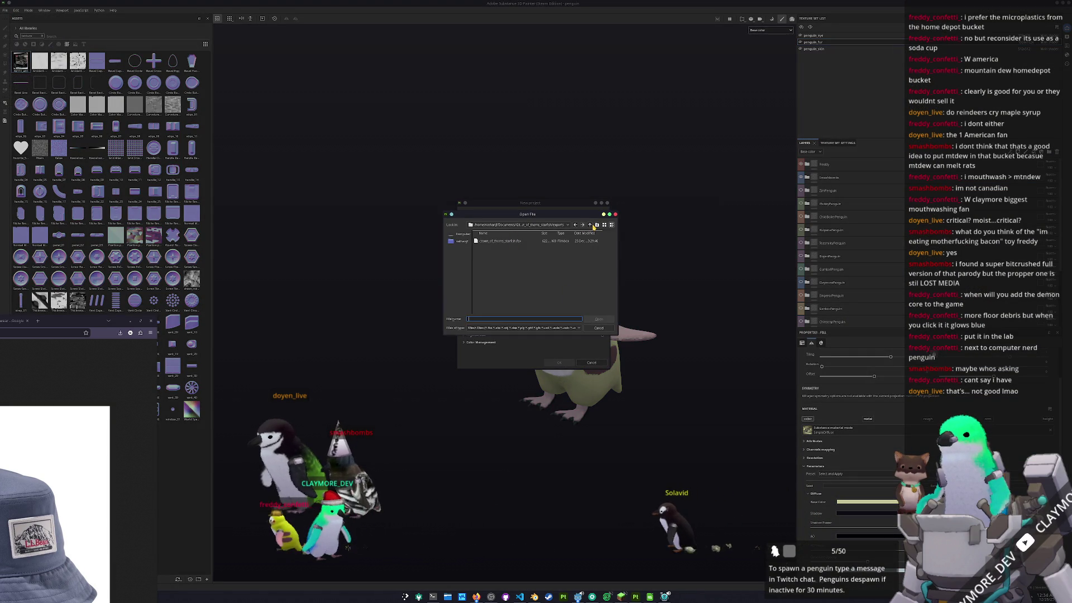
- Pick bucket_hat.fbx from structures > drones > exports and create the project without saving the old one
{"action": "left_click", "coordinate": [591, 226]}
{"action": "left_click", "coordinate": [590, 225]}
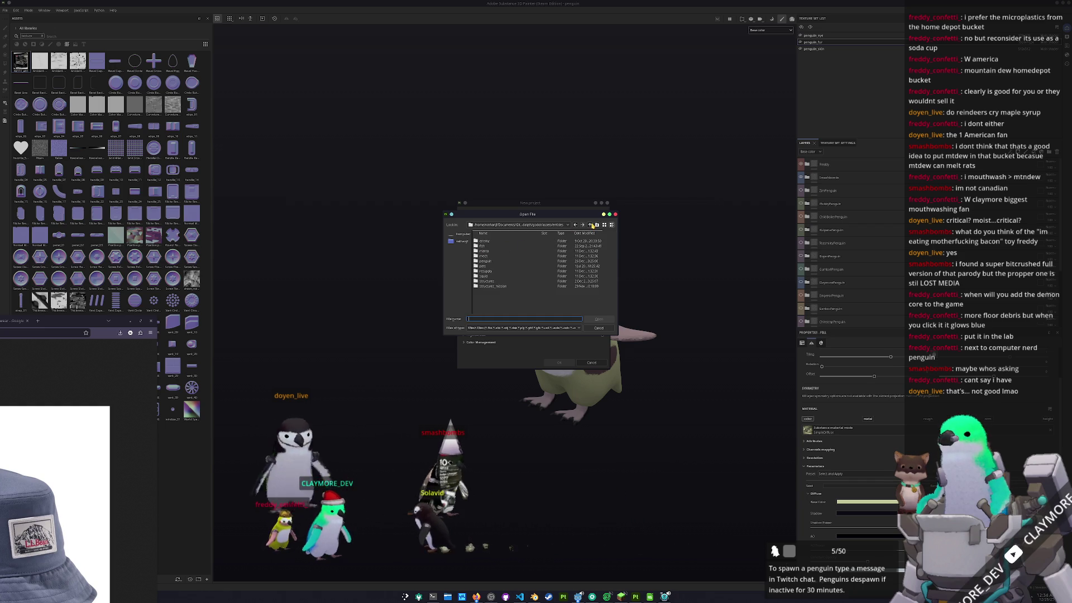
{"action": "double_click", "coordinate": [491, 281]}
{"action": "double_click", "coordinate": [484, 251]}
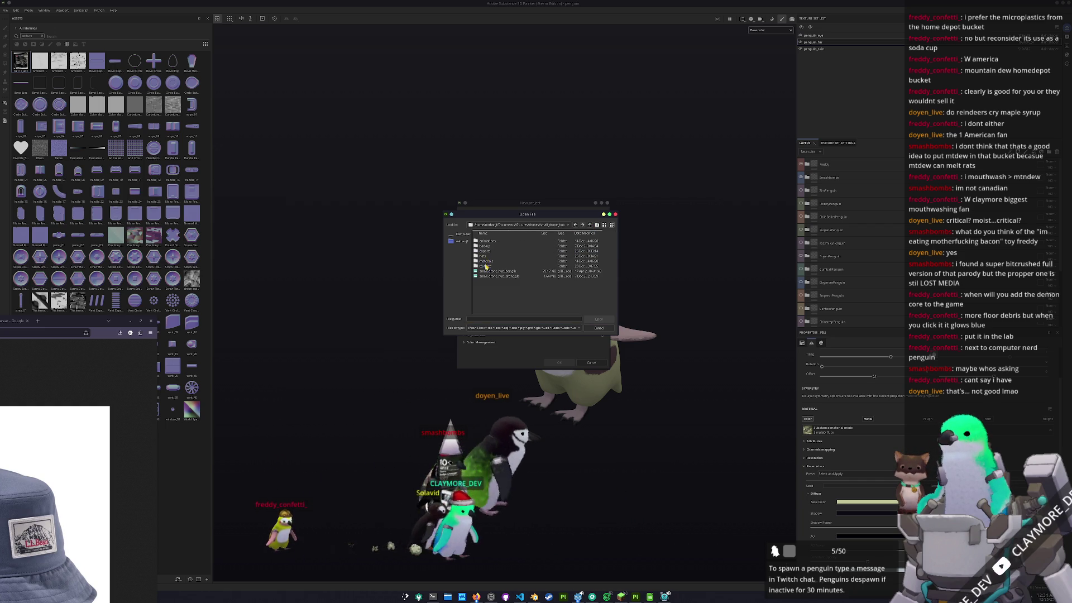
{"action": "double_click", "coordinate": [485, 251]}
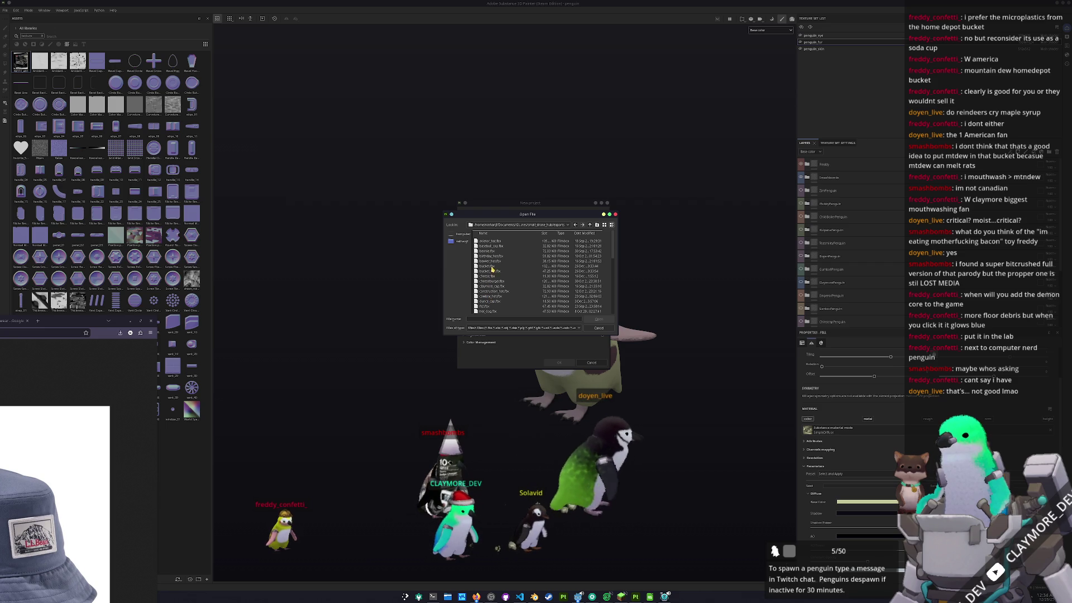
{"action": "double_click", "coordinate": [491, 271]}
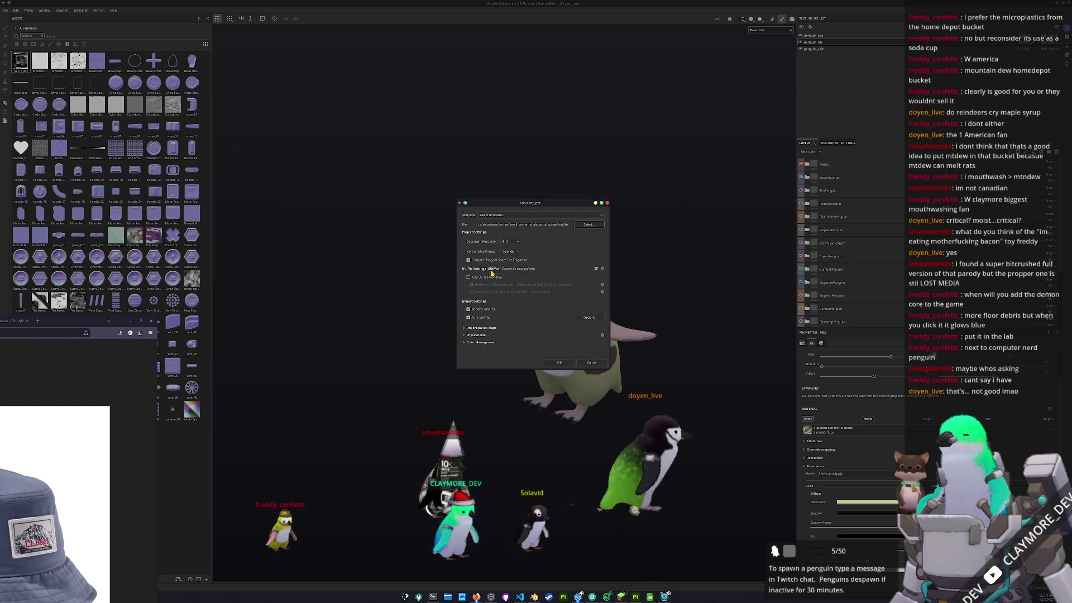
{"action": "left_click", "coordinate": [559, 363]}
{"action": "left_click", "coordinate": [520, 296]}
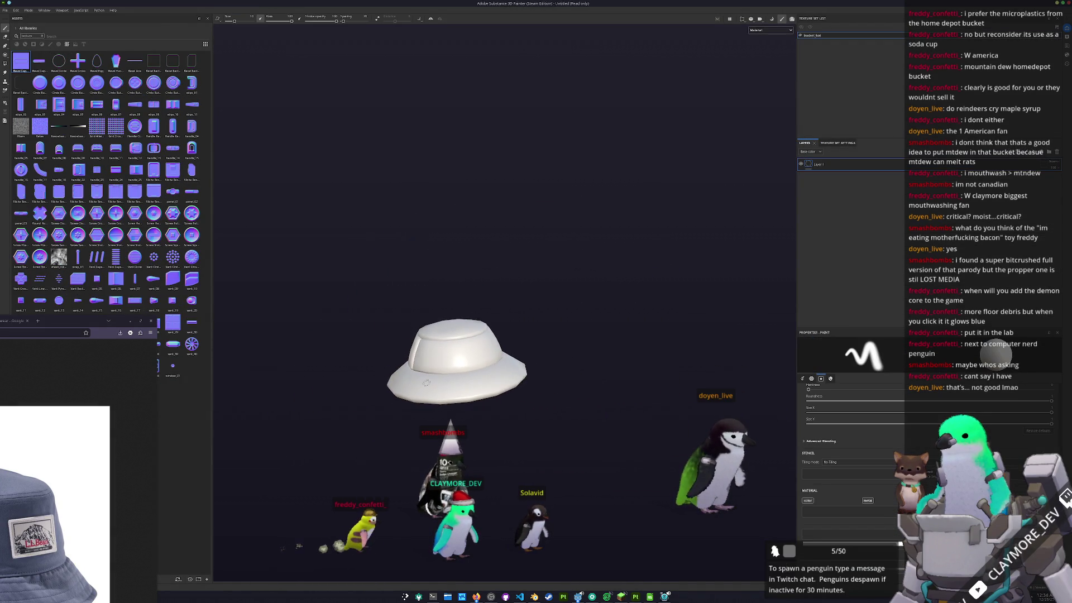
- Bake the hat's mesh maps, then clear the asset search and filter the library to Materials
{"action": "key", "text": "ctrl+shift+b"}
{"action": "left_click", "coordinate": [654, 569]}
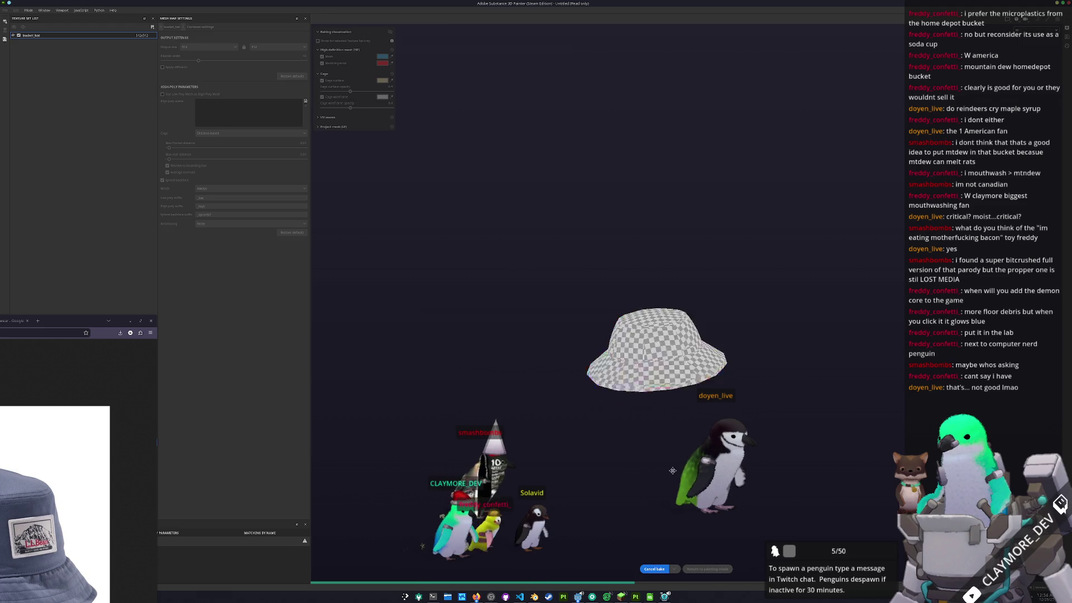
{"action": "left_click", "coordinate": [695, 568]}
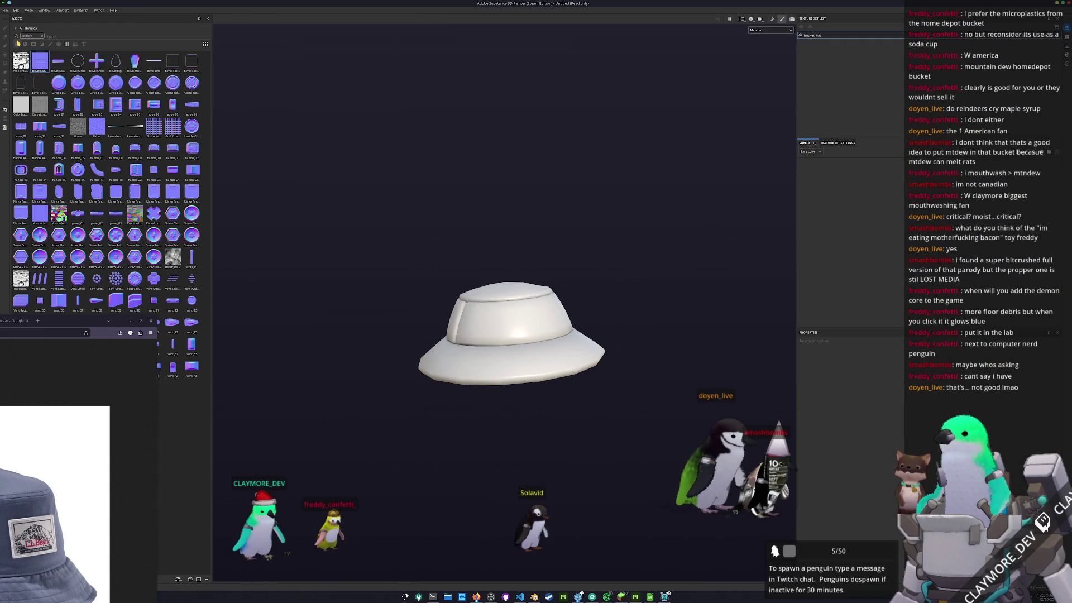
{"action": "left_click", "coordinate": [43, 36]}
{"action": "left_click", "coordinate": [17, 44]}
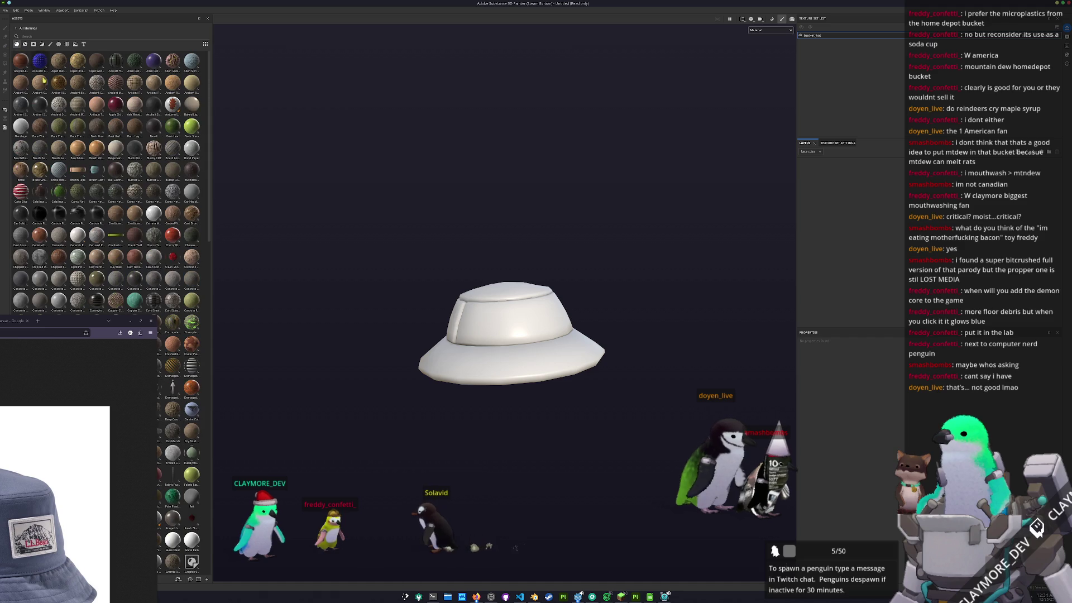
- Bring the browser's cartoon bucket-hat reference image into view beside Painter
{"action": "left_click", "coordinate": [476, 596]}
{"action": "left_click", "coordinate": [476, 596]}
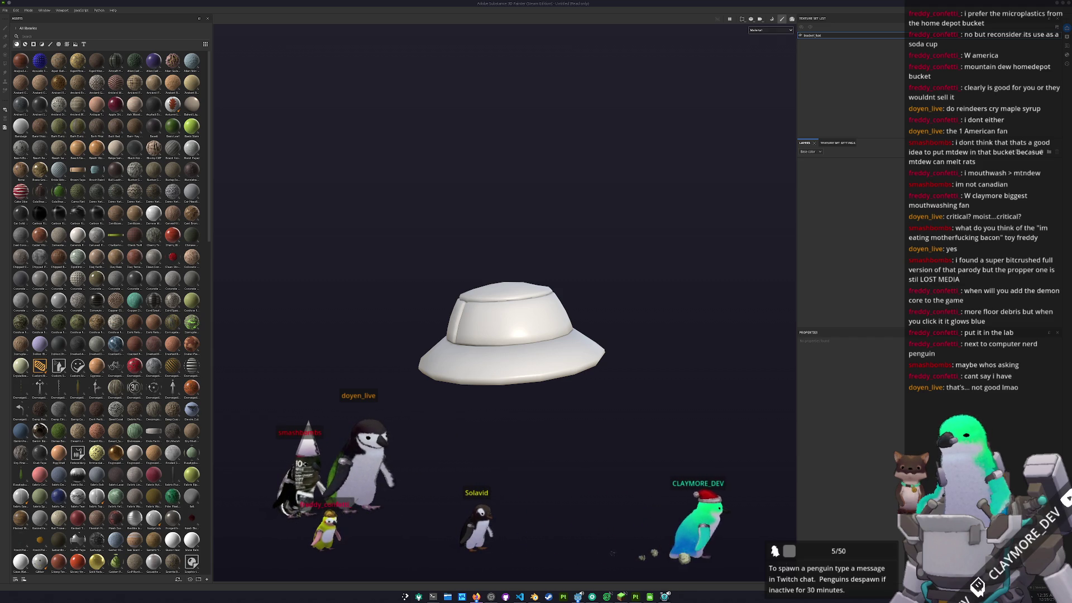
{"action": "mouse_move", "coordinate": [1071, 184]}
{"action": "left_mouse_down"}
{"action": "mouse_move", "coordinate": [745, 181]}
{"action": "mouse_move", "coordinate": [270, 72]}
{"action": "mouse_move", "coordinate": [195, 84]}
{"action": "mouse_move", "coordinate": [205, 88]}
{"action": "mouse_move", "coordinate": [171, 361]}
{"action": "left_mouse_up"}
{"action": "scroll", "coordinate": [166, 302], "scroll_direction": "down", "scroll_amount": 5}
{"action": "scroll", "coordinate": [166, 301], "scroll_direction": "down", "scroll_amount": 10}
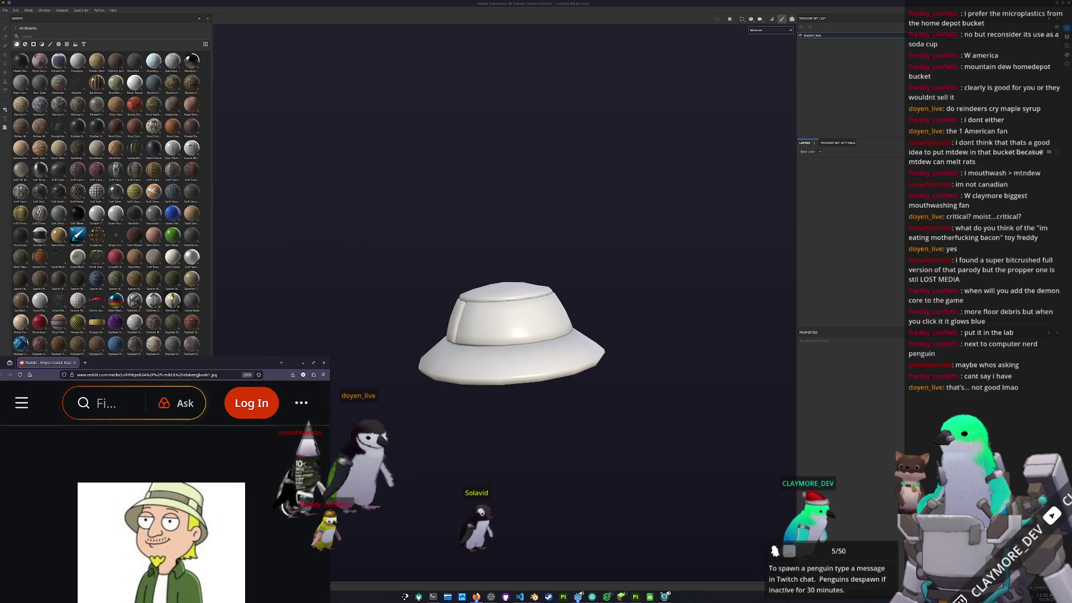
- Fill the bucket hat with the SimpleDiffuse material and view only its base colour channel
{"action": "left_click_drag", "start_coordinate": [78, 214], "coordinate": [517, 287]}
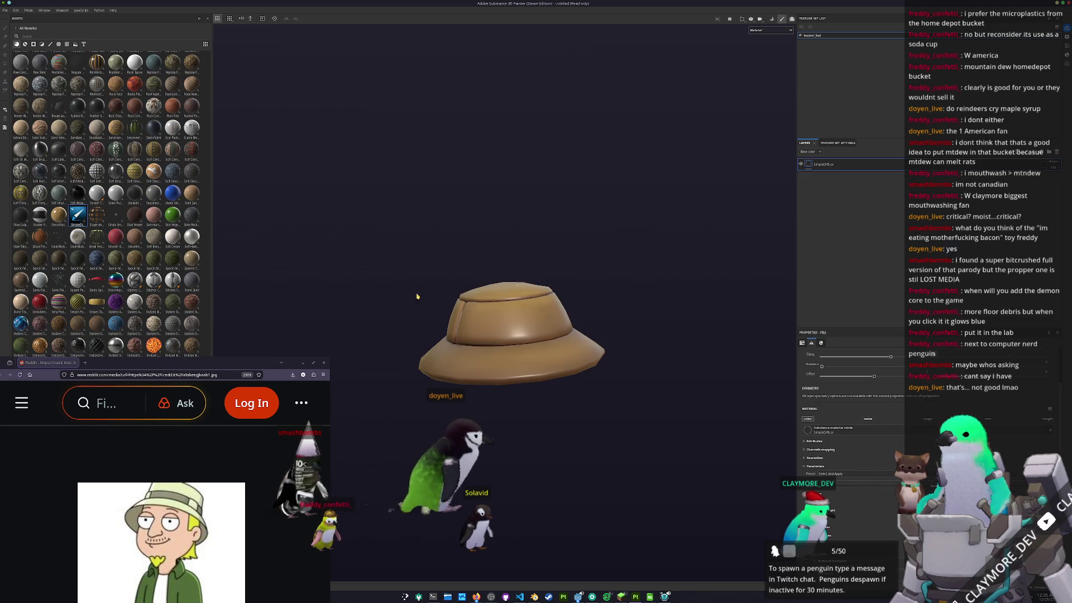
{"action": "mouse_move", "coordinate": [235, 368]}
{"action": "left_mouse_down"}
{"action": "mouse_move", "coordinate": [290, 150]}
{"action": "mouse_move", "coordinate": [256, 113]}
{"action": "left_mouse_up"}
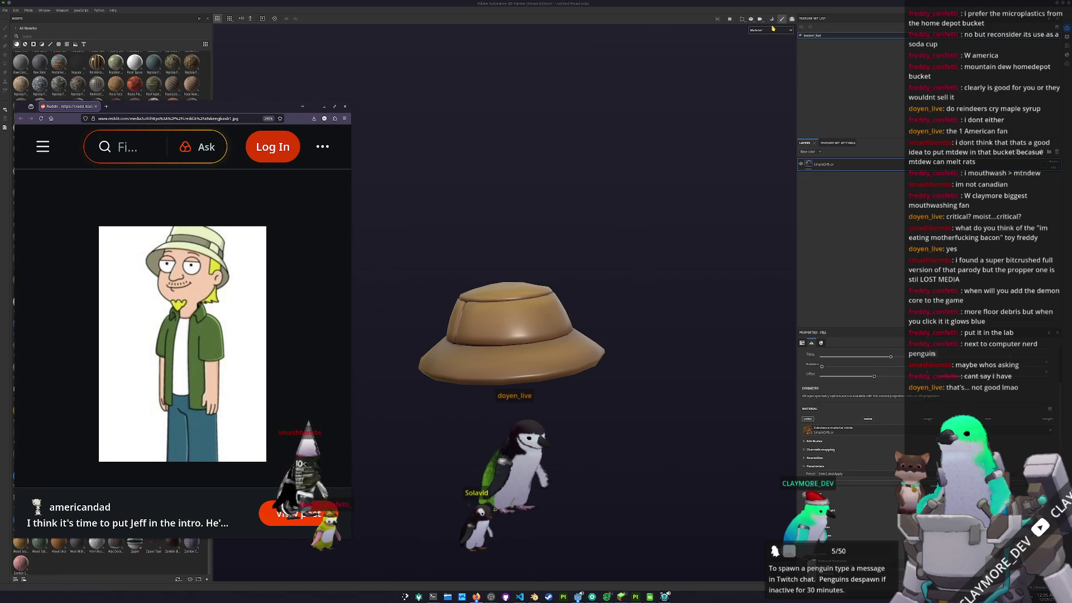
{"action": "left_click", "coordinate": [762, 55]}
{"action": "mouse_move", "coordinate": [569, 235]}
{"action": "left_mouse_down", "text": "alt"}
{"action": "mouse_move", "coordinate": [581, 263]}
{"action": "mouse_move", "coordinate": [423, 344]}
{"action": "left_mouse_up", "text": "alt"}
- Launch the KColorChooser colour picker from system search, then close it
{"action": "key", "text": "super"}
{"action": "type", "text": "kcolor"}
{"action": "key", "text": "Return"}
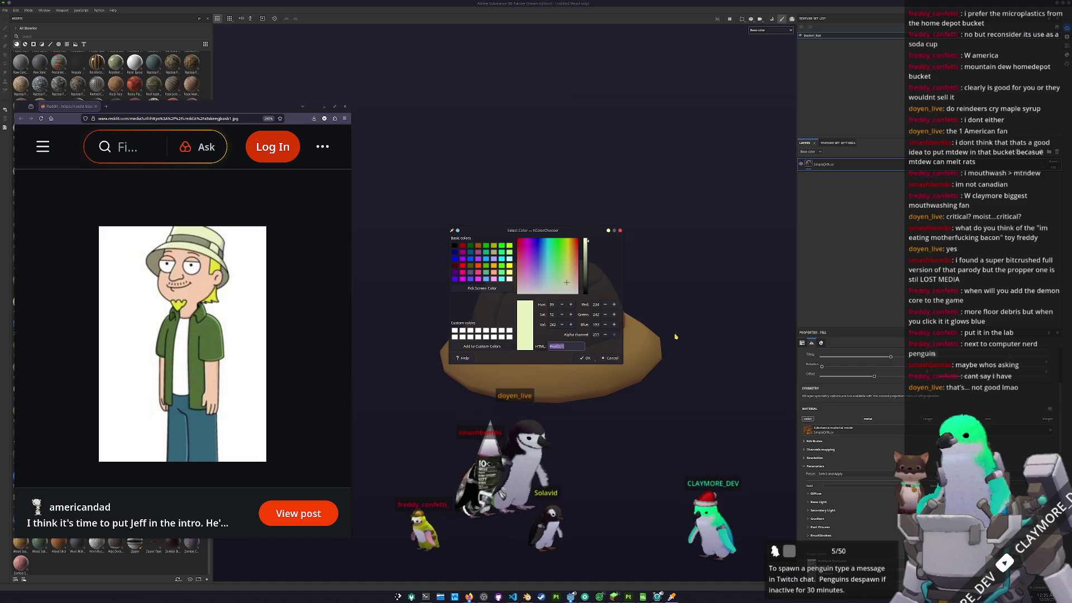
{"action": "key", "text": "Escape"}
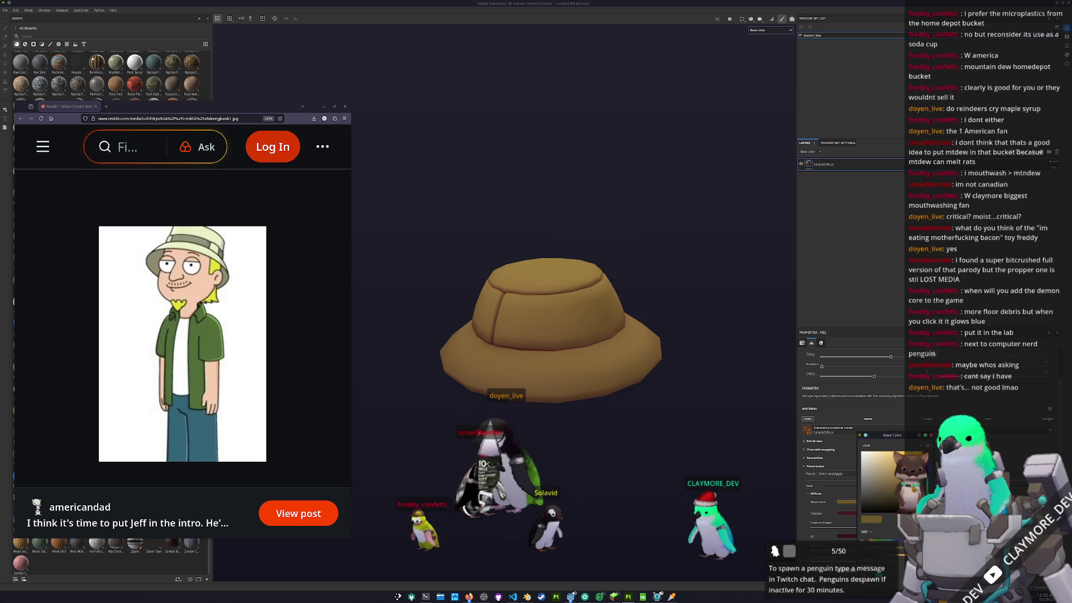
- Set the SimpleDiffuse base colour to cream and pick new Shadow and AO colours
{"action": "left_click", "coordinate": [873, 454]}
{"action": "left_click", "coordinate": [847, 513]}
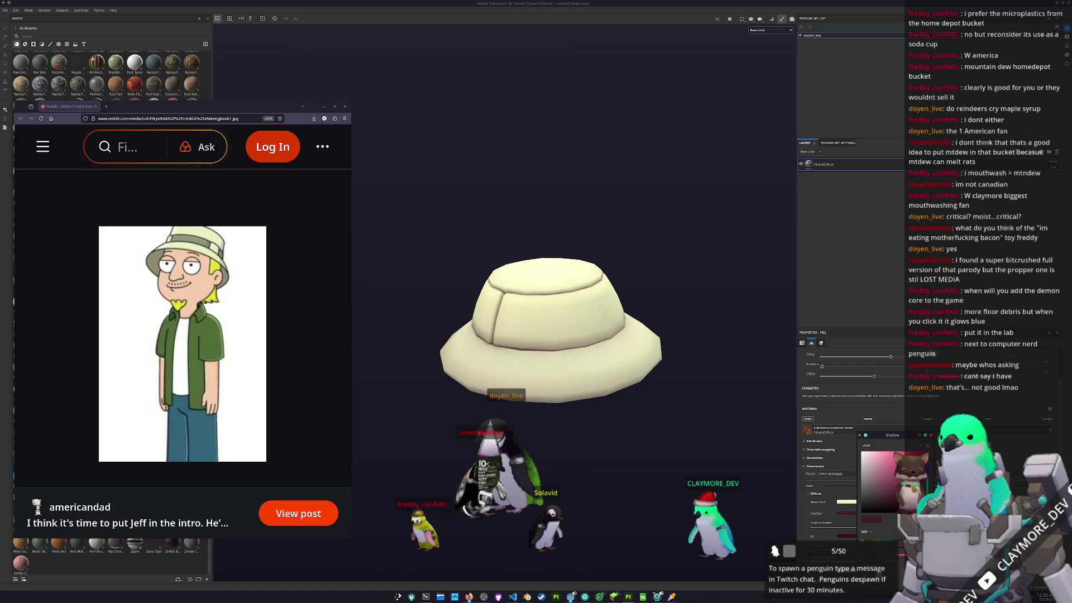
{"action": "left_click", "coordinate": [874, 540]}
{"action": "left_click", "coordinate": [888, 499]}
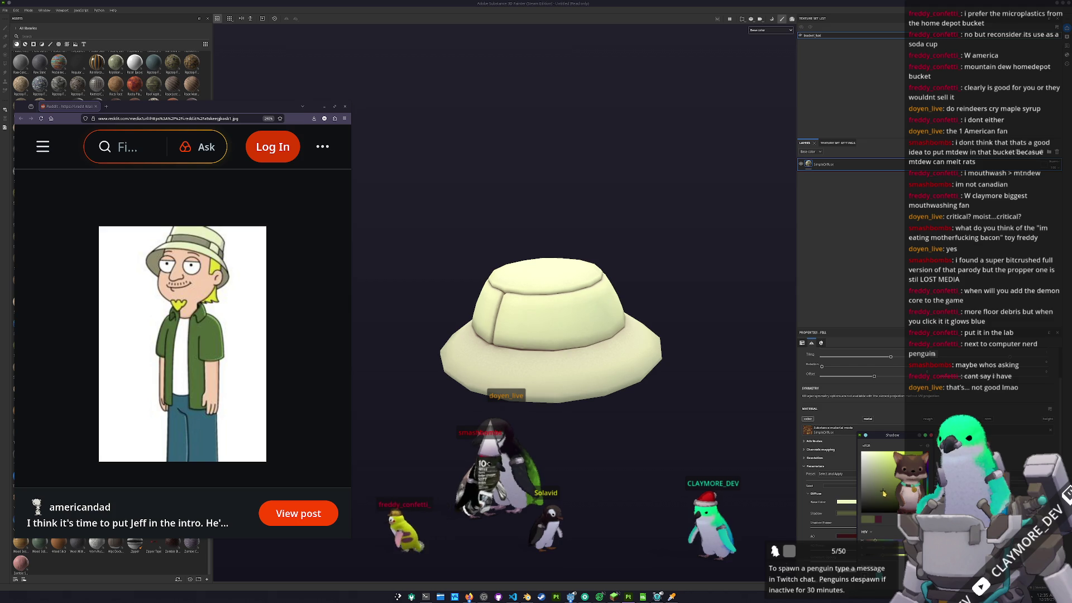
{"action": "left_click", "coordinate": [846, 535]}
{"action": "left_click", "coordinate": [887, 502]}
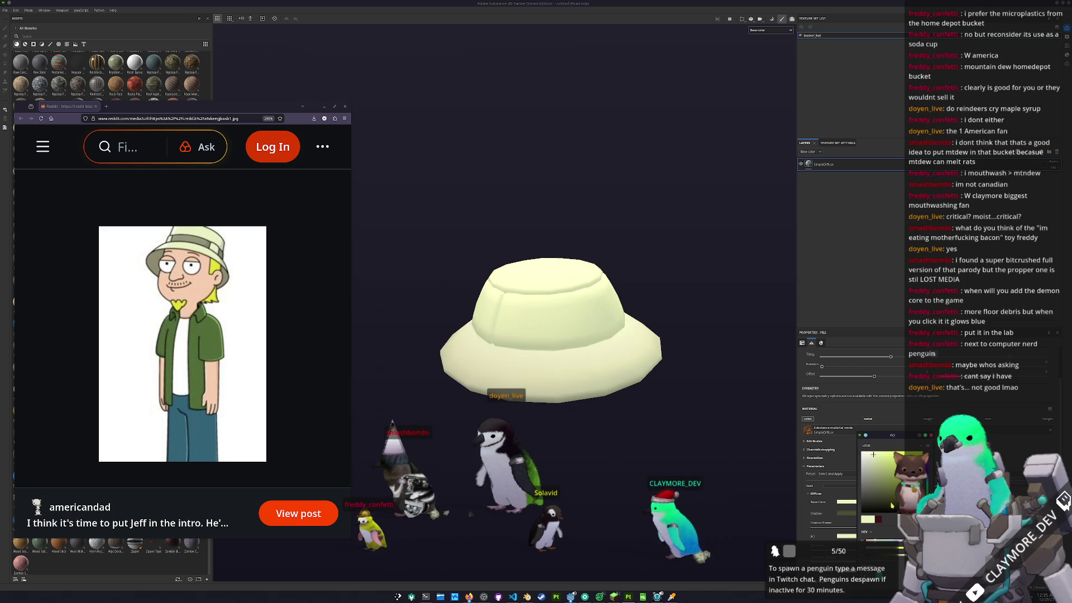
{"action": "scroll", "coordinate": [679, 395], "scroll_direction": "down", "scroll_amount": 2}
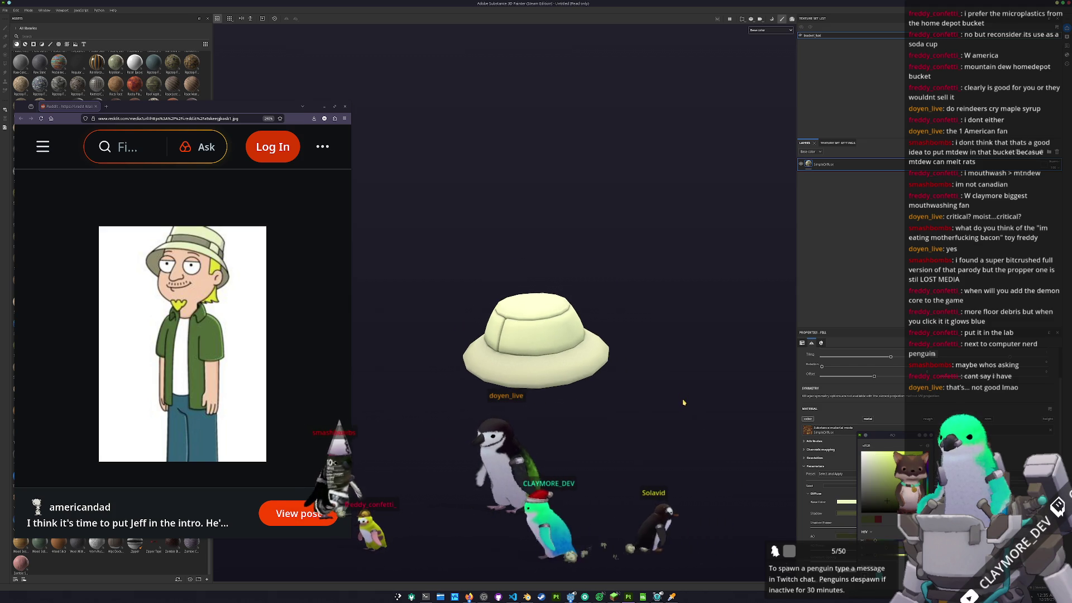
- Add a folder above SimpleDiffuse holding a filter layer, then return to Blender
{"action": "left_click", "coordinate": [1049, 151]}
{"action": "right_click", "coordinate": [1000, 166]}
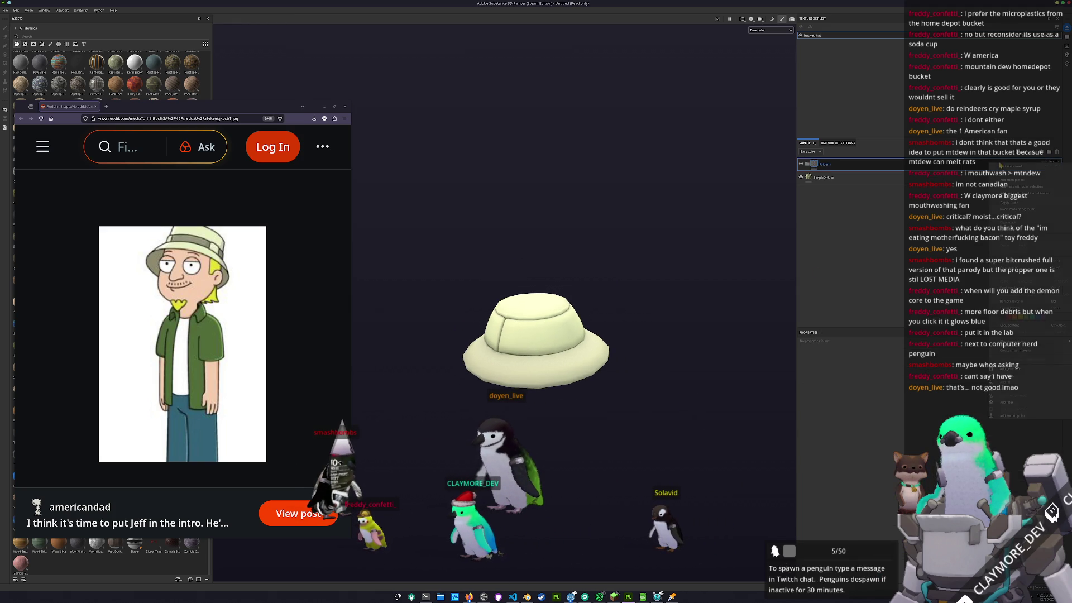
{"action": "left_click", "coordinate": [1006, 402]}
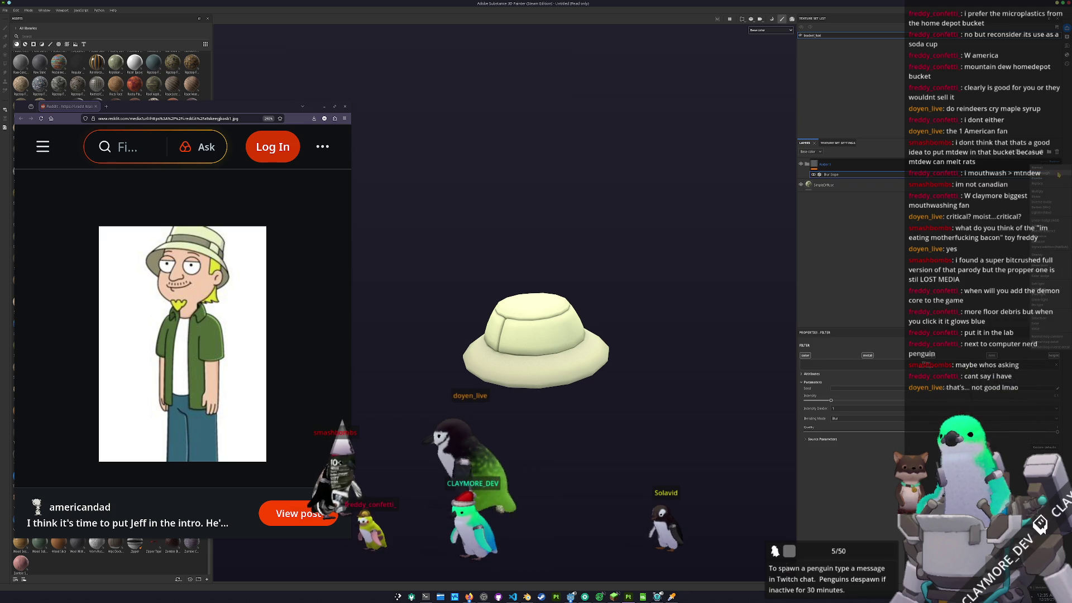
{"action": "mouse_move", "coordinate": [422, 362]}
{"action": "left_mouse_down", "text": "alt"}
{"action": "mouse_move", "coordinate": [430, 335]}
{"action": "mouse_move", "coordinate": [580, 344]}
{"action": "left_mouse_up", "text": "alt"}
{"action": "left_click", "coordinate": [526, 596]}
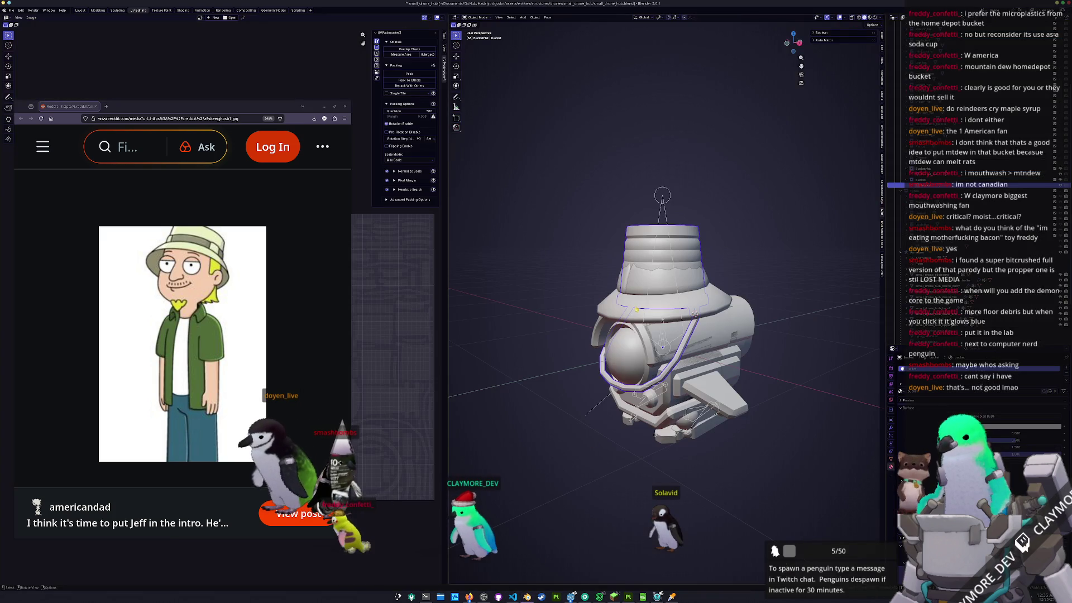
- In Edit Mode, select the face loops making up the hat band
{"action": "left_click", "coordinate": [650, 287]}
{"action": "key", "text": "Tab"}
{"action": "scroll", "coordinate": [640, 288], "scroll_direction": "up", "scroll_amount": 3}
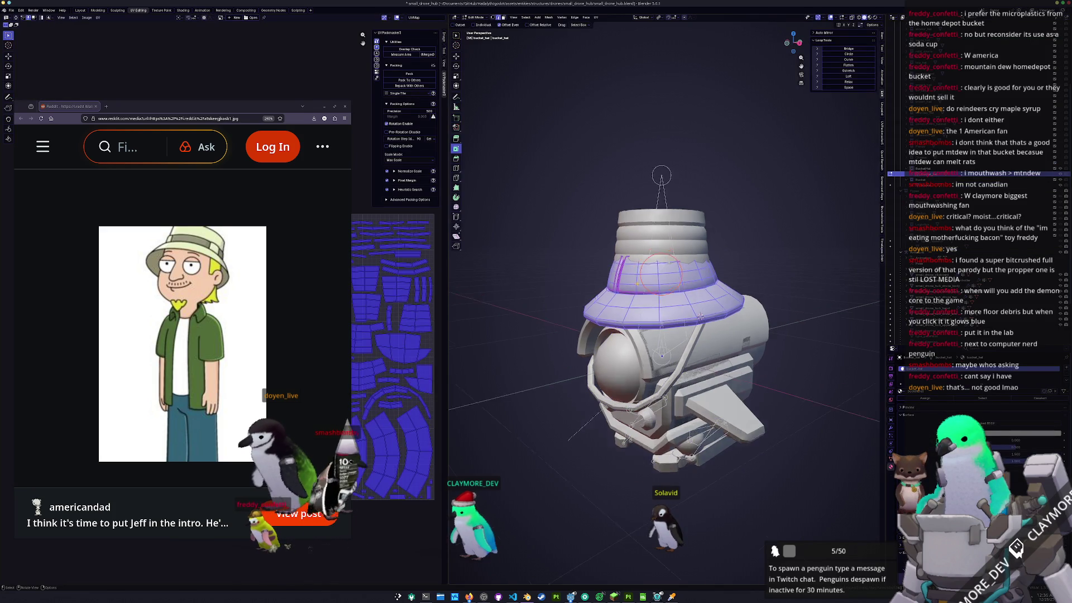
{"action": "left_click", "coordinate": [634, 286]}
{"action": "left_click", "coordinate": [623, 285], "text": "alt"}
{"action": "mouse_move", "coordinate": [622, 285]}
{"action": "middle_mouse_down"}
{"action": "mouse_move", "coordinate": [678, 278]}
{"action": "mouse_move", "coordinate": [655, 275]}
{"action": "middle_mouse_up"}
{"action": "left_click", "coordinate": [661, 275], "text": "alt+shift"}
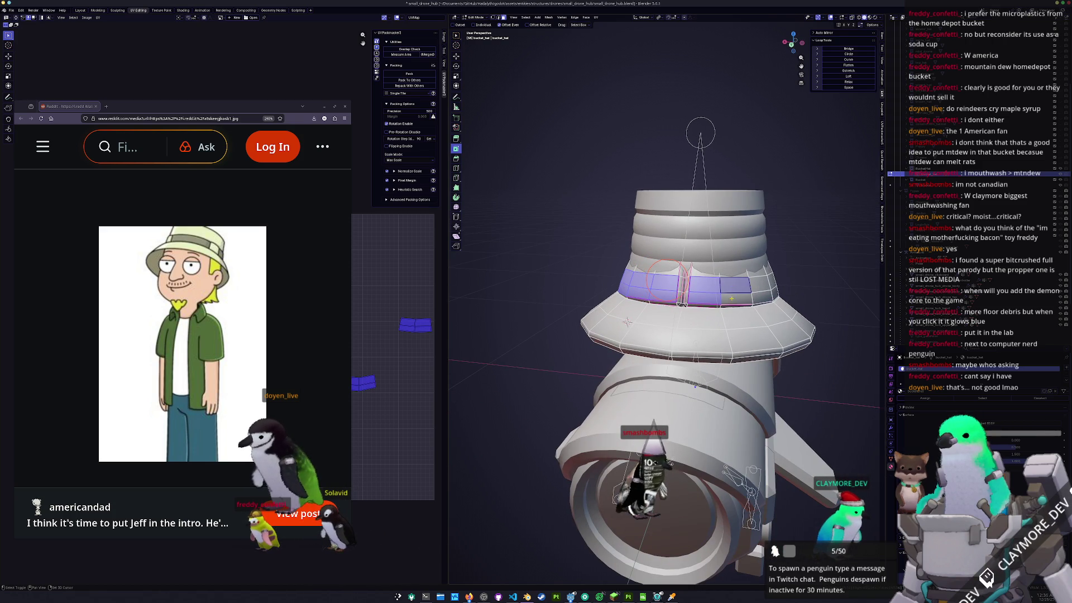
{"action": "middle_click_drag", "start_coordinate": [672, 281], "coordinate": [632, 275]}
{"action": "mouse_move", "coordinate": [632, 277]}
{"action": "left_mouse_down"}
{"action": "mouse_move", "coordinate": [670, 296]}
{"action": "mouse_move", "coordinate": [706, 296]}
{"action": "left_mouse_up"}
{"action": "middle_click_drag", "start_coordinate": [706, 296], "coordinate": [627, 270]}
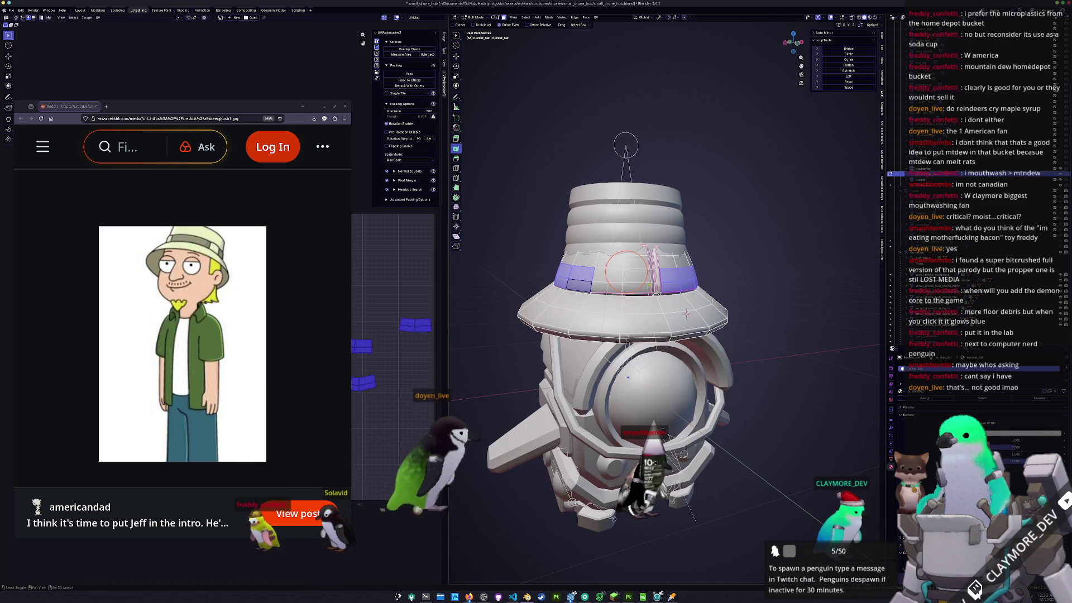
{"action": "mouse_move", "coordinate": [627, 272]}
{"action": "left_mouse_down"}
{"action": "mouse_move", "coordinate": [611, 279]}
{"action": "mouse_move", "coordinate": [642, 279]}
{"action": "left_mouse_up"}
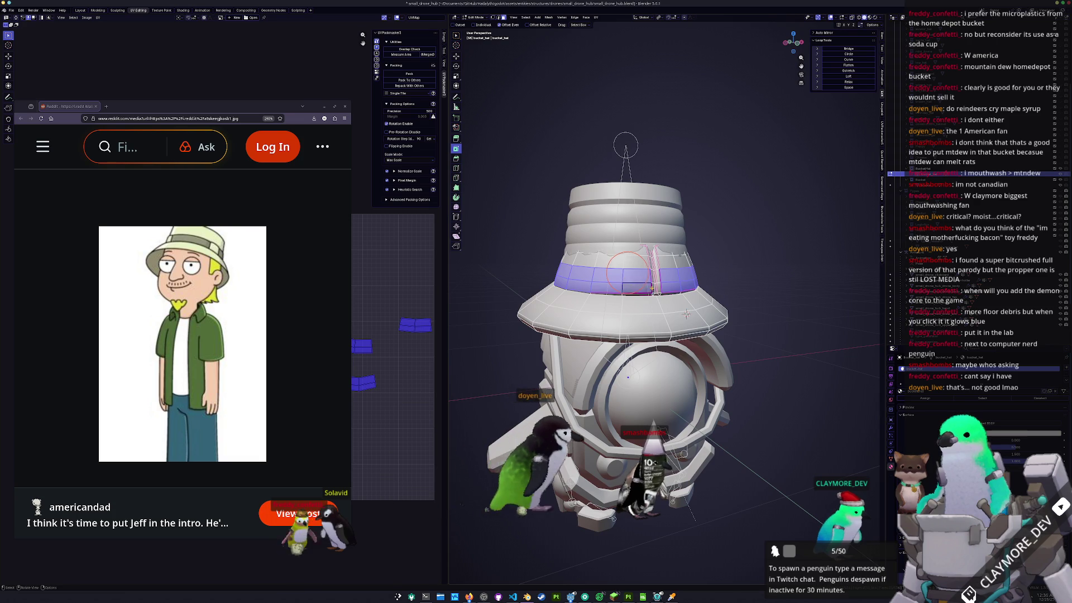
{"action": "middle_click_drag", "start_coordinate": [642, 280], "coordinate": [639, 275]}
{"action": "scroll", "coordinate": [639, 274], "scroll_direction": "up", "scroll_amount": 2}
- Duplicate the band faces in place and separate them into their own object
{"action": "key", "text": "shift+d"}
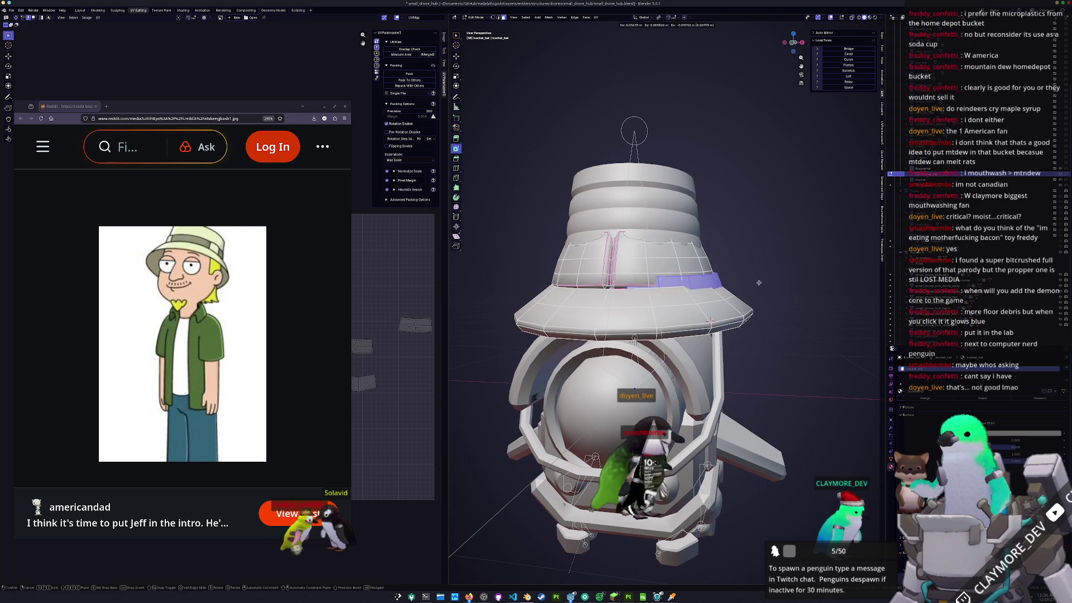
{"action": "key", "text": "Escape"}
{"action": "key", "text": "ctrl+f"}
{"action": "mouse_move", "coordinate": [742, 366]}
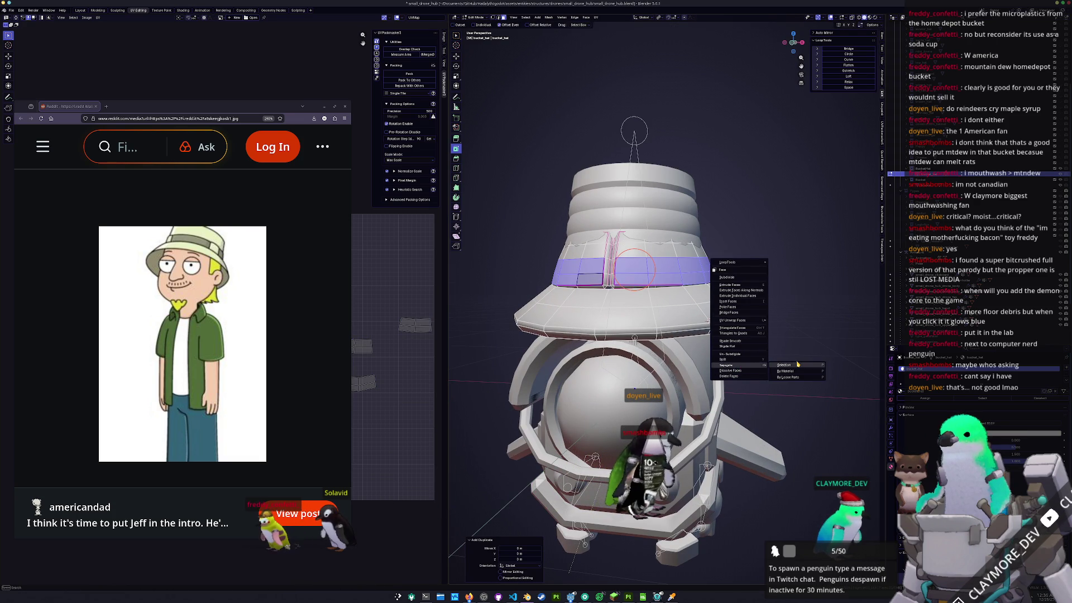
{"action": "left_click", "coordinate": [797, 364]}
{"action": "key", "text": "Tab"}
{"action": "left_click", "coordinate": [674, 271]}
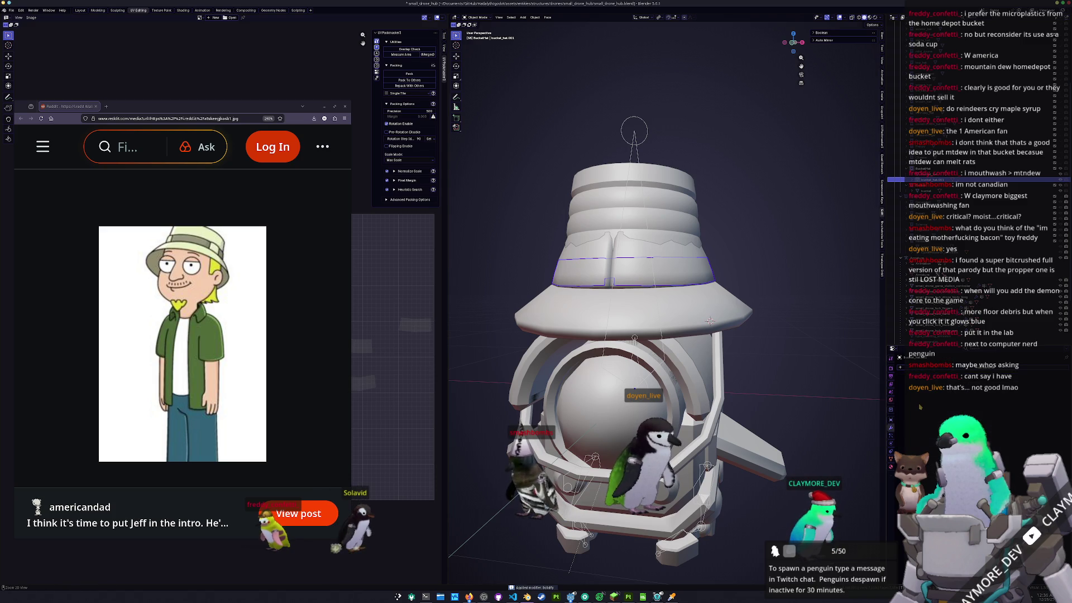
- Thicken the band via the Solidify offset, apply its scale, and enter Edit Mode
{"action": "mouse_move", "coordinate": [992, 400]}
{"action": "left_mouse_down"}
{"action": "mouse_move", "coordinate": [1010, 399]}
{"action": "mouse_move", "coordinate": [1003, 394]}
{"action": "left_mouse_up"}
{"action": "key", "text": "ctrl+a"}
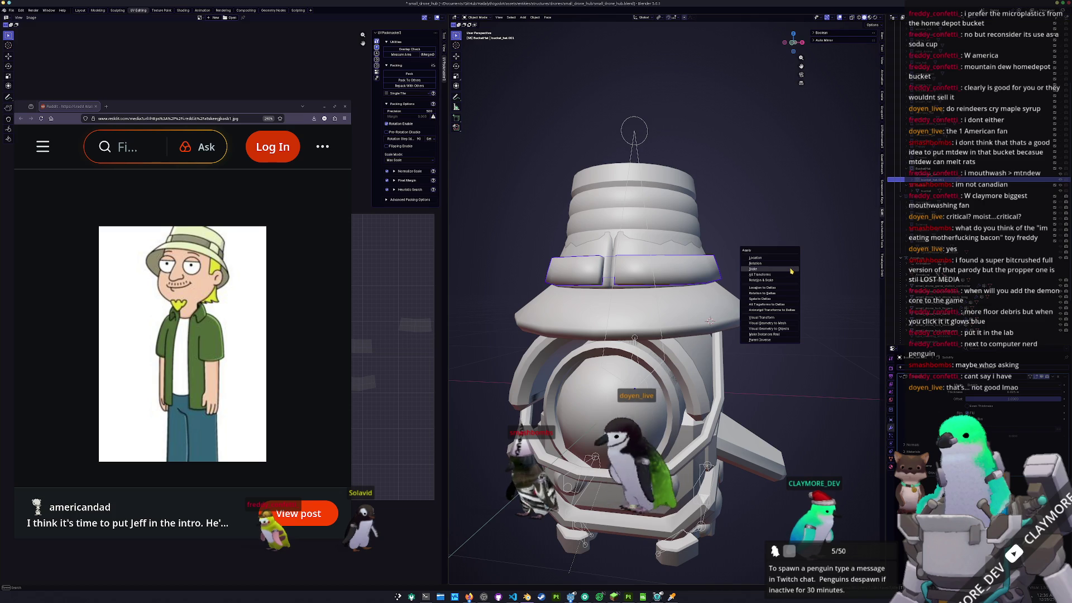
{"action": "left_click", "coordinate": [791, 269]}
{"action": "key", "text": "Tab"}
{"action": "scroll", "coordinate": [583, 272], "scroll_direction": "up", "scroll_amount": 2}
{"action": "scroll", "coordinate": [589, 265], "scroll_direction": "up", "scroll_amount": 2}
- Try Bridge Edge Loops on the band, undo the unwanted sliver, and retry
{"action": "key", "text": "F3"}
{"action": "type", "text": "bridge"}
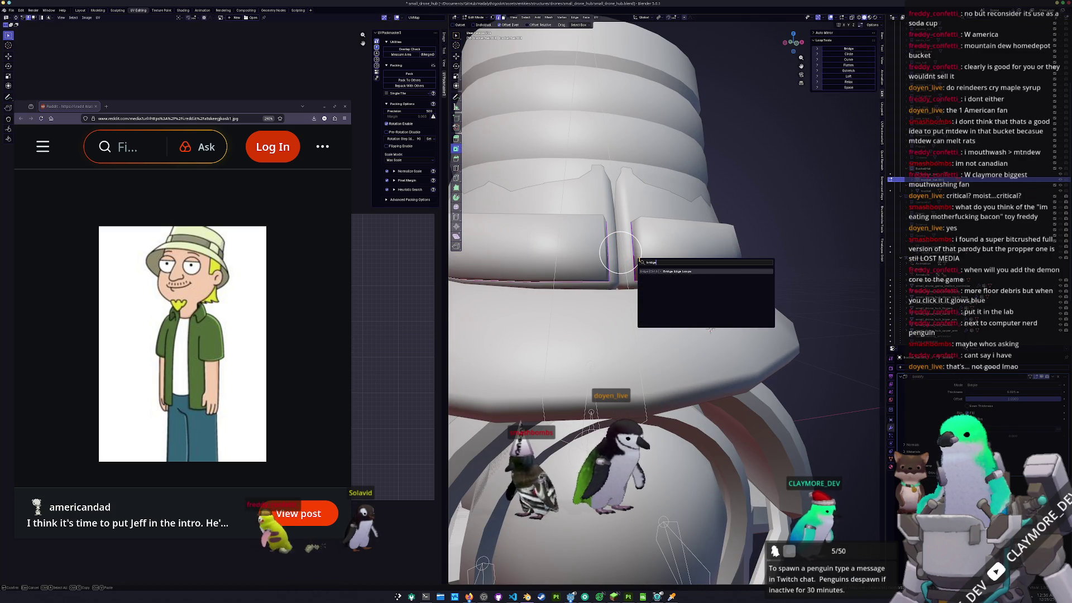
{"action": "key", "text": "Return"}
{"action": "scroll", "coordinate": [526, 263], "scroll_direction": "down", "scroll_amount": 5}
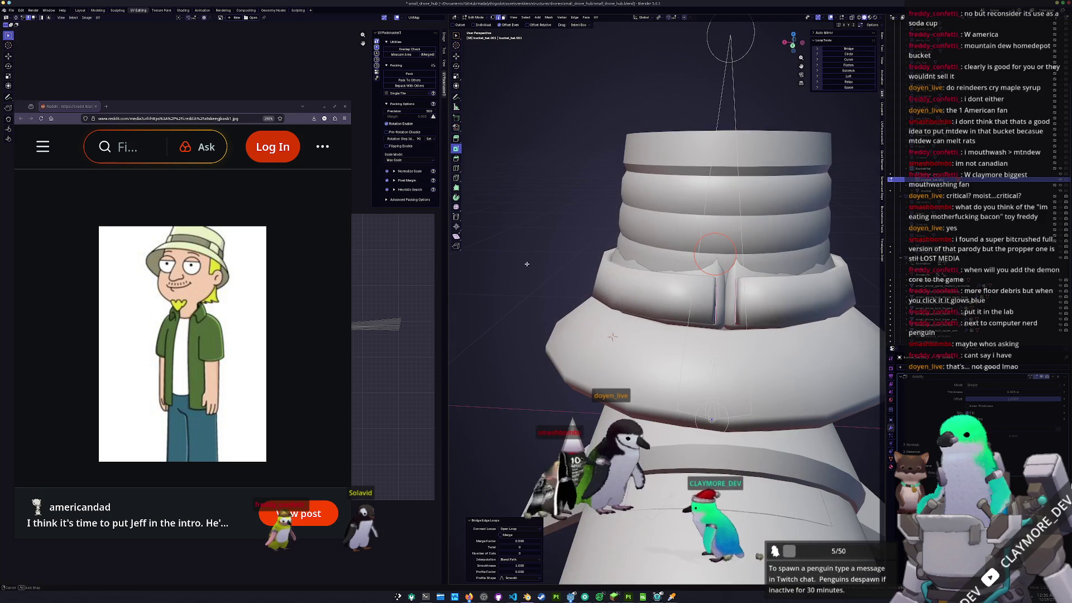
{"action": "key", "text": "ctrl+z"}
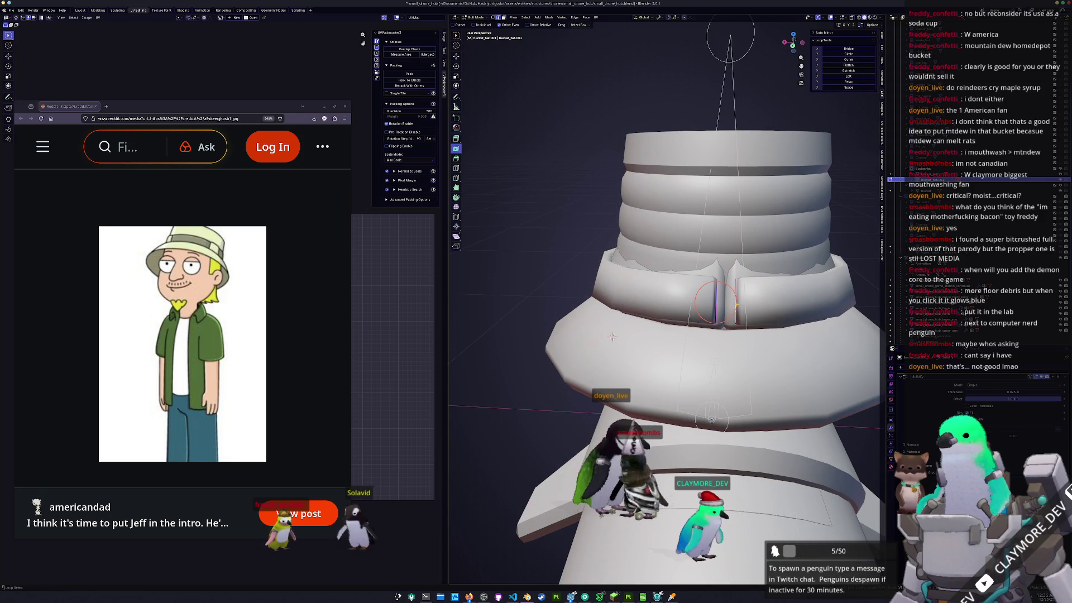
{"action": "key", "text": "F3"}
{"action": "key", "text": "Return"}
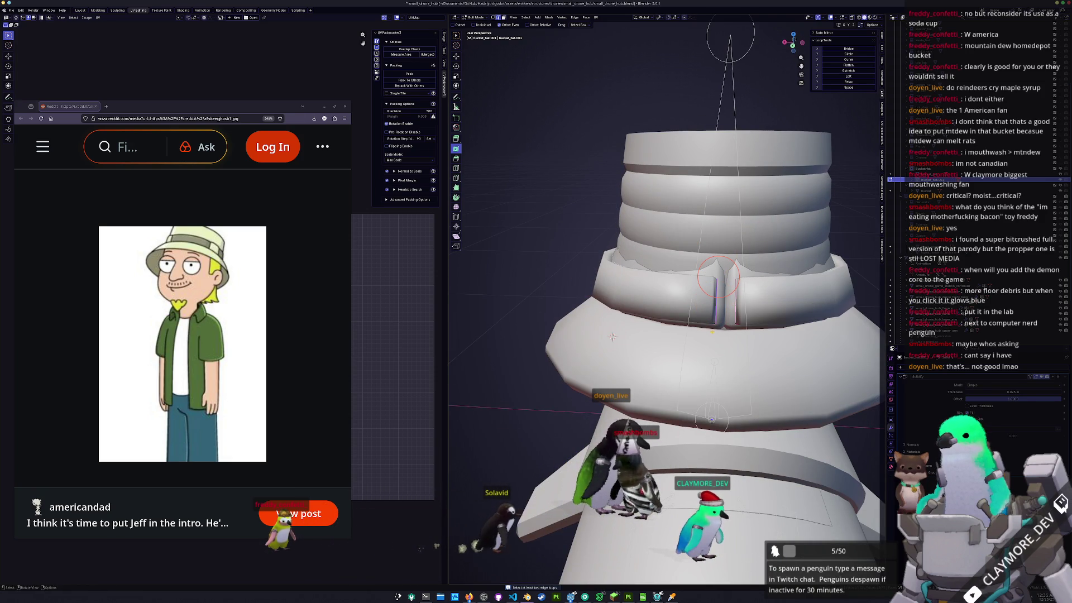
- With X-ray on, select both edges of the gap and bridge them to fill it
{"action": "key", "text": "alt+z"}
{"action": "left_click", "coordinate": [612, 336], "text": "alt"}
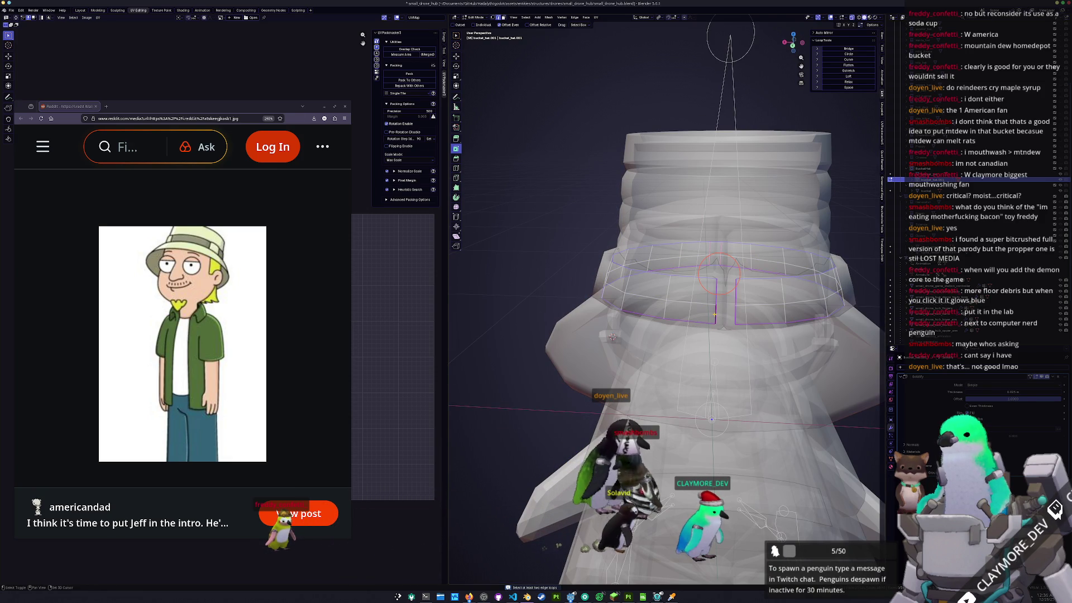
{"action": "left_click", "coordinate": [716, 292], "text": "shift"}
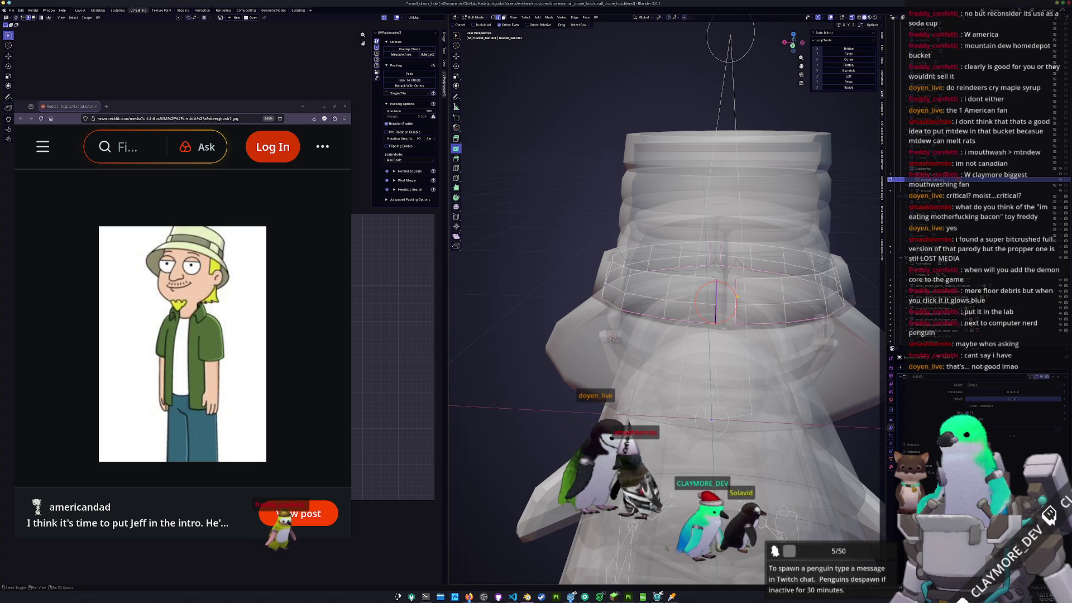
{"action": "key", "text": "F3"}
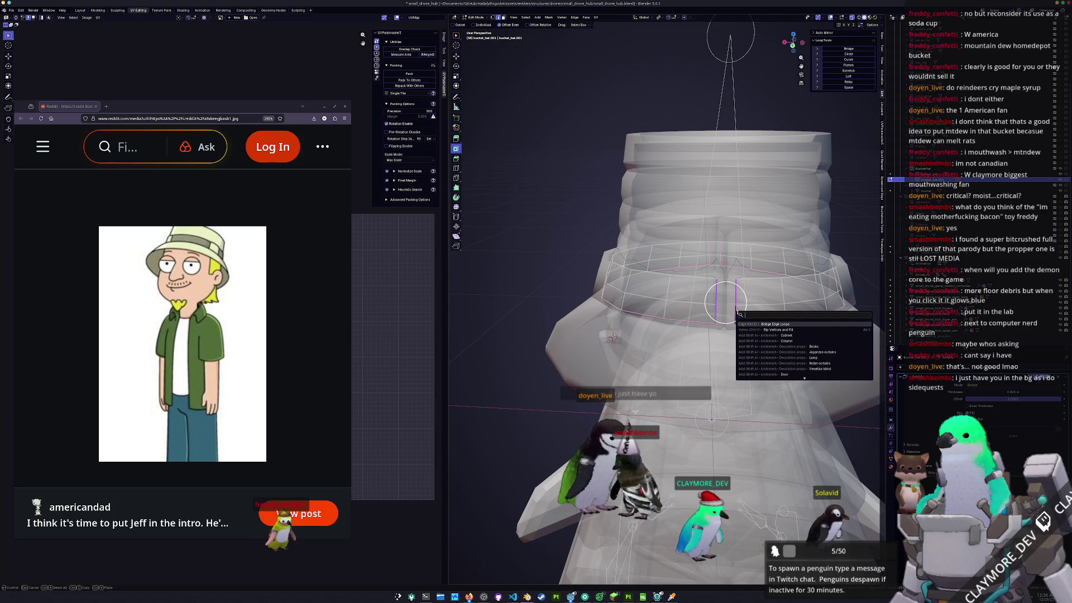
{"action": "key", "text": "Return"}
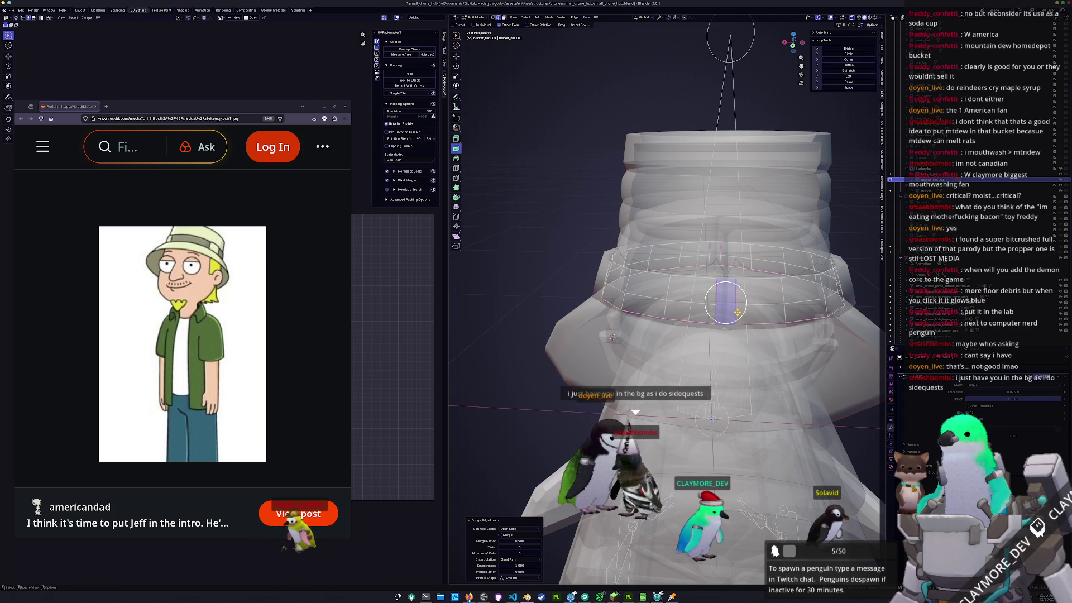
- Back in object mode, lower the ring slightly along Z and select the bucket_hat brim
{"action": "key", "text": "Tab"}
{"action": "scroll", "coordinate": [671, 316], "scroll_direction": "down", "scroll_amount": 6}
{"action": "mouse_move", "coordinate": [671, 316]}
{"action": "middle_mouse_down"}
{"action": "mouse_move", "coordinate": [595, 285]}
{"action": "mouse_move", "coordinate": [561, 322]}
{"action": "middle_mouse_up"}
{"action": "key", "text": "alt+z"}
{"action": "key", "text": "g"}
{"action": "key", "text": "z"}
{"action": "left_click", "coordinate": [594, 288]}
{"action": "left_click", "coordinate": [561, 321]}
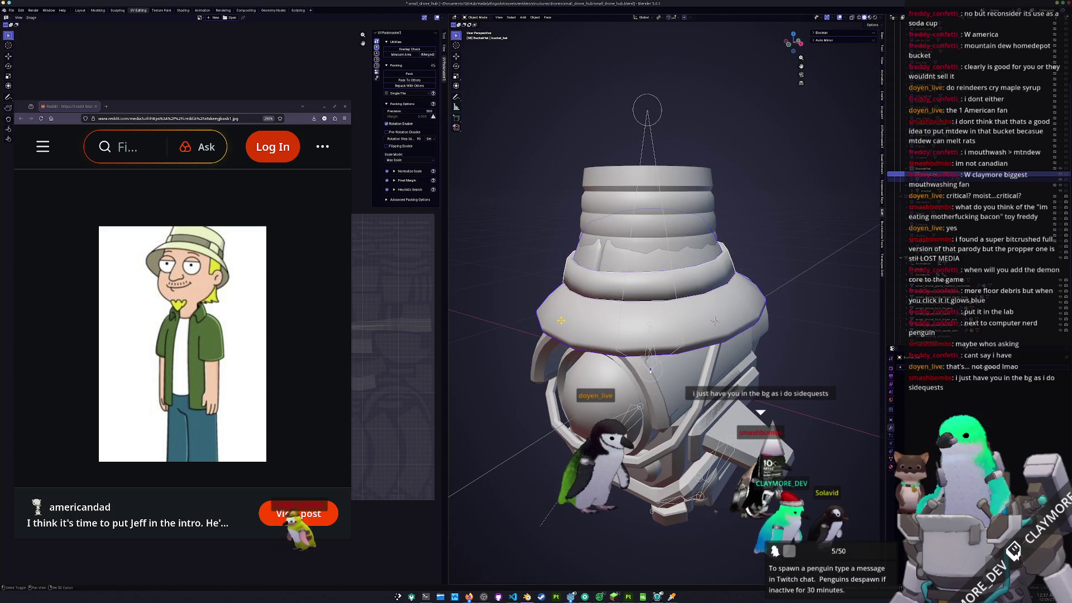
- Convert the brim to a mesh, join it, and enter Edit Mode
{"action": "scroll", "coordinate": [561, 322], "scroll_direction": "down", "scroll_amount": 3}
{"action": "right_click", "coordinate": [553, 316]}
{"action": "left_click", "coordinate": [586, 315]}
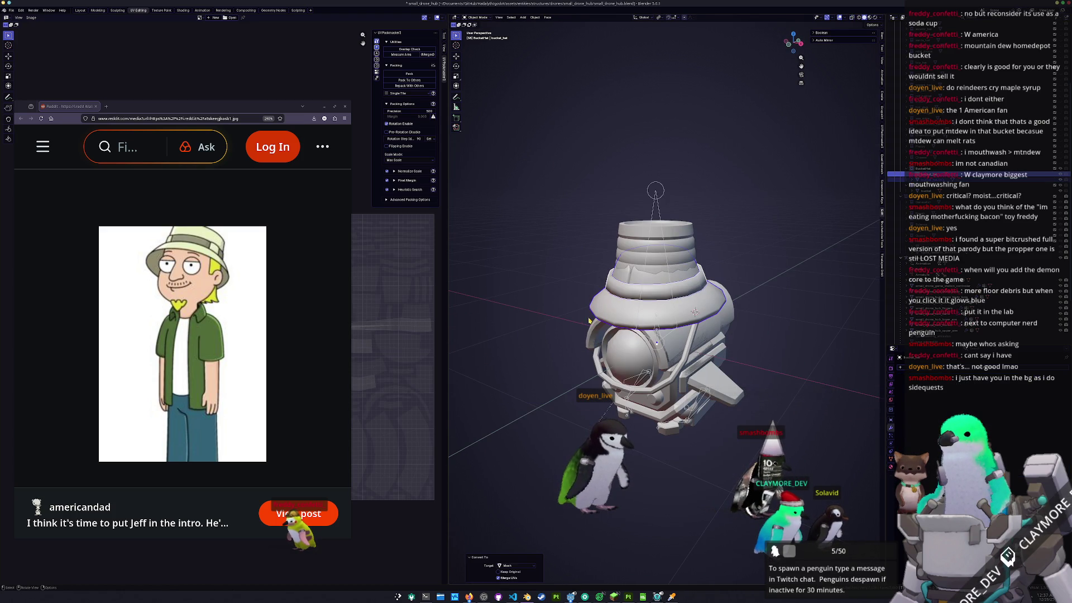
{"action": "key", "text": "ctrl+j"}
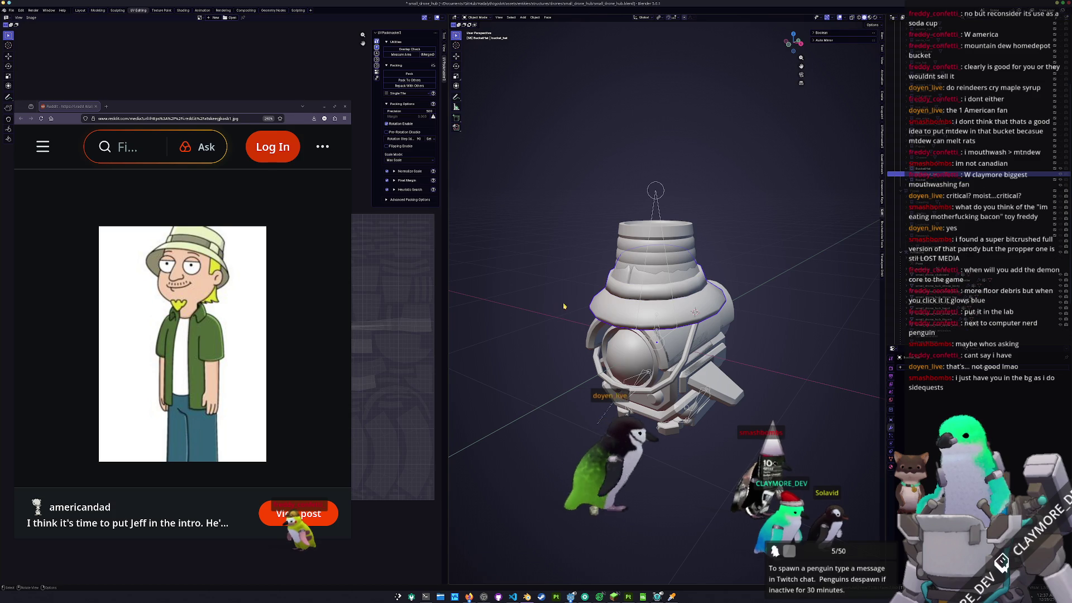
{"action": "key", "text": "Tab"}
- Unwrap the brim with Smart UV Project and pack the islands with UVPackmaster
{"action": "left_click", "coordinate": [596, 18]}
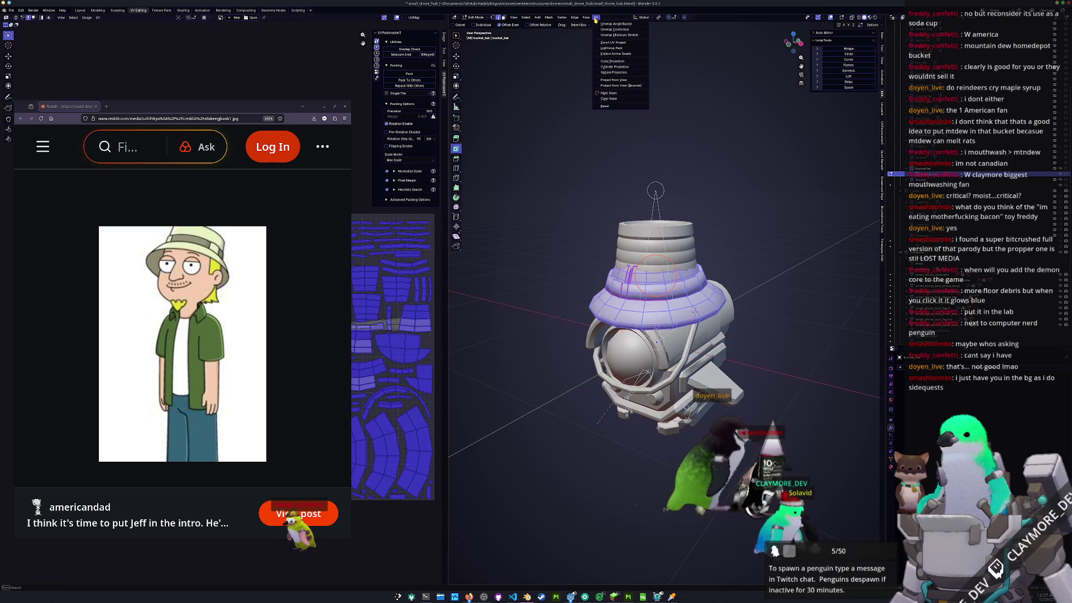
{"action": "left_click", "coordinate": [612, 43]}
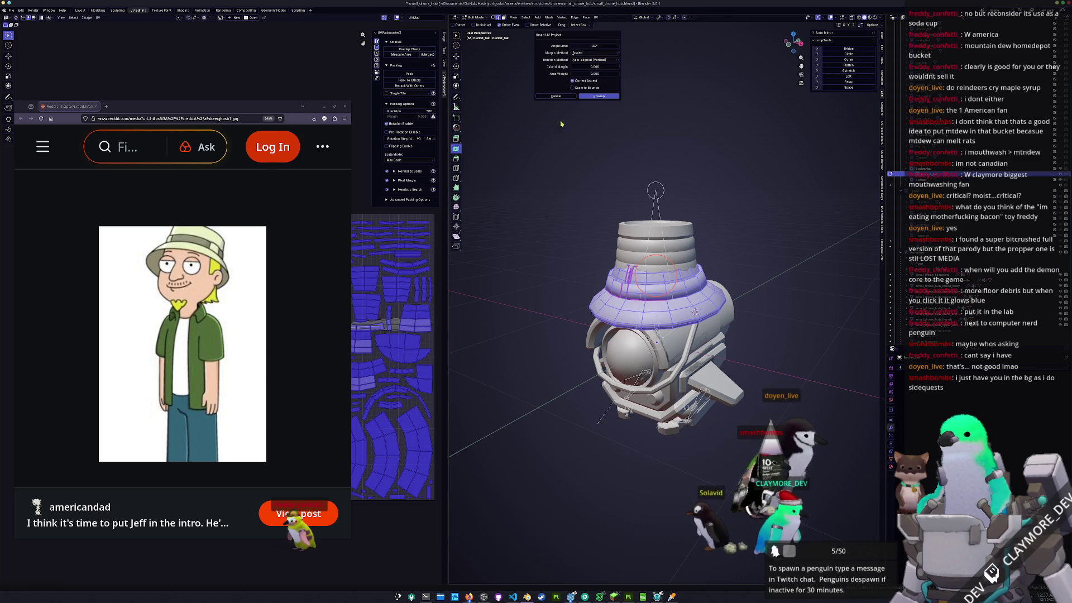
{"action": "left_click", "coordinate": [599, 96]}
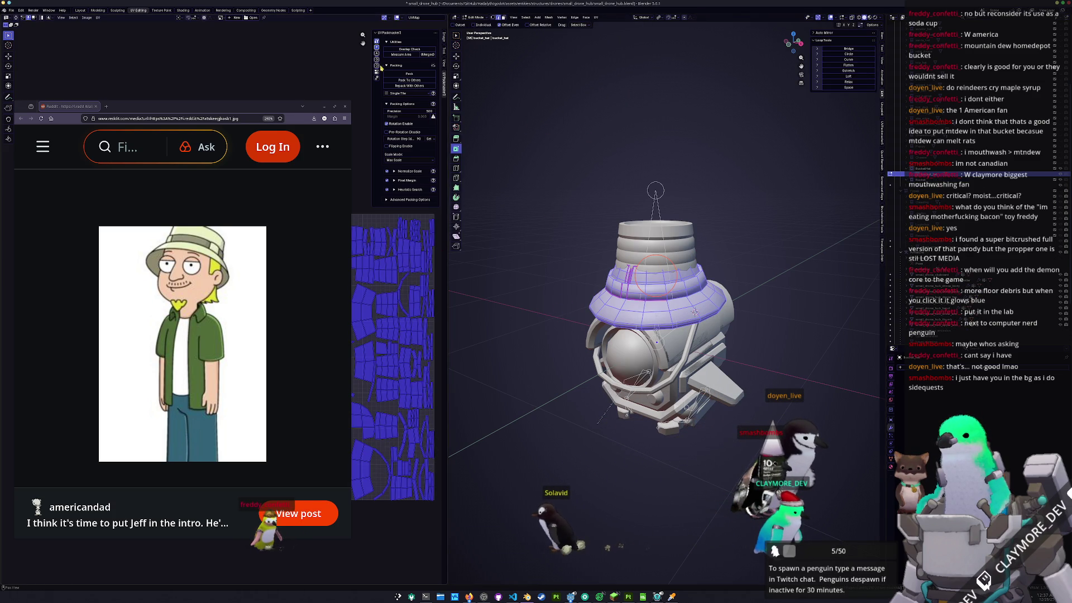
{"action": "left_click", "coordinate": [409, 74]}
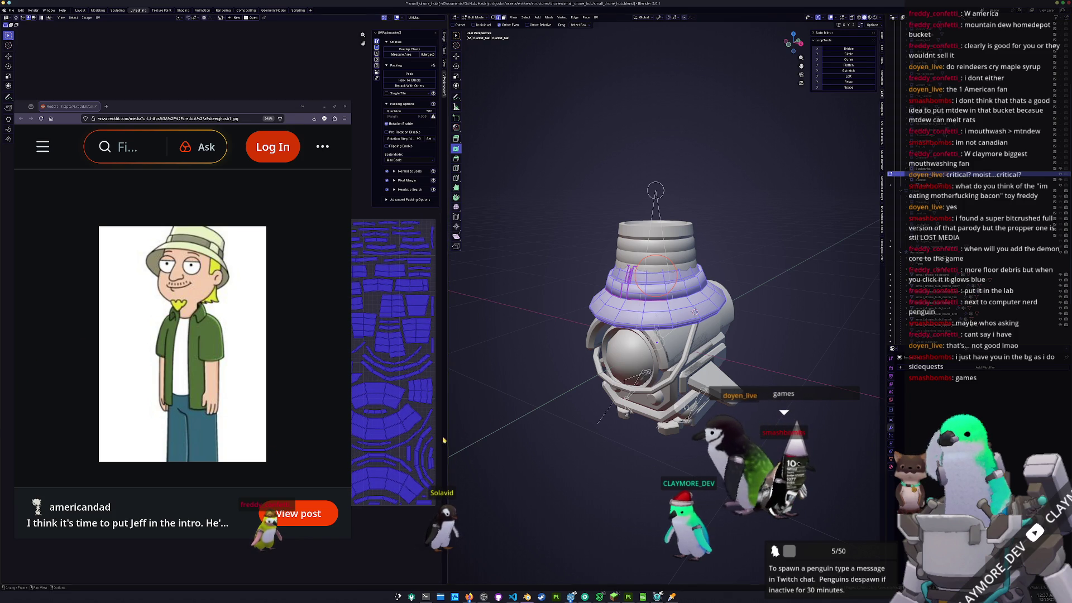
{"action": "key", "text": "Tab"}
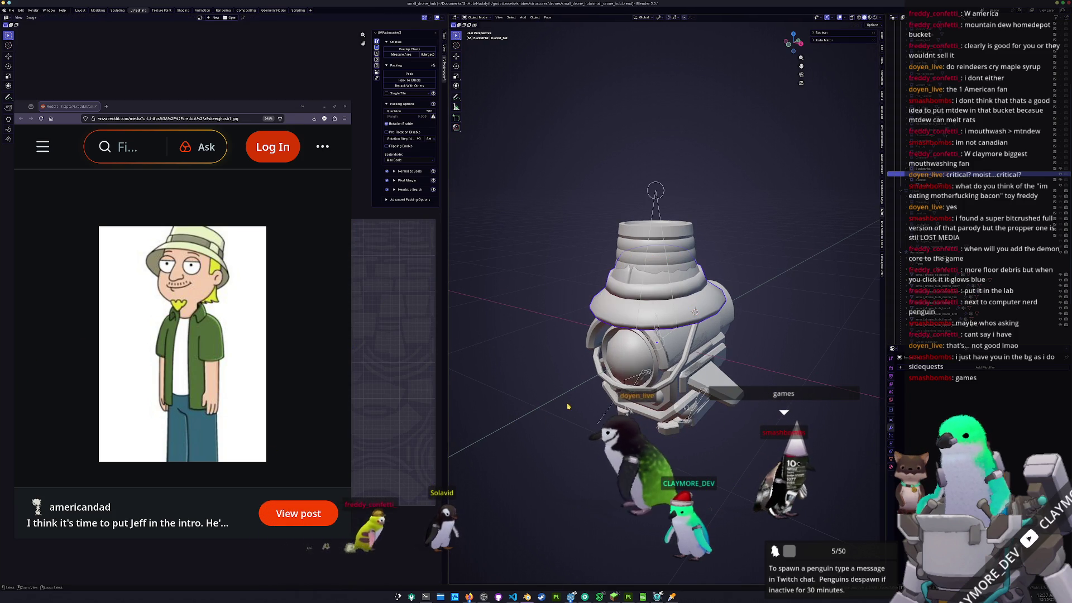
- Save the drone hub file and apply scale and all transforms to the model
{"action": "key", "text": "ctrl+s"}
{"action": "middle_click_drag", "start_coordinate": [599, 395], "coordinate": [569, 385]}
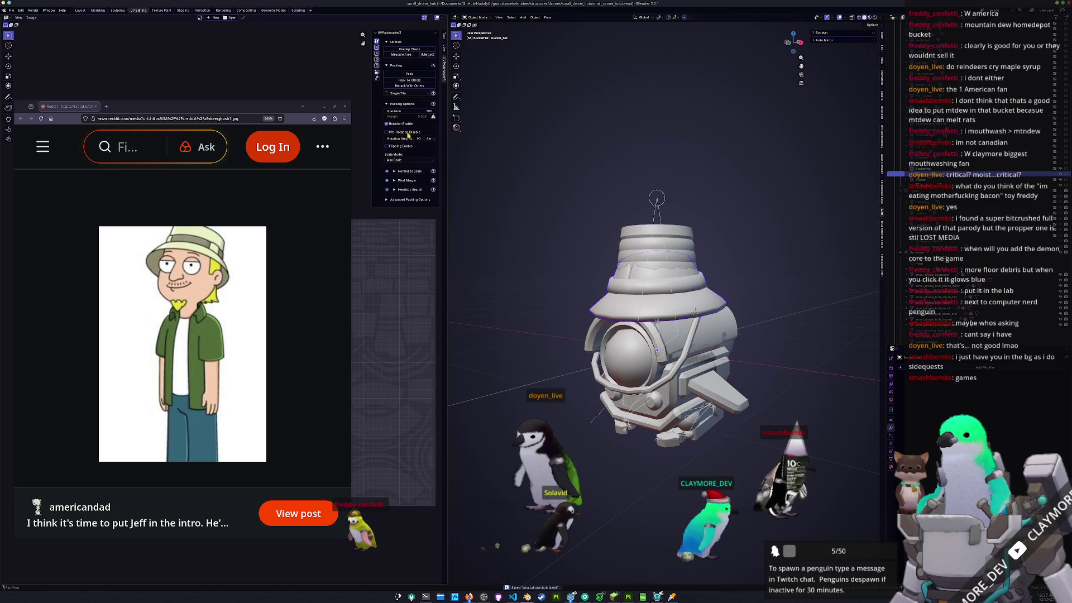
{"action": "key", "text": "ctrl+a"}
{"action": "left_click", "coordinate": [575, 302]}
{"action": "key", "text": "ctrl+a"}
{"action": "left_click", "coordinate": [605, 309]}
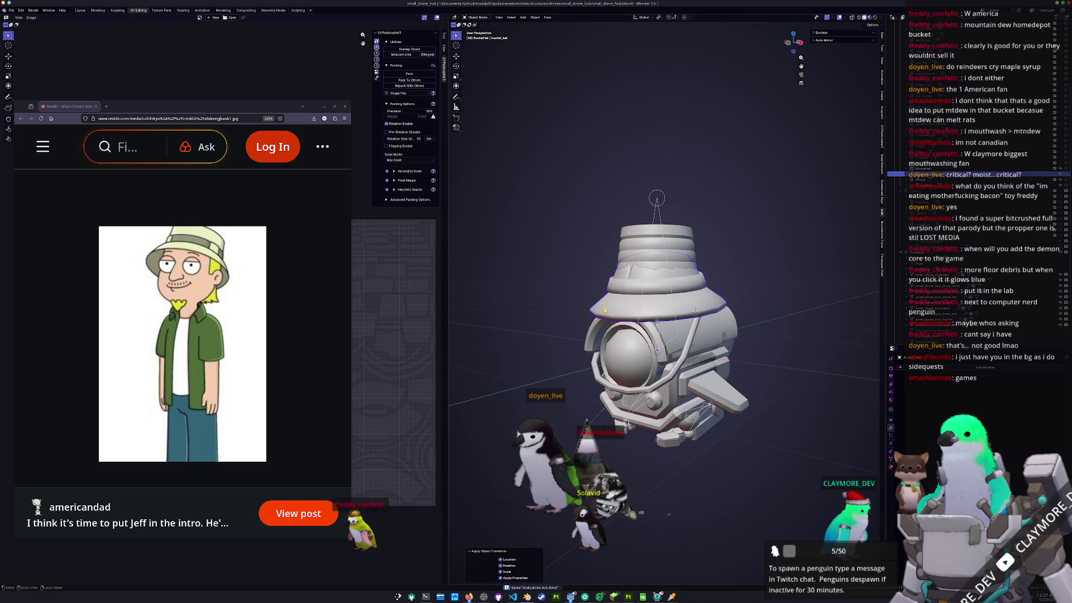
- Export the model as an FBX file
{"action": "left_click", "coordinate": [12, 10]}
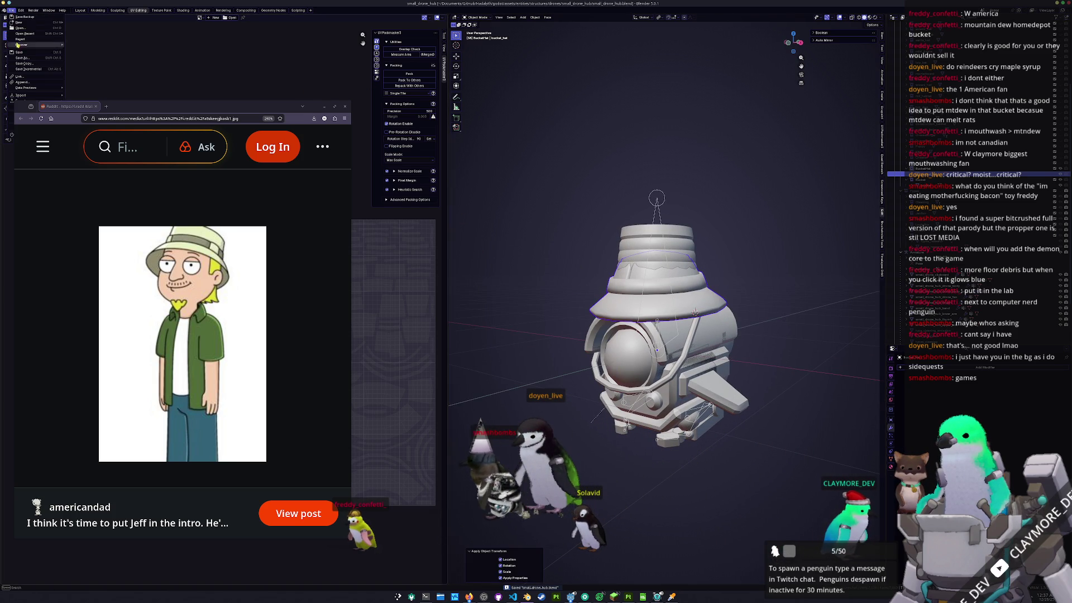
{"action": "mouse_move", "coordinate": [25, 34]}
{"action": "mouse_move", "coordinate": [170, 111]}
{"action": "left_mouse_down"}
{"action": "mouse_move", "coordinate": [189, 180]}
{"action": "mouse_move", "coordinate": [199, 346]}
{"action": "left_mouse_up"}
{"action": "mouse_move", "coordinate": [31, 99]}
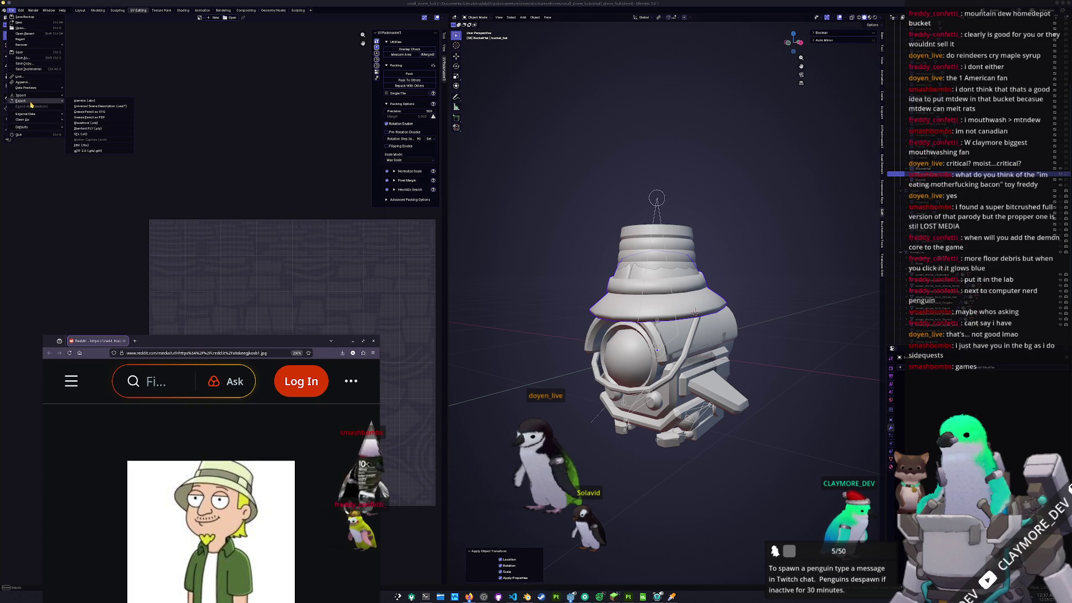
{"action": "left_click", "coordinate": [81, 145]}
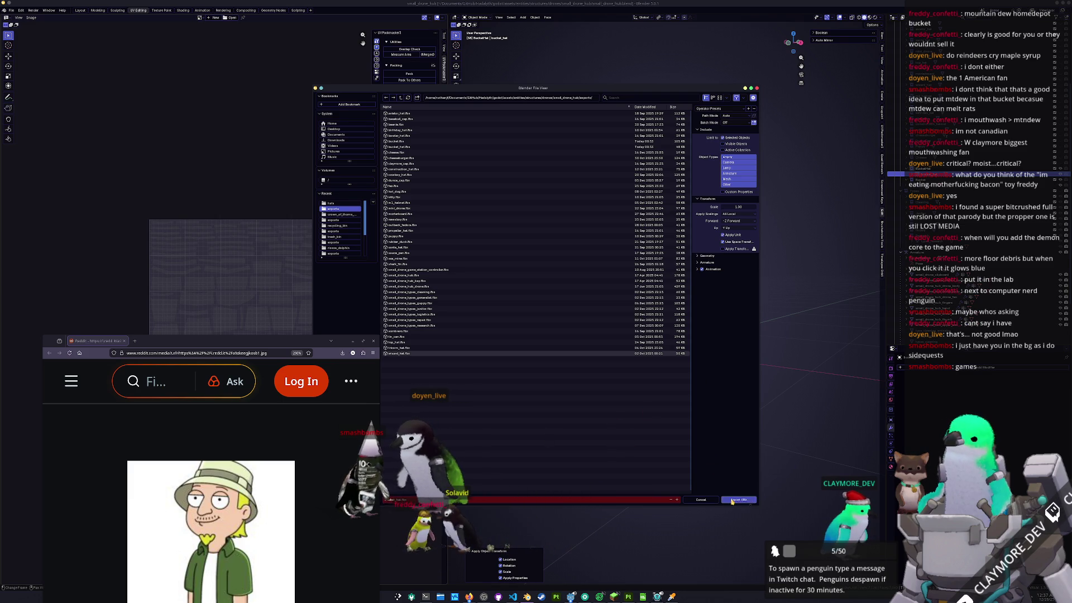
{"action": "left_click", "coordinate": [732, 501]}
- Export the model as glTF, overwriting bucket_hat.glb, then return to Substance 3D Painter
{"action": "left_click", "coordinate": [11, 11]}
{"action": "mouse_move", "coordinate": [22, 100]}
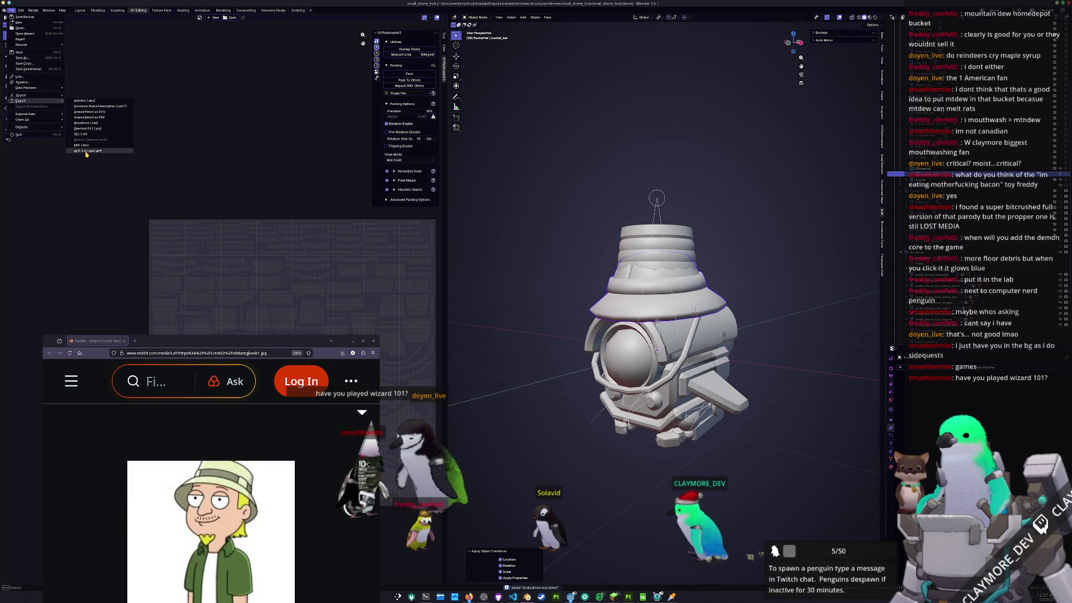
{"action": "left_click", "coordinate": [86, 153]}
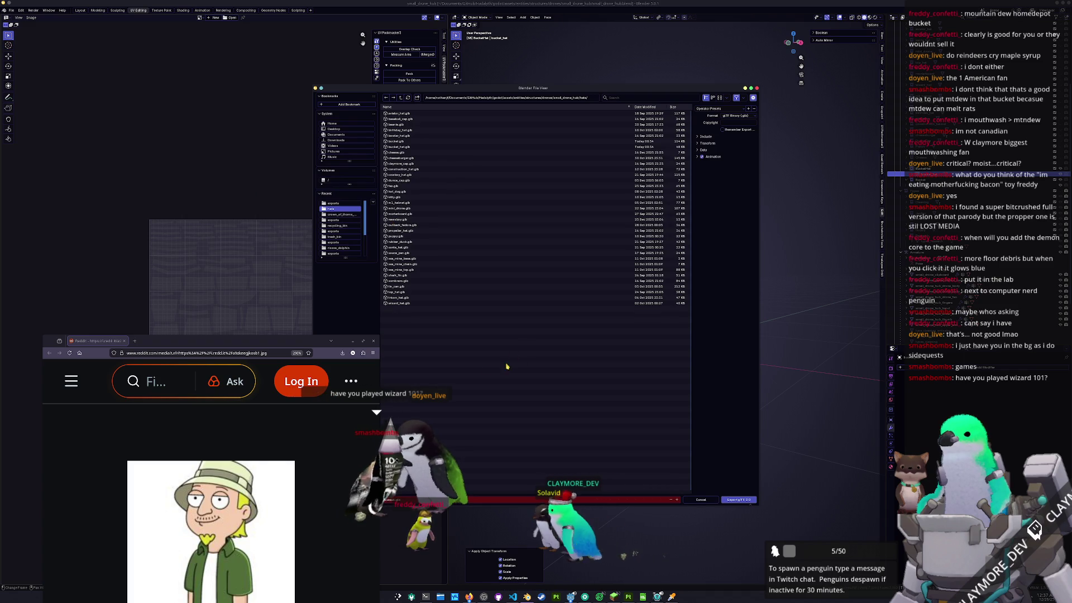
{"action": "left_click", "coordinate": [404, 147]}
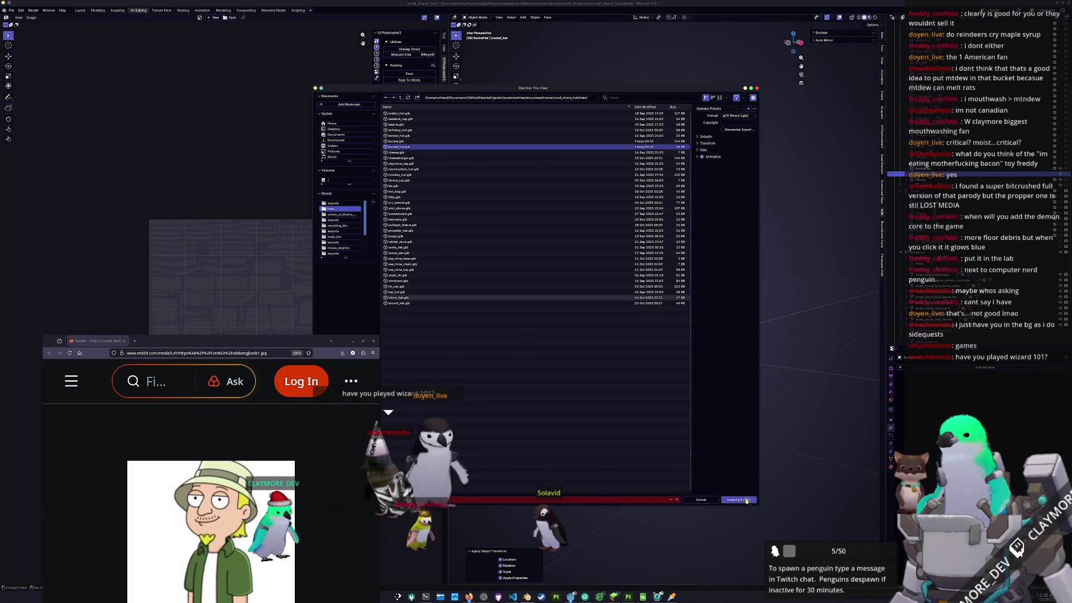
{"action": "left_click", "coordinate": [745, 501]}
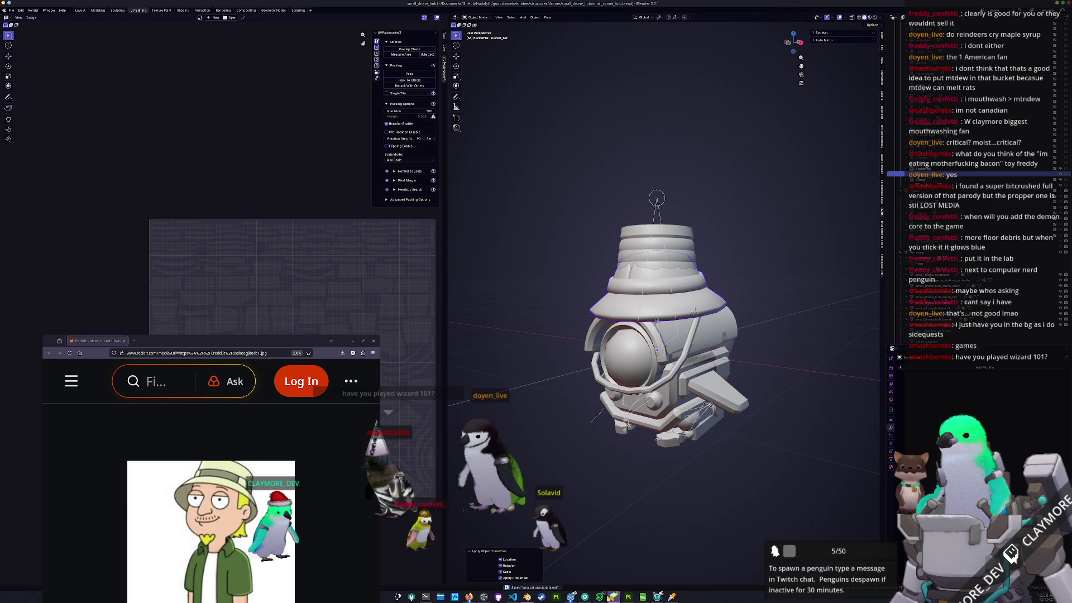
{"action": "left_click", "coordinate": [628, 596]}
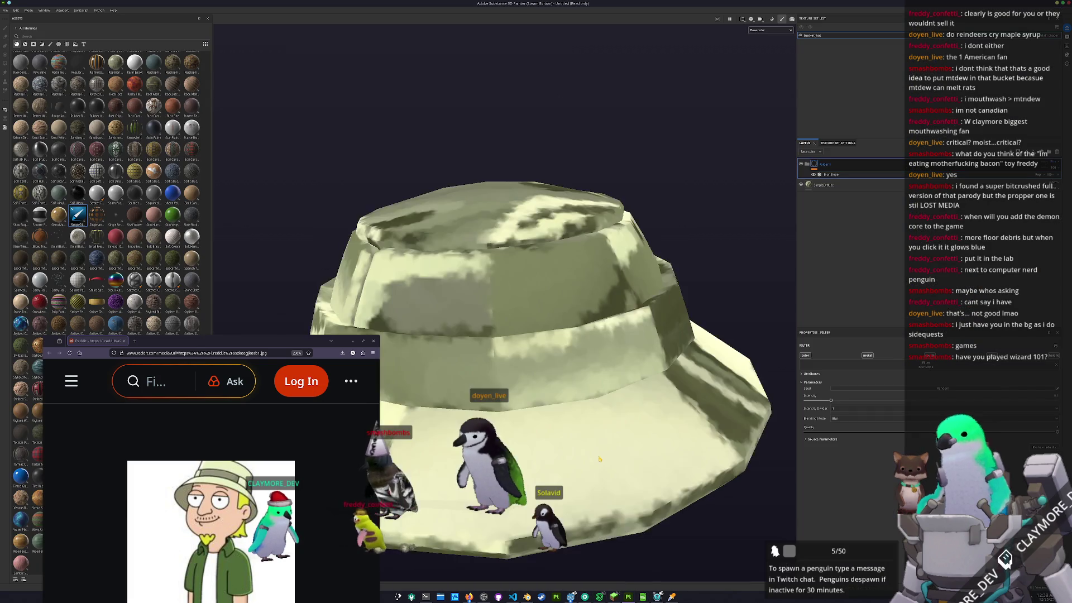
- Rebake the hat's mesh maps and show the Base color channel in the viewport
{"action": "key", "text": "ctrl+b"}
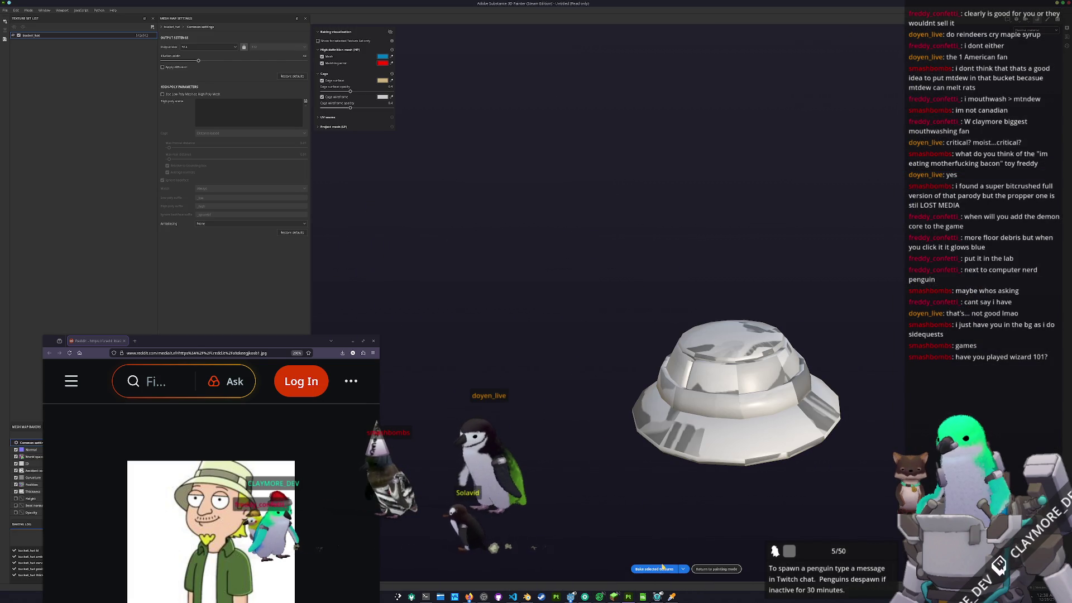
{"action": "left_click", "coordinate": [659, 569]}
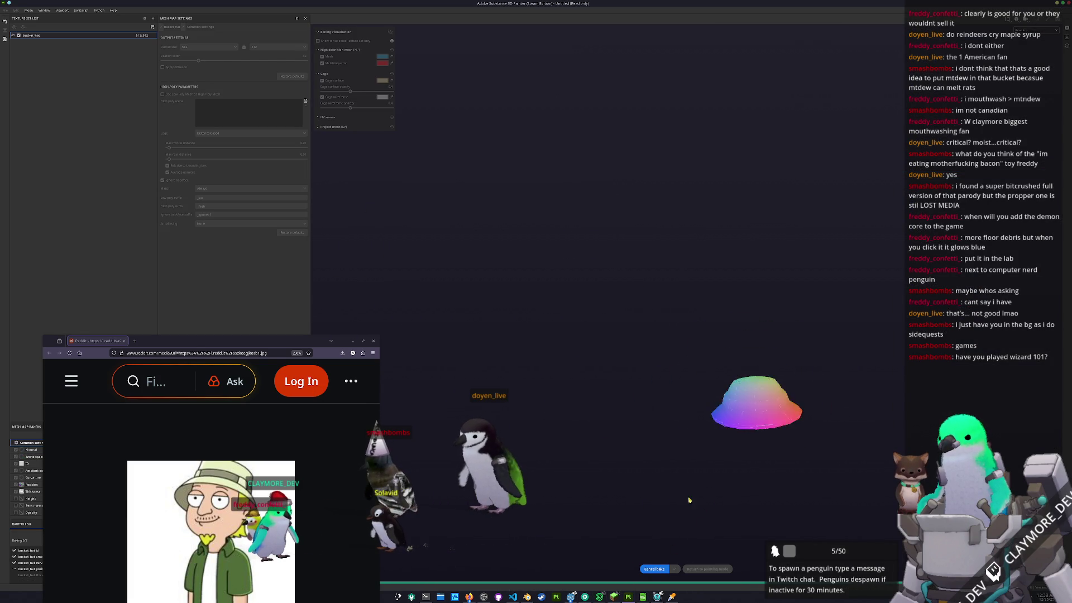
{"action": "left_click", "coordinate": [716, 569]}
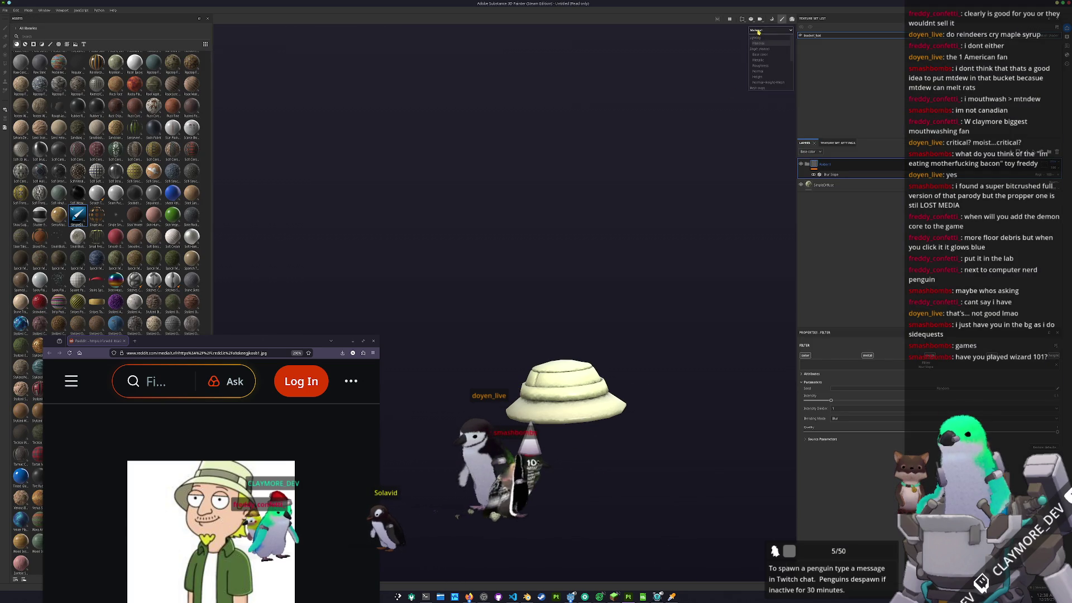
{"action": "left_click", "coordinate": [761, 54]}
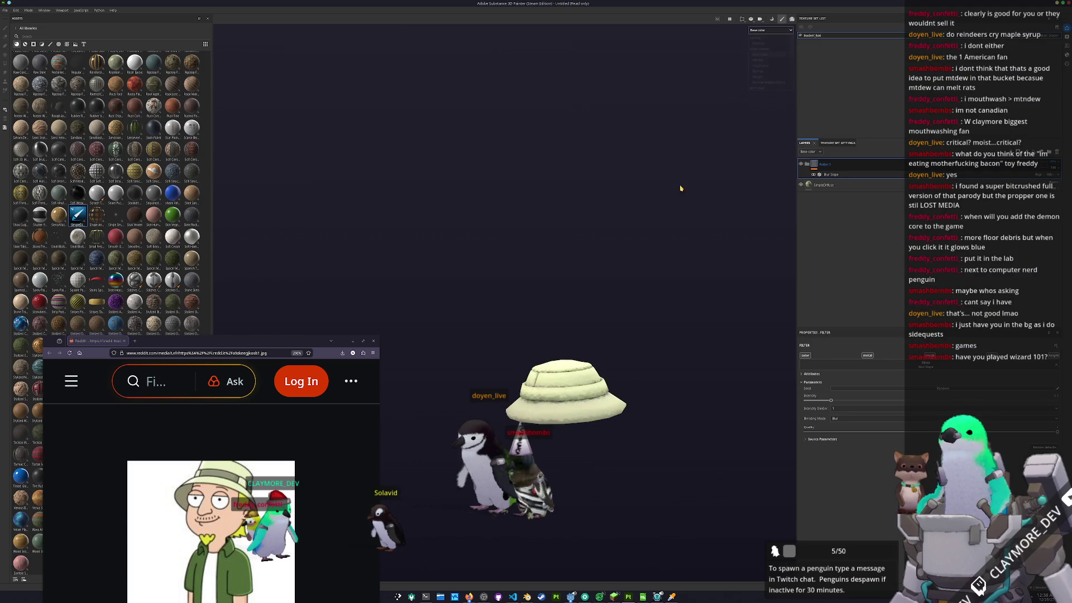
- Duplicate the SimpleDiffuse layer, sample the hat's colour, and shift it to greyish beige
{"action": "left_click", "coordinate": [848, 185]}
{"action": "left_click", "coordinate": [868, 501]}
{"action": "key", "text": "ctrl+d"}
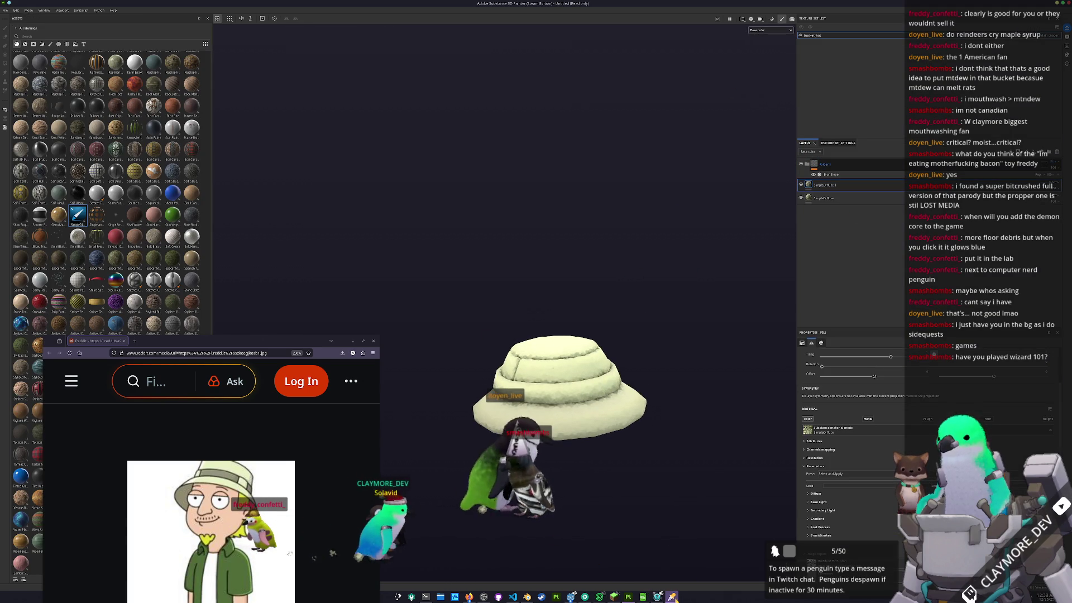
{"action": "left_click", "coordinate": [481, 288]}
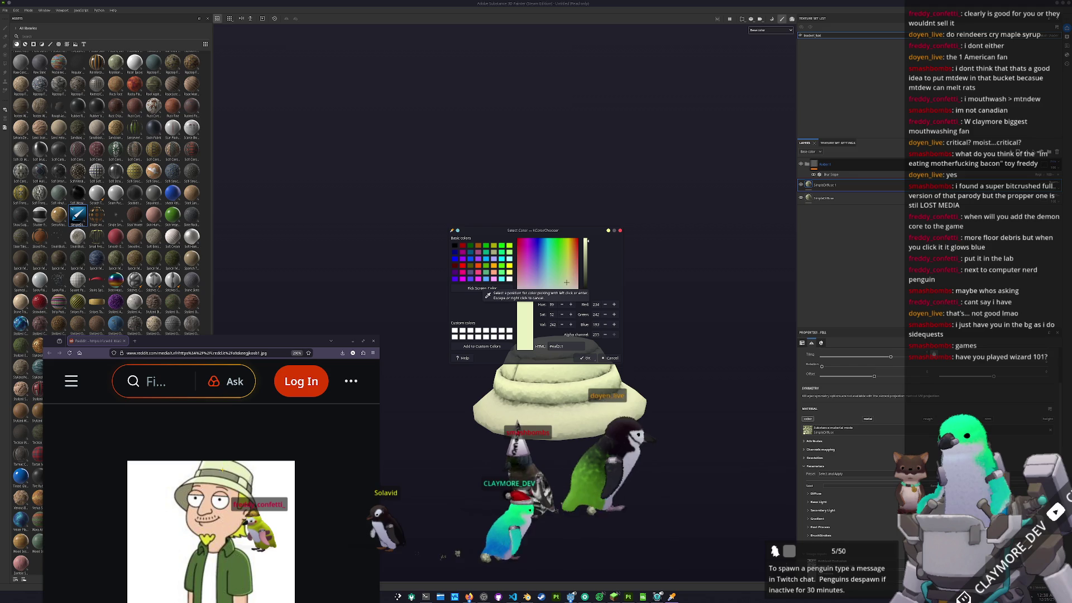
{"action": "left_click", "coordinate": [564, 362]}
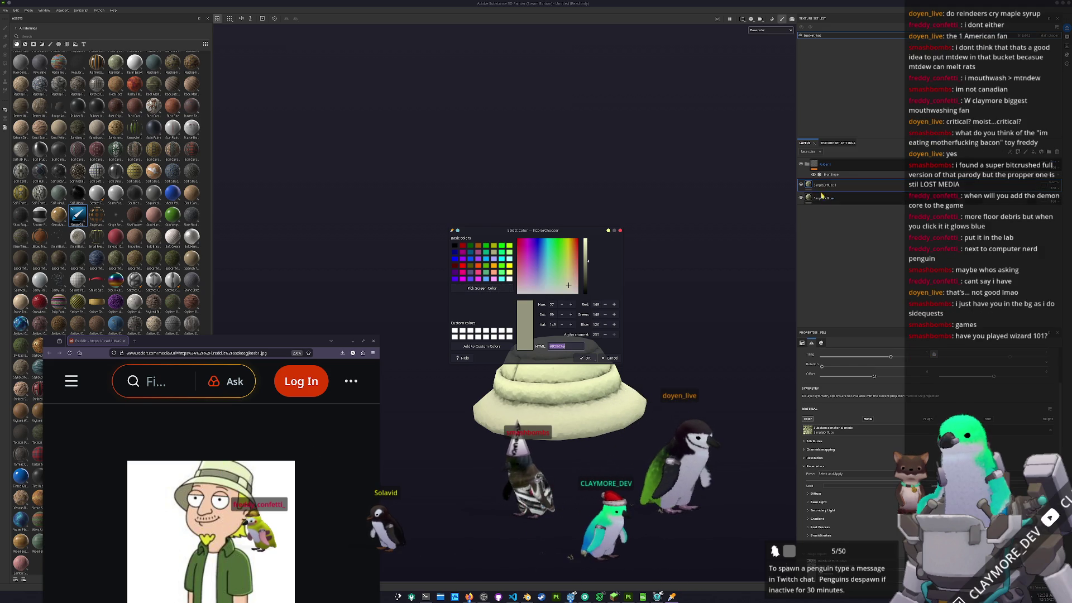
{"action": "key", "text": "Return"}
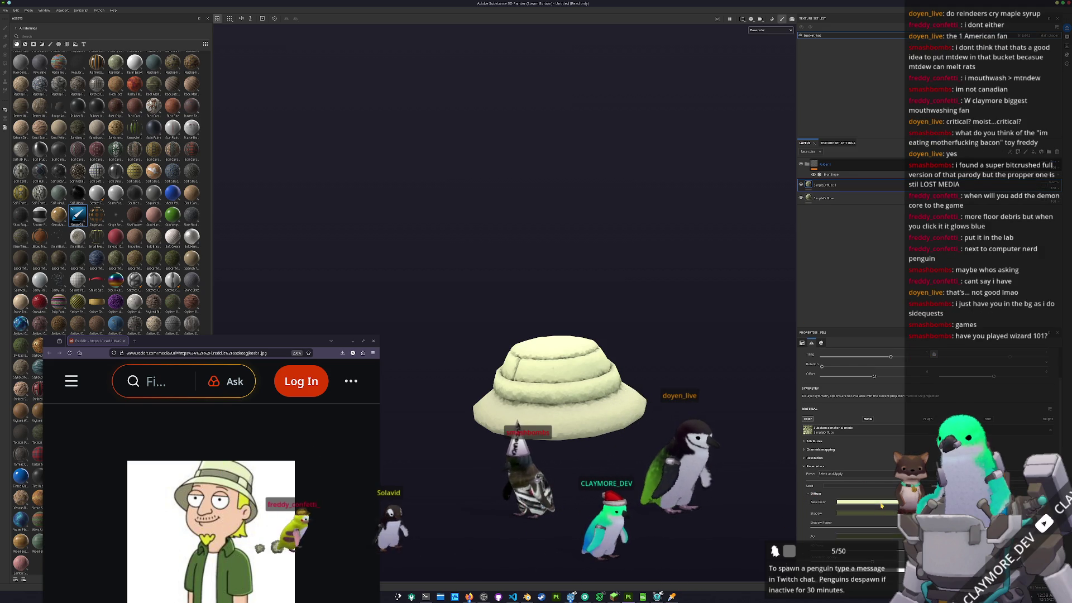
{"action": "left_click", "coordinate": [868, 502]}
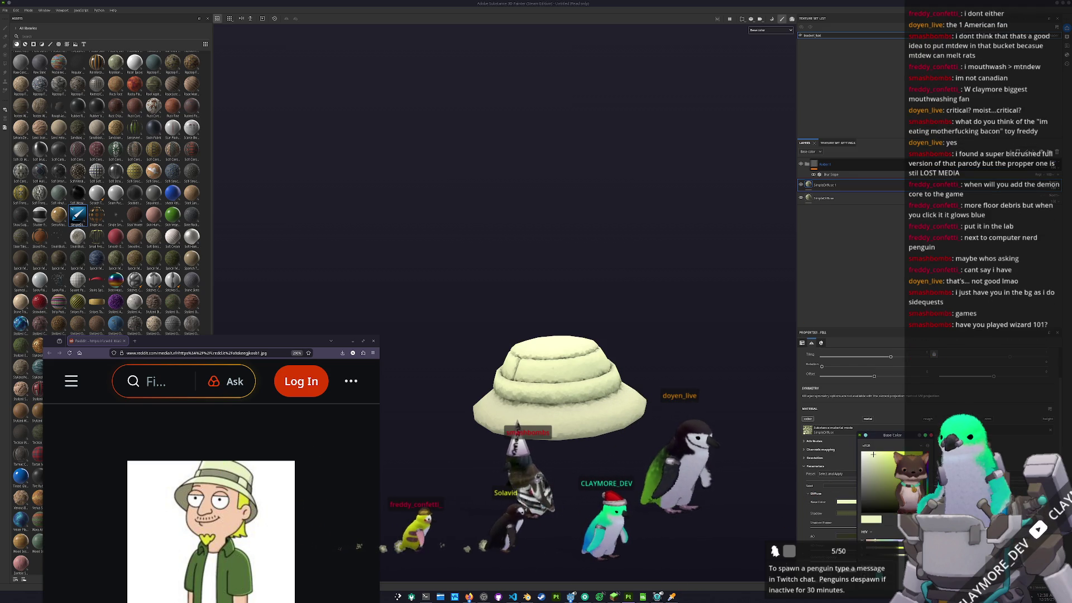
{"action": "left_click", "coordinate": [870, 477]}
- Add a black mask to SimpleDiffuse 1 and polygon-fill the middle band in darker grey
{"action": "right_click", "coordinate": [817, 184]}
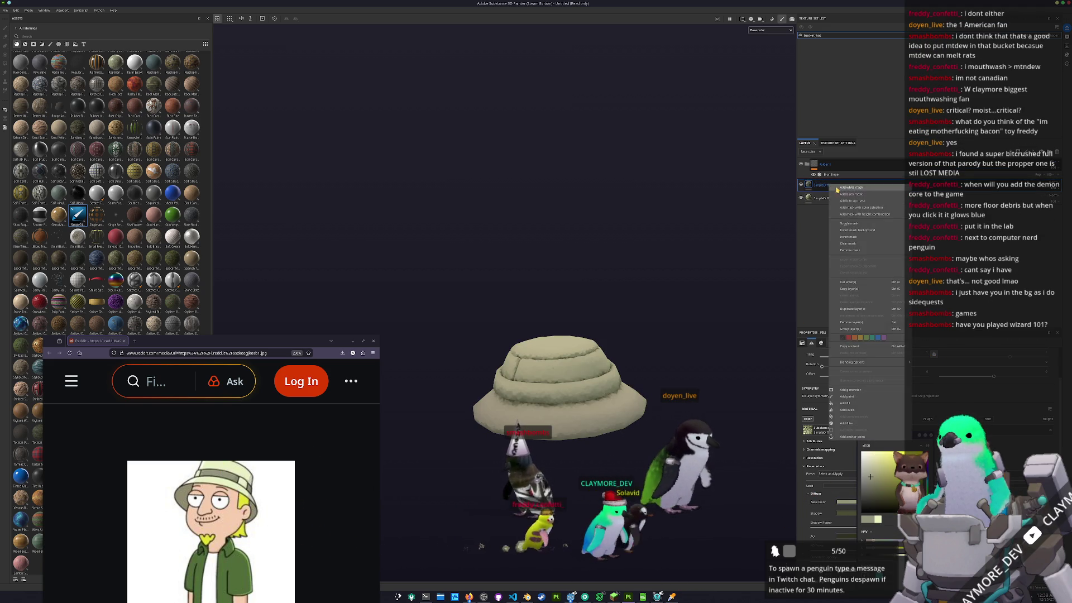
{"action": "left_click", "coordinate": [835, 190]}
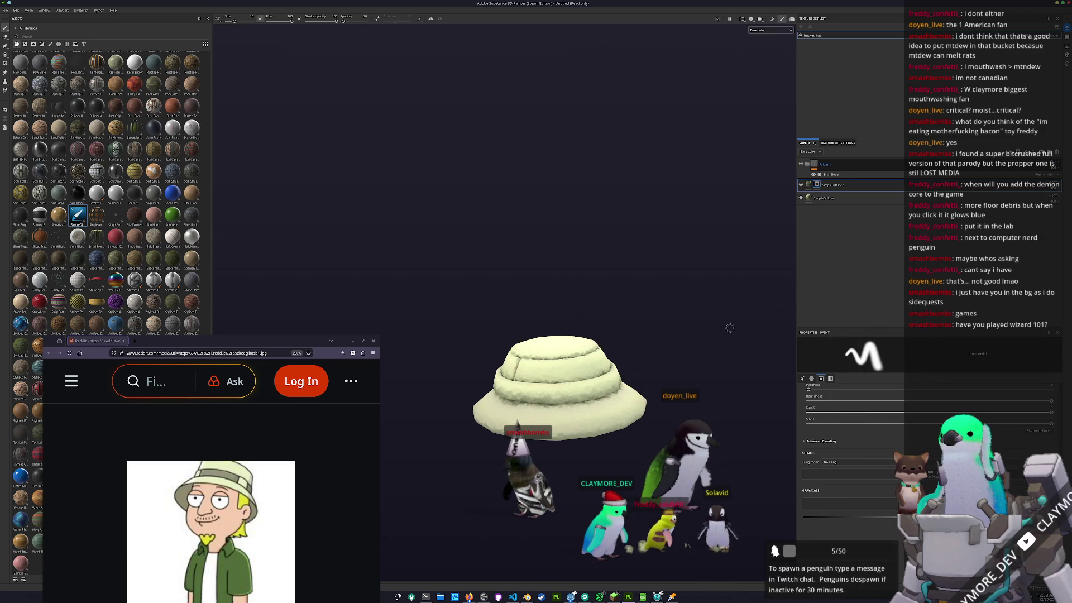
{"action": "left_click_drag", "start_coordinate": [763, 313], "coordinate": [387, 259], "text": "alt"}
{"action": "left_click", "coordinate": [5, 65]}
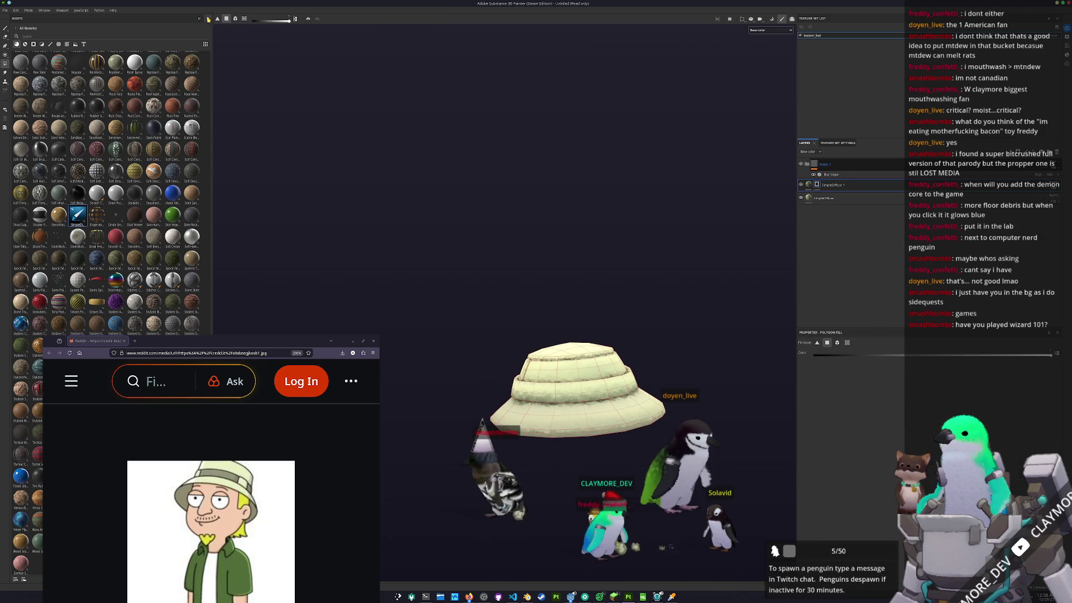
{"action": "left_click", "coordinate": [537, 390]}
{"action": "mouse_move", "coordinate": [559, 363]}
{"action": "left_mouse_down", "text": "alt"}
{"action": "mouse_move", "coordinate": [646, 318]}
{"action": "mouse_move", "coordinate": [682, 334]}
{"action": "mouse_move", "coordinate": [677, 344]}
{"action": "left_mouse_up", "text": "alt"}
{"action": "key", "text": "ctrl+s"}
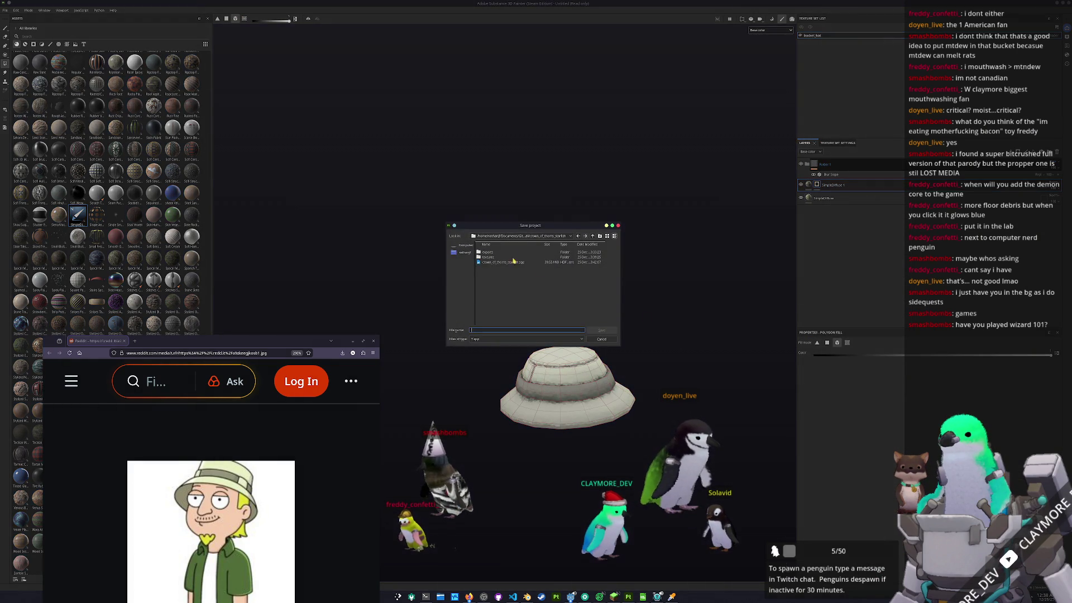
- Browse to the small_drone_hub folder and save the Painter project as bucket_hat
{"action": "left_click", "coordinate": [560, 236]}
{"action": "left_click", "coordinate": [524, 266]}
{"action": "left_click", "coordinate": [593, 236]}
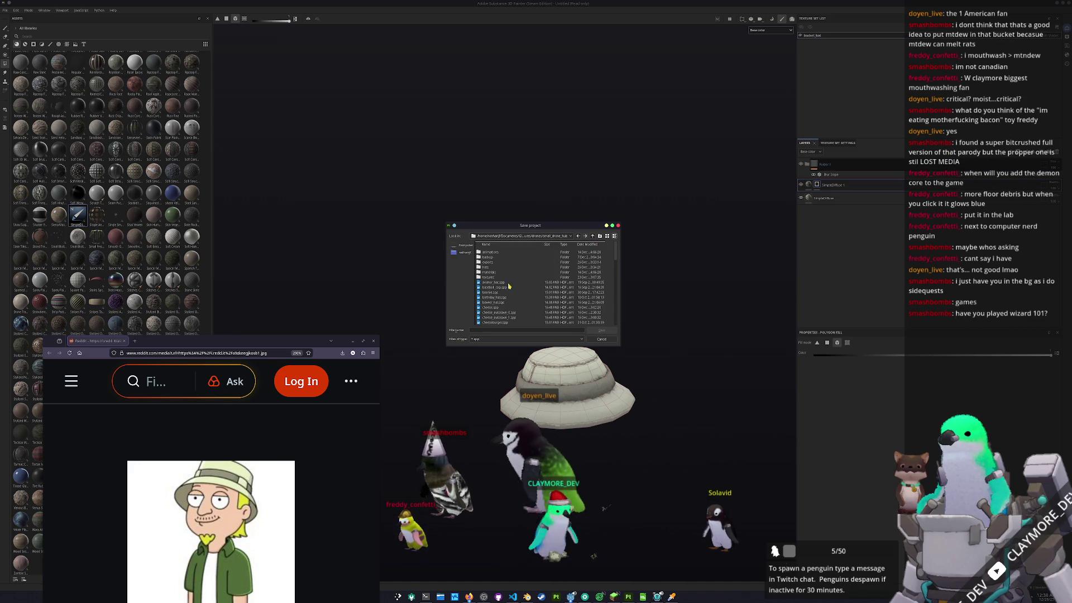
{"action": "scroll", "coordinate": [509, 282], "scroll_direction": "down", "scroll_amount": 3}
{"action": "type", "text": "bucke"}
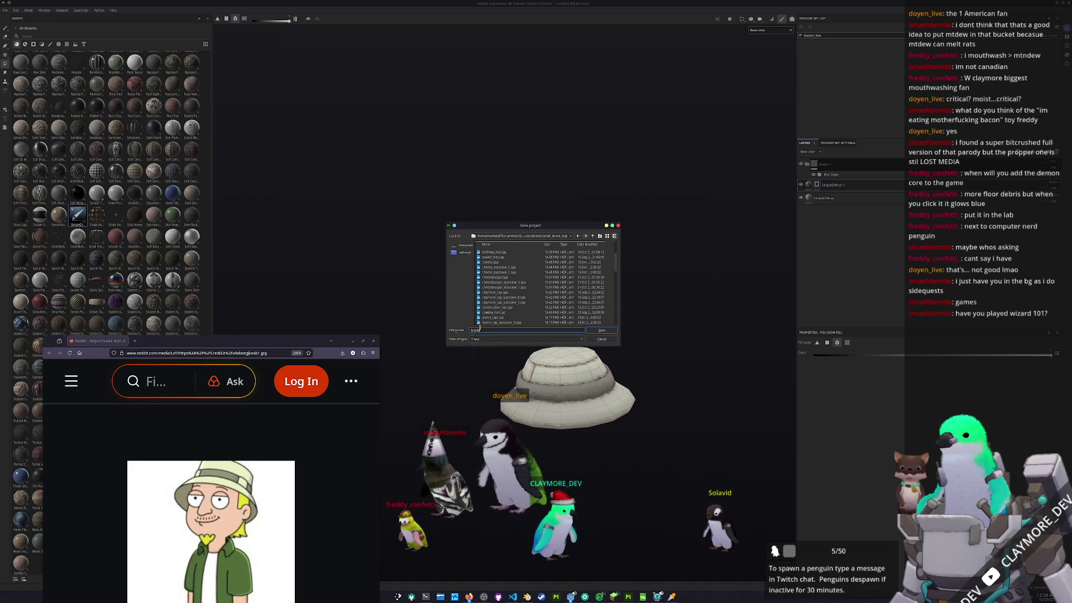
{"action": "key", "text": "Return"}
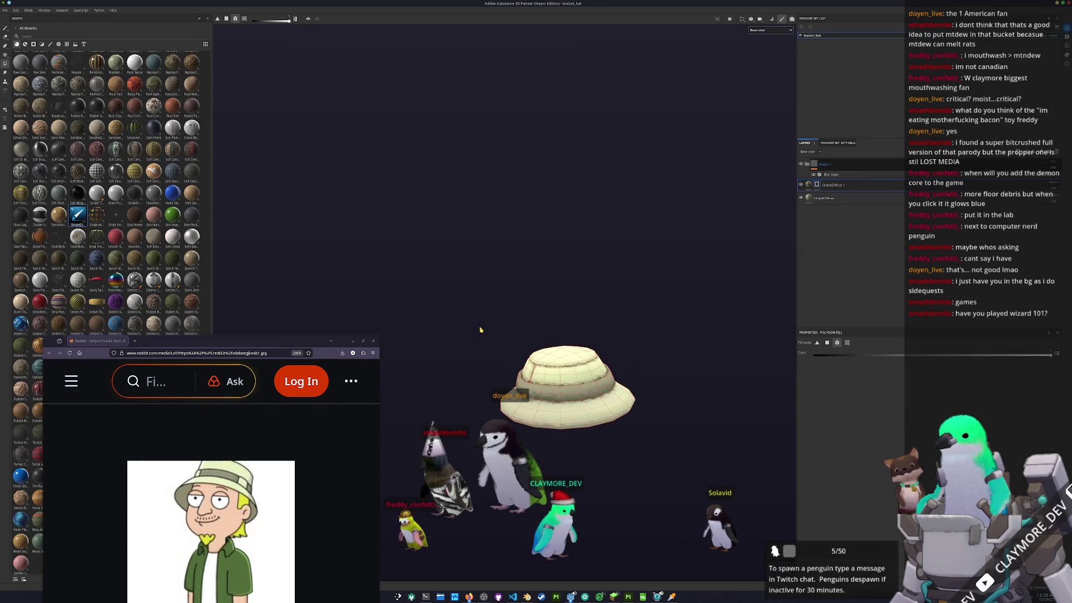
- In Export Textures, browse the output directory chooser to the small_drone_hub folder
{"action": "key", "text": "ctrl+shift+e"}
{"action": "left_click", "coordinate": [423, 215]}
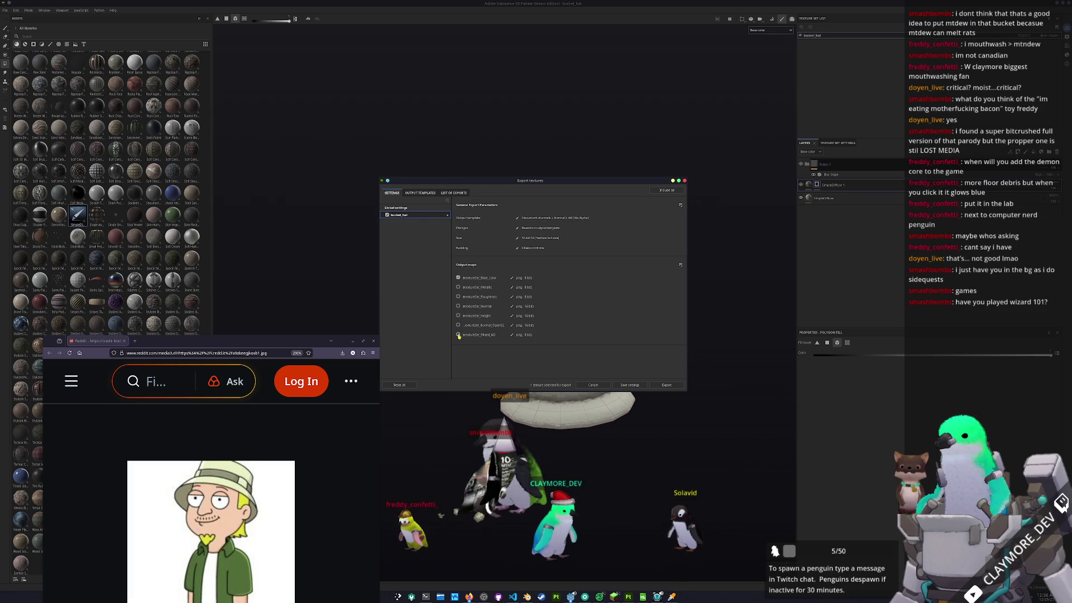
{"action": "left_click", "coordinate": [432, 208]}
{"action": "left_click", "coordinate": [570, 217]}
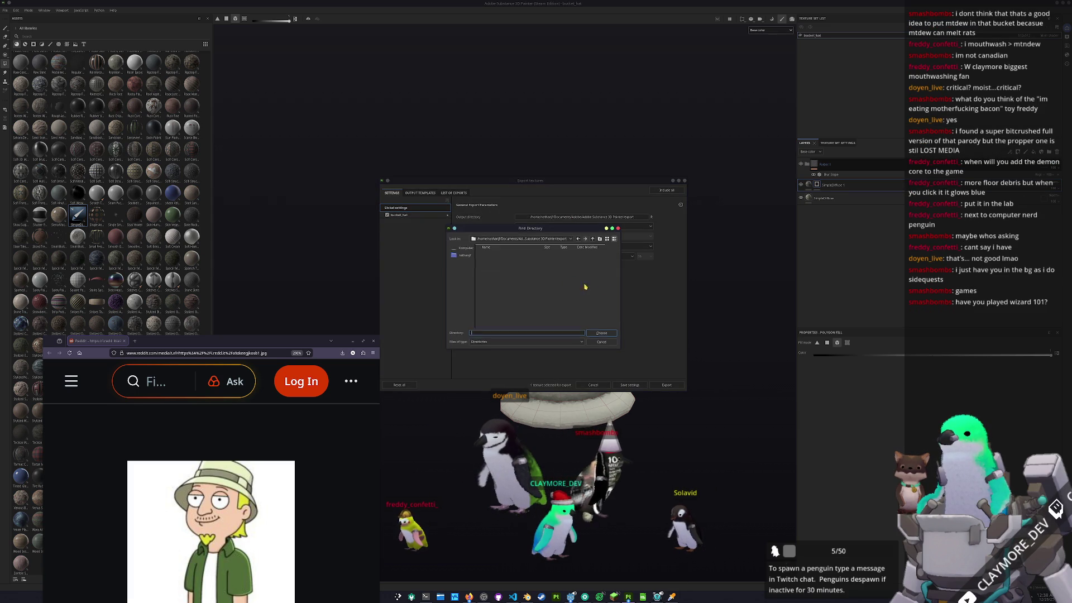
{"action": "left_click", "coordinate": [546, 239]}
{"action": "scroll", "coordinate": [538, 284], "scroll_direction": "down", "scroll_amount": 2}
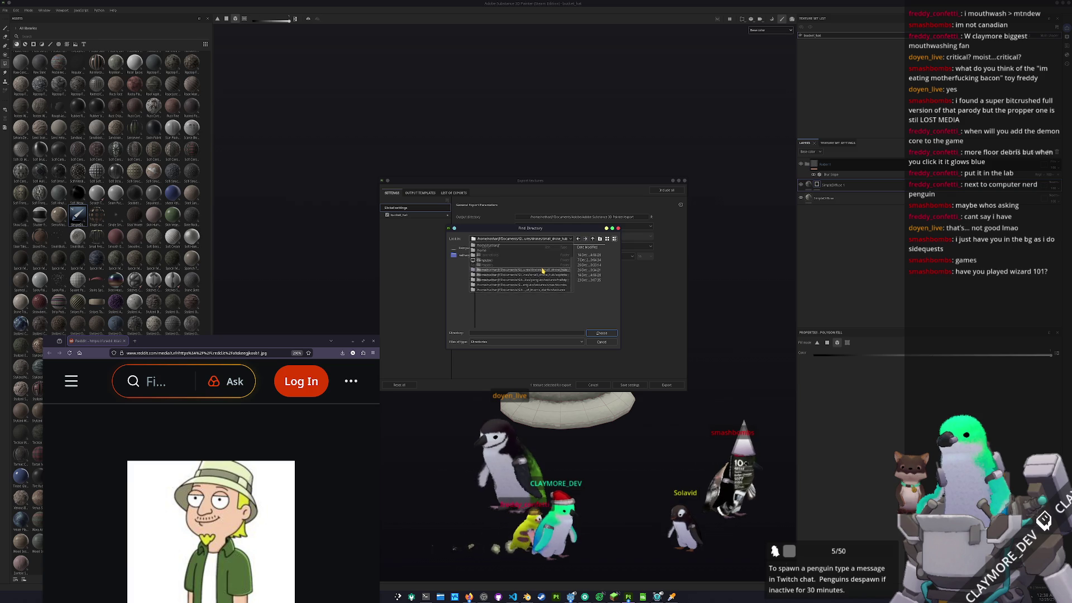
{"action": "left_click", "coordinate": [543, 270]}
{"action": "mouse_move", "coordinate": [530, 231]}
{"action": "left_mouse_down"}
{"action": "mouse_move", "coordinate": [786, 181]}
{"action": "mouse_move", "coordinate": [770, 182]}
{"action": "left_mouse_up"}
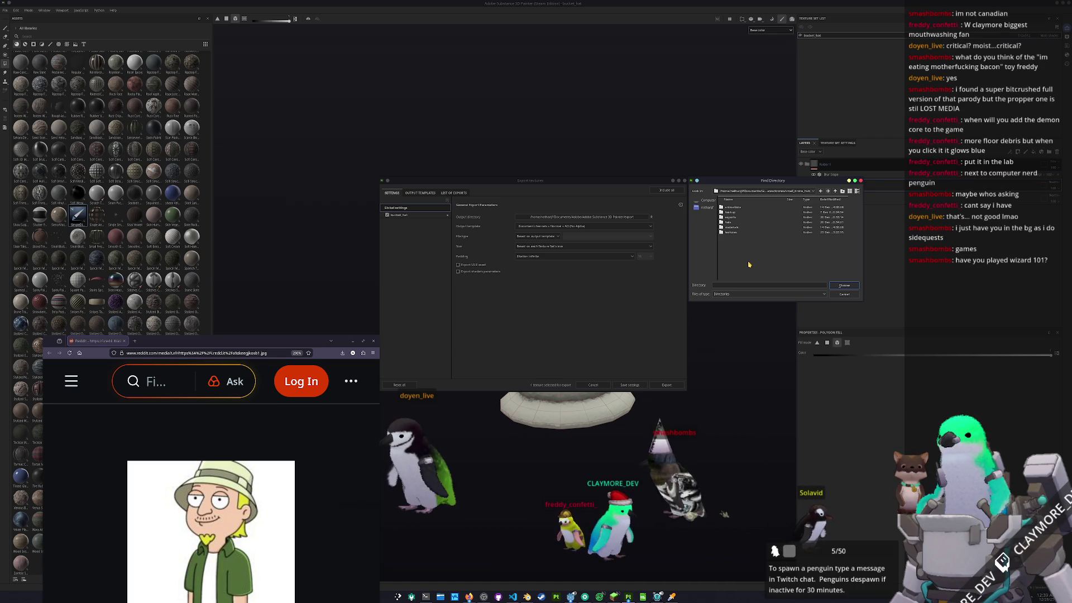
- Set small_drone_hub/textures as the output directory, export the hat textures, and close
{"action": "left_click", "coordinate": [736, 218]}
{"action": "left_click", "coordinate": [736, 222]}
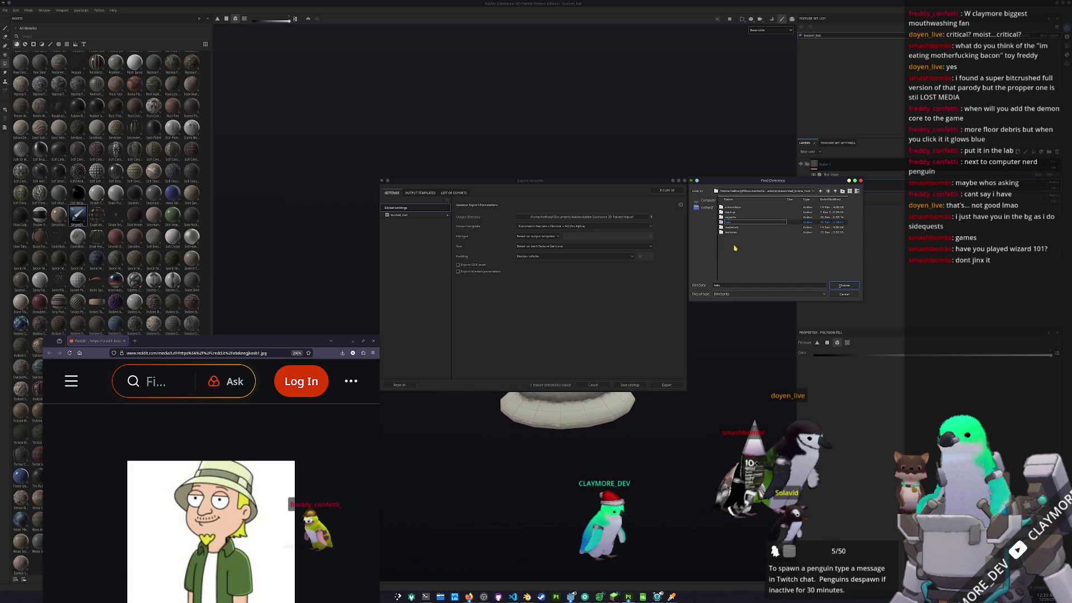
{"action": "double_click", "coordinate": [735, 234]}
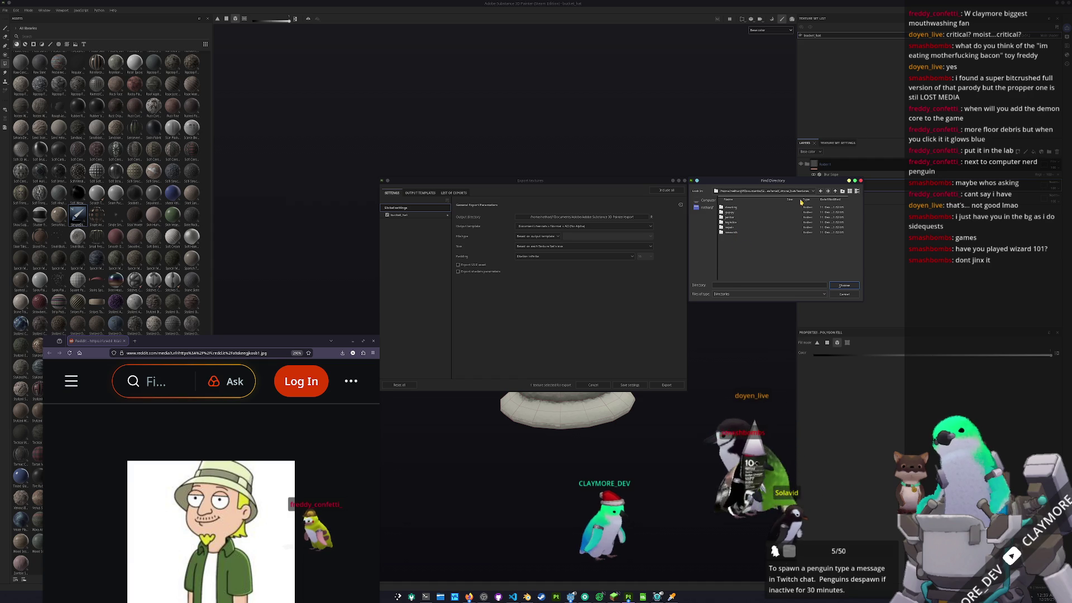
{"action": "left_click", "coordinate": [835, 191]}
{"action": "double_click", "coordinate": [830, 232]}
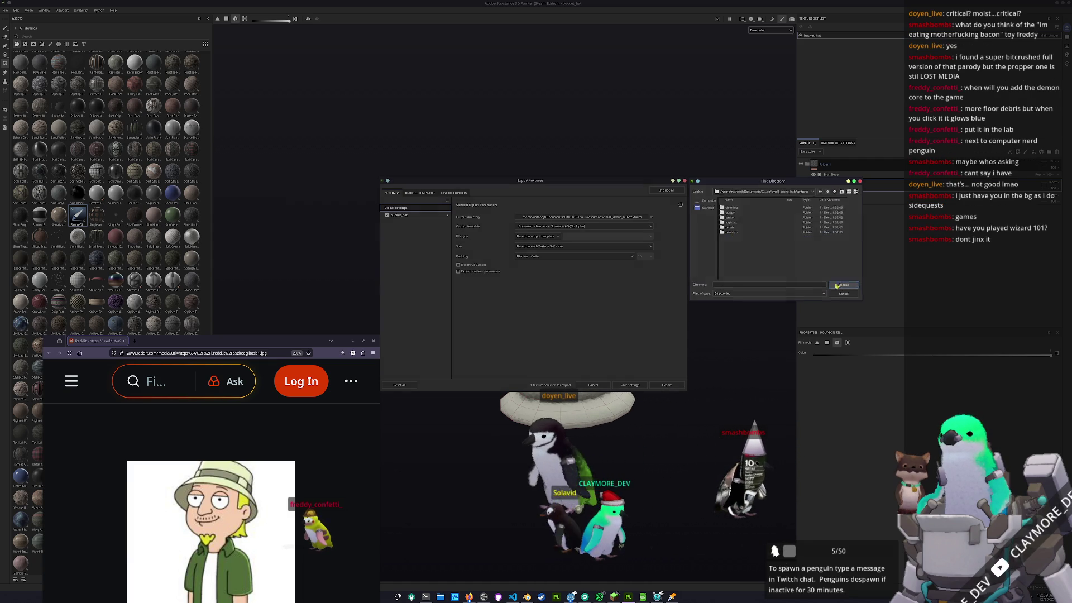
{"action": "left_click", "coordinate": [842, 286]}
{"action": "left_click", "coordinate": [672, 385]}
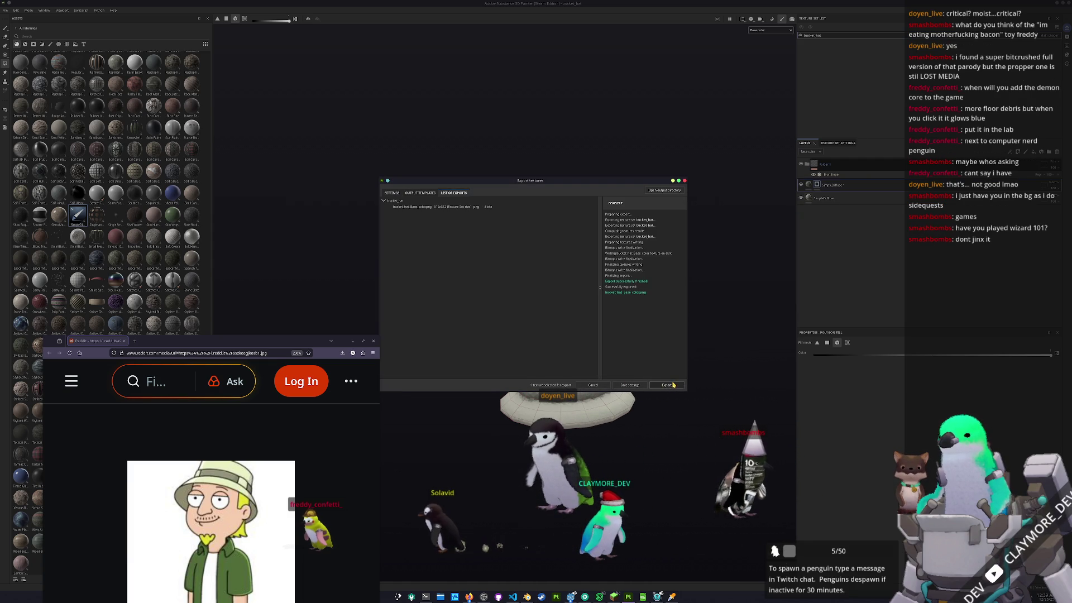
{"action": "left_click", "coordinate": [5, 10]}
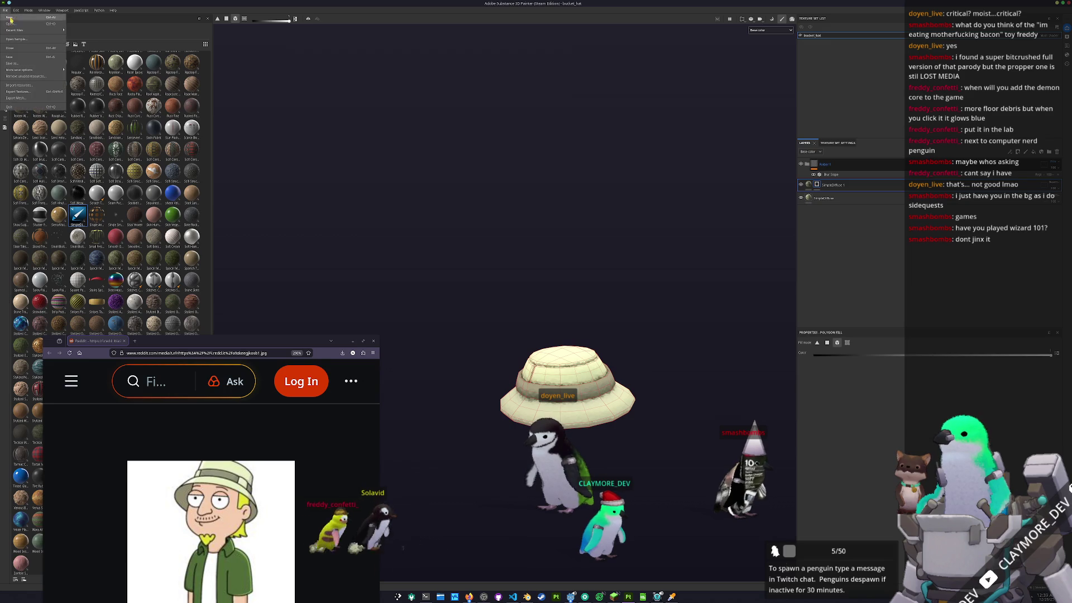
- Create a new project from bucket_hat.fbx, answer the save prompt, and bake its mesh maps
{"action": "left_click", "coordinate": [9, 17]}
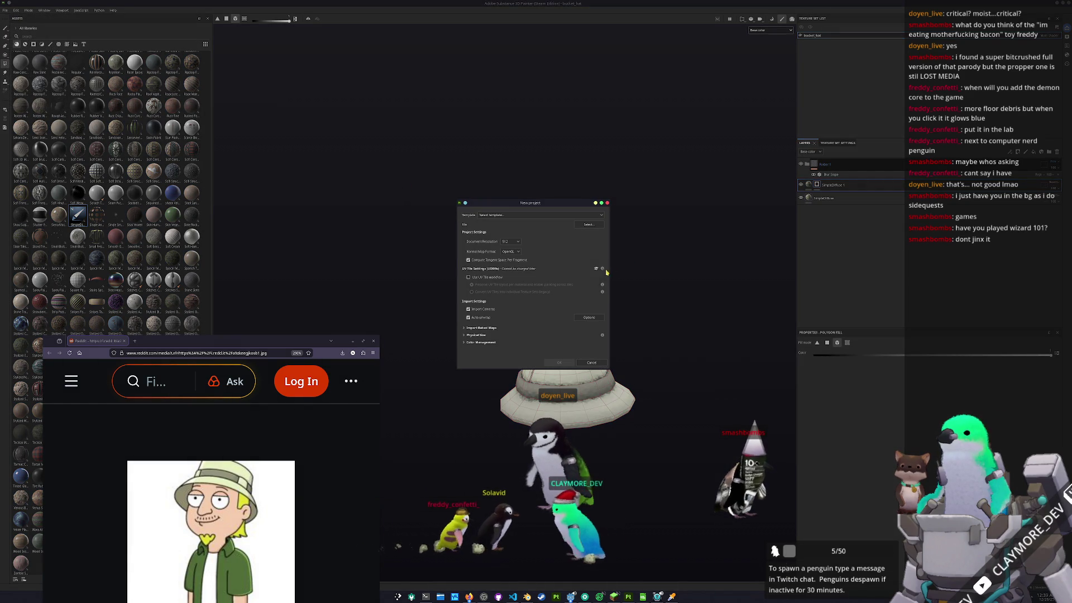
{"action": "left_click", "coordinate": [588, 224]}
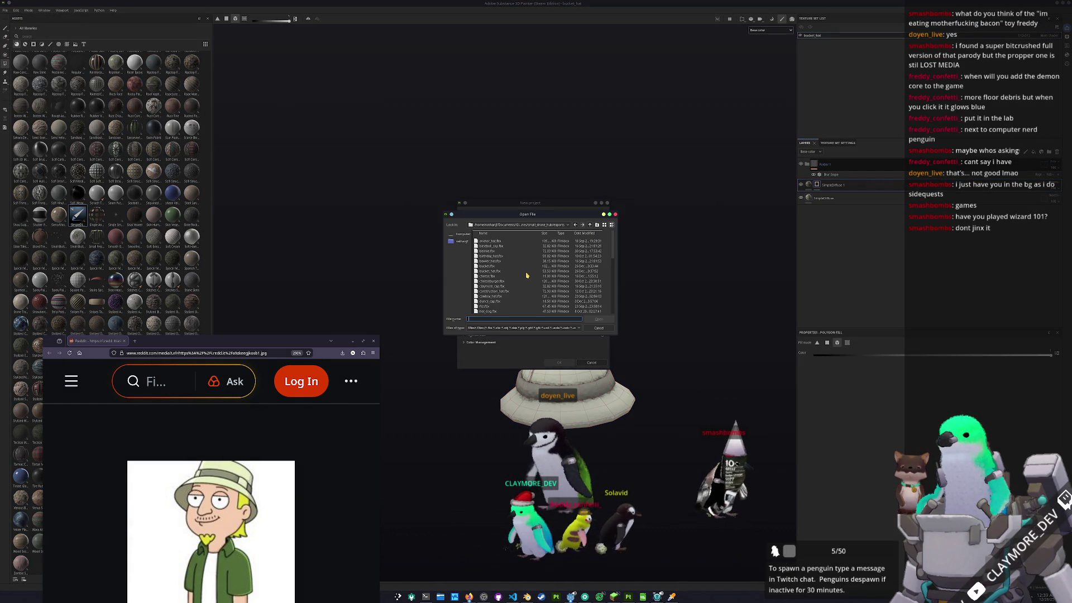
{"action": "double_click", "coordinate": [500, 271]}
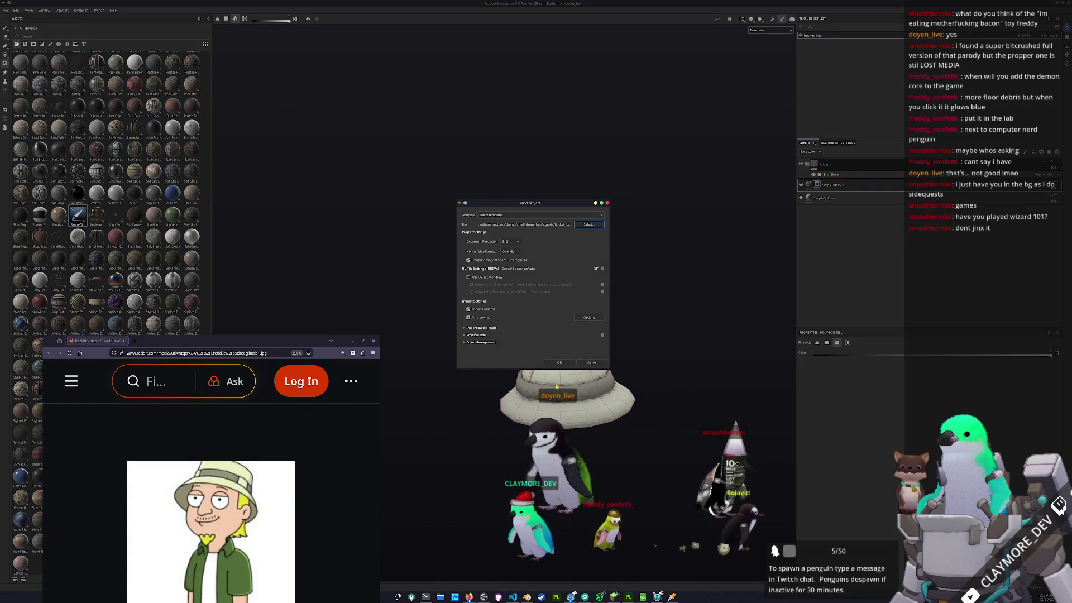
{"action": "left_click", "coordinate": [557, 363]}
{"action": "left_click", "coordinate": [507, 299]}
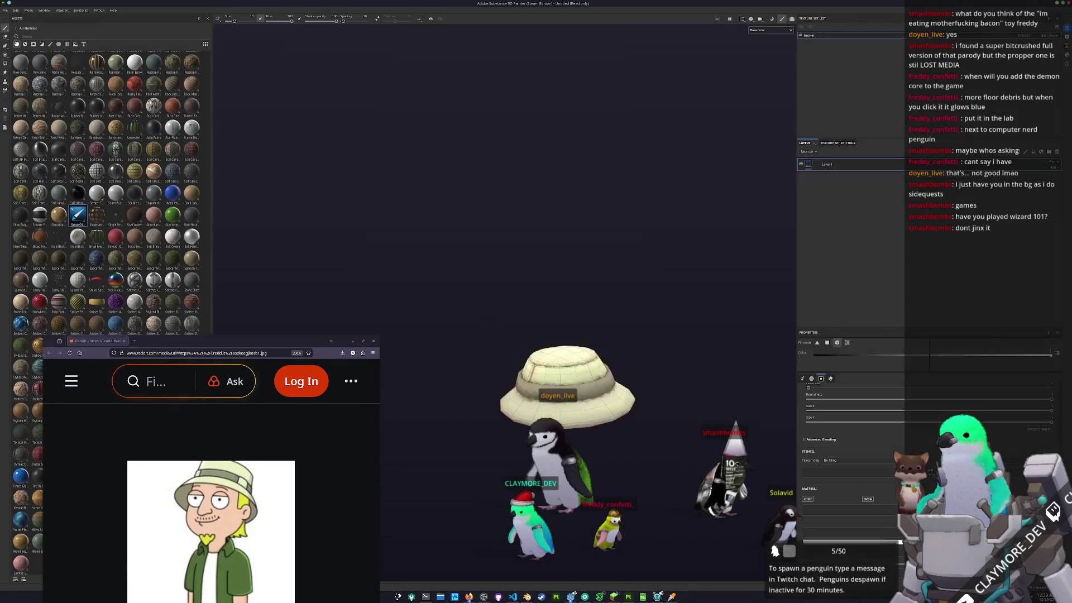
{"action": "key", "text": "ctrl+b"}
{"action": "left_click", "coordinate": [654, 570]}
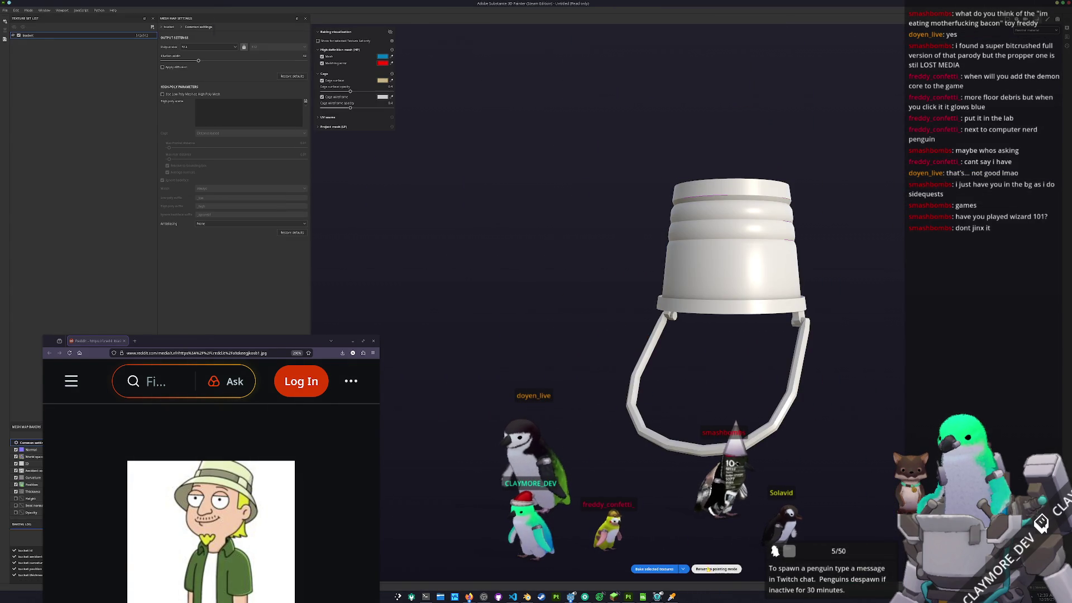
- Add a brown material fill layer to the bucket and display only the base colour channel
{"action": "left_click", "coordinate": [709, 569]}
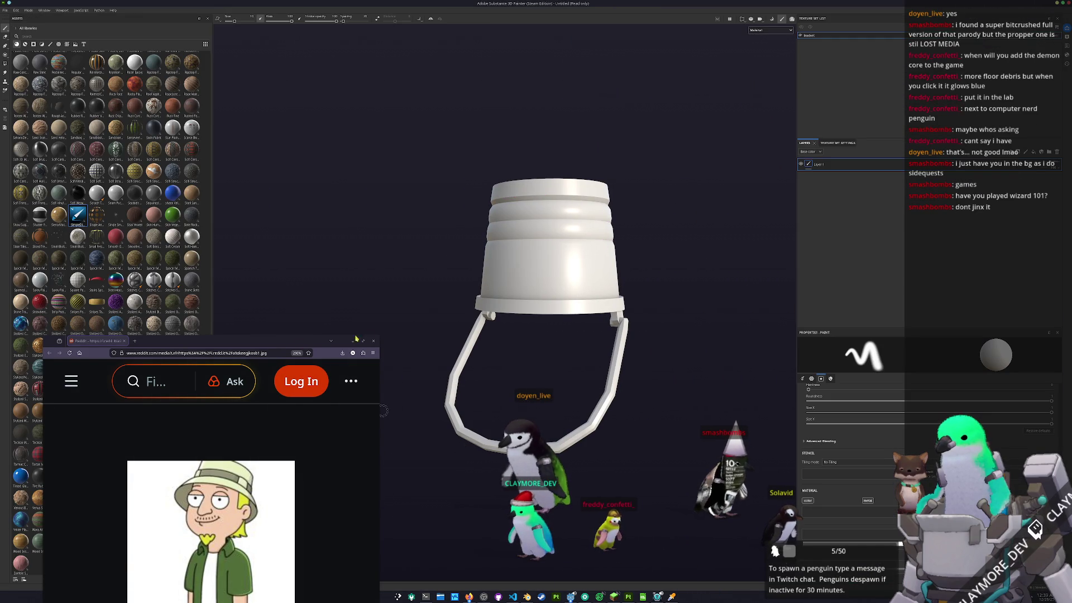
{"action": "left_click", "coordinate": [375, 341]}
{"action": "mouse_move", "coordinate": [87, 241]}
{"action": "left_mouse_down"}
{"action": "mouse_move", "coordinate": [280, 246]}
{"action": "mouse_move", "coordinate": [893, 223]}
{"action": "left_mouse_up"}
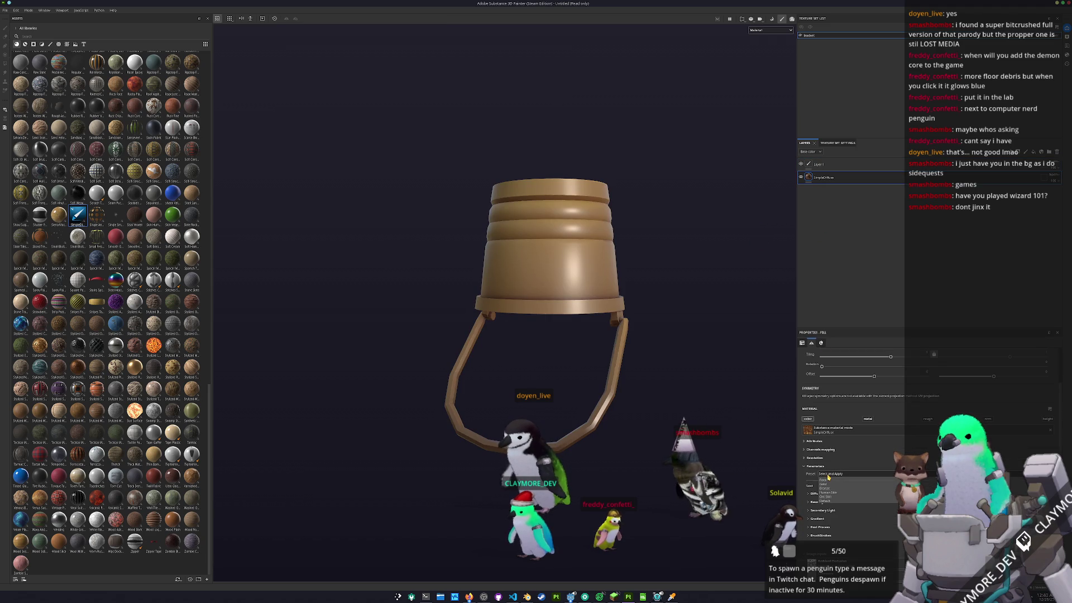
{"action": "left_click", "coordinate": [770, 29]}
{"action": "left_click", "coordinate": [767, 43]}
{"action": "mouse_move", "coordinate": [743, 92]}
{"action": "left_mouse_down", "text": "alt"}
{"action": "mouse_move", "coordinate": [720, 91]}
{"action": "mouse_move", "coordinate": [658, 224]}
{"action": "left_mouse_up", "text": "alt"}
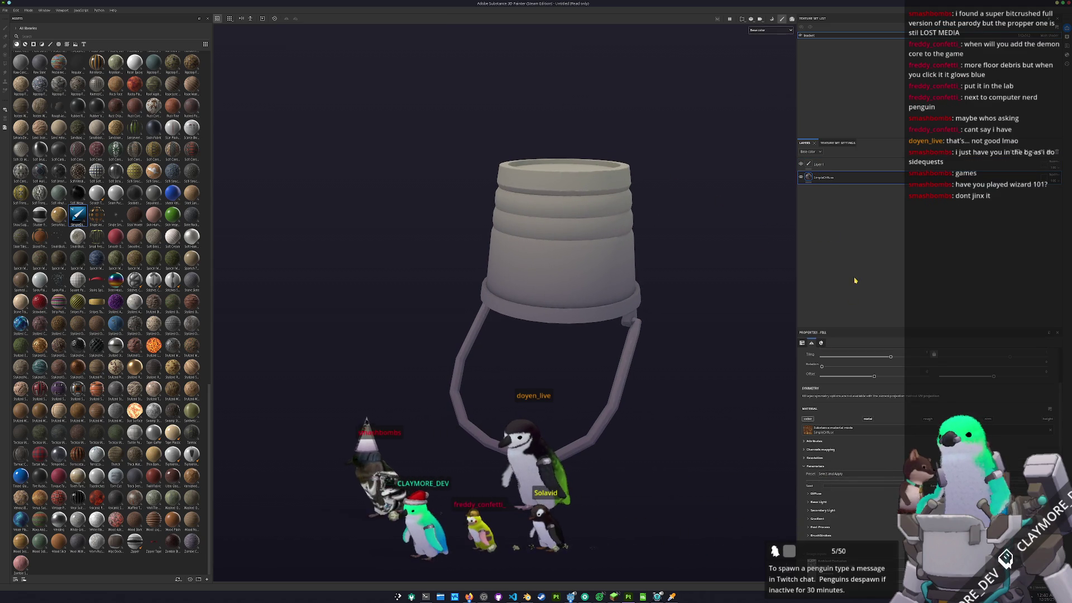
- Duplicate the SimpleDiffuse 1 layer and darken its base colour toward brown
{"action": "key", "text": "ctrl+d"}
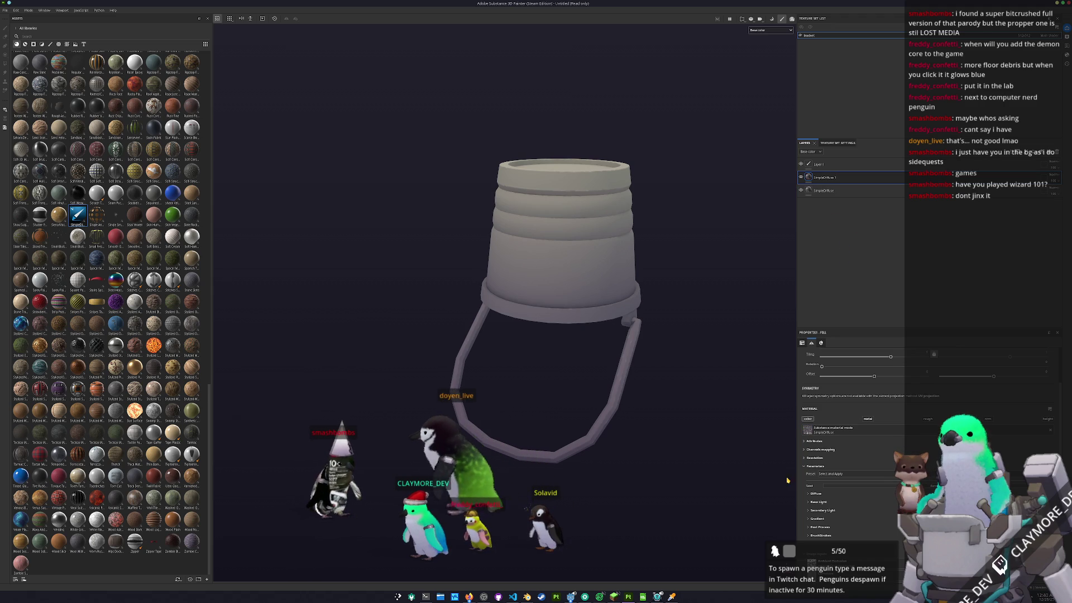
{"action": "left_click", "coordinate": [815, 496]}
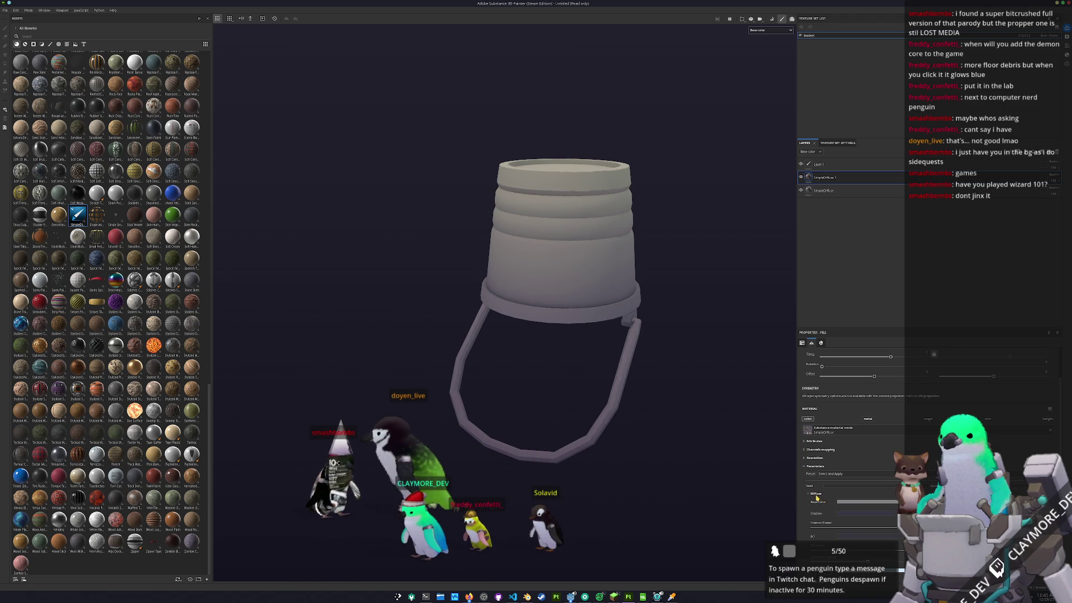
{"action": "left_click", "coordinate": [861, 501]}
{"action": "left_click_drag", "start_coordinate": [863, 490], "coordinate": [862, 494]}
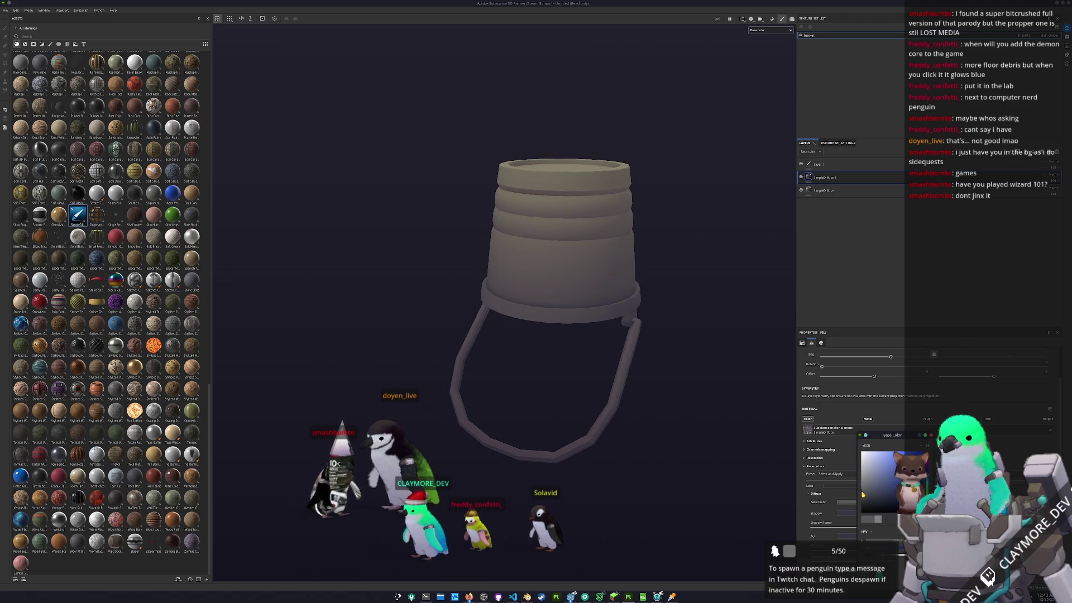
- Add a black mask to SimpleDiffuse 1 and switch to Polygon Fill in mesh mode
{"action": "right_click", "coordinate": [816, 177]}
{"action": "left_click", "coordinate": [849, 334]}
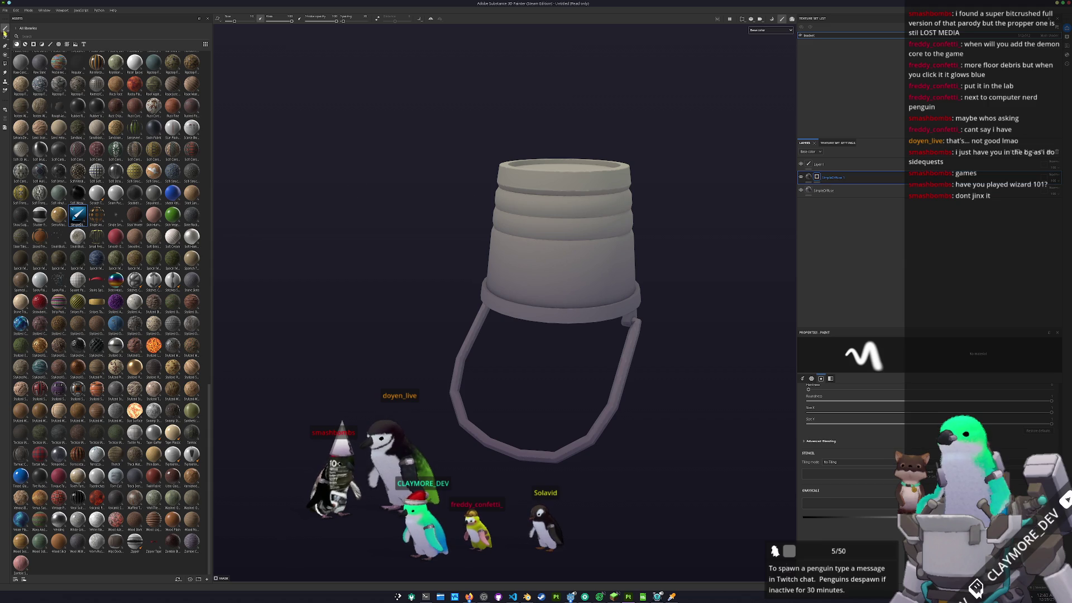
{"action": "left_click", "coordinate": [5, 64]}
{"action": "left_click", "coordinate": [234, 21]}
- Inspect the SimpleDiffuse layer's fill on the bucket up close, then save the project
{"action": "left_click_drag", "start_coordinate": [385, 378], "coordinate": [377, 350], "text": "alt"}
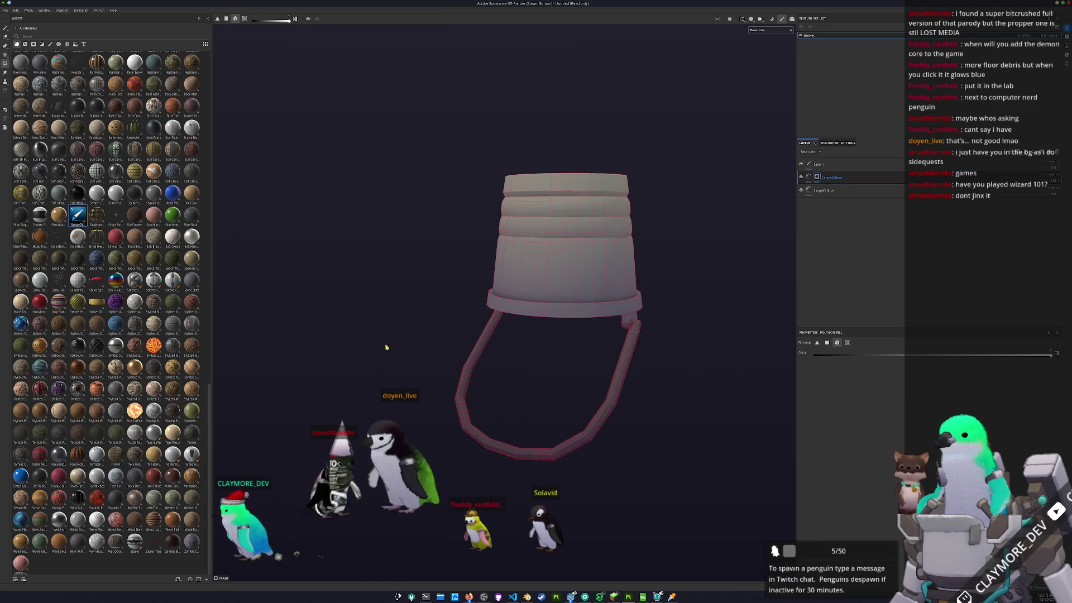
{"action": "right_click_drag", "start_coordinate": [376, 350], "coordinate": [664, 303], "text": "alt"}
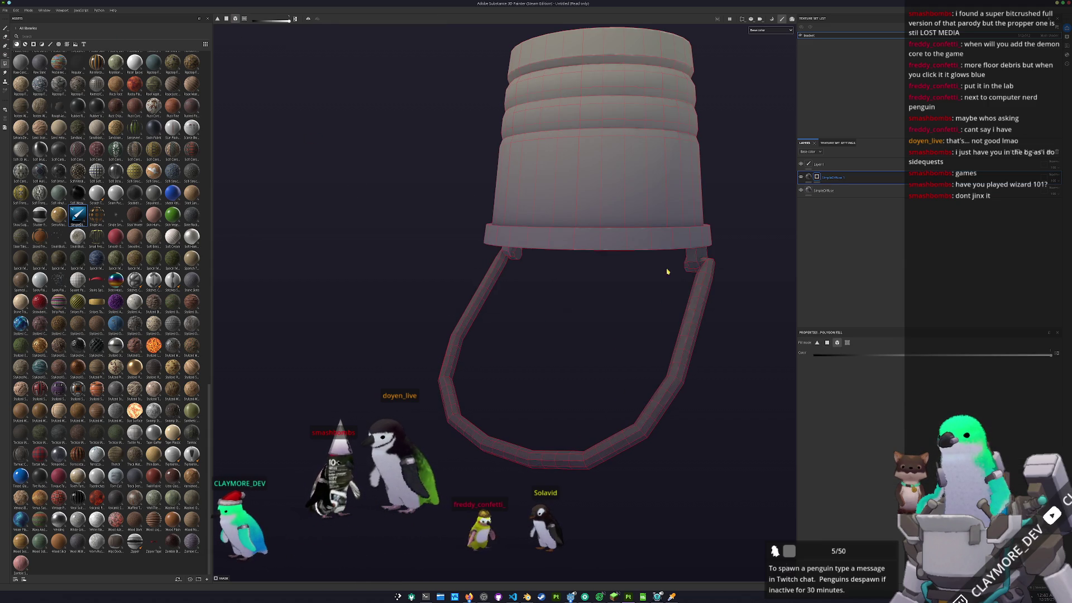
{"action": "mouse_move", "coordinate": [667, 271]}
{"action": "left_mouse_down", "text": "alt"}
{"action": "mouse_move", "coordinate": [514, 281]}
{"action": "mouse_move", "coordinate": [463, 256]}
{"action": "mouse_move", "coordinate": [581, 335]}
{"action": "left_mouse_up", "text": "alt"}
{"action": "left_click", "coordinate": [838, 192]}
{"action": "middle_click_drag", "start_coordinate": [689, 311], "coordinate": [679, 299], "text": "alt"}
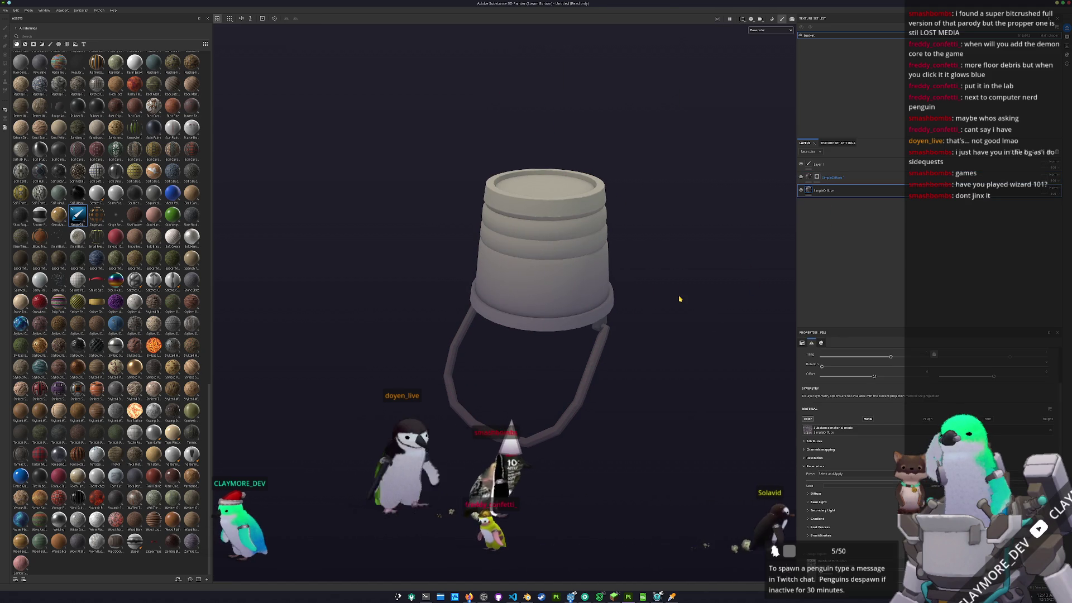
{"action": "key", "text": "ctrl+s"}
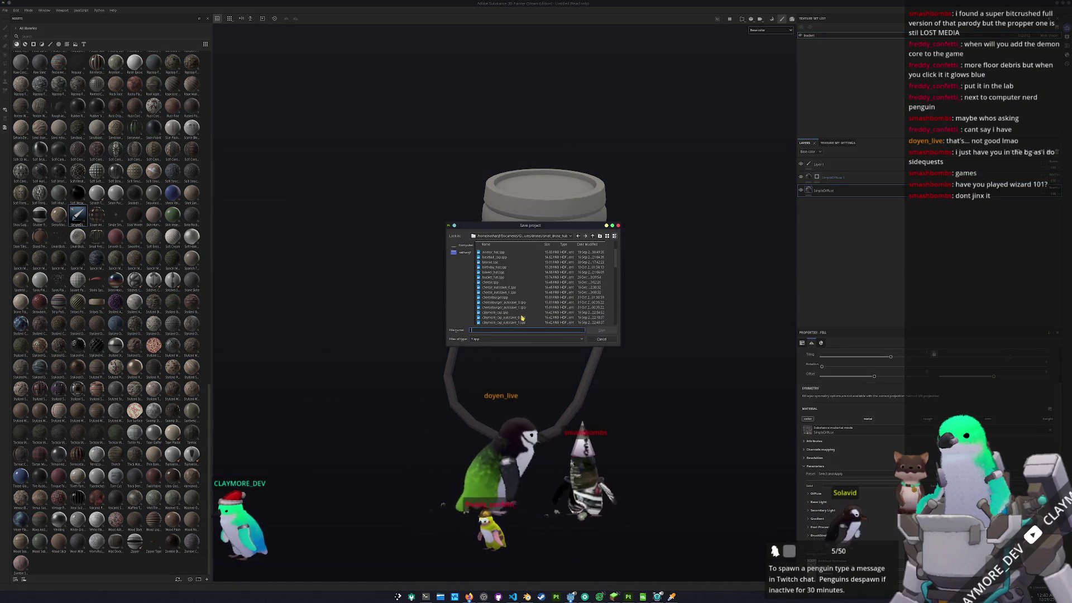
- Enter 'bucket' as the project file name, confirm, then launch Export Textures with Ctrl+Shift+E
{"action": "type", "text": "bucke"}
{"action": "key", "text": "Return"}
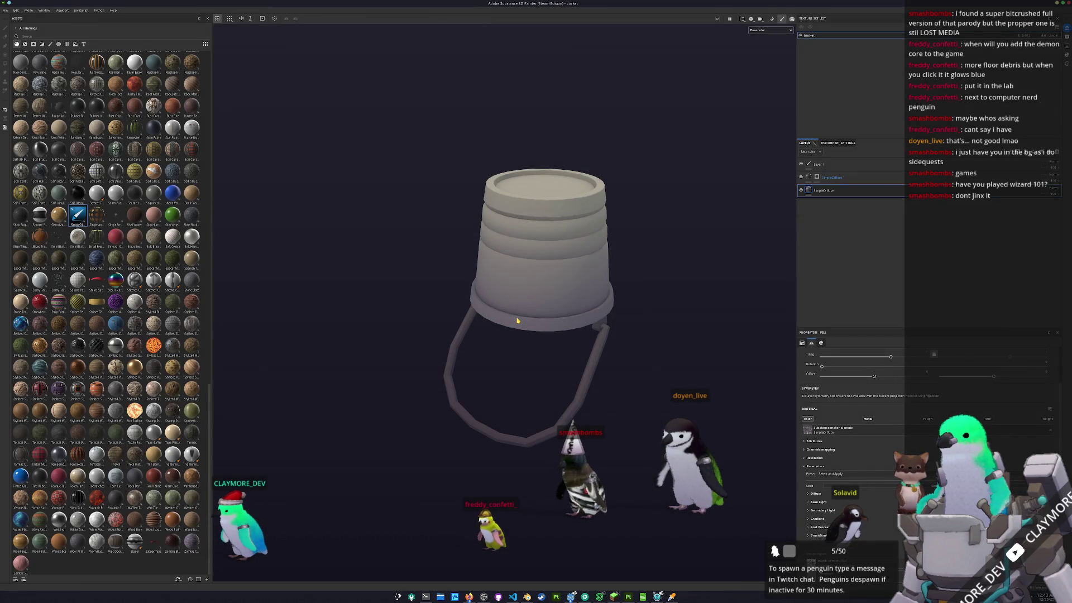
{"action": "key", "text": "ctrl+shift+e"}
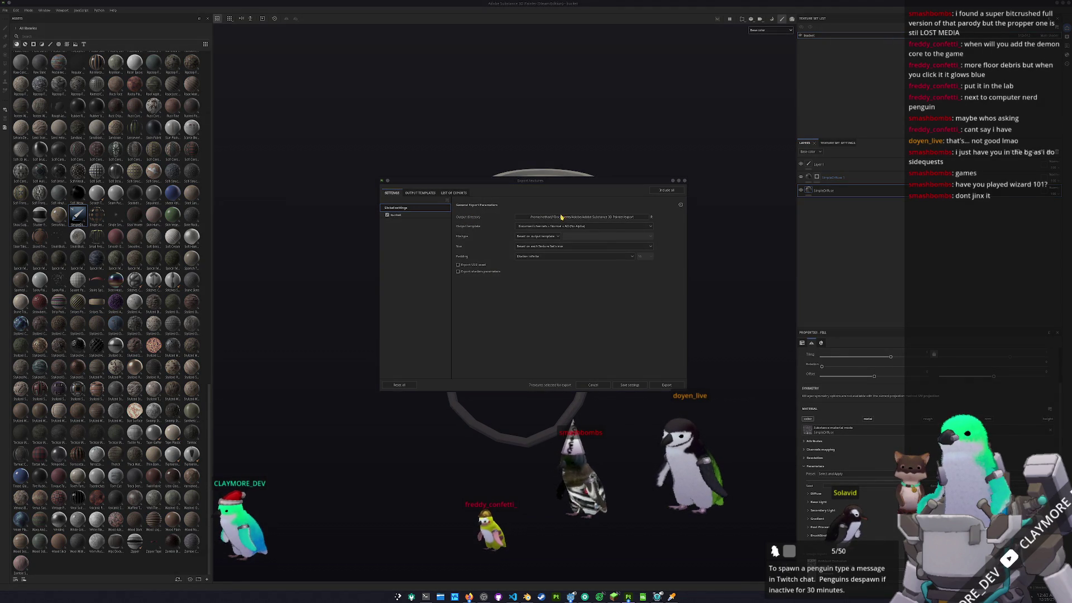
- Set the export output directory to a recently used folder and close Export Textures
{"action": "left_click", "coordinate": [561, 216]}
{"action": "left_click", "coordinate": [522, 238]}
{"action": "left_click", "coordinate": [522, 270]}
{"action": "left_click", "coordinate": [601, 332]}
{"action": "left_click", "coordinate": [684, 180]}
- Add Folder 1 above Layer 1 in the layer stack and bring up its options
{"action": "left_click", "coordinate": [860, 167]}
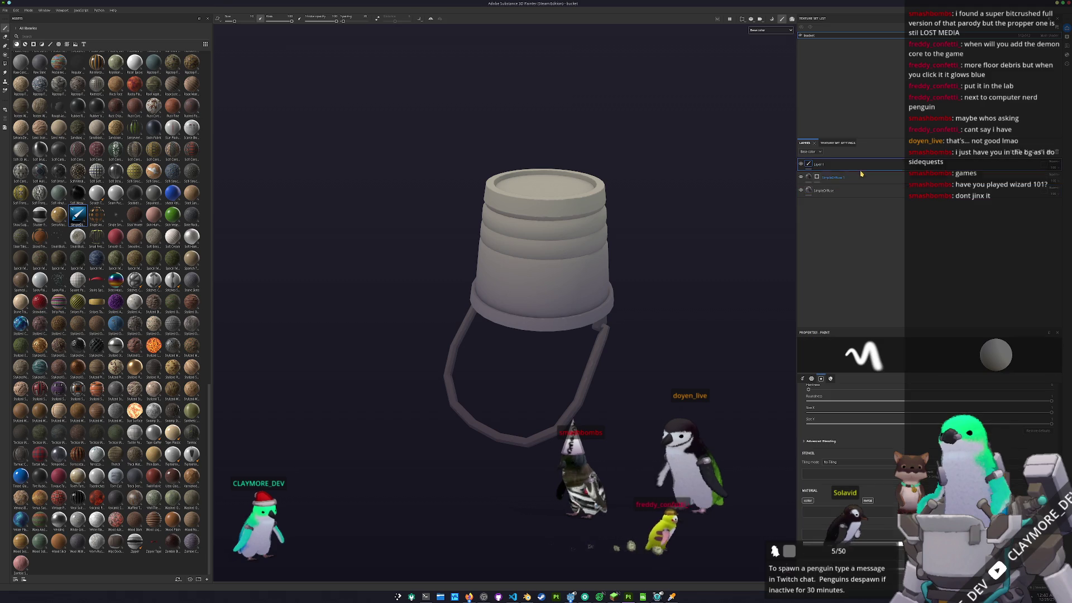
{"action": "left_click", "coordinate": [1047, 155]}
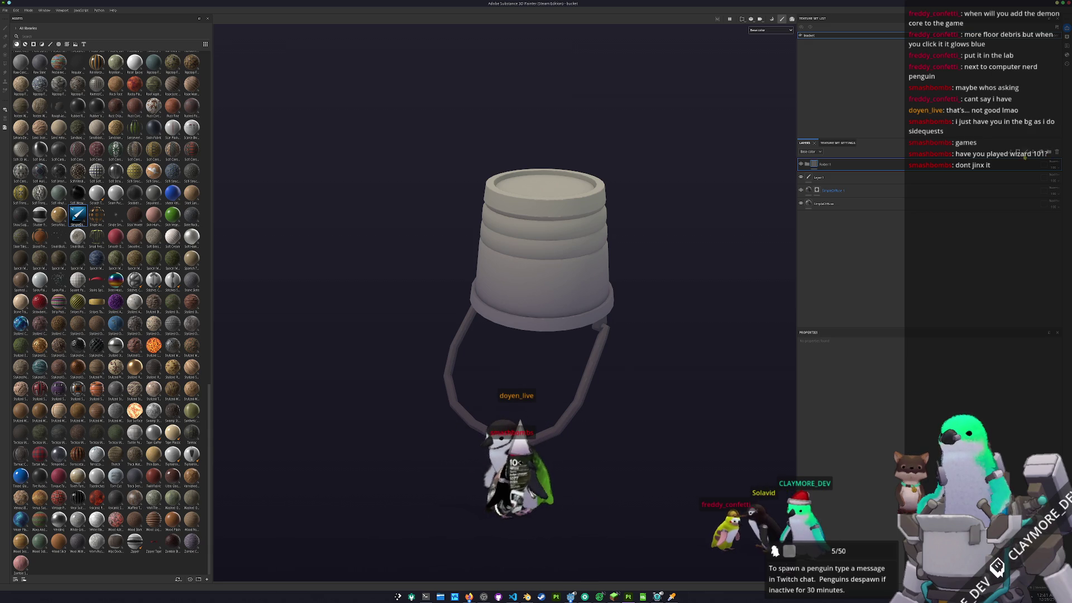
{"action": "right_click", "coordinate": [903, 164]}
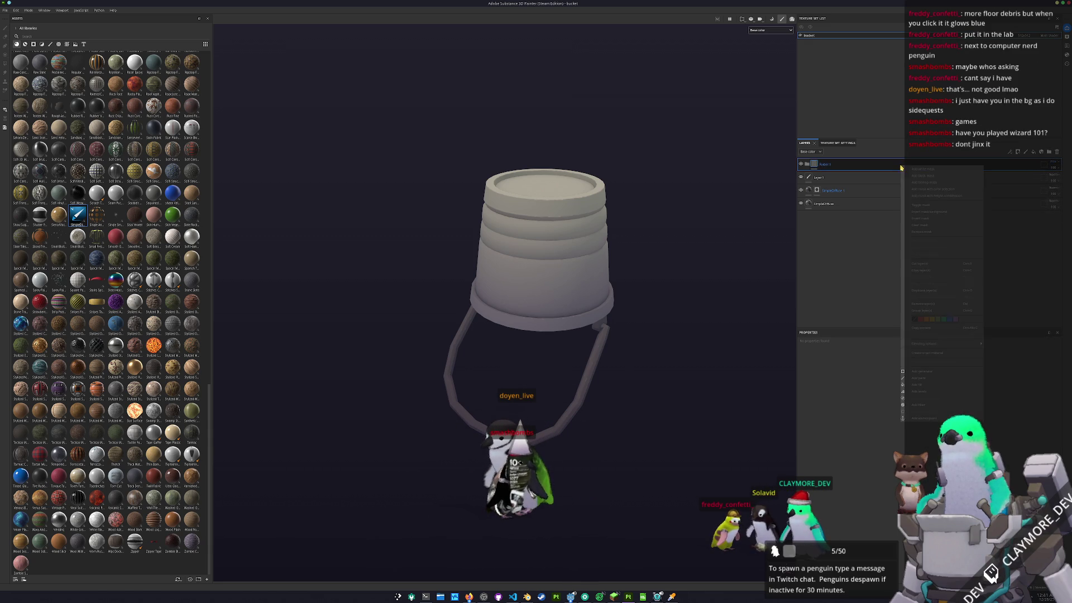
- Place a Blur Slope filter inside Folder 1 and zoom out from the bucket
{"action": "left_click", "coordinate": [923, 406]}
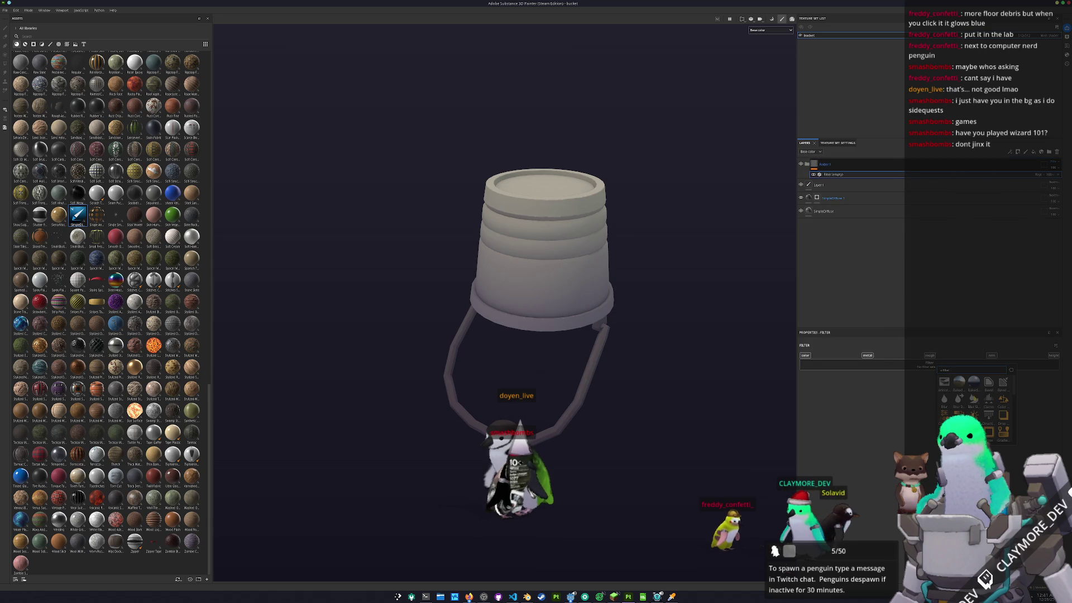
{"action": "left_click", "coordinate": [974, 399]}
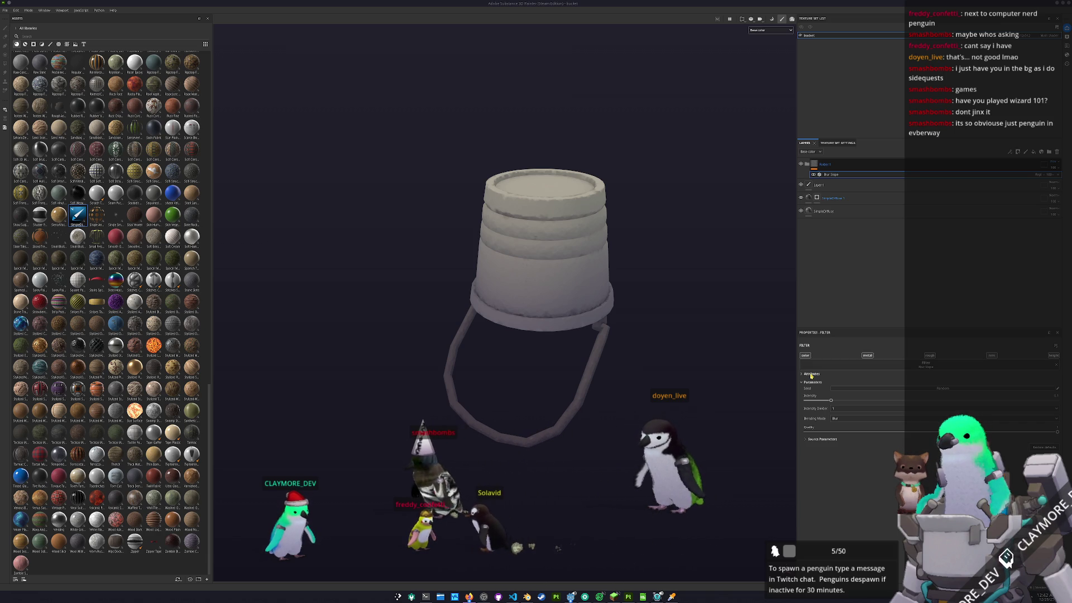
{"action": "mouse_move", "coordinate": [621, 146]}
{"action": "right_mouse_down", "text": "alt"}
{"action": "mouse_move", "coordinate": [637, 306]}
{"action": "mouse_move", "coordinate": [599, 323]}
{"action": "right_mouse_up", "text": "alt"}
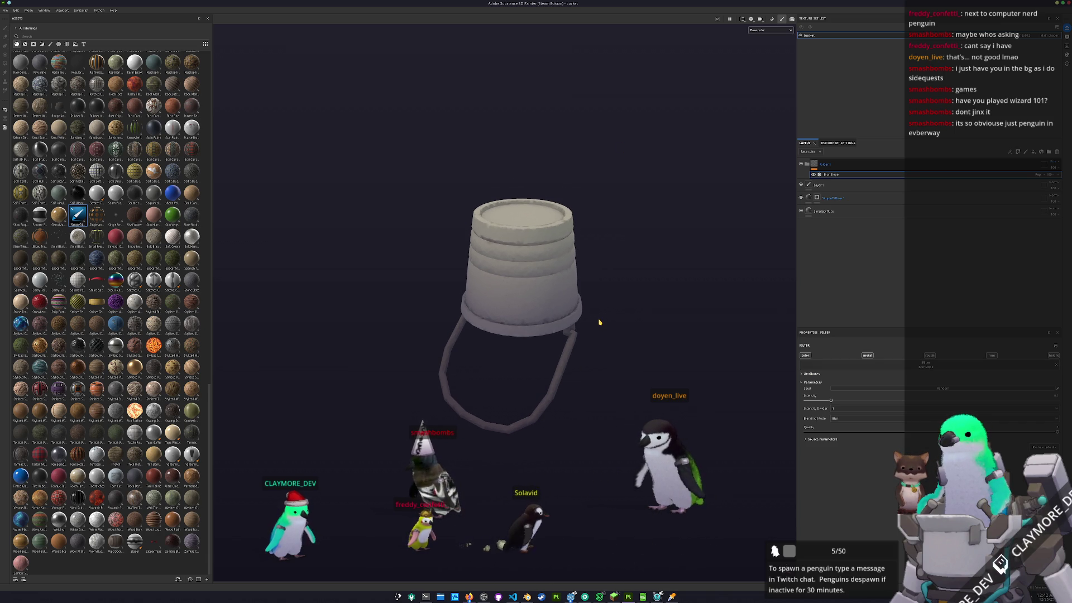
- Set the export output directory to the small_drone_hub/textures folder
{"action": "key", "text": "ctrl+shift+e"}
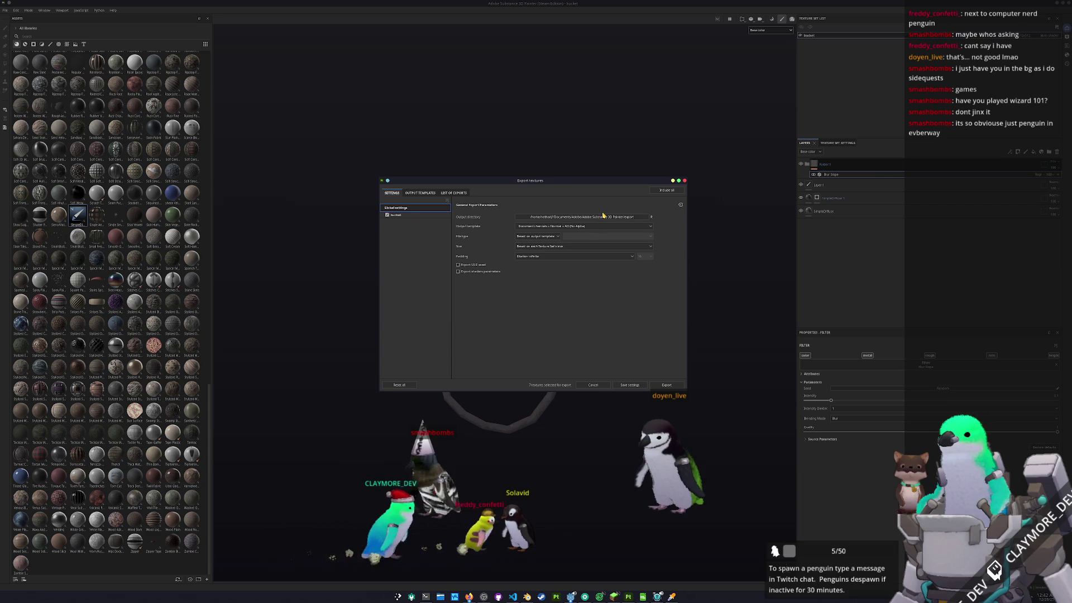
{"action": "left_click", "coordinate": [603, 217]}
{"action": "left_click", "coordinate": [558, 239]}
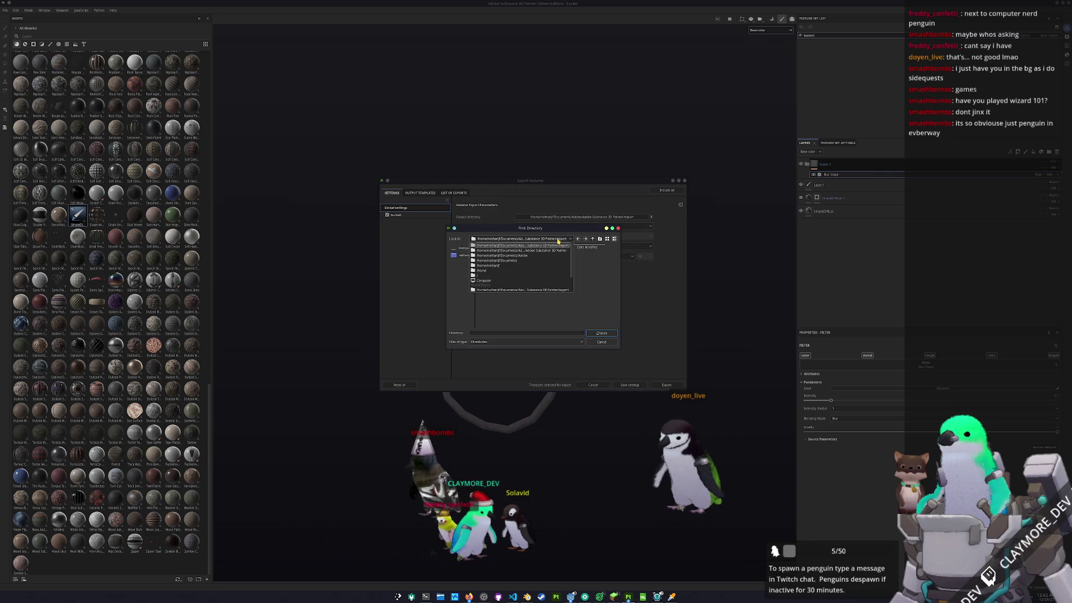
{"action": "scroll", "coordinate": [557, 262], "scroll_direction": "down", "scroll_amount": 3}
{"action": "left_click", "coordinate": [569, 246]}
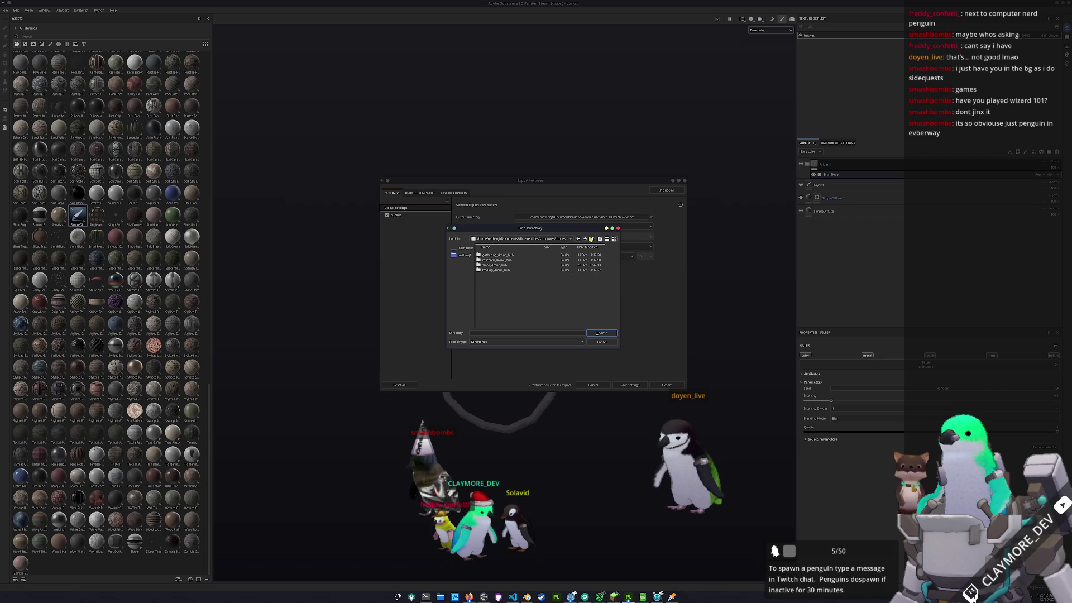
{"action": "left_click", "coordinate": [592, 239]}
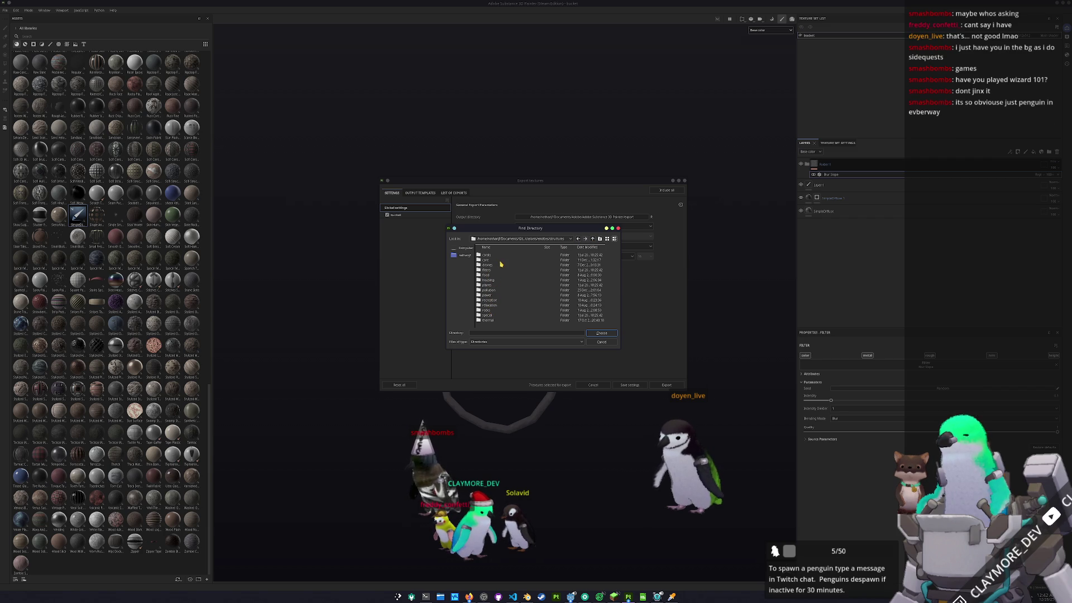
{"action": "left_click", "coordinate": [566, 239]}
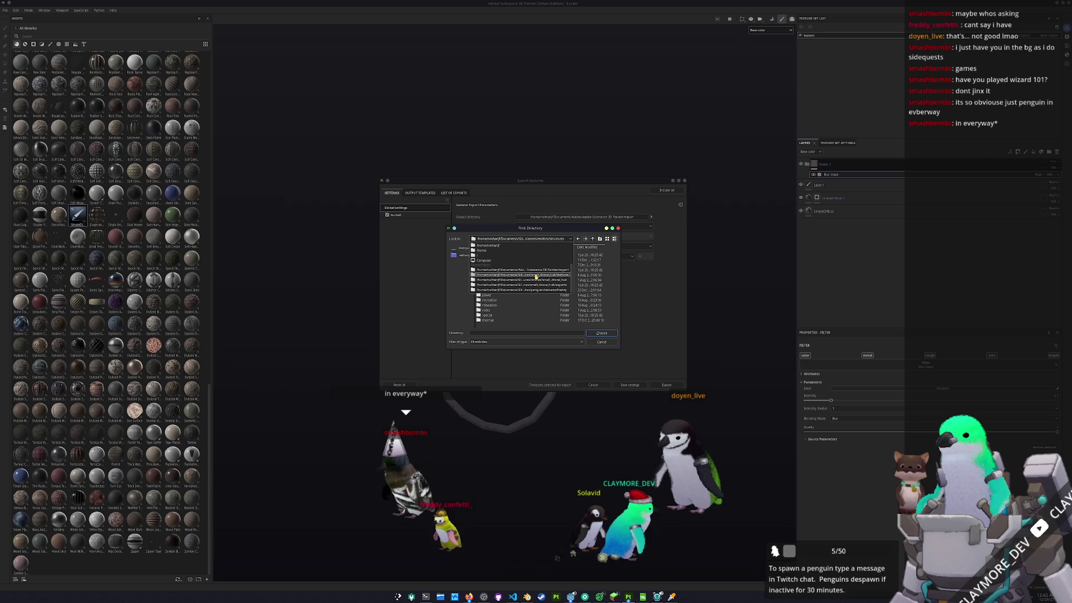
{"action": "left_click", "coordinate": [536, 276]}
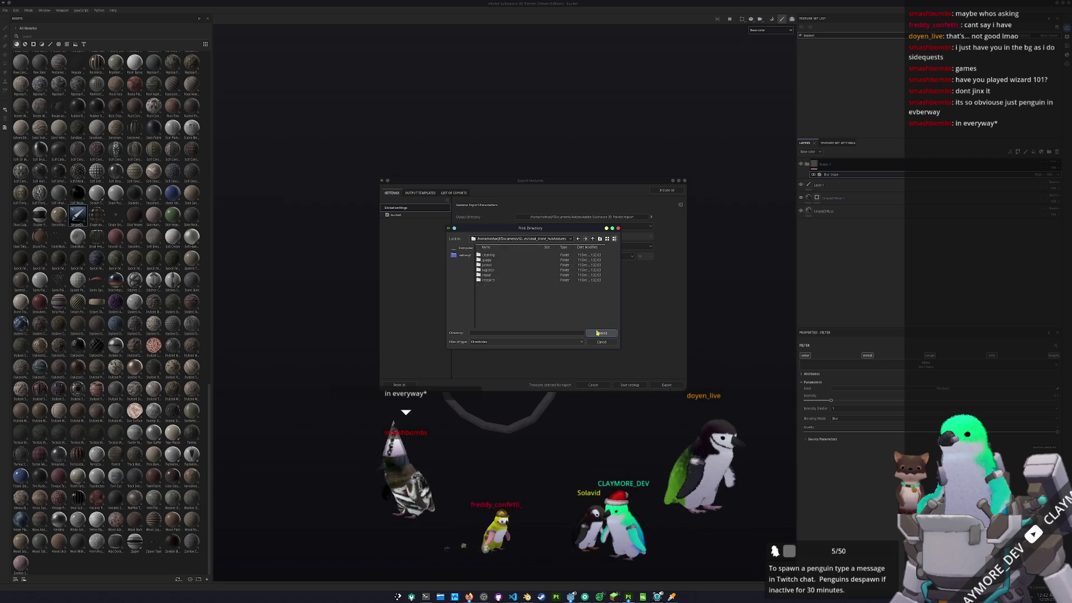
{"action": "left_click", "coordinate": [601, 333]}
- Uncheck Normal_OpenGL and Mixed_AO, export bucket_Base_color.png, and close the export window
{"action": "left_click", "coordinate": [413, 215]}
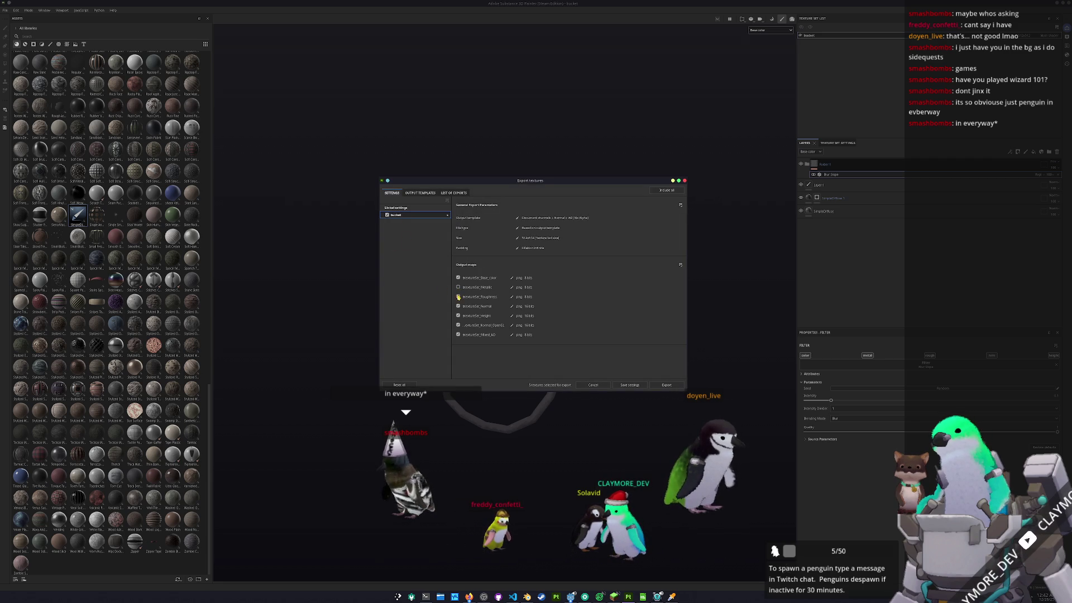
{"action": "left_click", "coordinate": [457, 325]}
{"action": "left_click", "coordinate": [458, 334]}
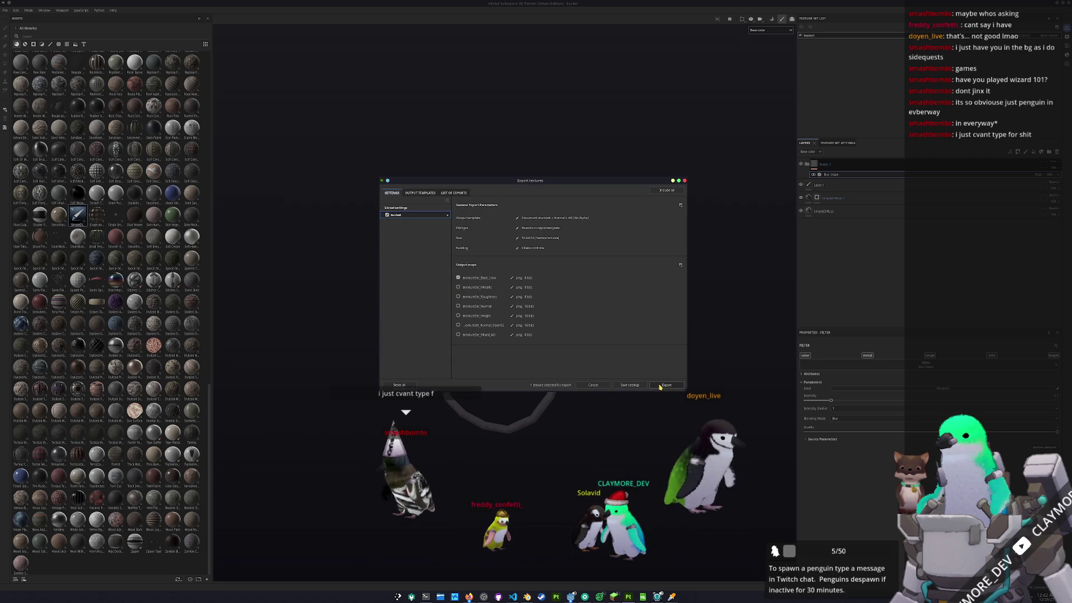
{"action": "left_click", "coordinate": [664, 385]}
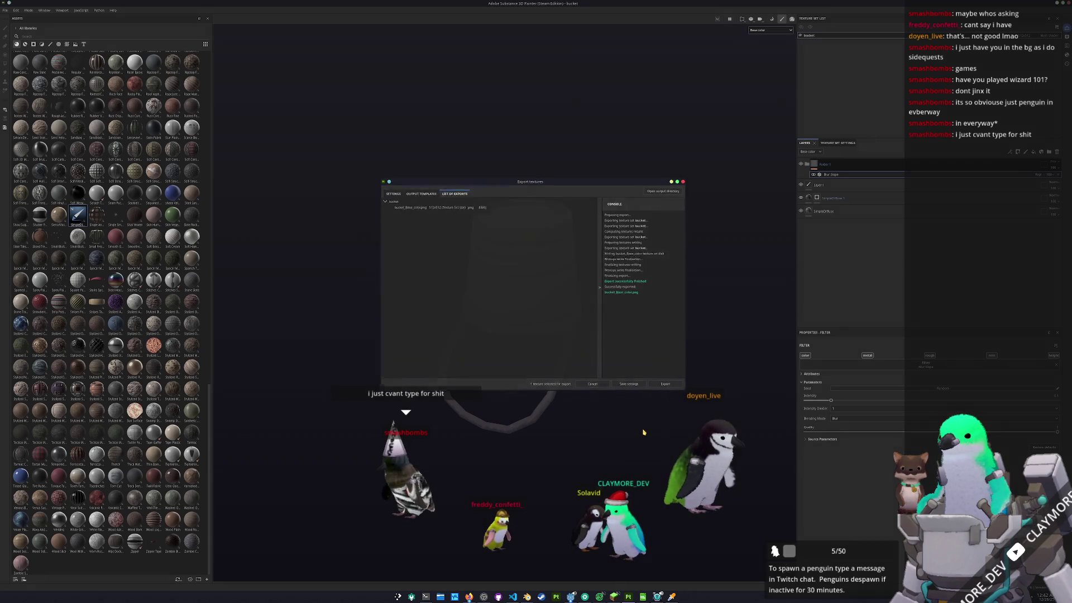
{"action": "key", "text": "Escape"}
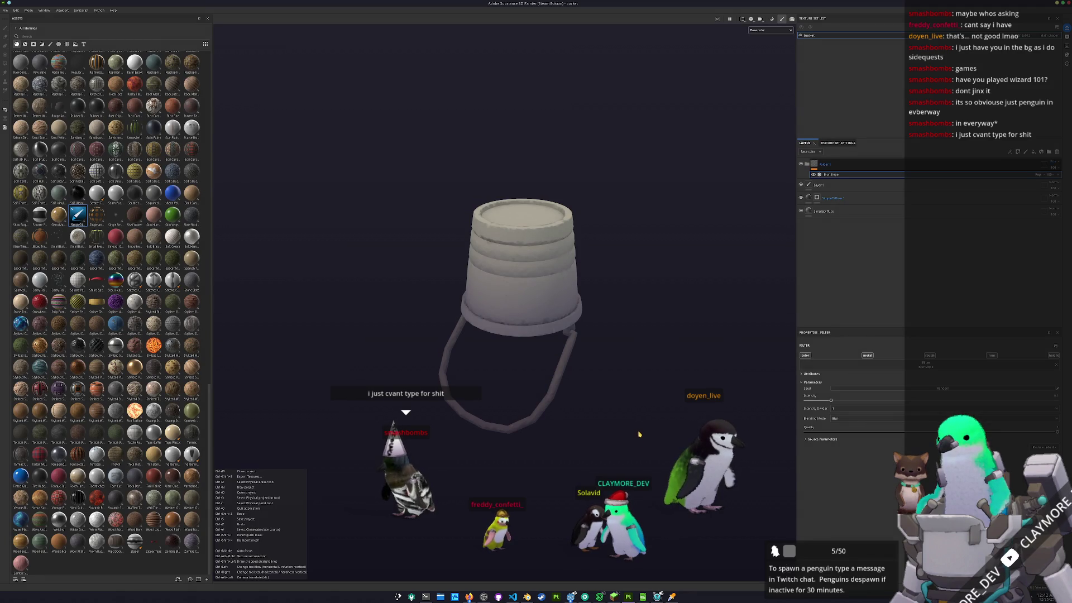
{"action": "key", "text": "ctrl"}
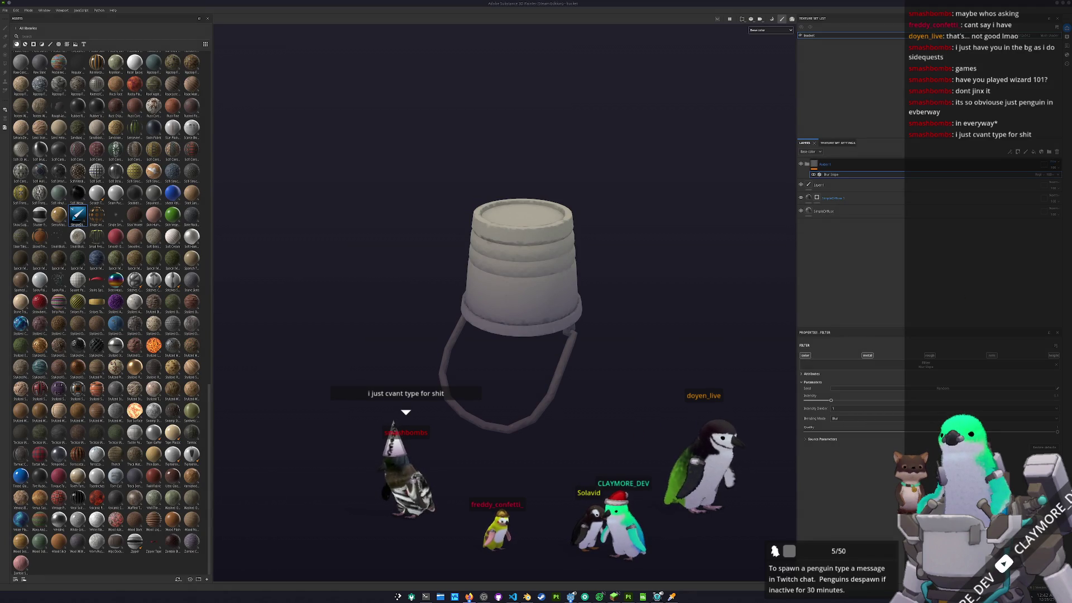
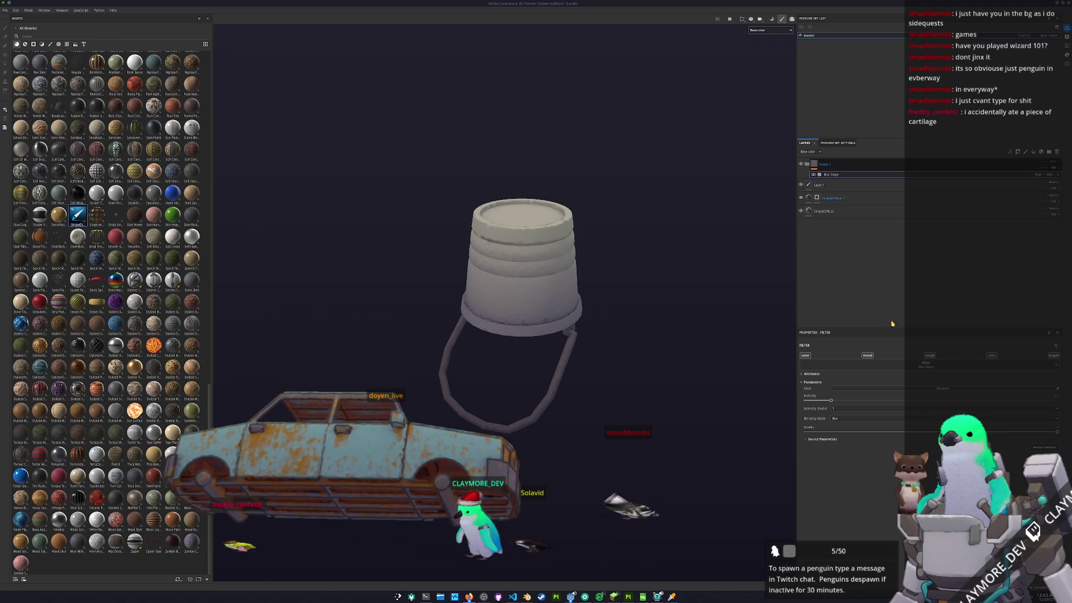
- Frame the whole bucket model in the Substance 3D Painter viewport, then switch to Godot
{"action": "scroll", "coordinate": [634, 378], "scroll_direction": "up", "scroll_amount": 2}
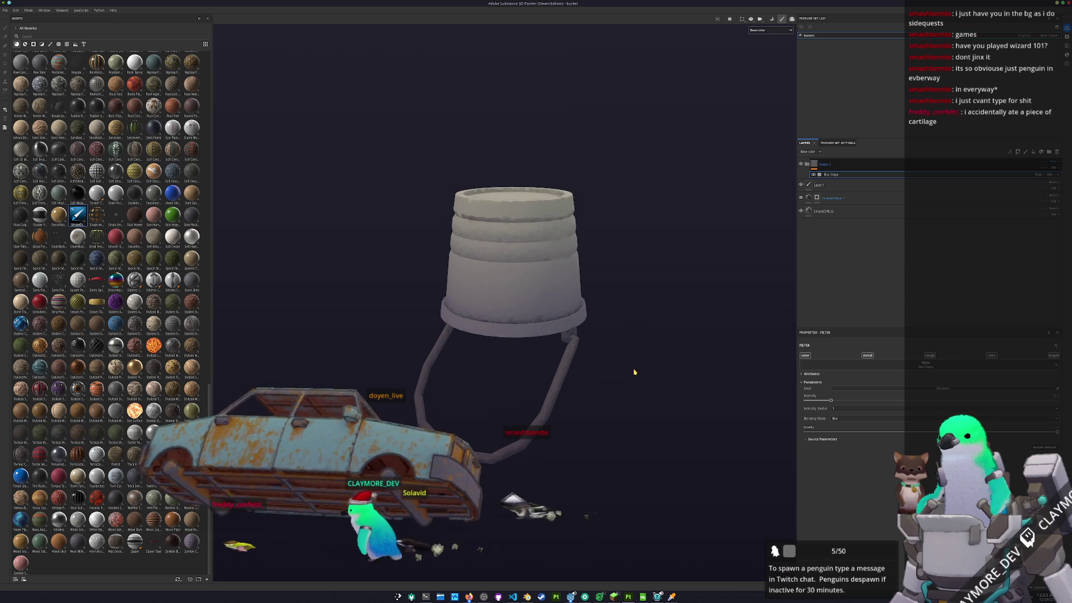
{"action": "key", "text": "f"}
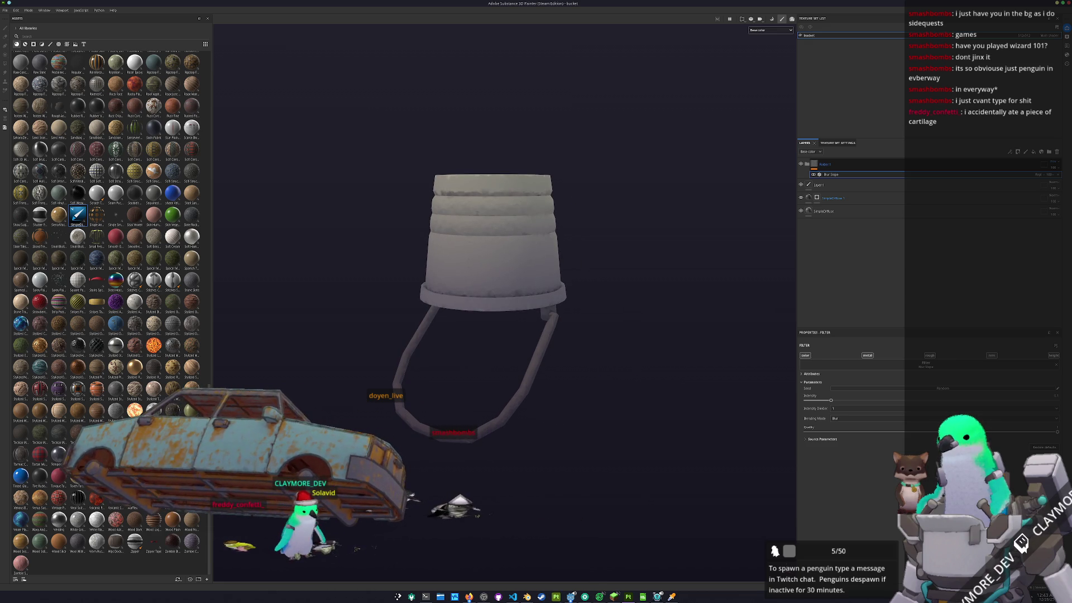
{"action": "key", "text": "alt+Tab"}
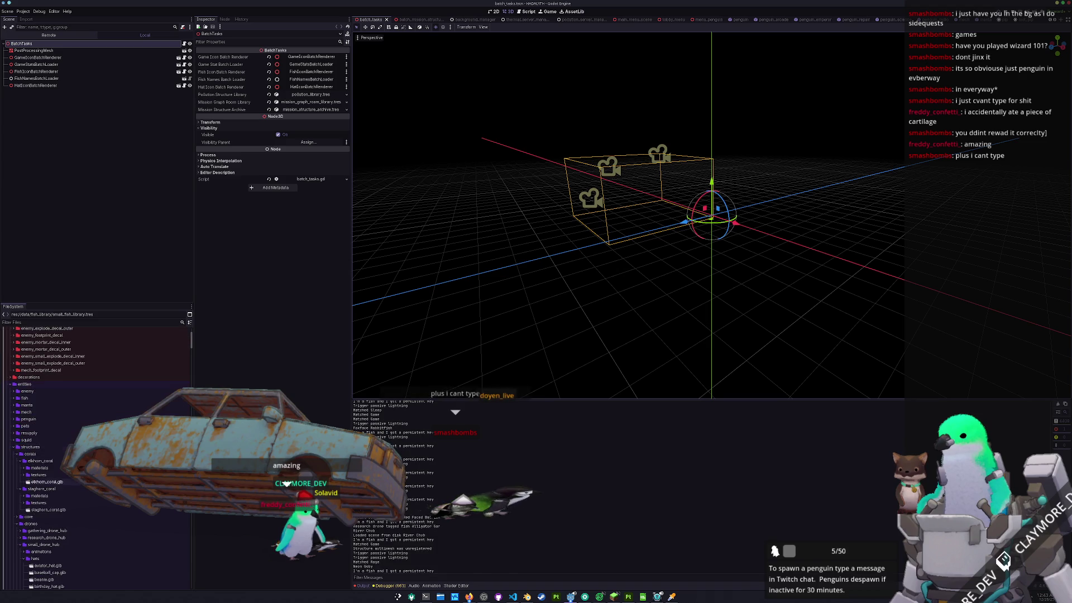
- Collapse the small_drone_hub materials folder in the FileSystem dock
{"action": "scroll", "coordinate": [95, 458], "scroll_direction": "down", "scroll_amount": 10}
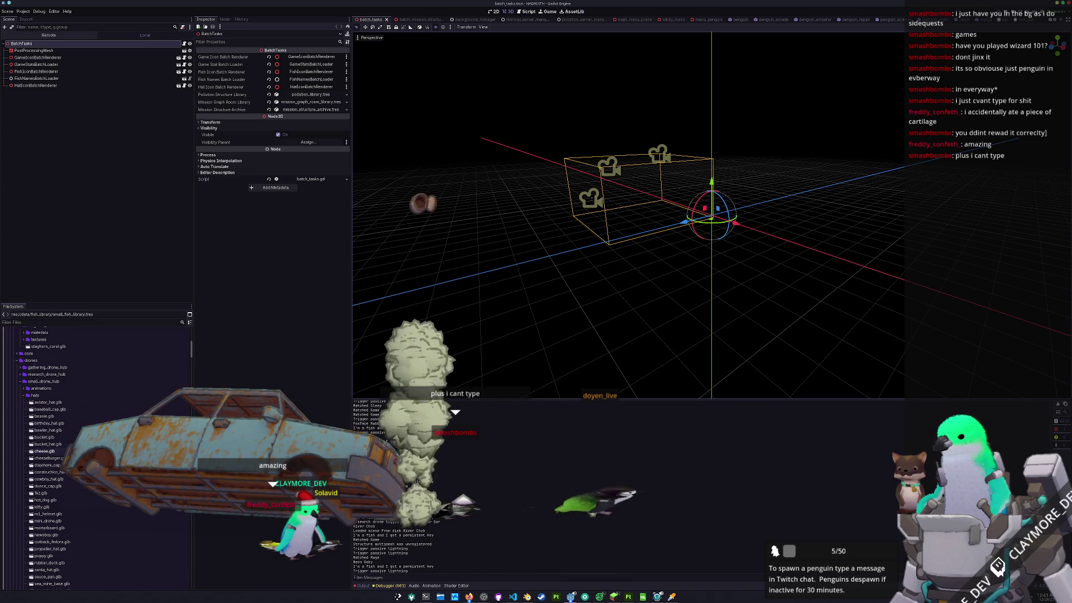
{"action": "scroll", "coordinate": [95, 458], "scroll_direction": "down", "scroll_amount": 2}
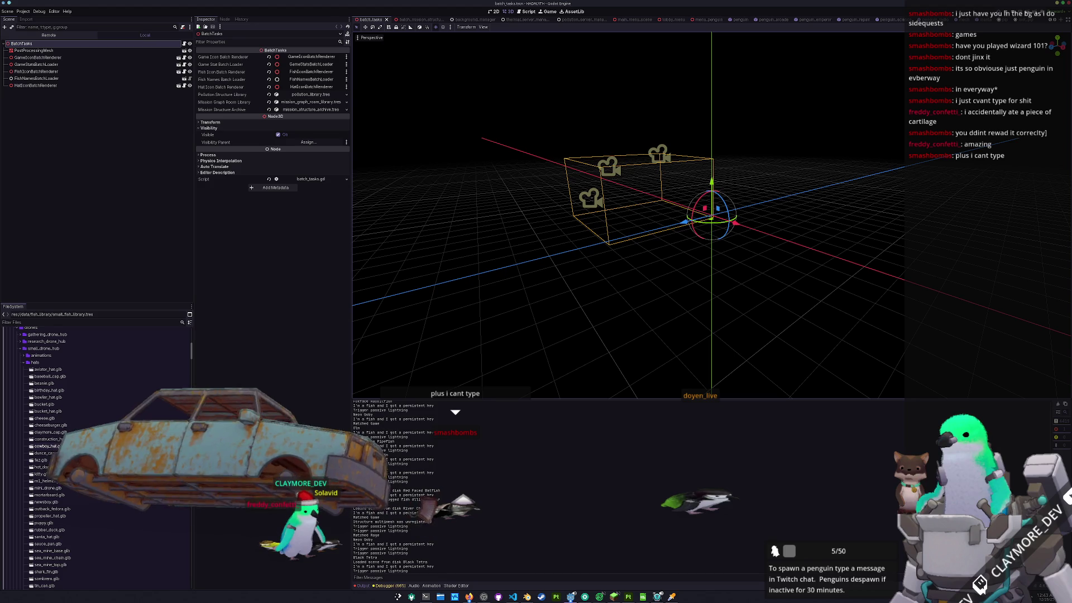
{"action": "scroll", "coordinate": [95, 458], "scroll_direction": "down", "scroll_amount": 2}
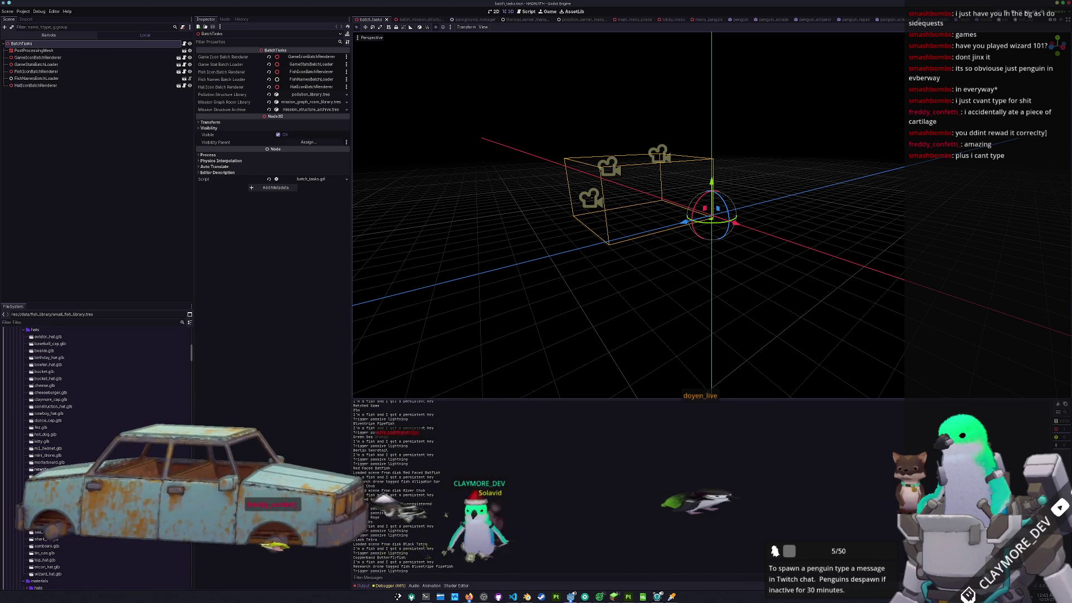
{"action": "scroll", "coordinate": [94, 457], "scroll_direction": "up", "scroll_amount": 3}
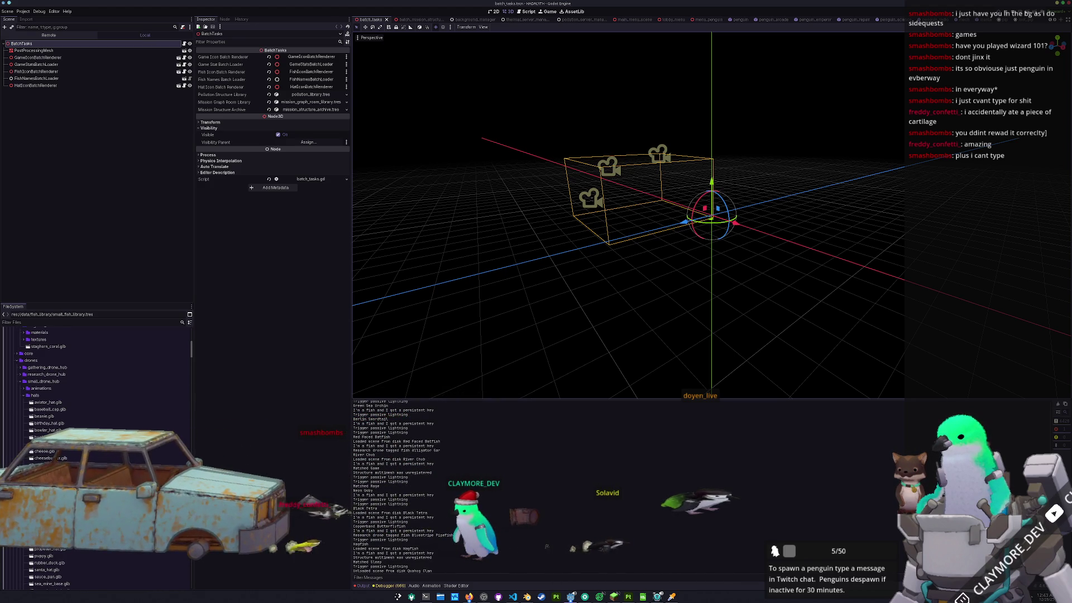
{"action": "scroll", "coordinate": [95, 458], "scroll_direction": "up", "scroll_amount": 2}
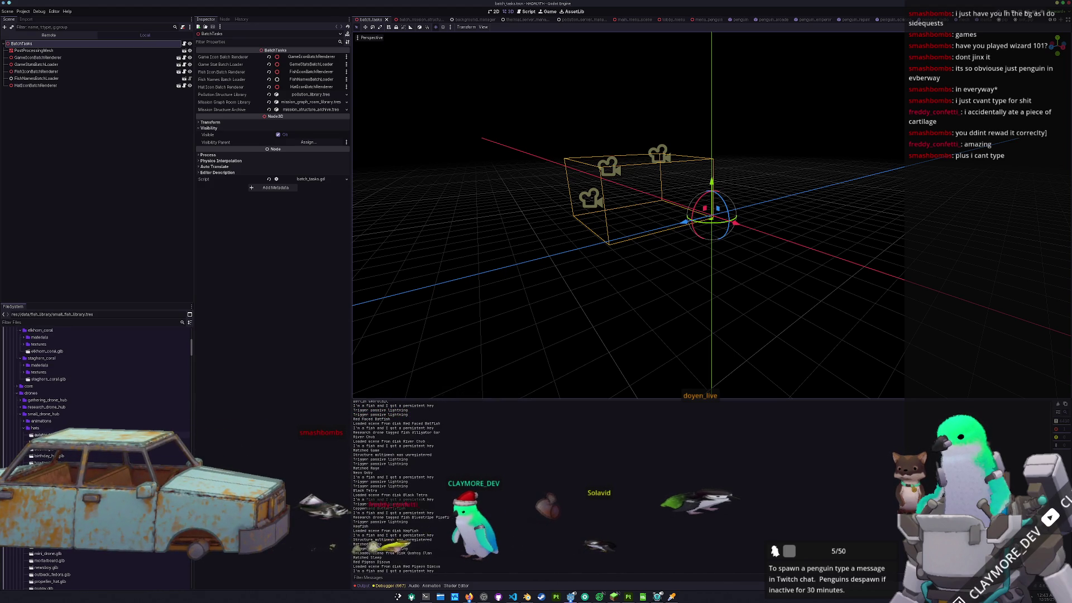
{"action": "left_click", "coordinate": [56, 428]}
{"action": "left_click", "coordinate": [24, 435]}
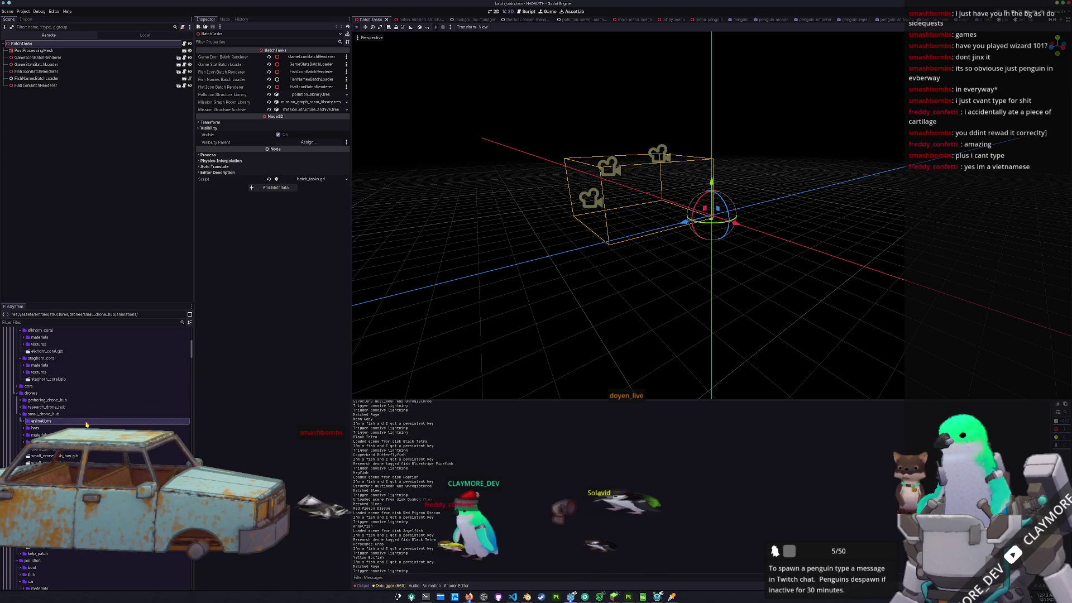
- Expand small_drone_hub and its hats folder to list the hat models
{"action": "left_click", "coordinate": [85, 415]}
{"action": "double_click", "coordinate": [86, 414]}
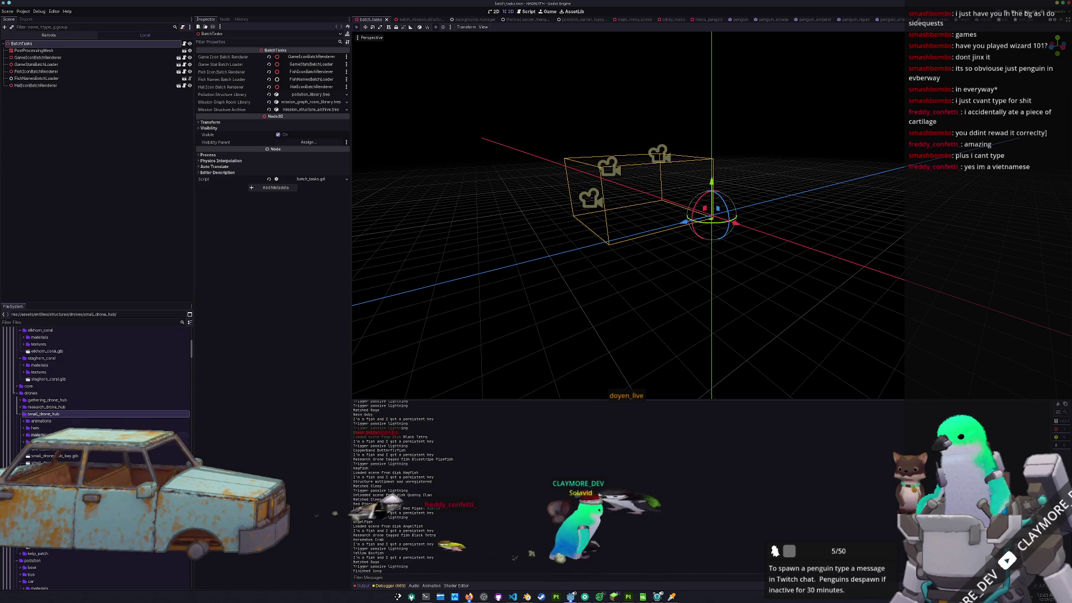
{"action": "double_click", "coordinate": [51, 428]}
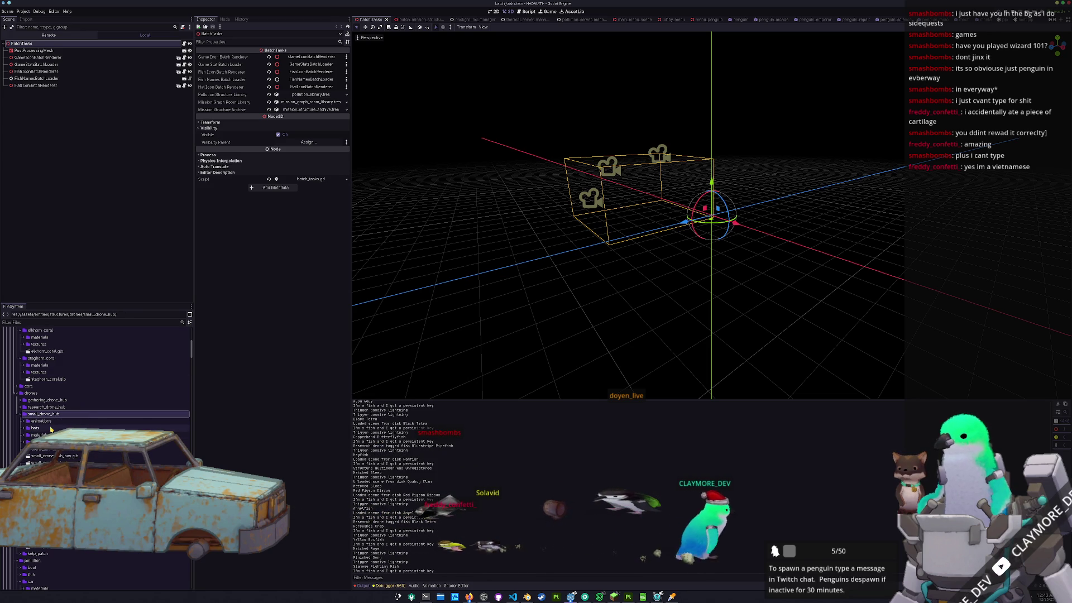
{"action": "scroll", "coordinate": [50, 429], "scroll_direction": "down", "scroll_amount": 10}
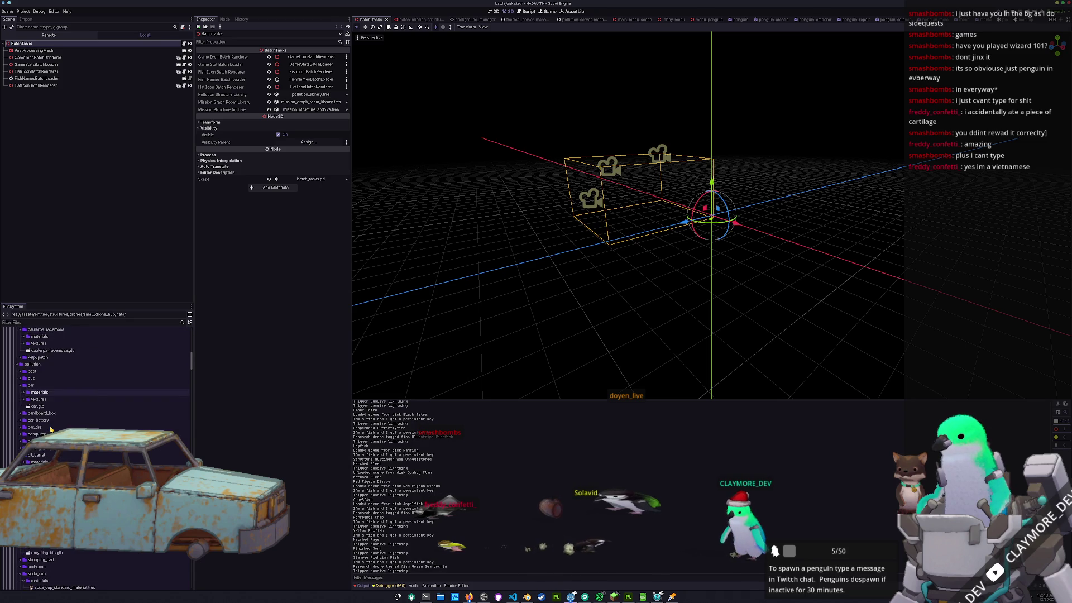
{"action": "scroll", "coordinate": [50, 430], "scroll_direction": "down", "scroll_amount": 5}
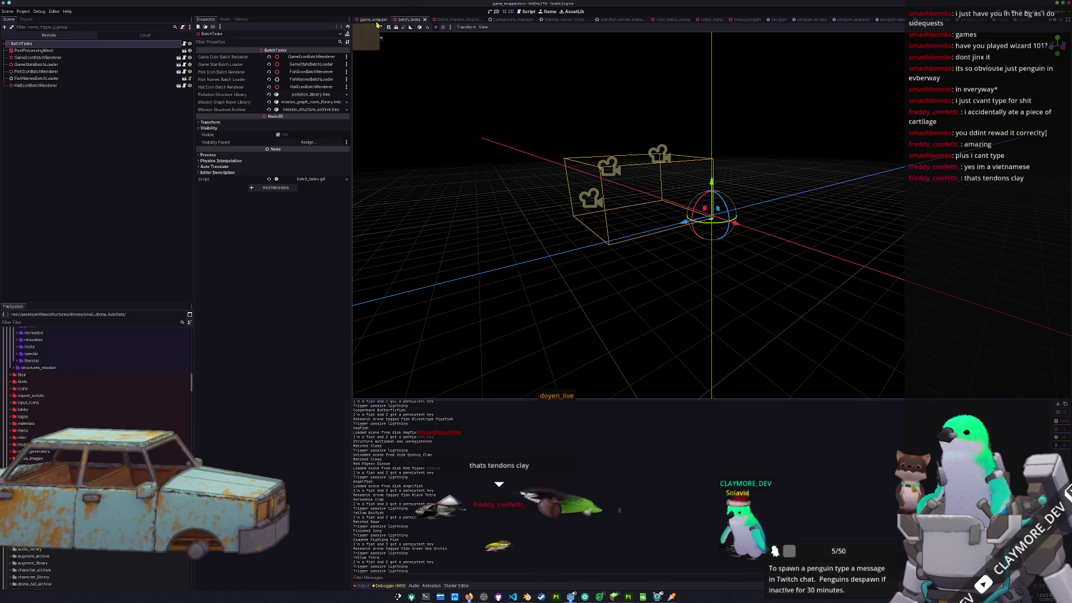
{"action": "key", "text": "ctrl+shift+Tab"}
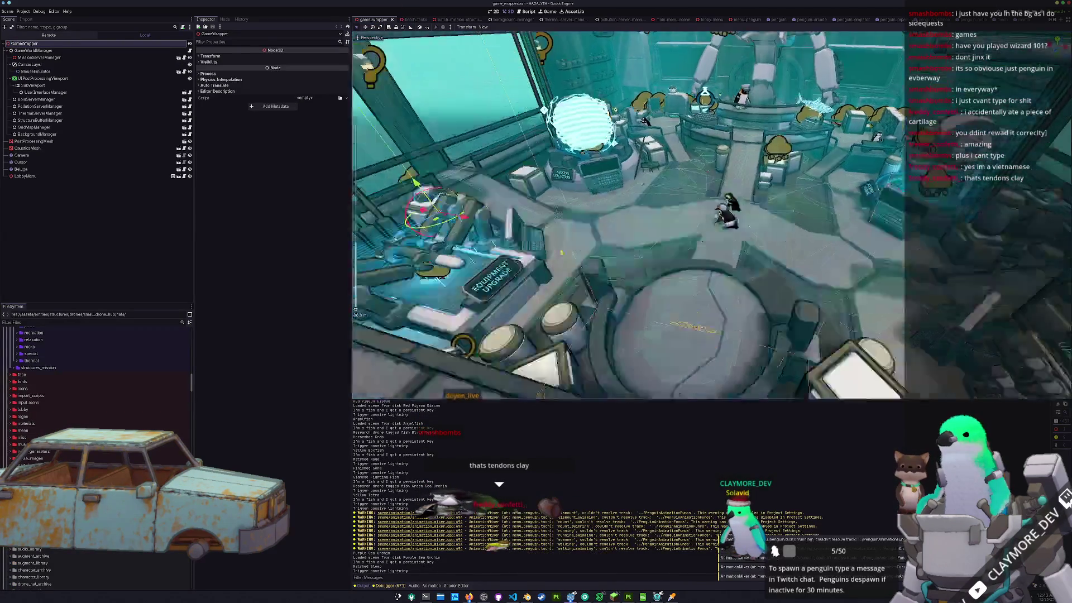
- Duplicate the rubber_duck hat folder as bucket and open its copied scene
{"action": "scroll", "coordinate": [610, 210], "scroll_direction": "down", "scroll_amount": 4}
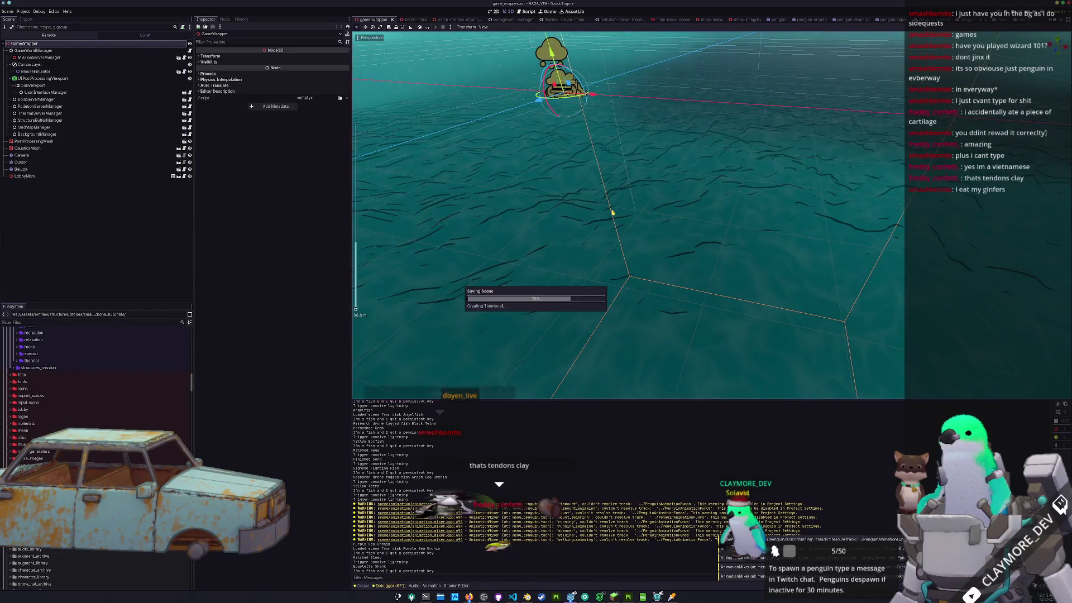
{"action": "middle_click_drag", "start_coordinate": [612, 212], "coordinate": [575, 291]}
{"action": "scroll", "coordinate": [95, 391], "scroll_direction": "down", "scroll_amount": 5}
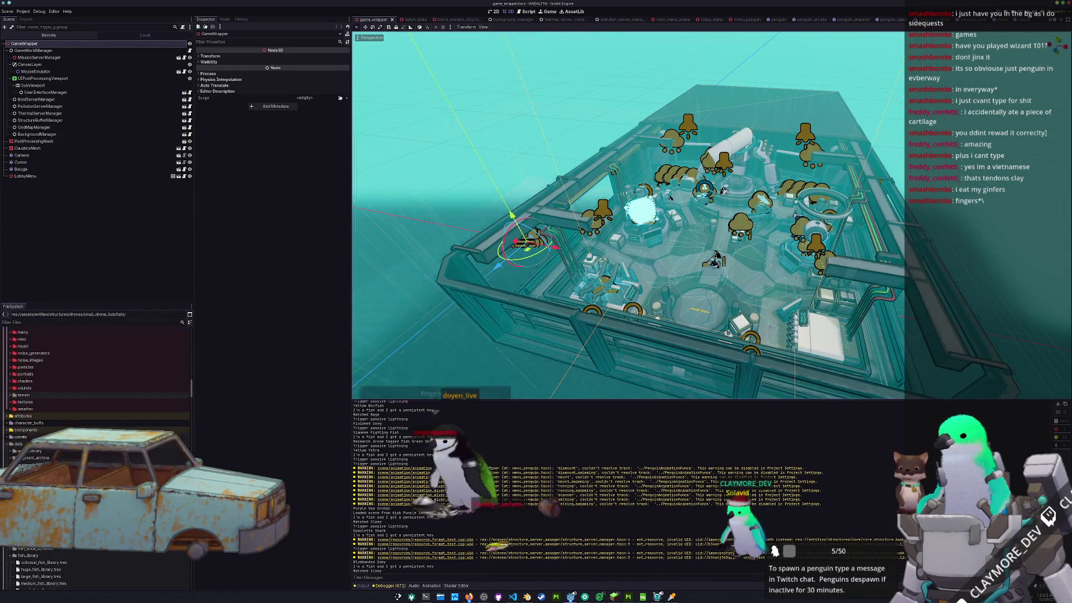
{"action": "scroll", "coordinate": [95, 391], "scroll_direction": "down", "scroll_amount": 10}
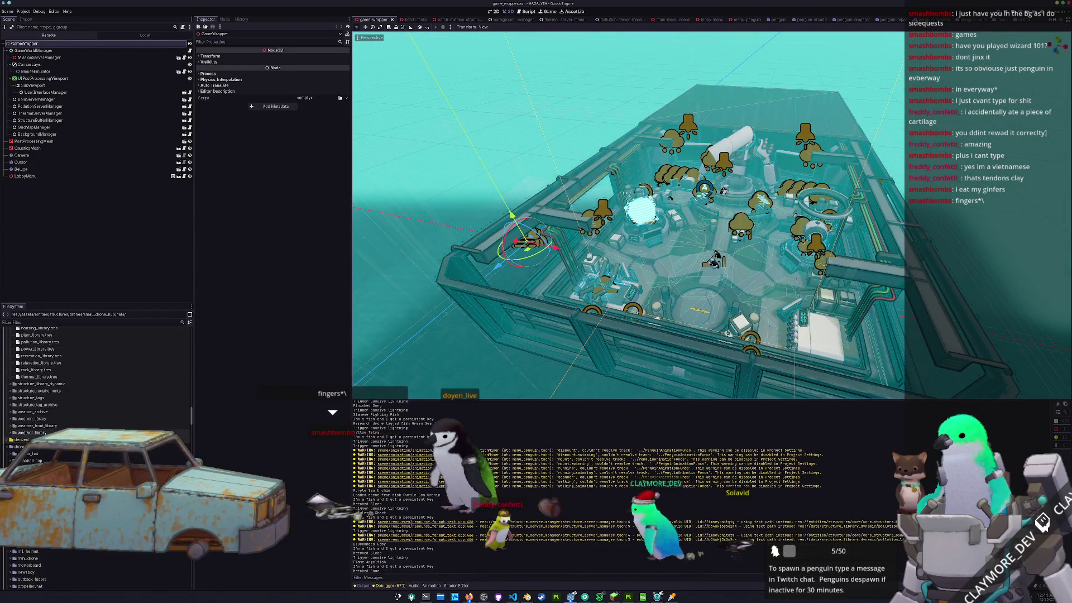
{"action": "scroll", "coordinate": [95, 391], "scroll_direction": "down", "scroll_amount": 2}
{"action": "key", "text": "ctrl+d"}
{"action": "type", "text": "bucket"}
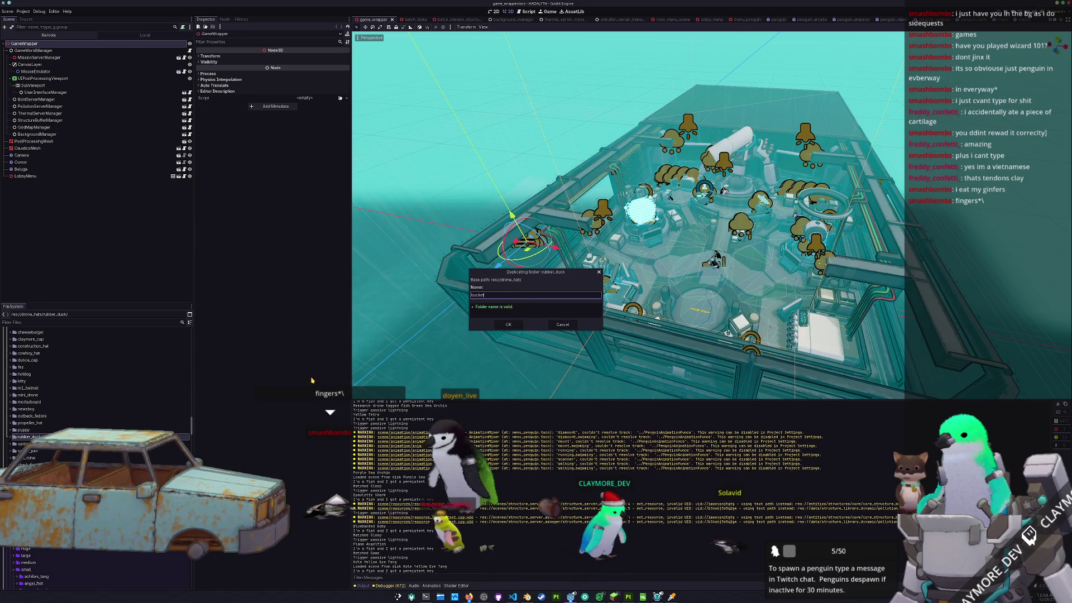
{"action": "key", "text": "Return"}
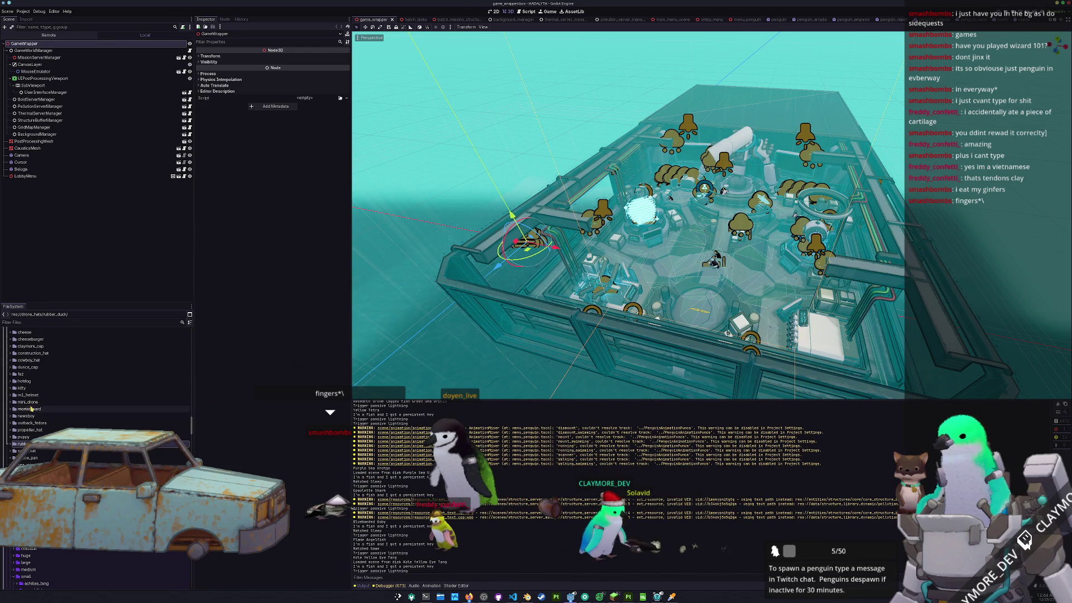
{"action": "scroll", "coordinate": [34, 409], "scroll_direction": "up", "scroll_amount": 5}
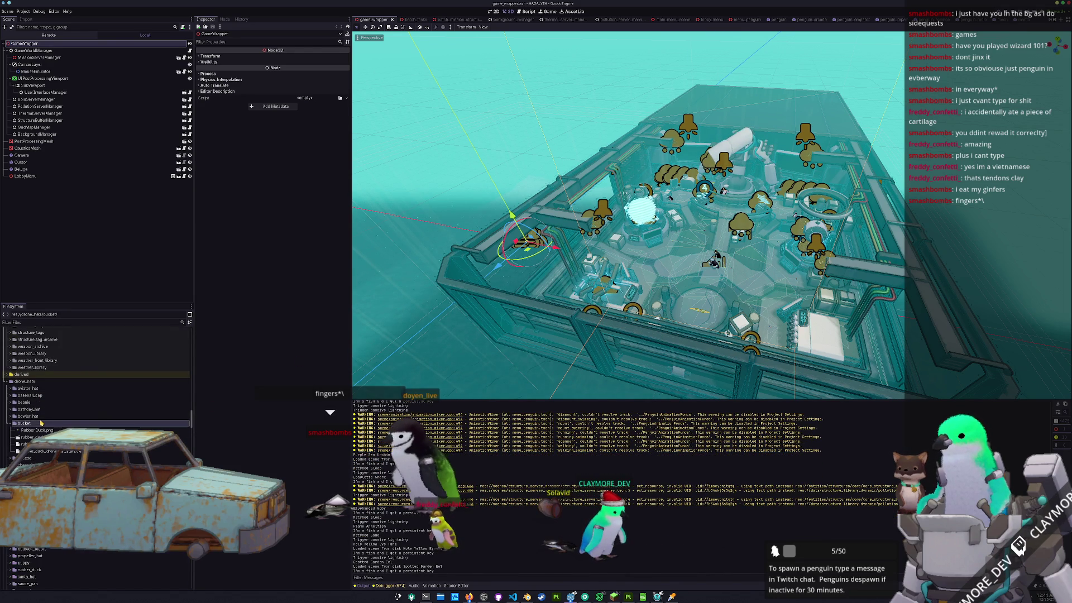
{"action": "double_click", "coordinate": [33, 437]}
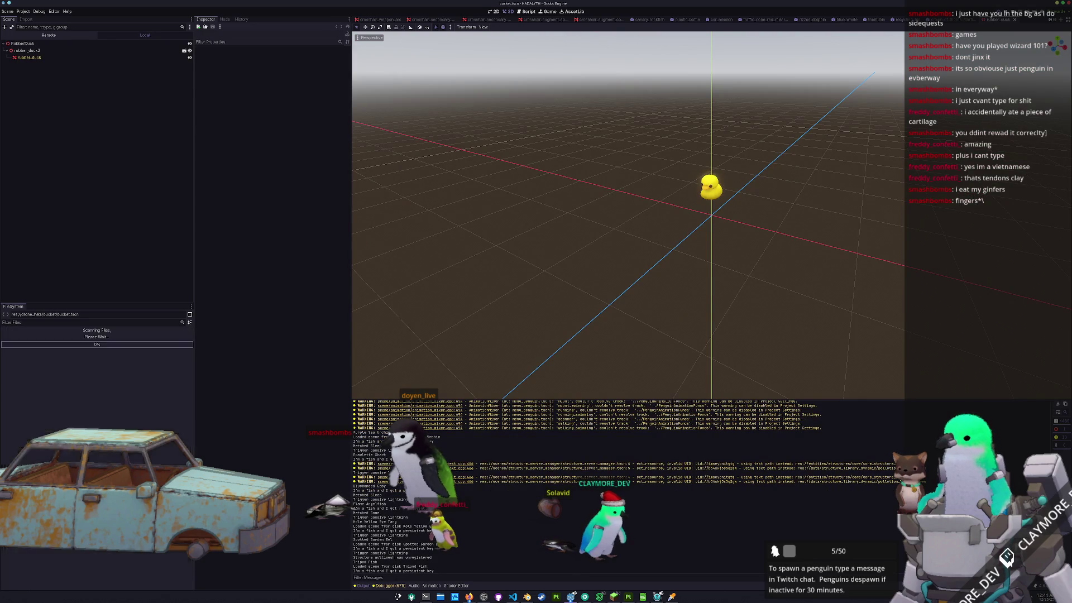
- Rename the copies to bucket.tscn, bucket_drone_hat_book.tres and bucket_drone_hat_stats.tres
{"action": "key", "text": "Return"}
{"action": "left_click", "coordinate": [43, 443]}
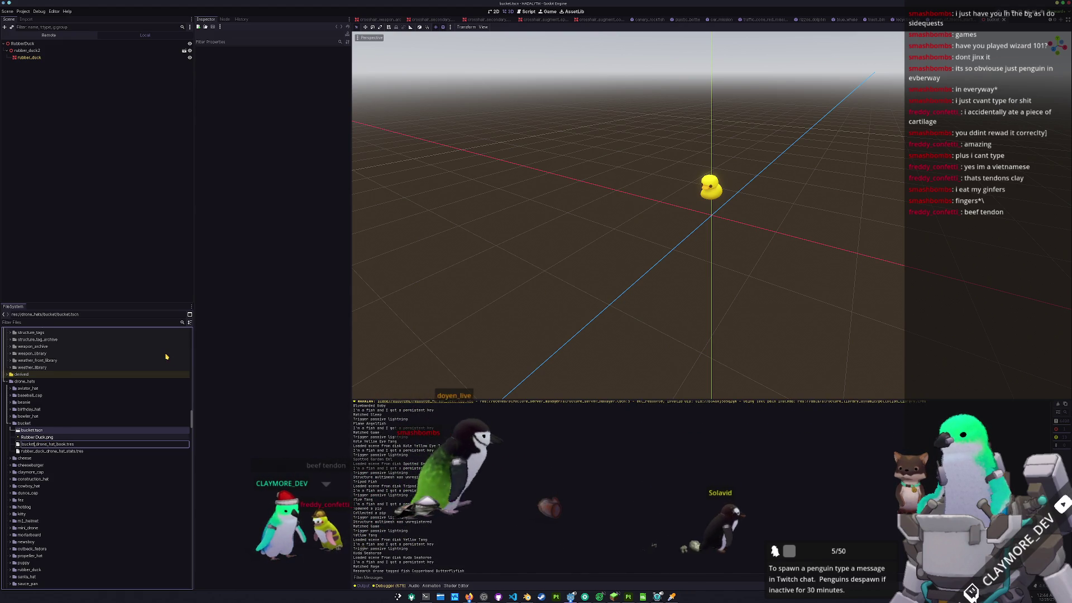
{"action": "key", "text": "Return"}
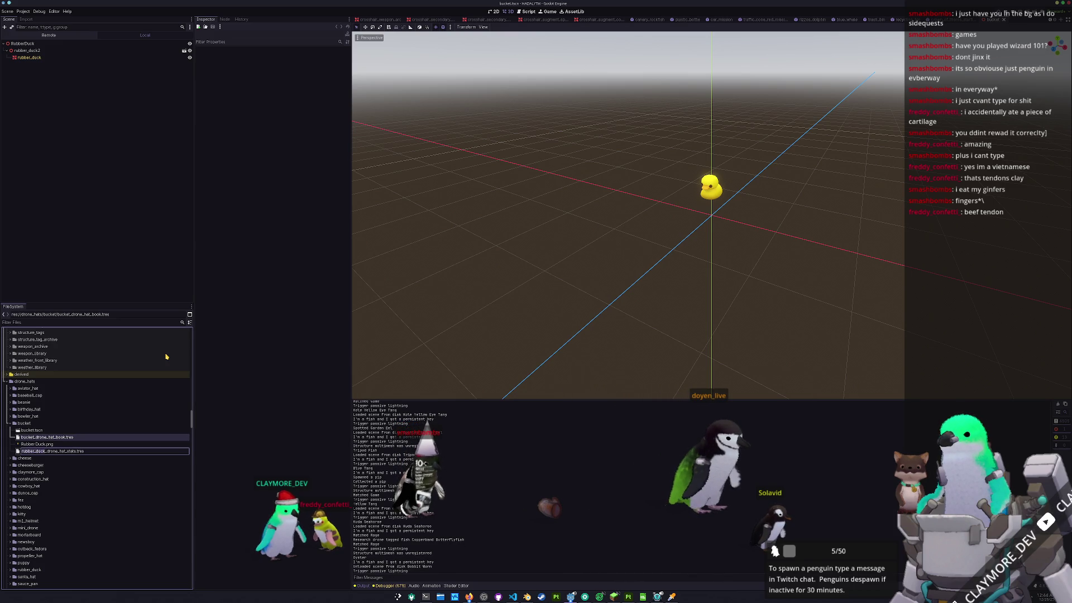
{"action": "key", "text": "Return"}
- Delete the rubber duck model nodes from the scene and open bucket_drone_hat_stats.tres
{"action": "left_click", "coordinate": [37, 451]}
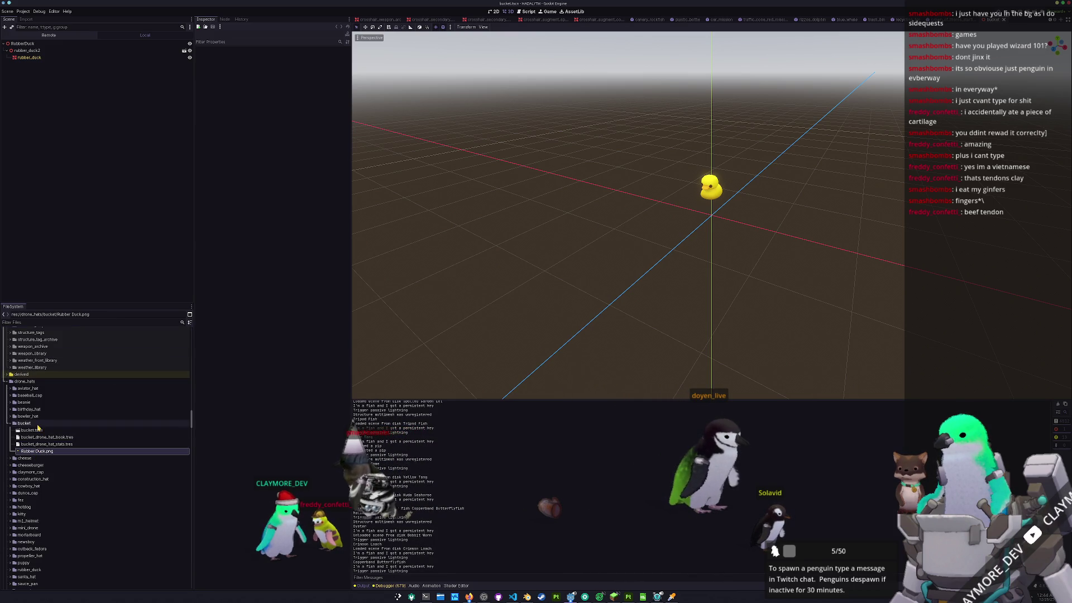
{"action": "left_click", "coordinate": [38, 44]}
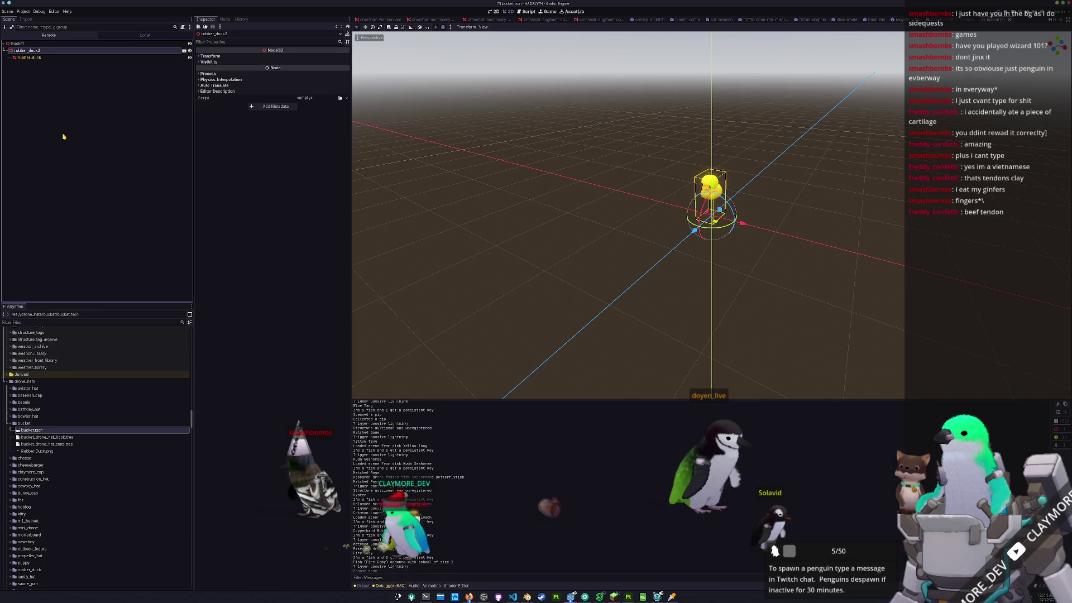
{"action": "key", "text": "Return"}
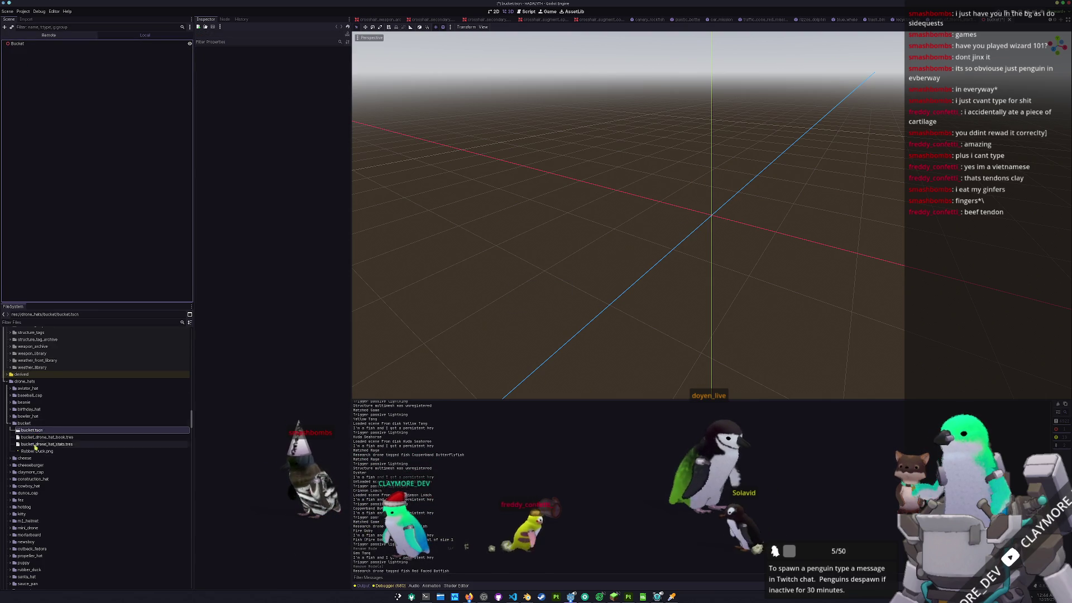
{"action": "left_click", "coordinate": [45, 445]}
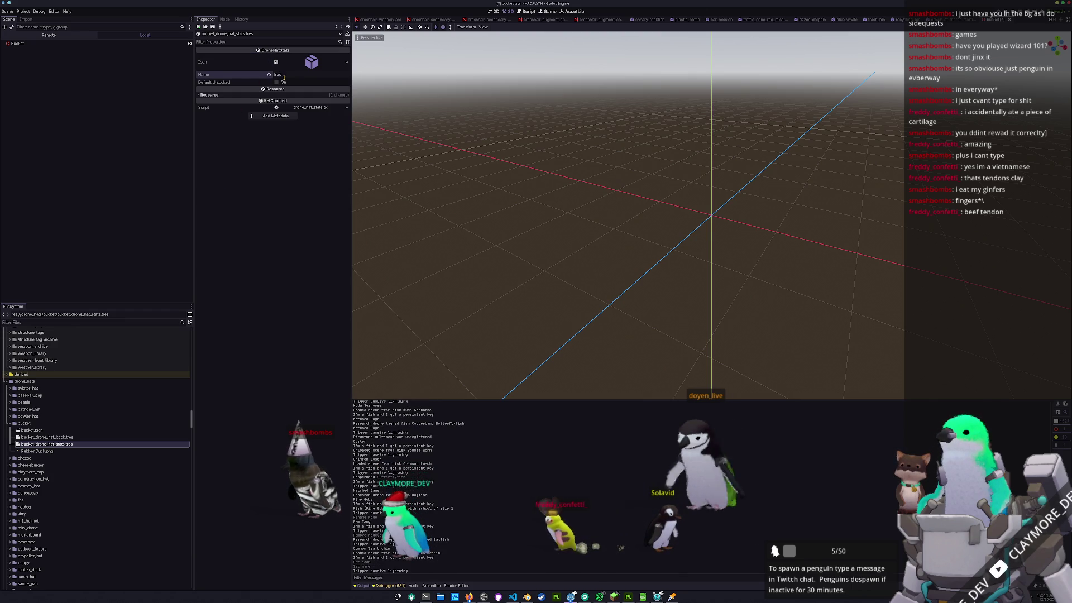
- Save the bucket scene and delete the leftover Rubber Duck.png image
{"action": "key", "text": "ctrl+s"}
{"action": "left_click", "coordinate": [49, 451]}
{"action": "key", "text": "Delete"}
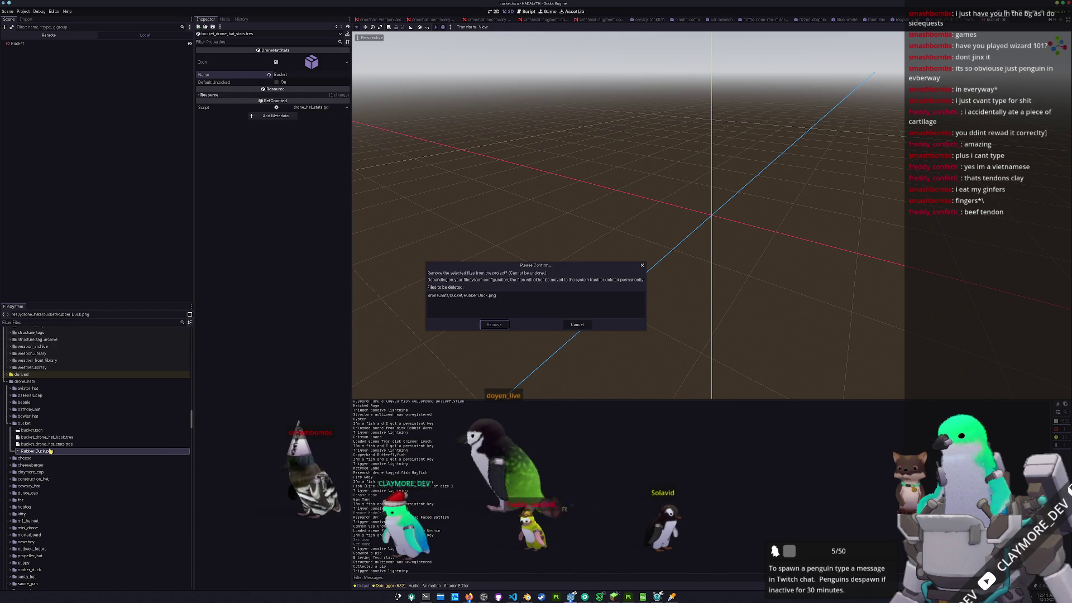
{"action": "key", "text": "Return"}
- Expand the hats models folder in FileSystem to reveal bucket.glb
{"action": "scroll", "coordinate": [51, 432], "scroll_direction": "up", "scroll_amount": 10}
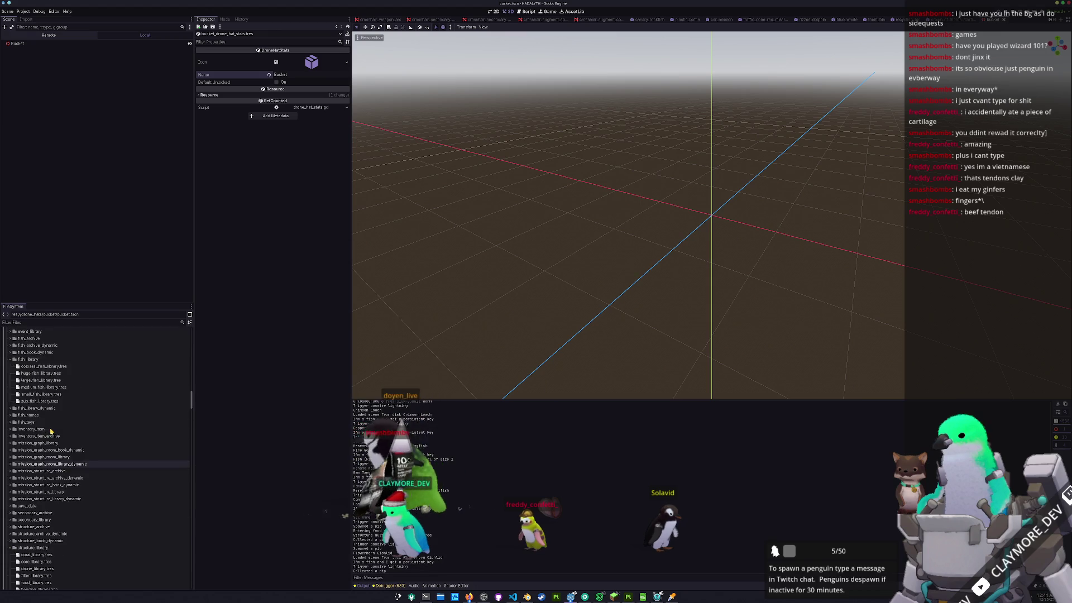
{"action": "scroll", "coordinate": [50, 432], "scroll_direction": "up", "scroll_amount": 10}
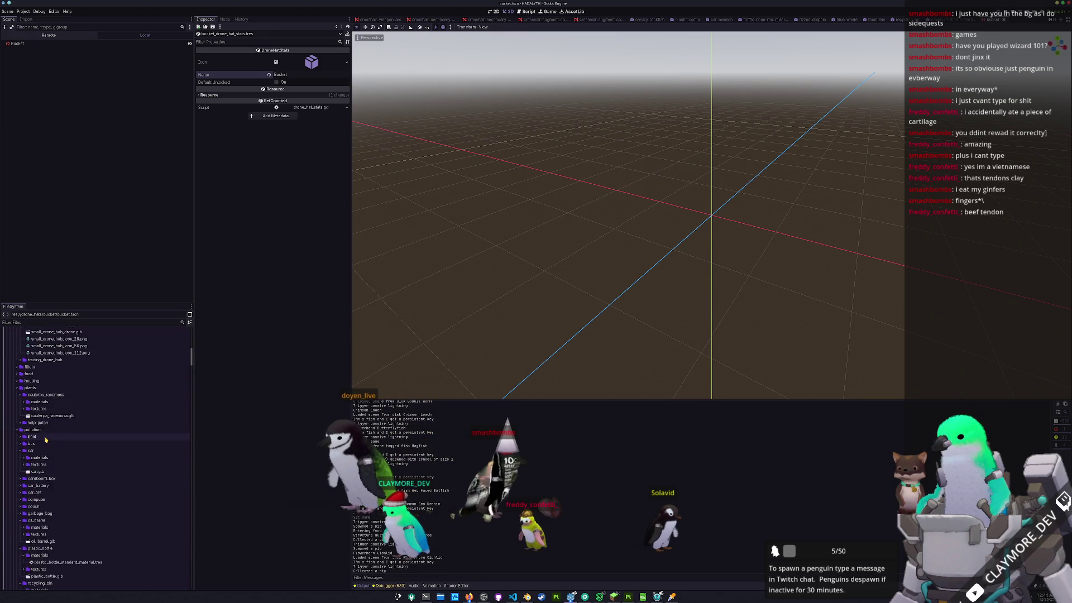
{"action": "scroll", "coordinate": [45, 439], "scroll_direction": "up", "scroll_amount": 5}
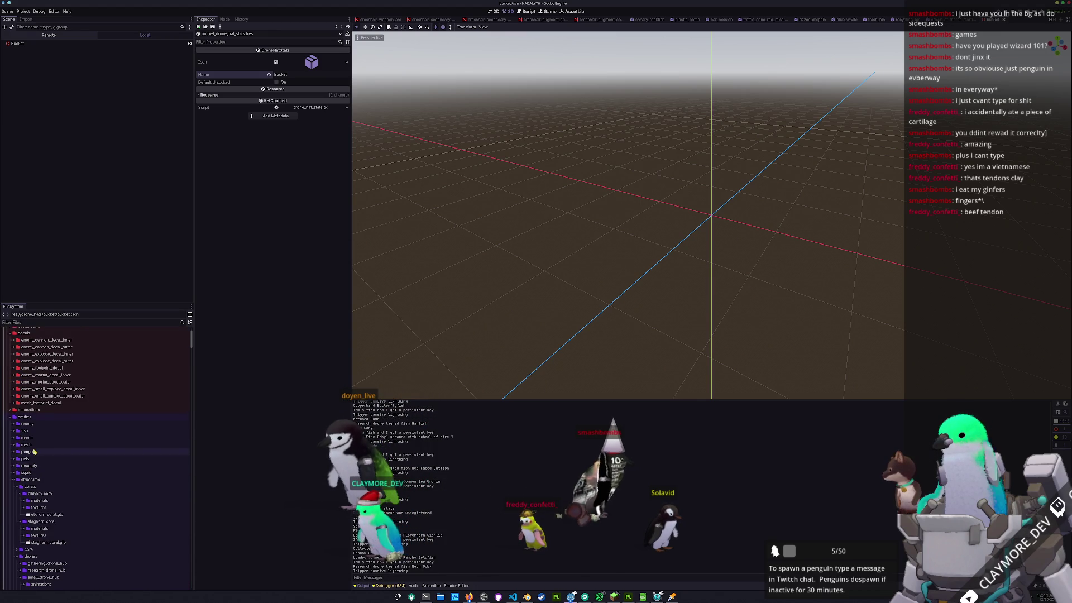
{"action": "left_click", "coordinate": [31, 479]}
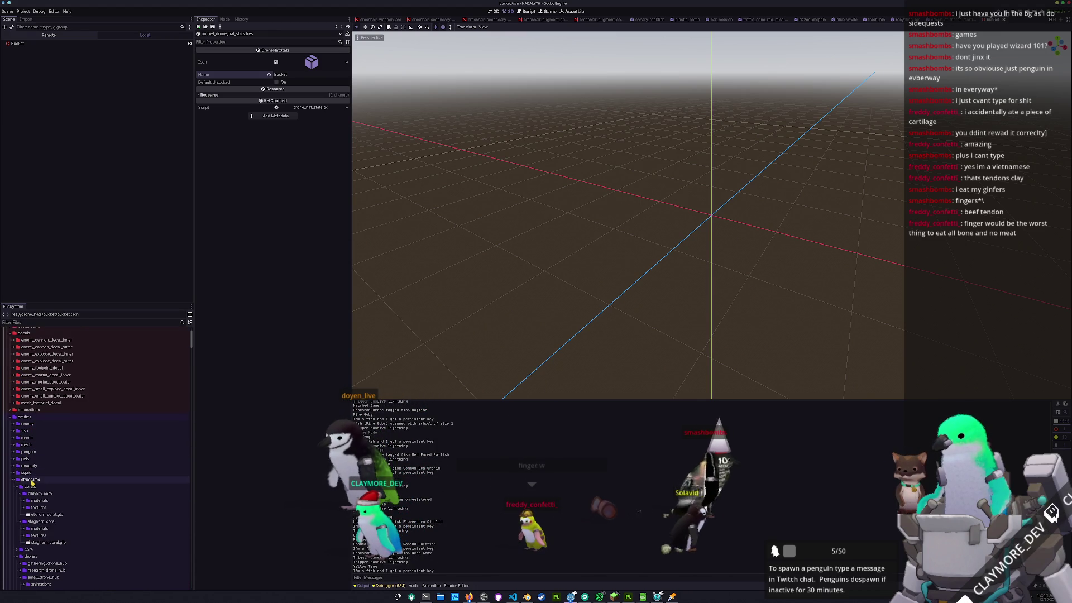
{"action": "scroll", "coordinate": [32, 484], "scroll_direction": "down", "scroll_amount": 2}
{"action": "scroll", "coordinate": [32, 484], "scroll_direction": "down", "scroll_amount": 8}
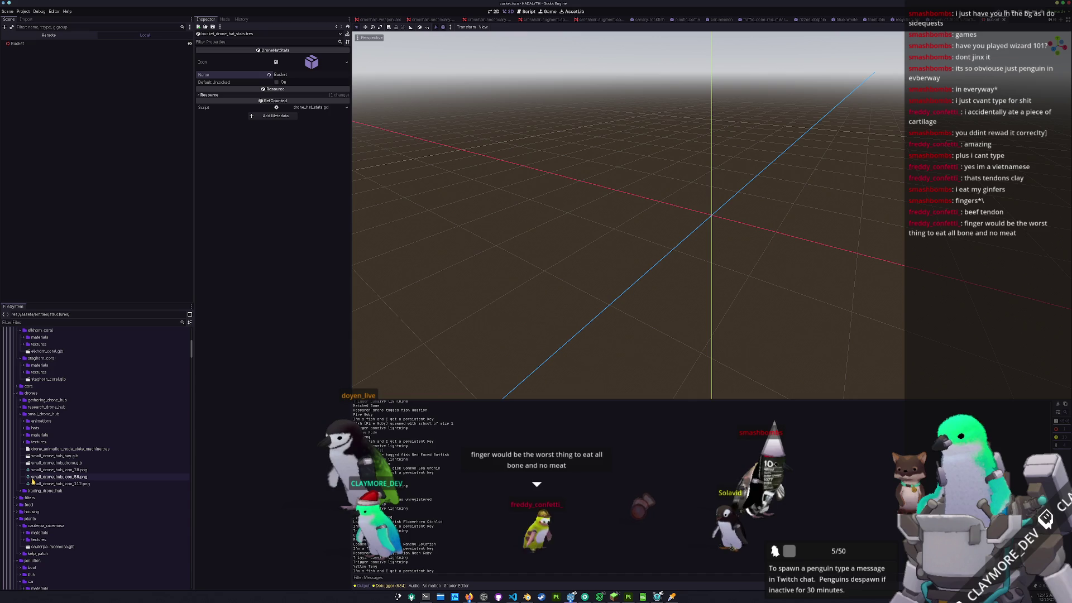
{"action": "mouse_move", "coordinate": [33, 480]}
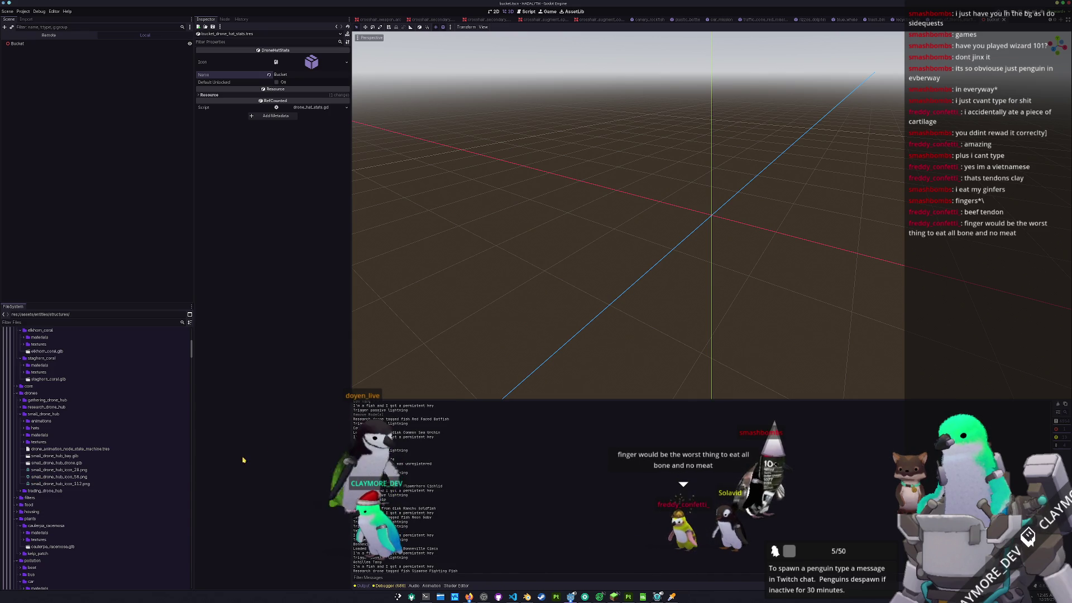
{"action": "scroll", "coordinate": [99, 487], "scroll_direction": "down", "scroll_amount": 2}
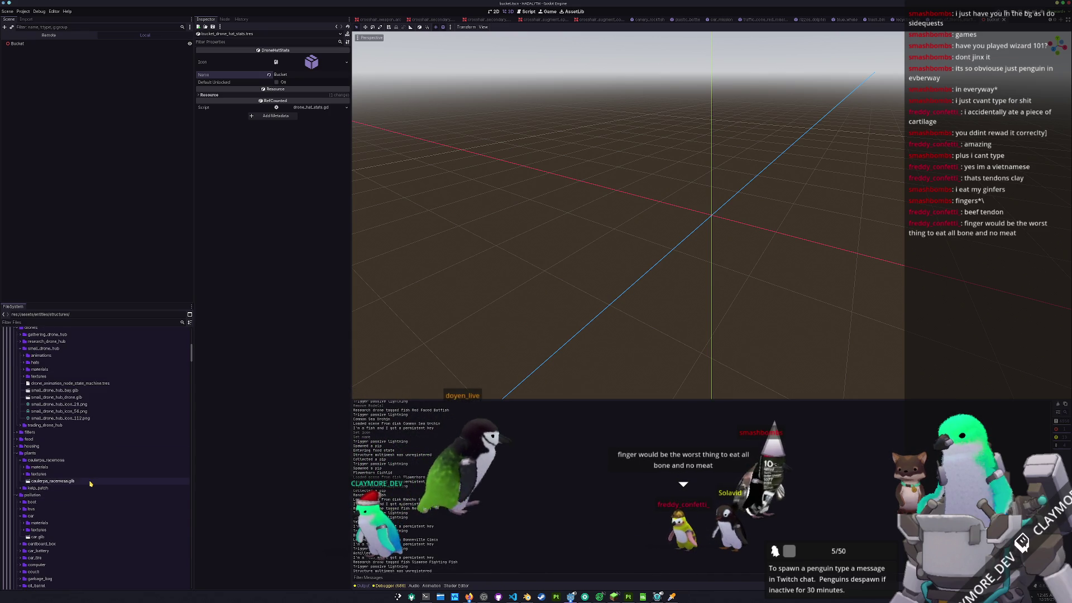
{"action": "scroll", "coordinate": [76, 477], "scroll_direction": "up", "scroll_amount": 6}
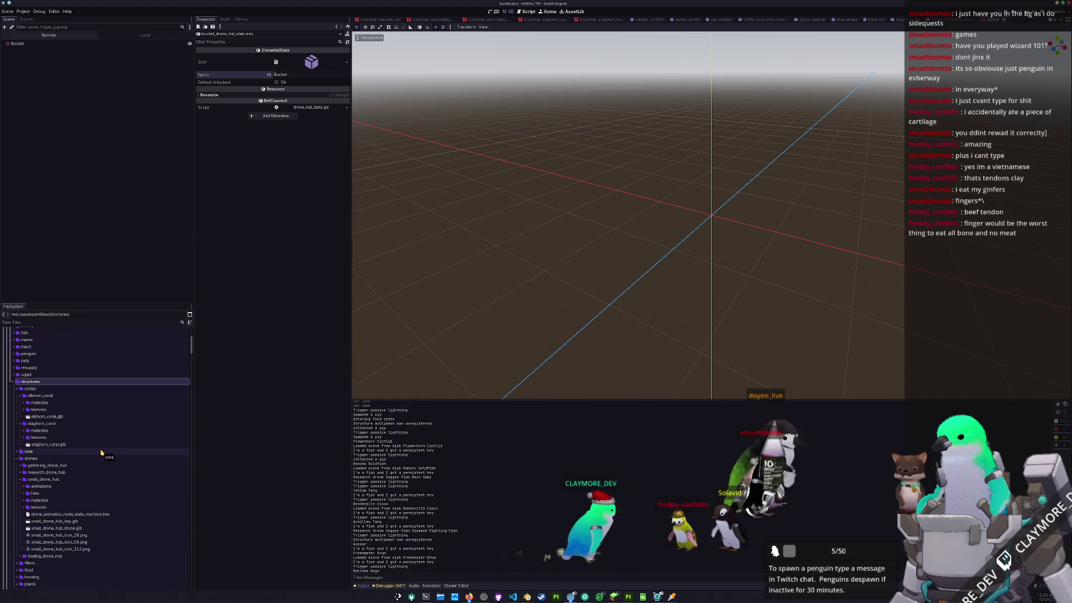
{"action": "scroll", "coordinate": [92, 467], "scroll_direction": "down", "scroll_amount": 2}
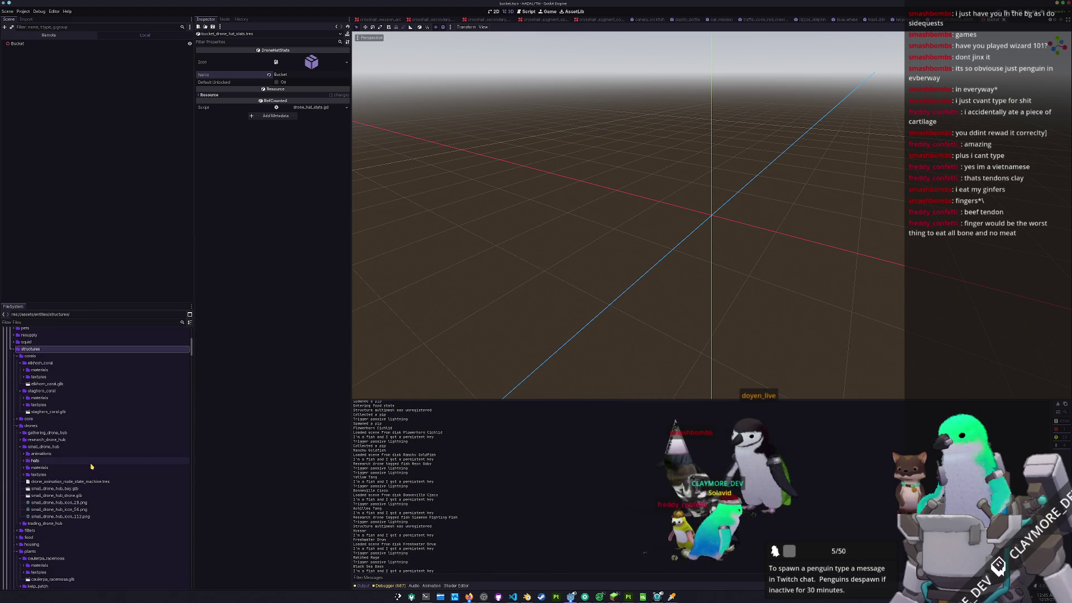
{"action": "scroll", "coordinate": [51, 465], "scroll_direction": "down", "scroll_amount": 2}
{"action": "left_click", "coordinate": [37, 428]}
{"action": "double_click", "coordinate": [37, 428]}
{"action": "scroll", "coordinate": [50, 437], "scroll_direction": "down", "scroll_amount": 2}
- Instance bucket.glb under the Bucket node and enable Editable Children on bucket2
{"action": "mouse_move", "coordinate": [50, 438]}
{"action": "left_mouse_down"}
{"action": "mouse_move", "coordinate": [210, 371]}
{"action": "mouse_move", "coordinate": [37, 40]}
{"action": "mouse_move", "coordinate": [26, 49]}
{"action": "left_mouse_up"}
{"action": "right_click", "coordinate": [26, 50]}
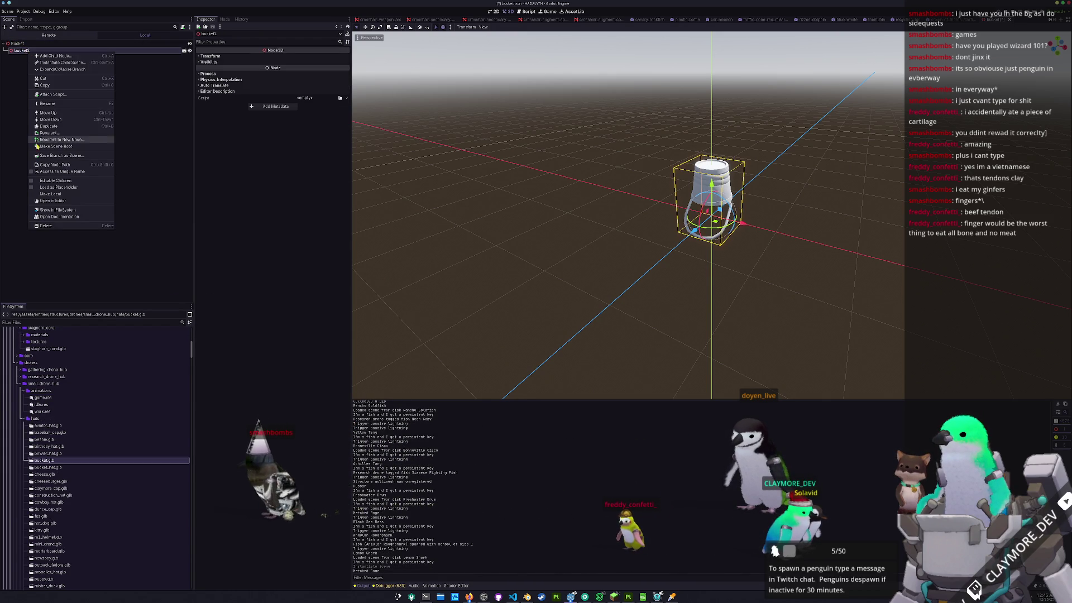
{"action": "left_click", "coordinate": [55, 181]}
{"action": "left_click", "coordinate": [24, 57]}
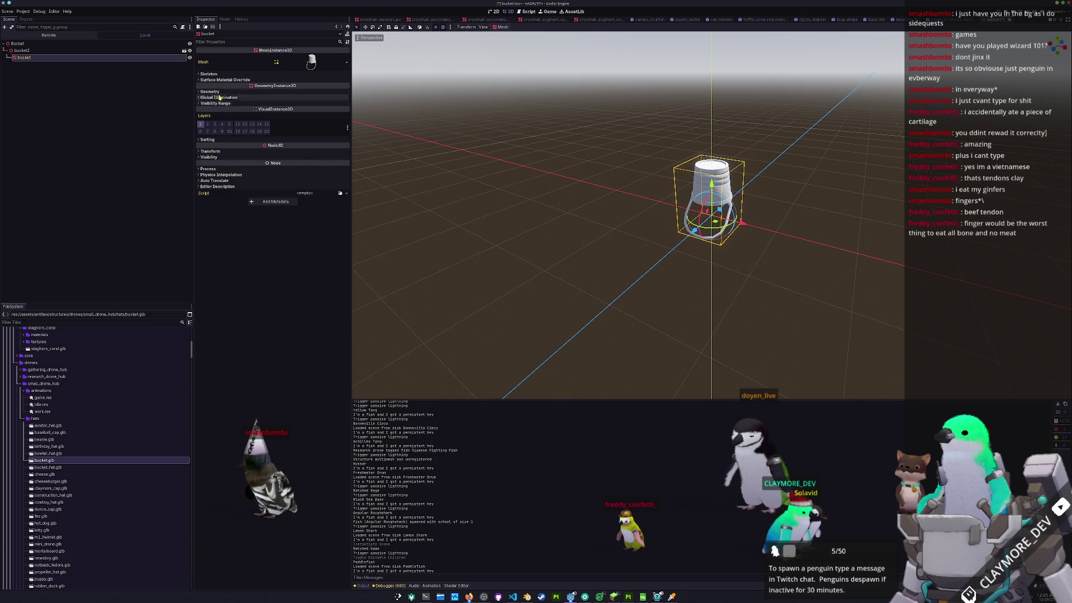
- Cancel the material chooser and select aviator_hat_standard_material.tres in materials/hats
{"action": "left_click", "coordinate": [341, 98]}
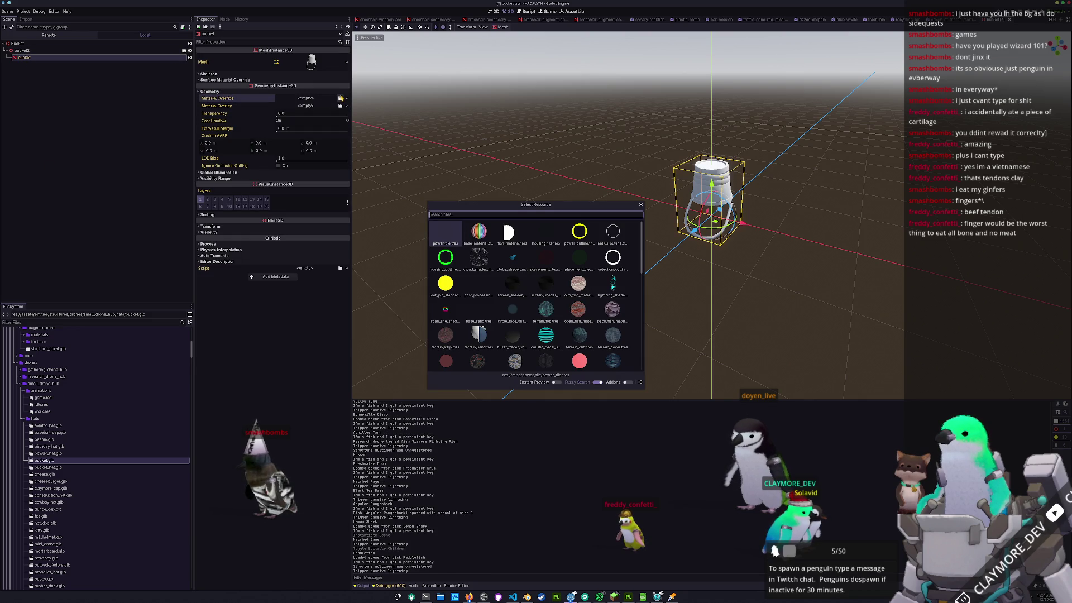
{"action": "key", "text": "Escape"}
{"action": "scroll", "coordinate": [78, 441], "scroll_direction": "down", "scroll_amount": 5}
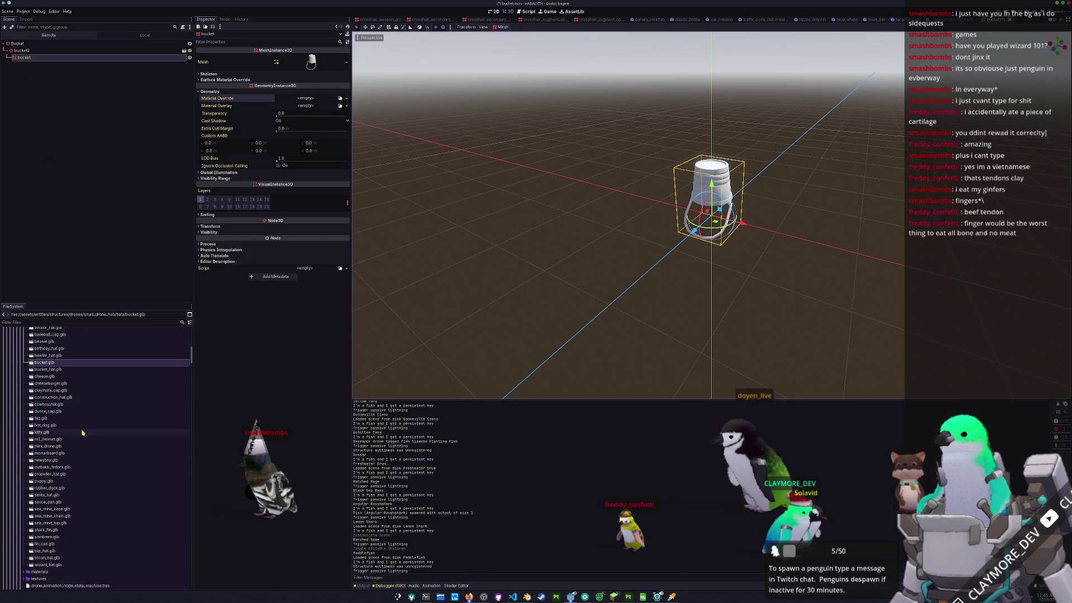
{"action": "left_click", "coordinate": [52, 483]}
{"action": "key", "text": "Up"}
{"action": "key", "text": "Right"}
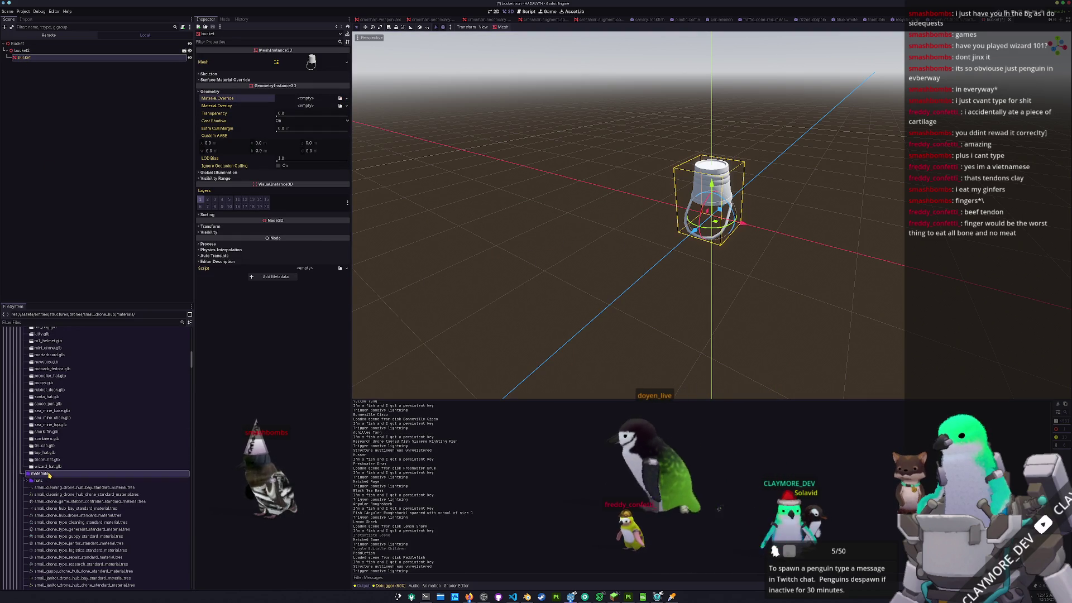
{"action": "key", "text": "Down"}
{"action": "key", "text": "Right"}
{"action": "key", "text": "Down"}
- Duplicate it as bucket_standard_material.tres and open the copy
{"action": "key", "text": "ctrl+d"}
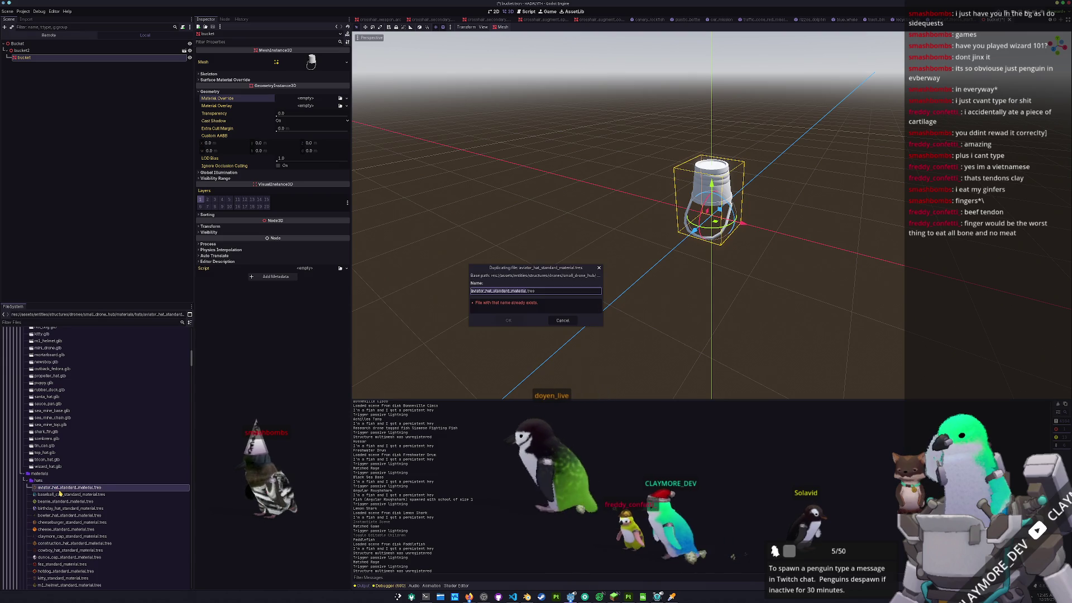
{"action": "key", "text": "shift+Right"}
{"action": "key", "text": "shift+Right"}
{"action": "key", "text": "shift+Right"}
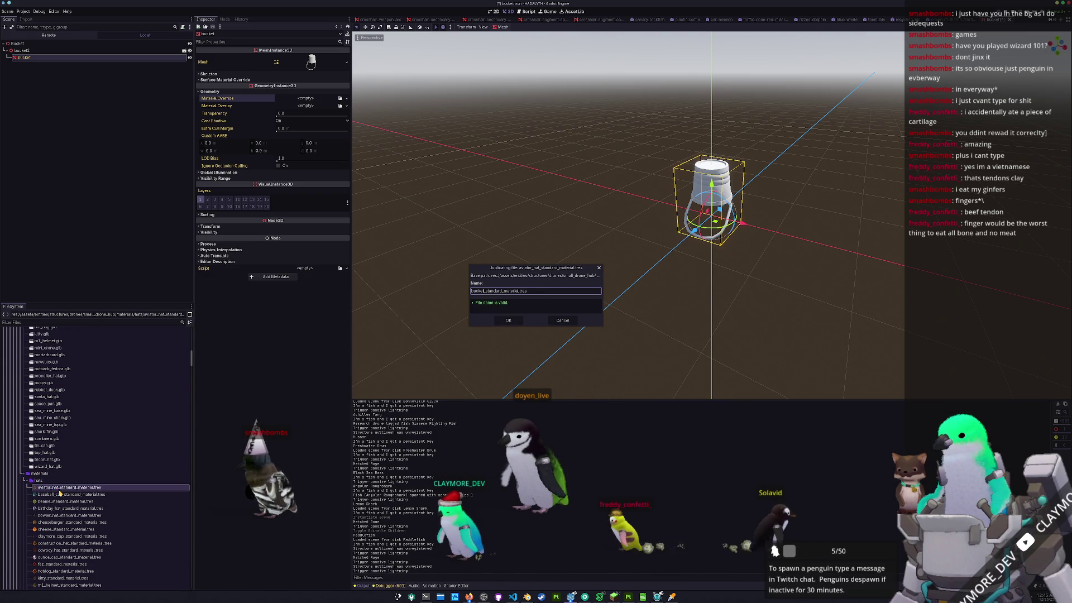
{"action": "key", "text": "Return"}
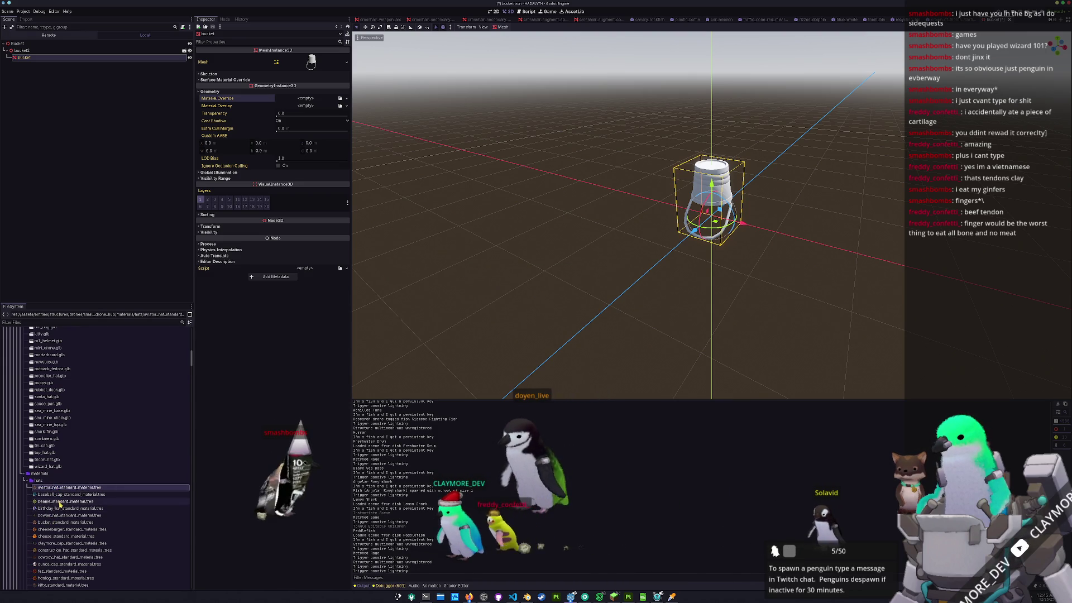
{"action": "left_click", "coordinate": [54, 523]}
- Quick Load the bucket base colour texture into the material's Albedo texture
{"action": "left_click", "coordinate": [207, 115]}
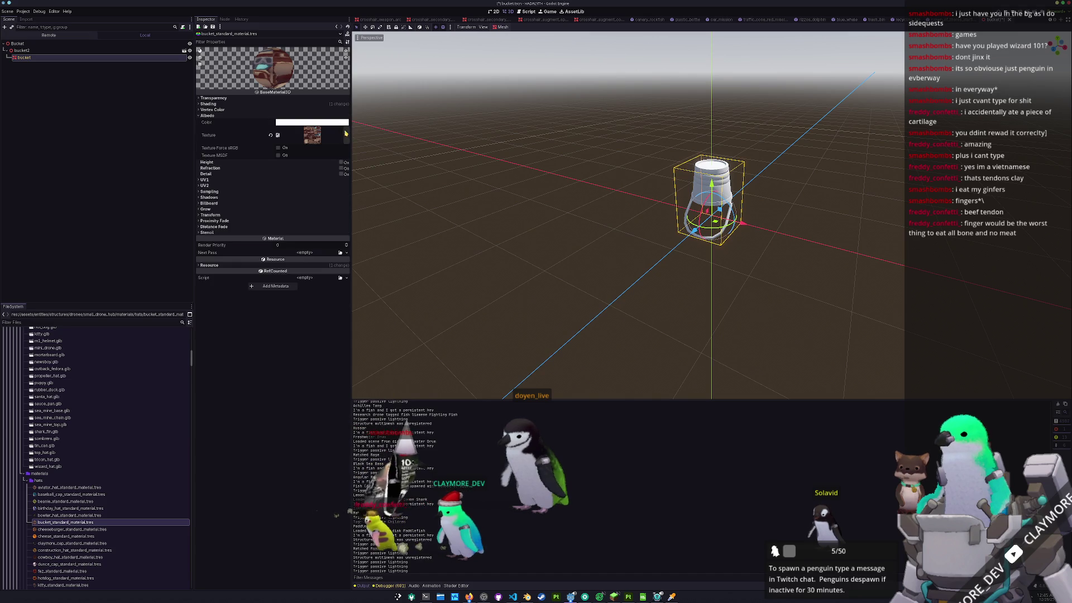
{"action": "left_click", "coordinate": [346, 135]}
{"action": "left_click", "coordinate": [299, 277]}
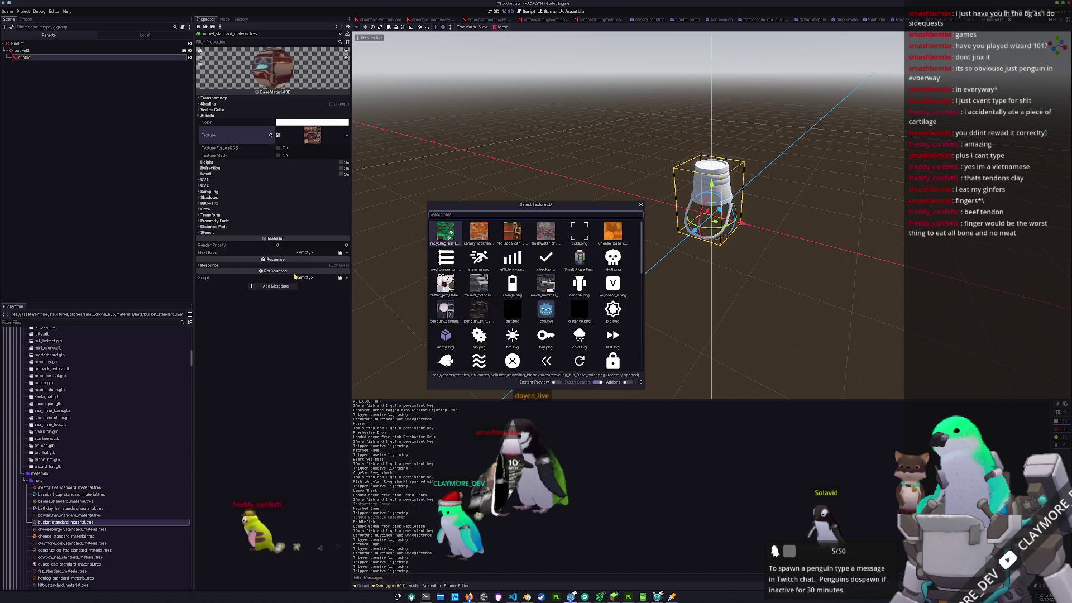
{"action": "type", "text": "bucket"}
{"action": "key", "text": "Return"}
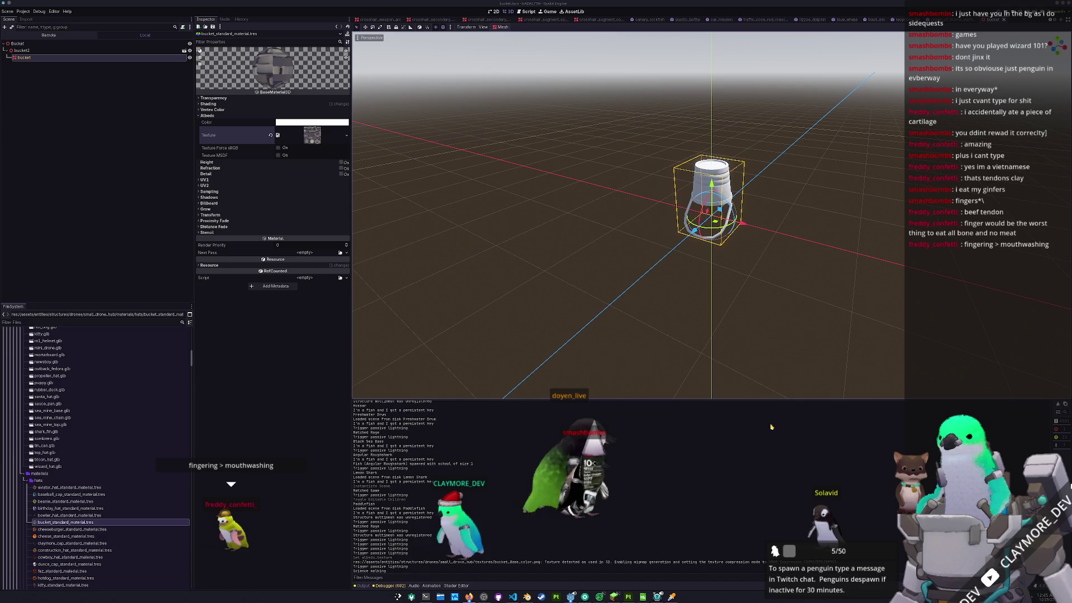
- Set bucket_standard_material.tres as the bucket mesh's Material Override
{"action": "left_click", "coordinate": [58, 57]}
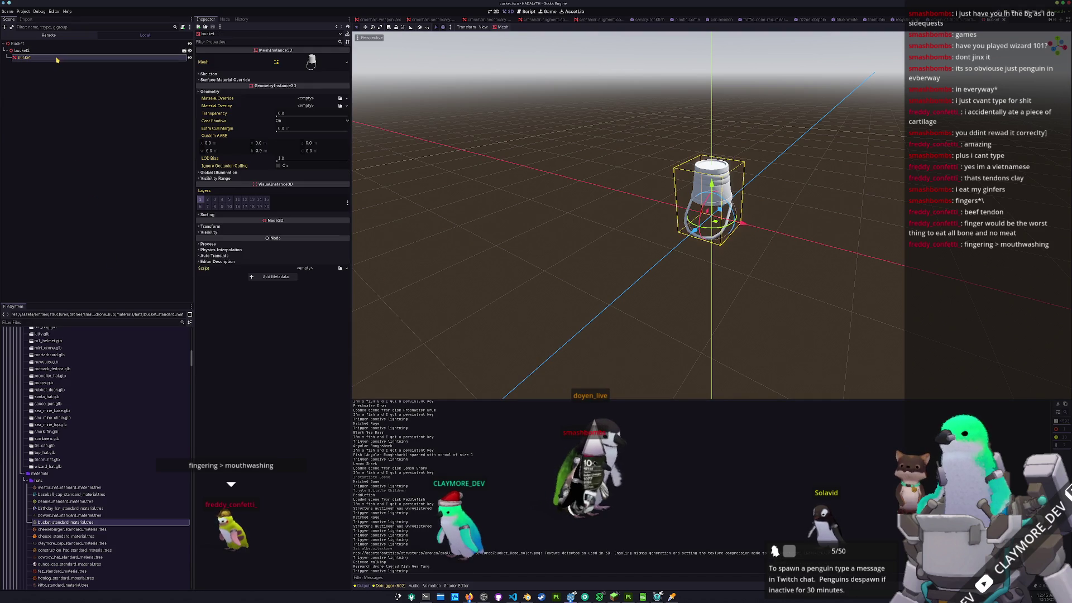
{"action": "left_click", "coordinate": [339, 99]}
{"action": "type", "text": "bucket"}
{"action": "key", "text": "Return"}
{"action": "left_click", "coordinate": [537, 167]}
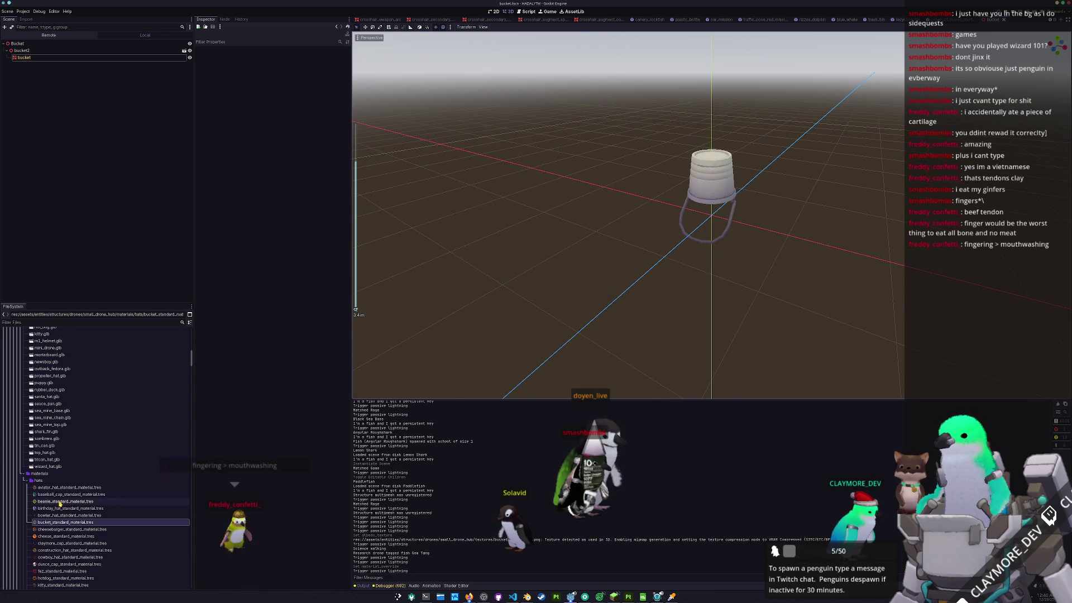
- Duplicate the bucket material as bucket_hat_standard_material.tres and open it
{"action": "scroll", "coordinate": [58, 491], "scroll_direction": "down", "scroll_amount": 5}
{"action": "key", "text": "ctrl+d"}
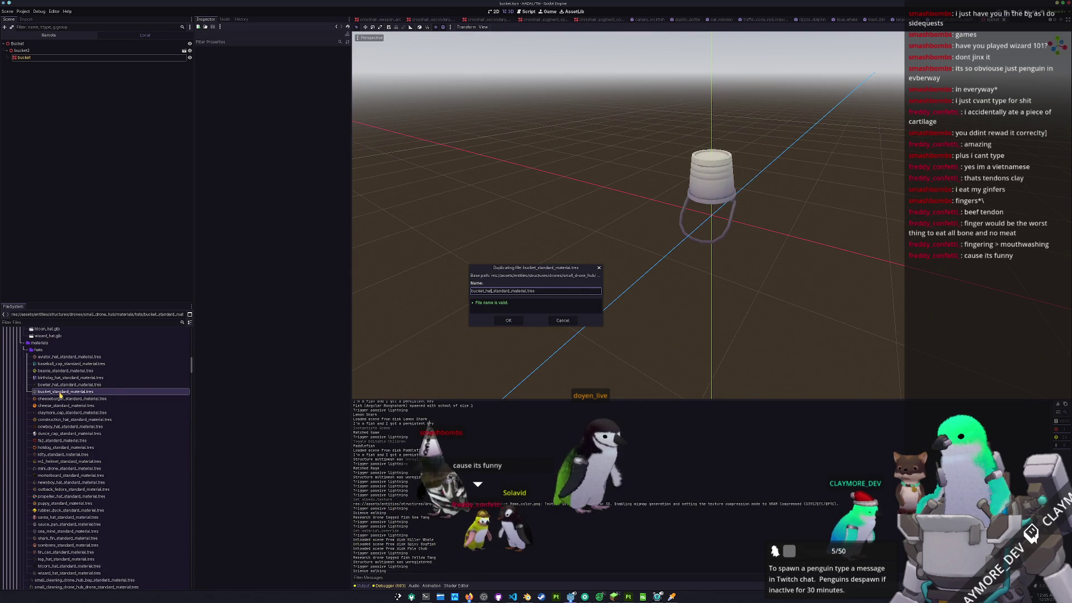
{"action": "key", "text": "Return"}
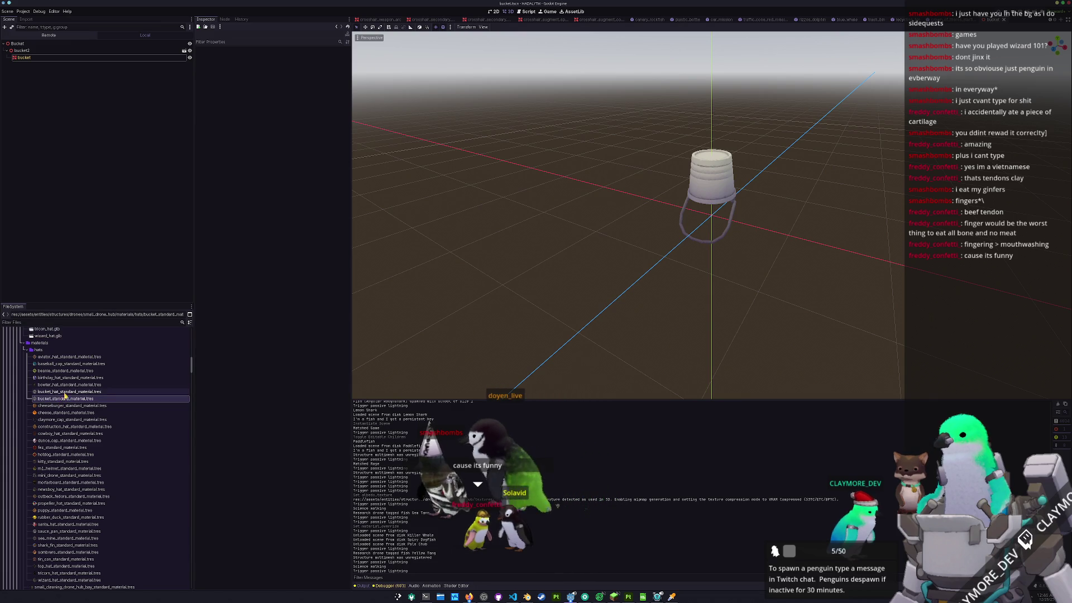
{"action": "left_click", "coordinate": [65, 393]}
- Quick Load the bucket hat base colour texture into its Albedo texture
{"action": "left_click", "coordinate": [346, 135]}
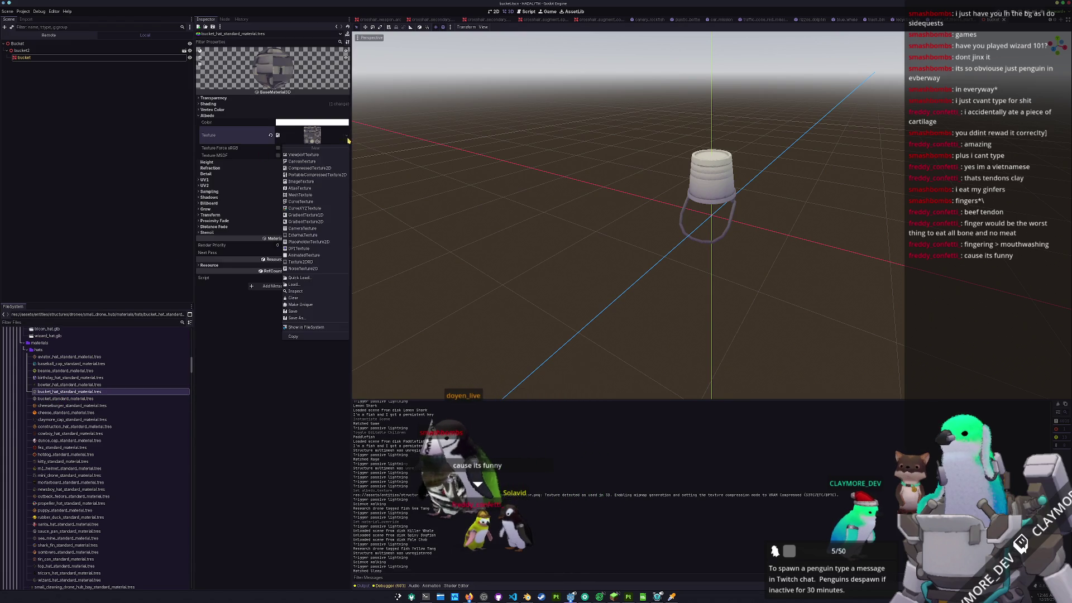
{"action": "left_click", "coordinate": [307, 265]}
{"action": "type", "text": "bucket"}
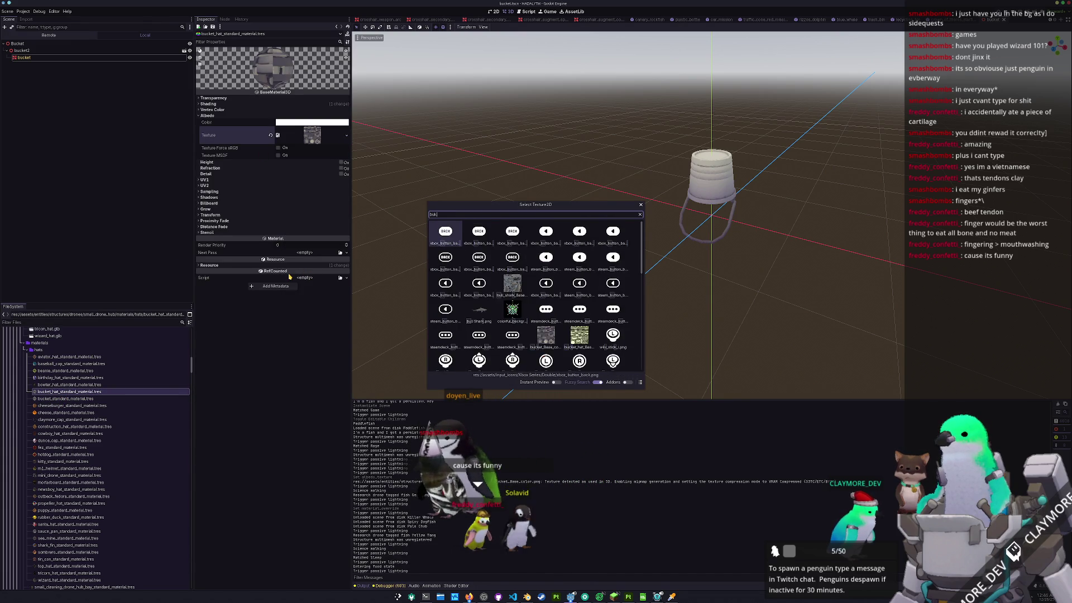
{"action": "key", "text": "Right"}
{"action": "key", "text": "Return"}
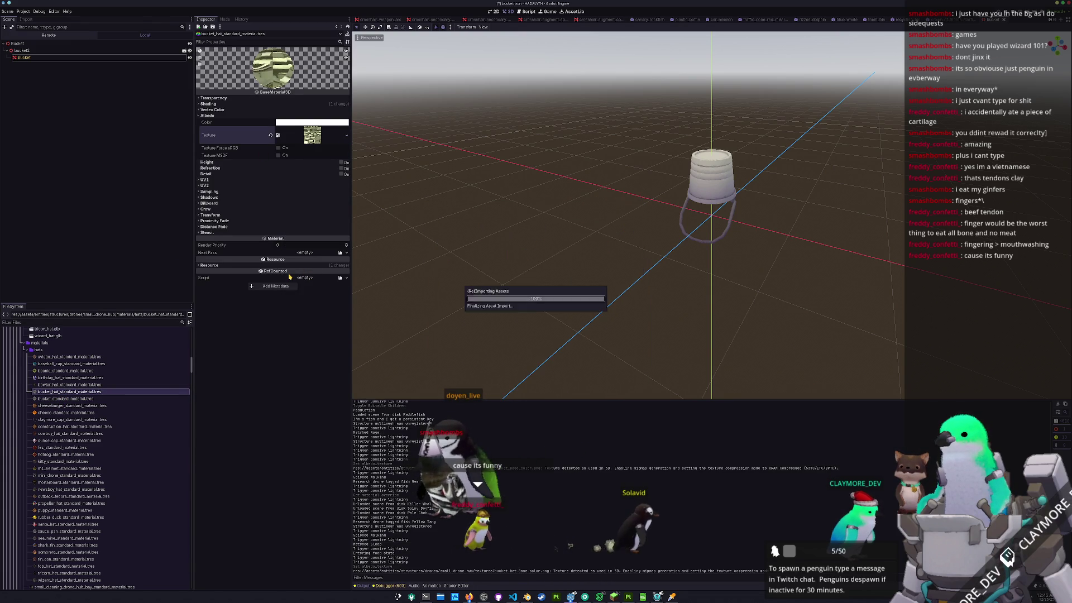
{"action": "scroll", "coordinate": [93, 488], "scroll_direction": "down", "scroll_amount": 5}
{"action": "scroll", "coordinate": [94, 487], "scroll_direction": "down", "scroll_amount": 10}
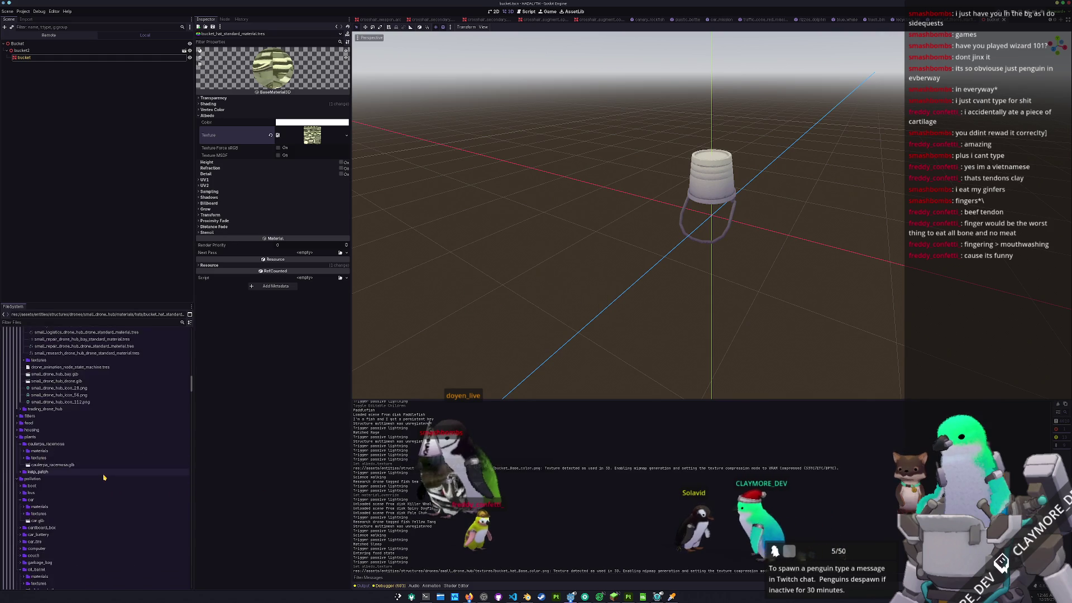
- Duplicate the bucket folder as bucket_hat and expand it
{"action": "scroll", "coordinate": [67, 477], "scroll_direction": "down", "scroll_amount": 15}
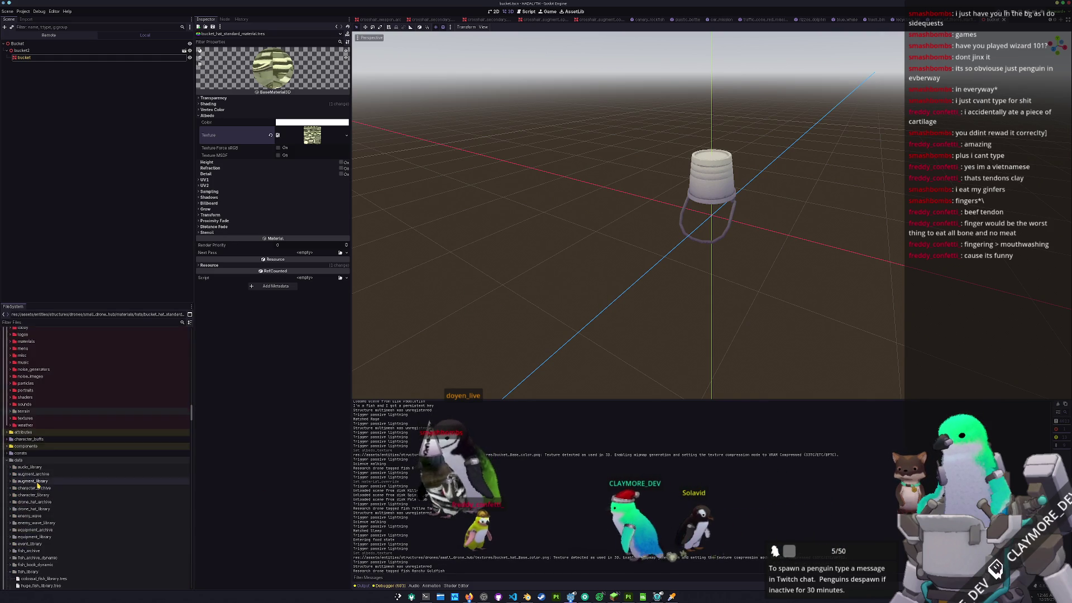
{"action": "scroll", "coordinate": [30, 455], "scroll_direction": "down", "scroll_amount": 3}
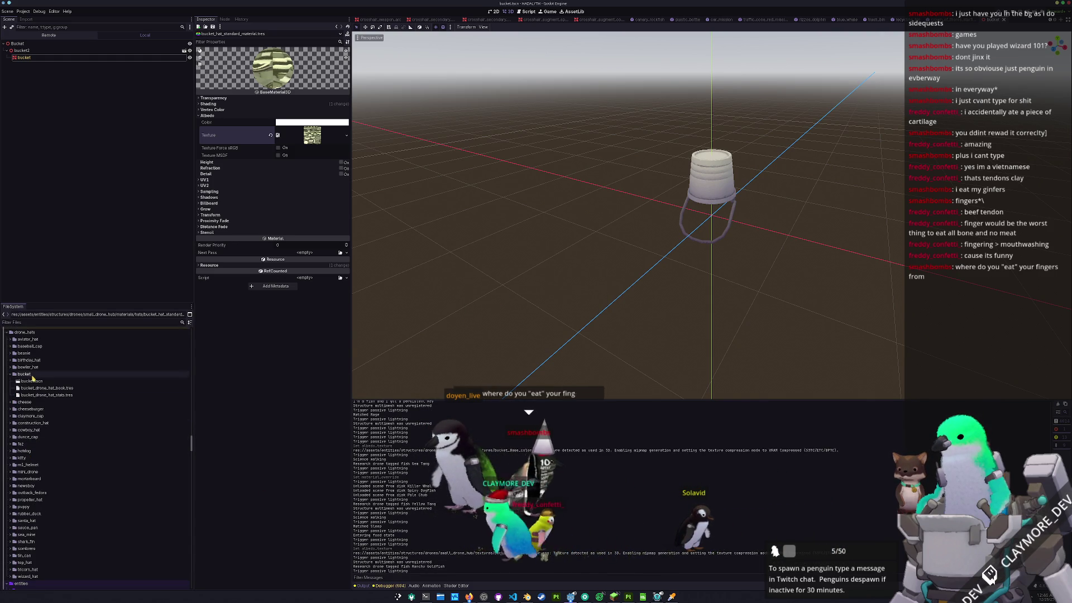
{"action": "left_click", "coordinate": [32, 375]}
{"action": "key", "text": "ctrl+d"}
{"action": "type", "text": "_hat"}
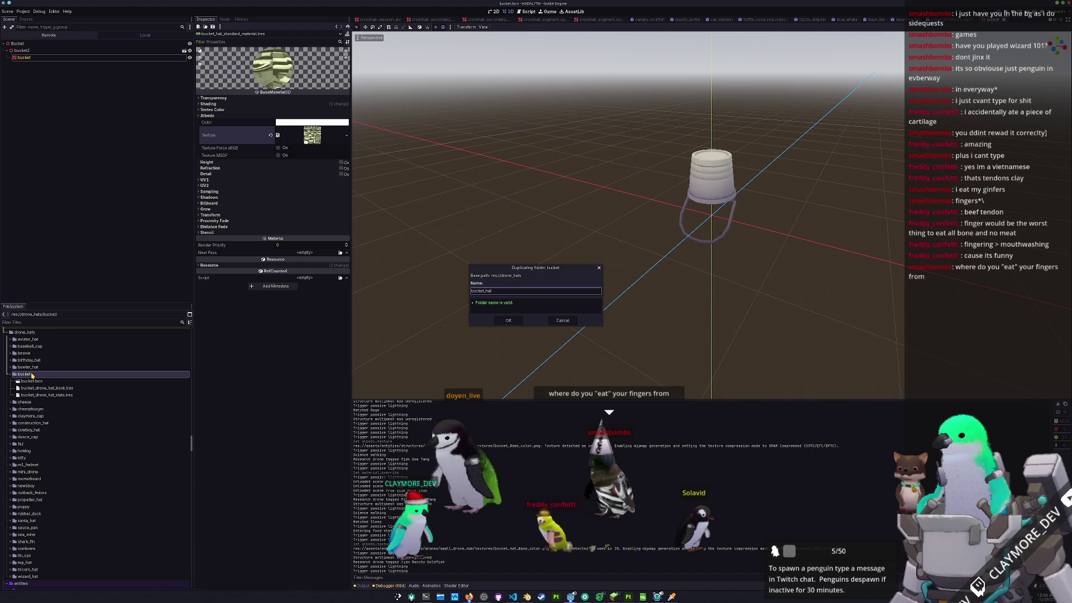
{"action": "key", "text": "Return"}
{"action": "double_click", "coordinate": [28, 402]}
- Rename the copies to bucket_hat.tscn, bucket_hat_drone_hat_stats.tres and bucket_hat_drone_hat_book.tres
{"action": "left_click", "coordinate": [32, 409]}
{"action": "left_click", "coordinate": [41, 410]}
{"action": "key", "text": "Return"}
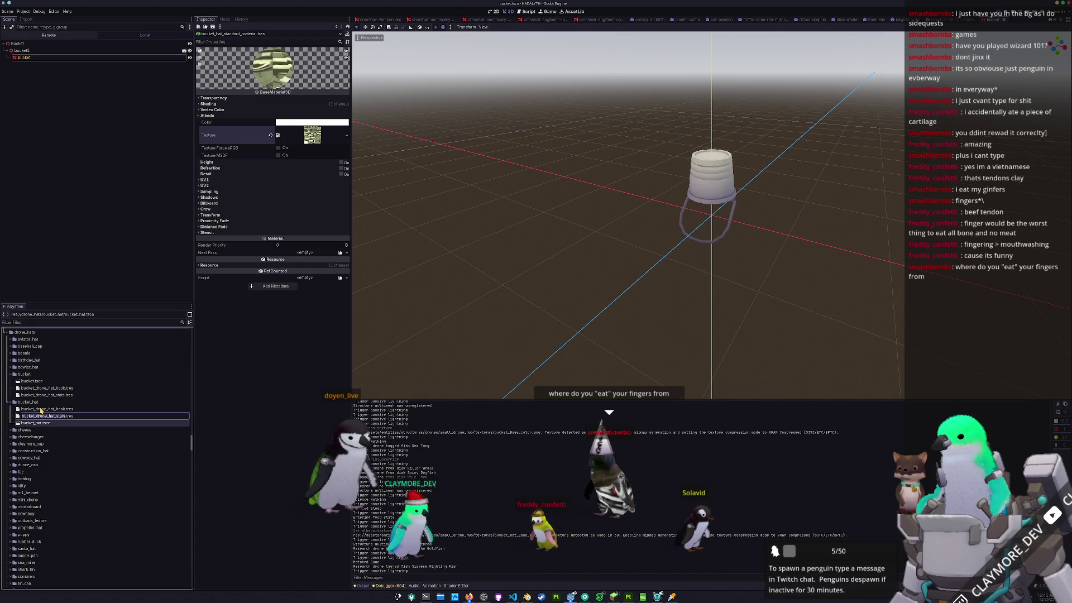
{"action": "key", "text": "Home"}
{"action": "key", "text": "Return"}
{"action": "left_click", "coordinate": [40, 410]}
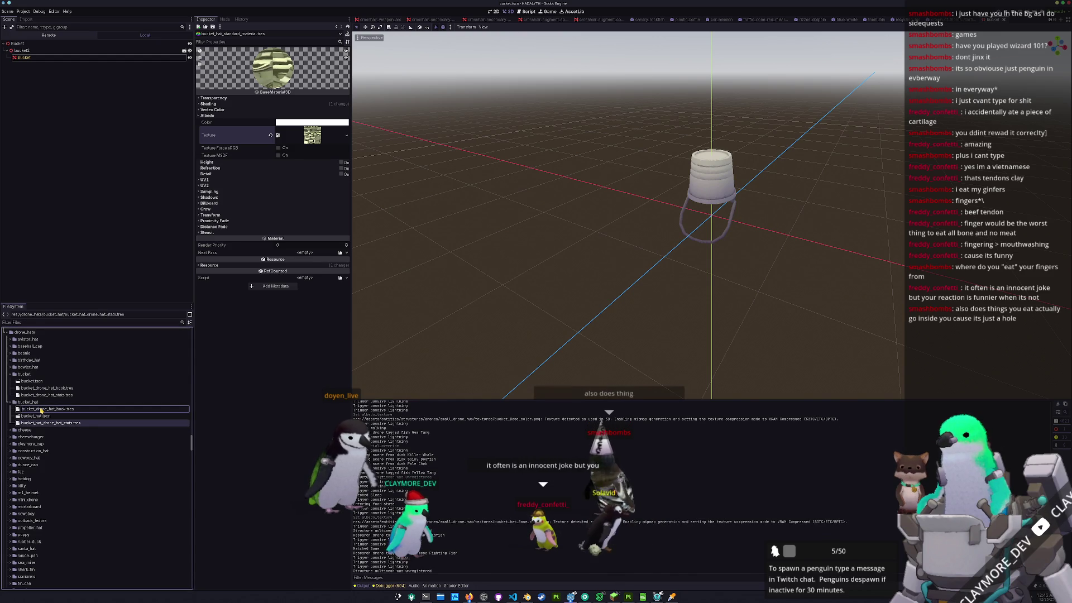
{"action": "type", "text": "hat_"}
{"action": "key", "text": "Return"}
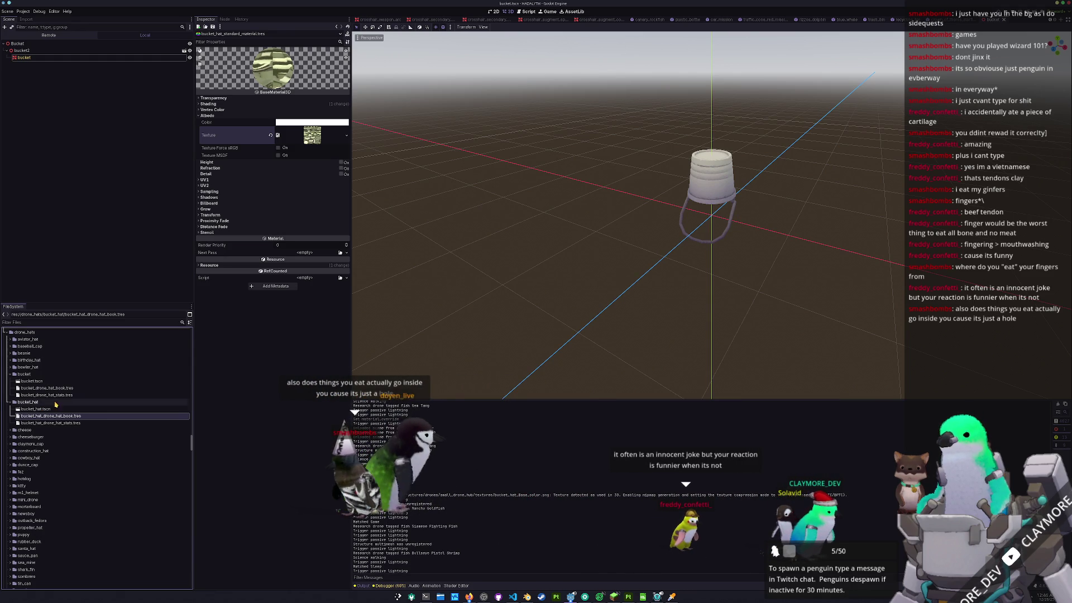
{"action": "left_click", "coordinate": [50, 423]}
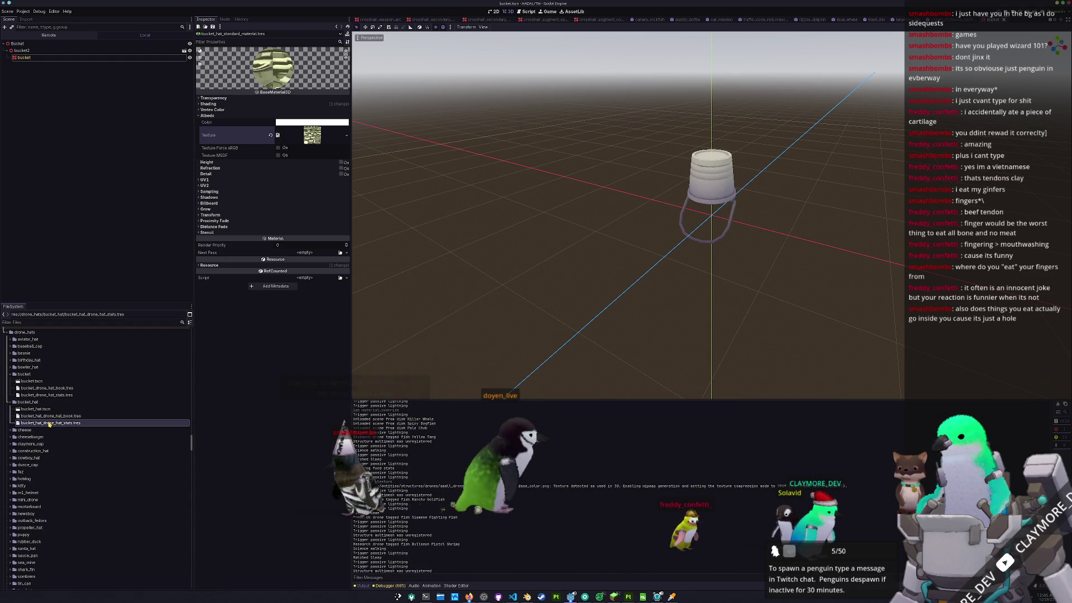
- Set the stats resource's Name to Bucket Hat and save it
{"action": "double_click", "coordinate": [50, 423]}
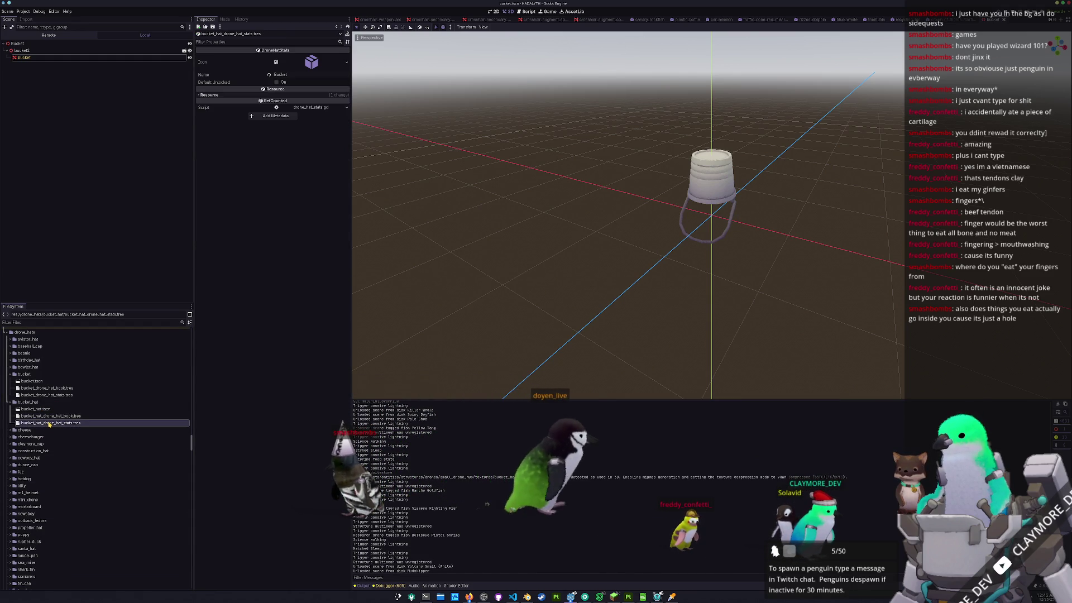
{"action": "left_click", "coordinate": [302, 78]}
{"action": "type", "text": "Hat"}
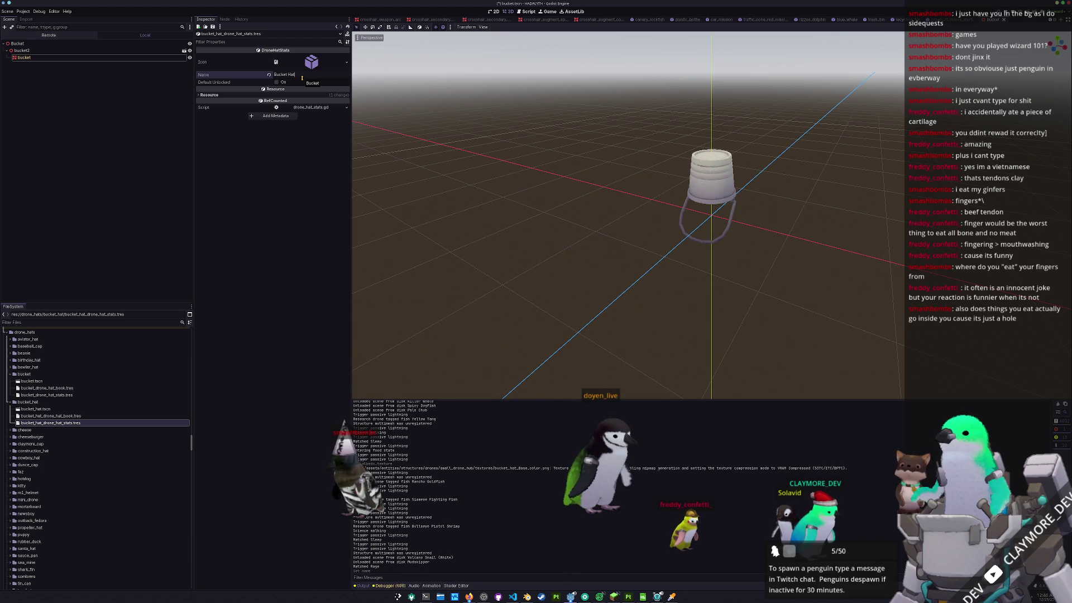
{"action": "key", "text": "ctrl+s"}
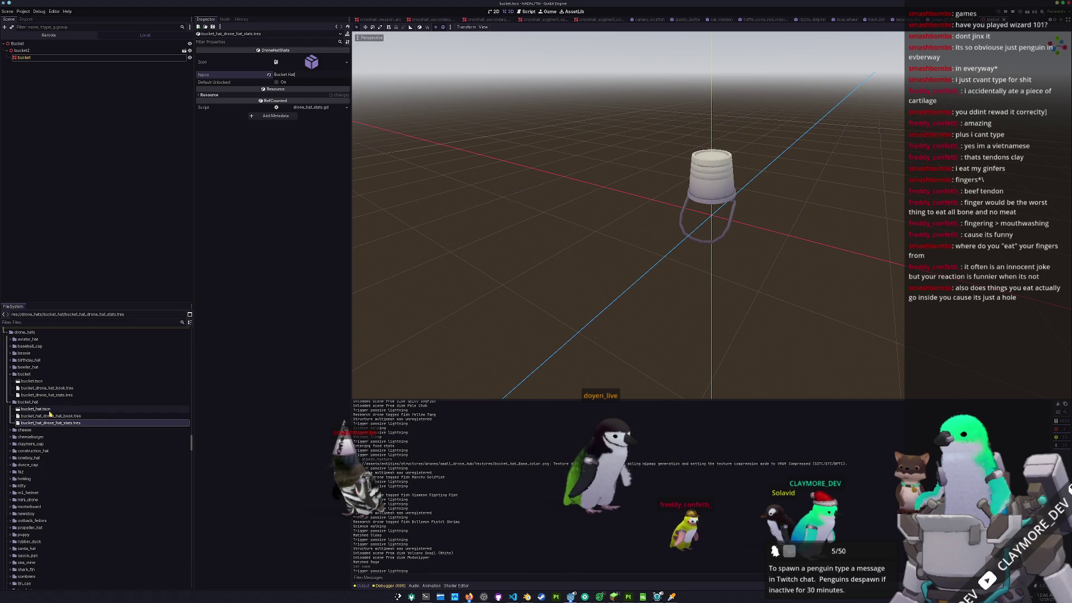
- Check the bucket hat book resource's linked stats, then select the root Bucket node
{"action": "left_click", "coordinate": [47, 416]}
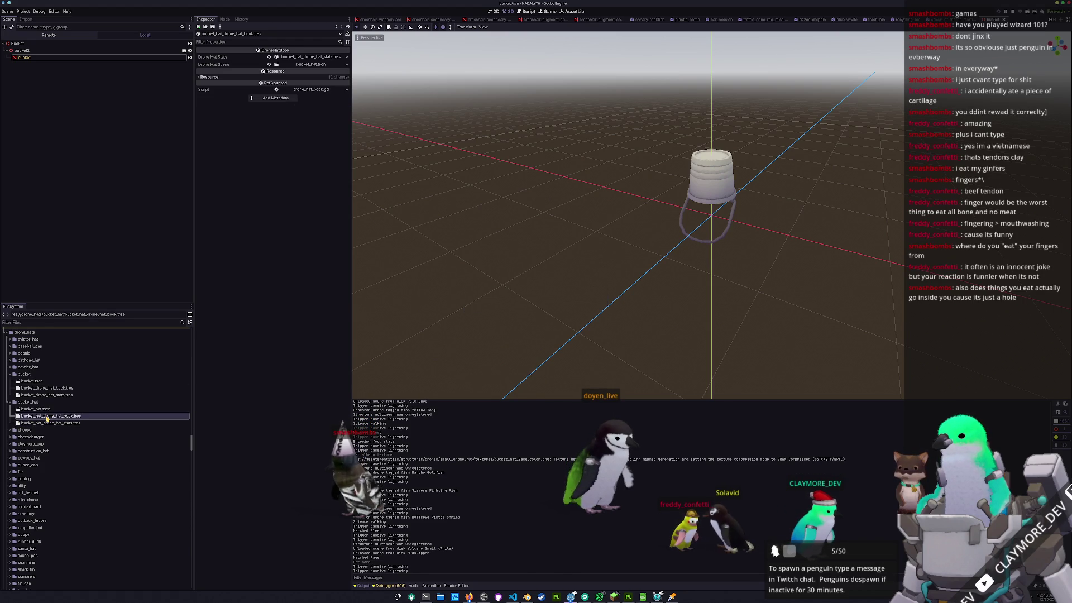
{"action": "left_click", "coordinate": [315, 58]}
{"action": "left_click", "coordinate": [316, 58]}
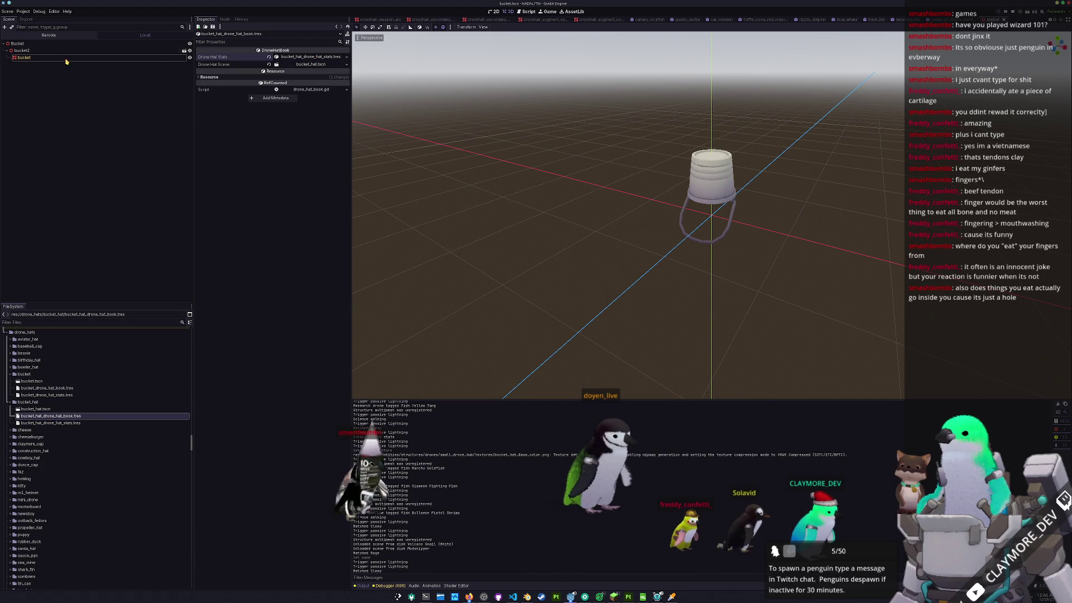
{"action": "left_click", "coordinate": [71, 80]}
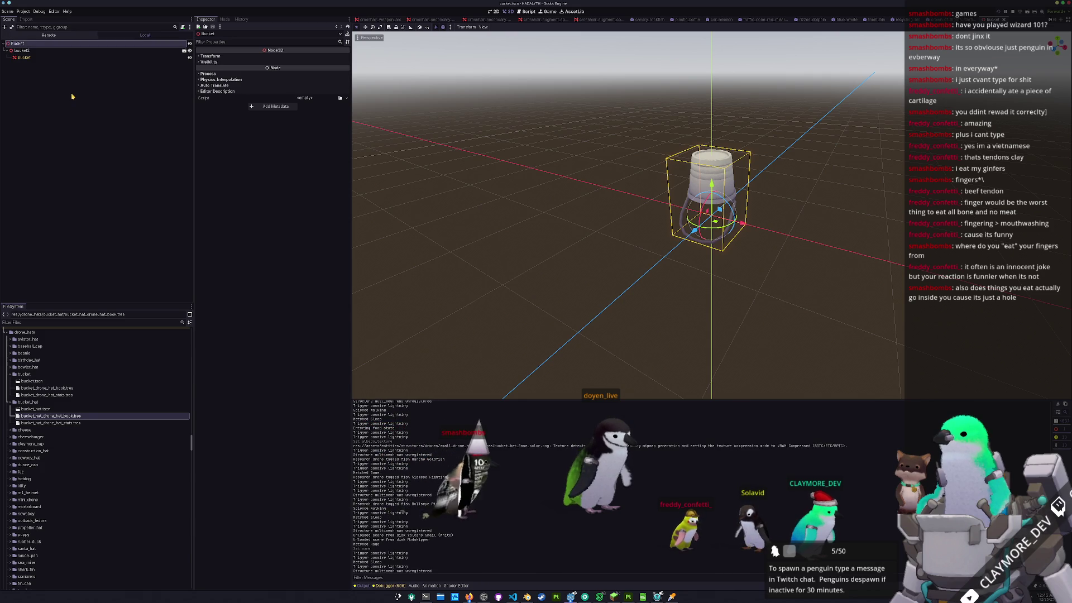
- Open bucket_hat.tscn, rename its root node to BucketHat, and save the scene
{"action": "double_click", "coordinate": [50, 410]}
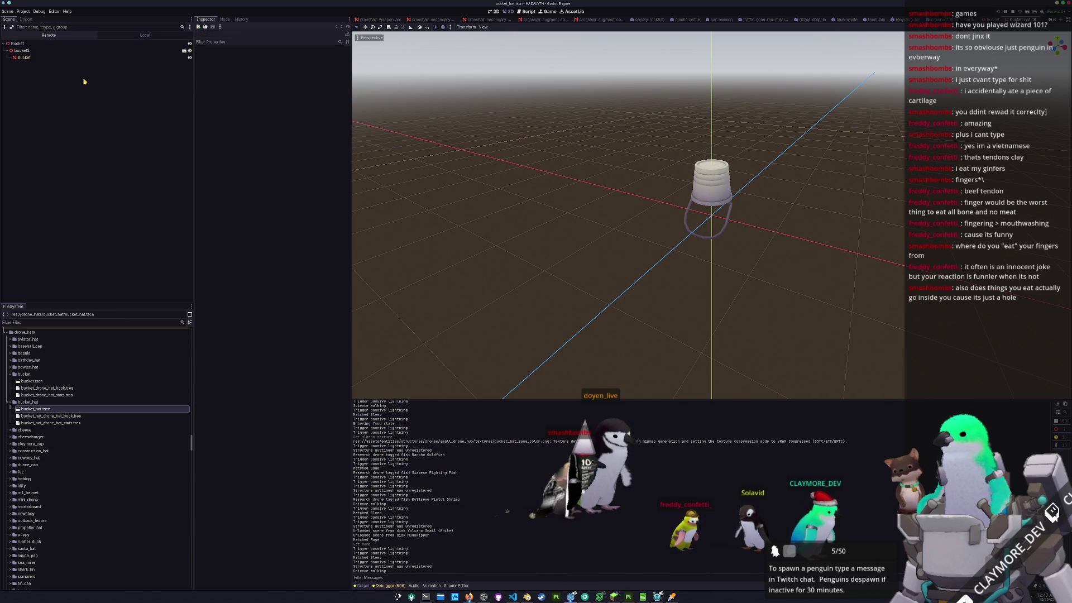
{"action": "left_click", "coordinate": [90, 44]}
{"action": "key", "text": "F2"}
{"action": "type", "text": "BucketHat"}
{"action": "key", "text": "Return"}
{"action": "key", "text": "ctrl+s"}
- Delete the old bucket2 node along with its child mesh
{"action": "left_click", "coordinate": [61, 51]}
{"action": "key", "text": "Delete"}
{"action": "key", "text": "Return"}
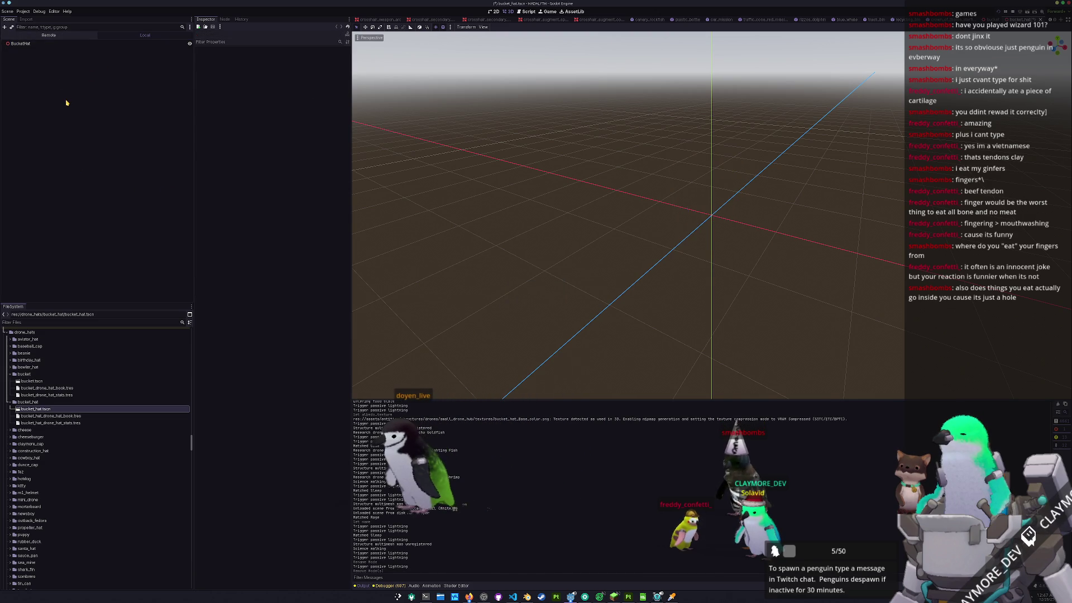
- Add the bucket_hat.glb model under BucketHat and make its children editable
{"action": "left_click_drag", "start_coordinate": [36, 41], "coordinate": [22, 44]}
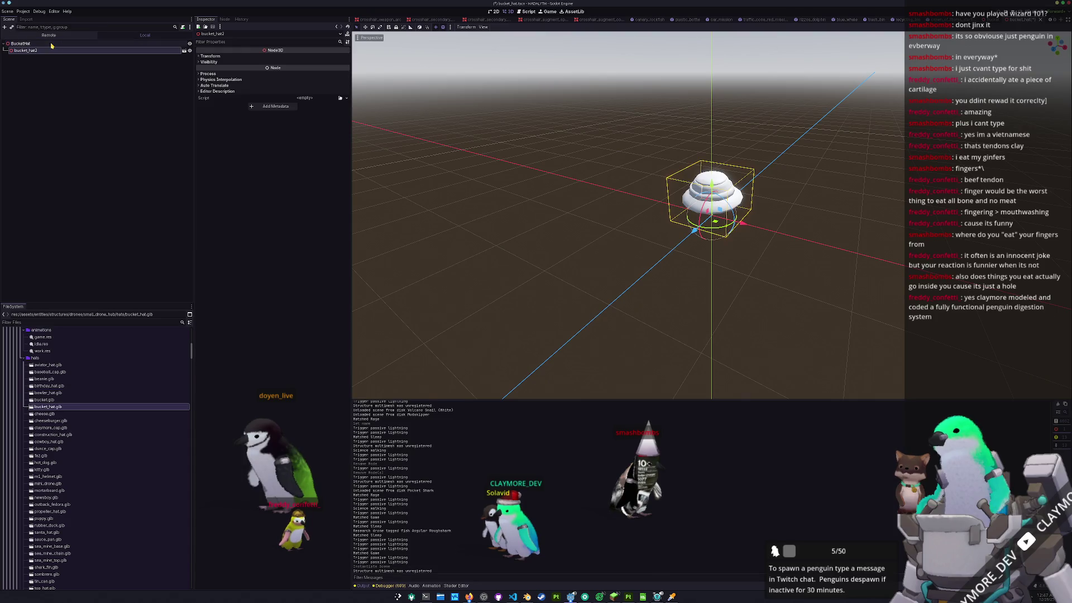
{"action": "right_click", "coordinate": [50, 50]}
{"action": "left_click", "coordinate": [67, 178]}
- Set the inner bucket_hat mesh's Material Override to the bucket hat material
{"action": "left_click", "coordinate": [27, 58]}
{"action": "left_click", "coordinate": [210, 92]}
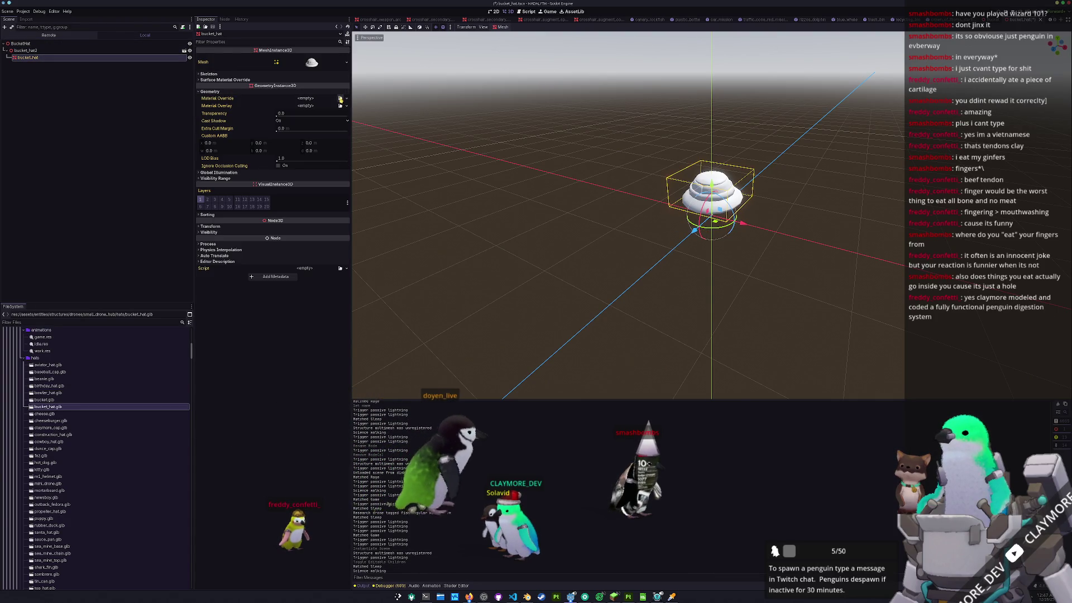
{"action": "left_click", "coordinate": [341, 98]}
{"action": "type", "text": "bucket_h"}
{"action": "key", "text": "Return"}
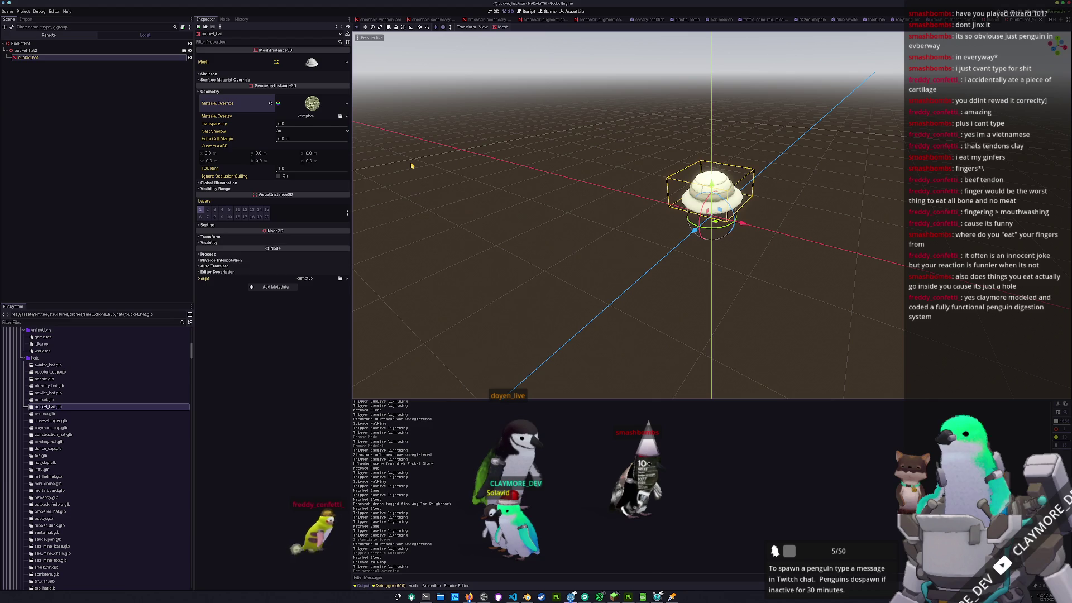
{"action": "left_click", "coordinate": [461, 234]}
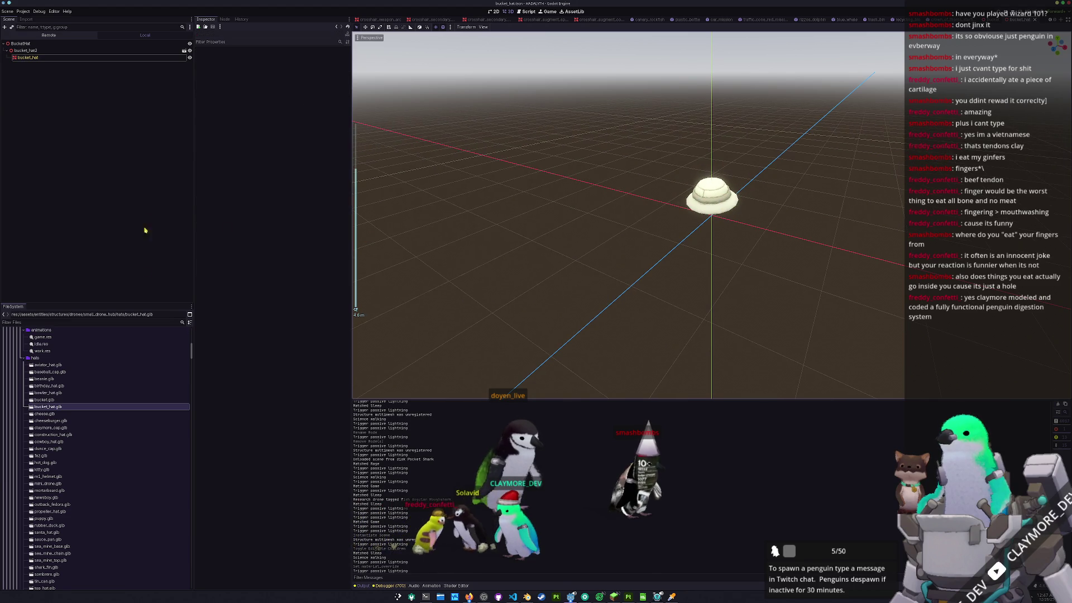
- Scroll the FileSystem dock and collapse the fish_library folder
{"action": "scroll", "coordinate": [50, 415], "scroll_direction": "down", "scroll_amount": 6}
{"action": "scroll", "coordinate": [51, 416], "scroll_direction": "down", "scroll_amount": 15}
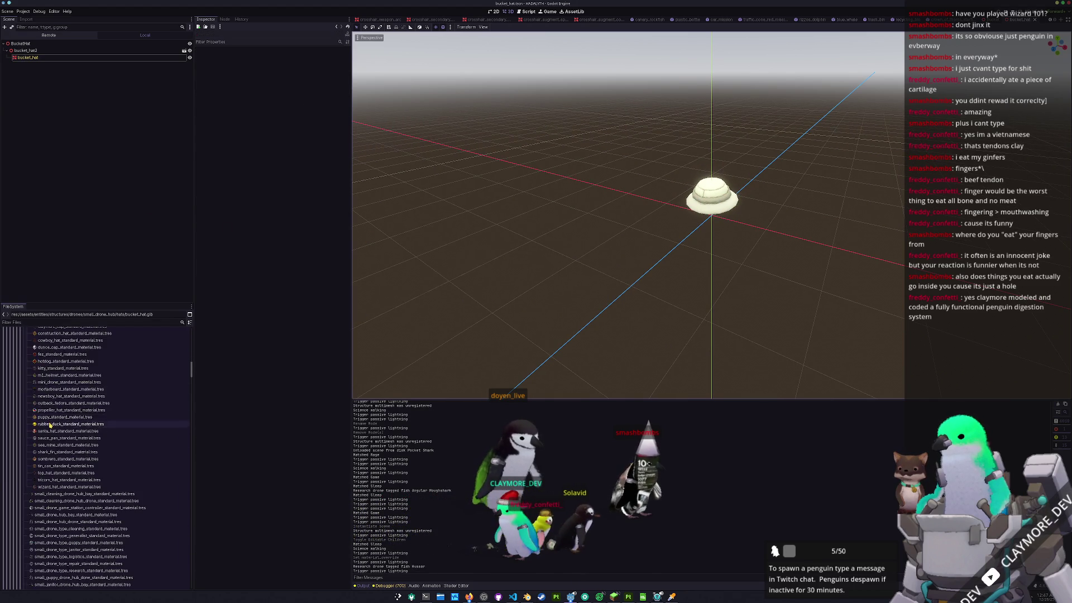
{"action": "scroll", "coordinate": [60, 443], "scroll_direction": "down", "scroll_amount": 15}
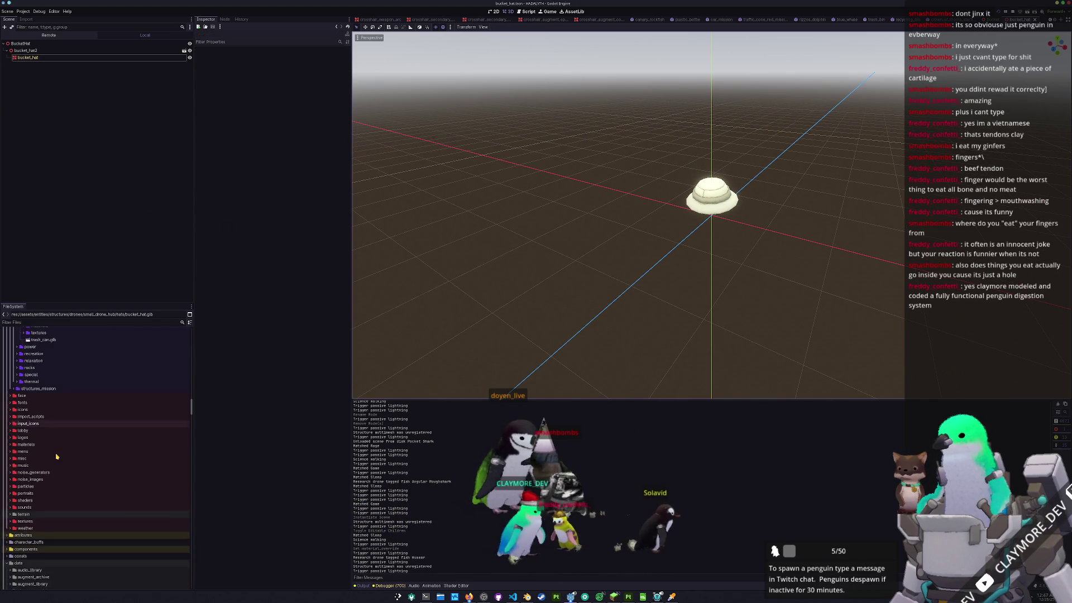
{"action": "double_click", "coordinate": [43, 446]}
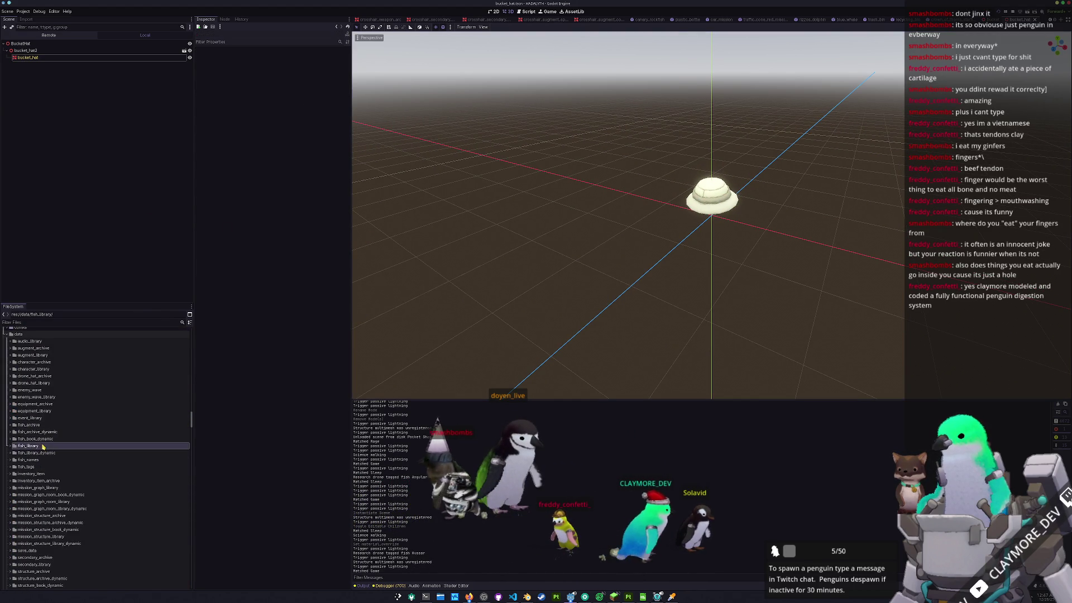
- Open drone_hat_library.tres and add bucket_drone_hat_book.tres as a new Drone Hat Books entry
{"action": "left_click", "coordinate": [32, 384]}
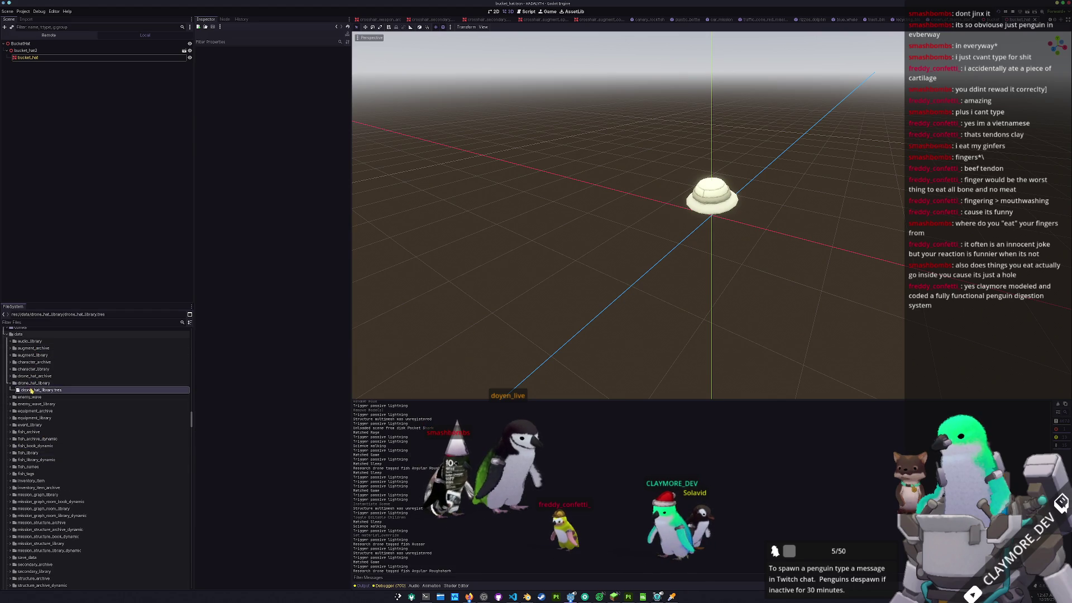
{"action": "double_click", "coordinate": [32, 390]}
{"action": "left_click", "coordinate": [269, 182]}
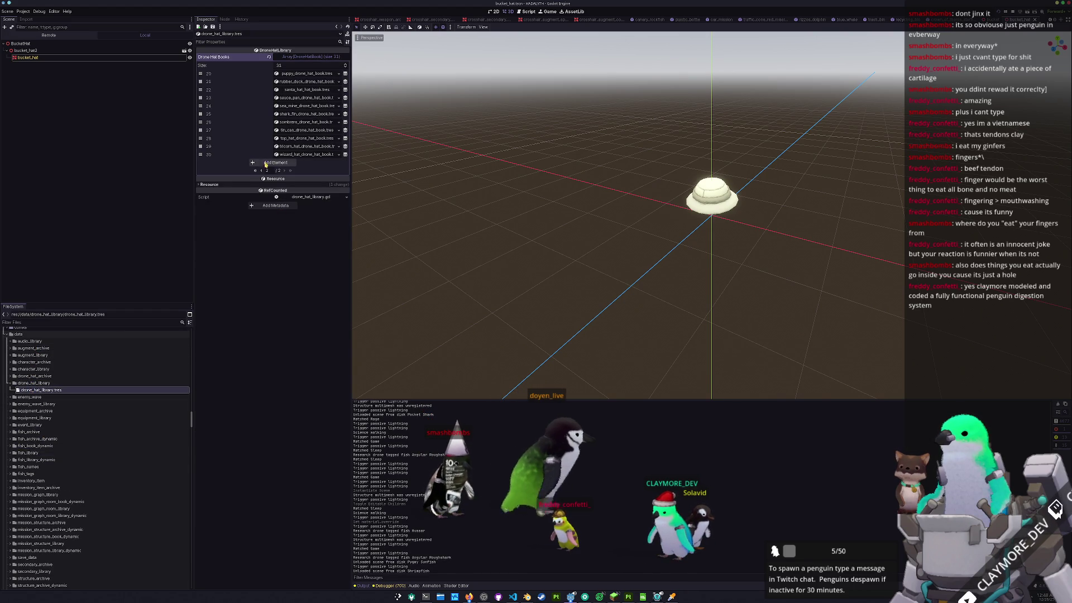
{"action": "left_click", "coordinate": [266, 163]}
{"action": "left_click", "coordinate": [332, 162]}
{"action": "type", "text": "buc"}
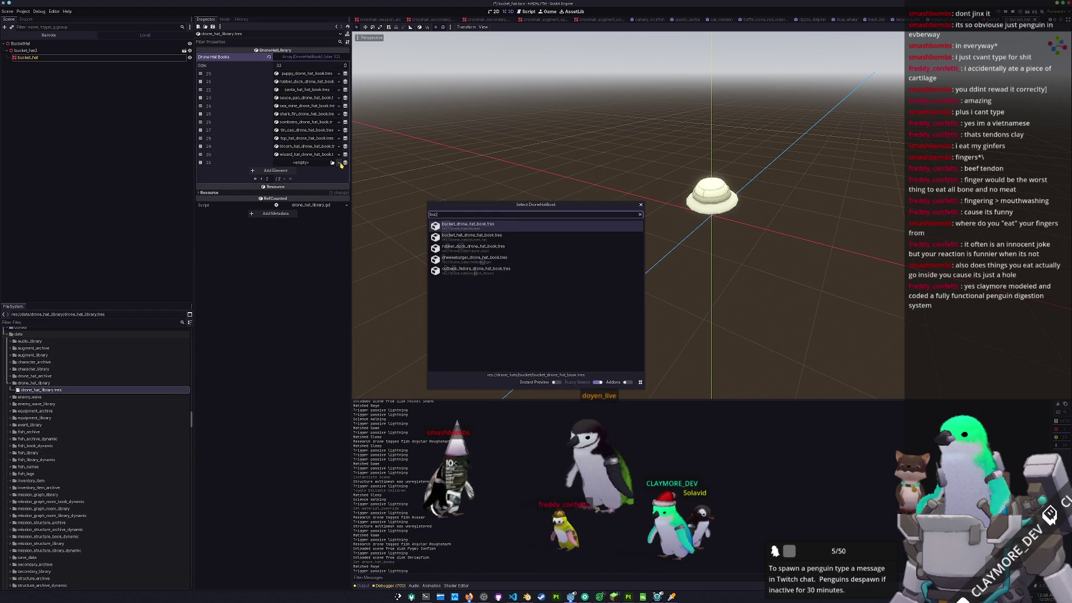
{"action": "key", "text": "Return"}
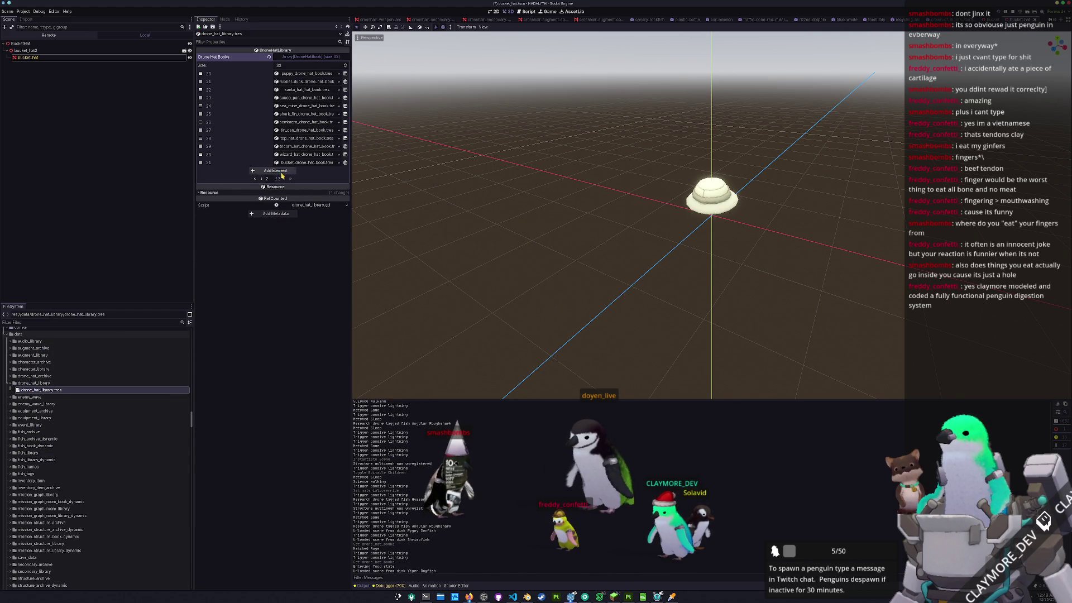
- Add bucket_hat_drone_hat_book.tres as a second new Drone Hat Books entry
{"action": "left_click", "coordinate": [279, 171]}
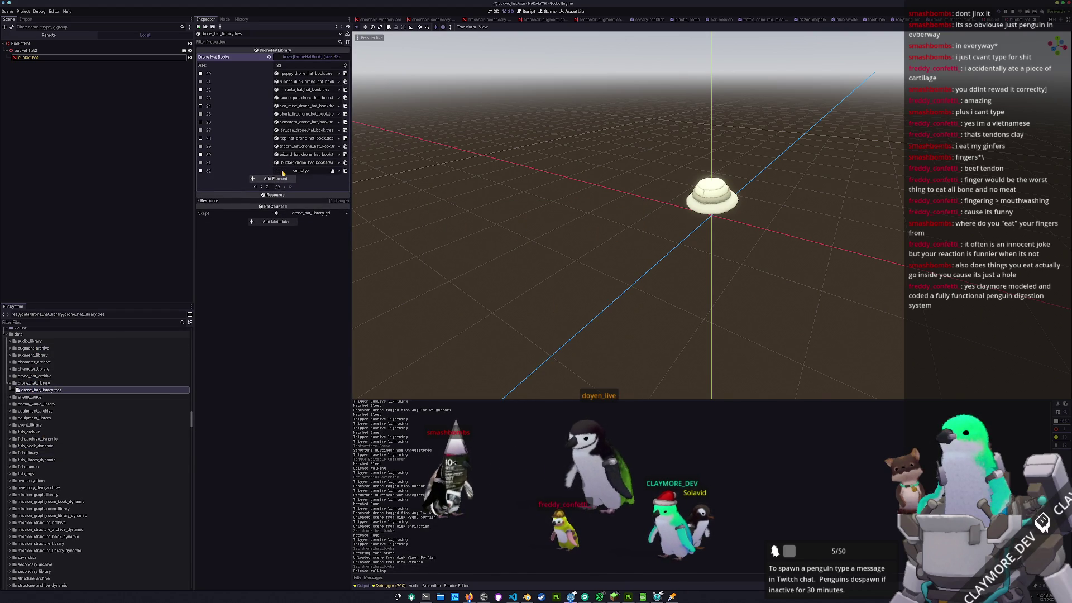
{"action": "left_click", "coordinate": [332, 171]}
{"action": "type", "text": "ucket_hat"}
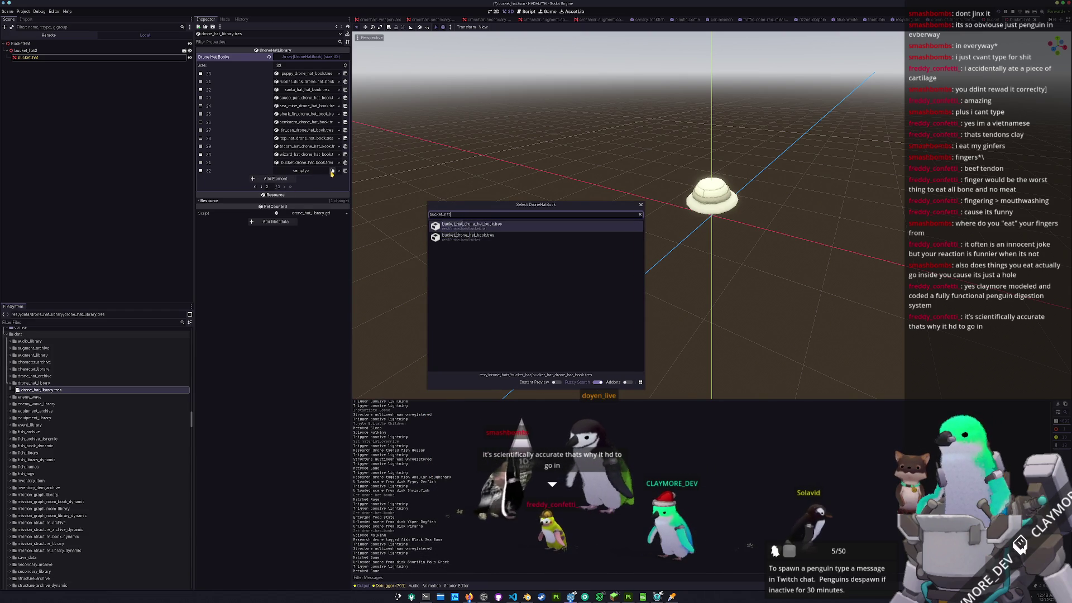
{"action": "key", "text": "Return"}
{"action": "key", "text": "alt+shift+o"}
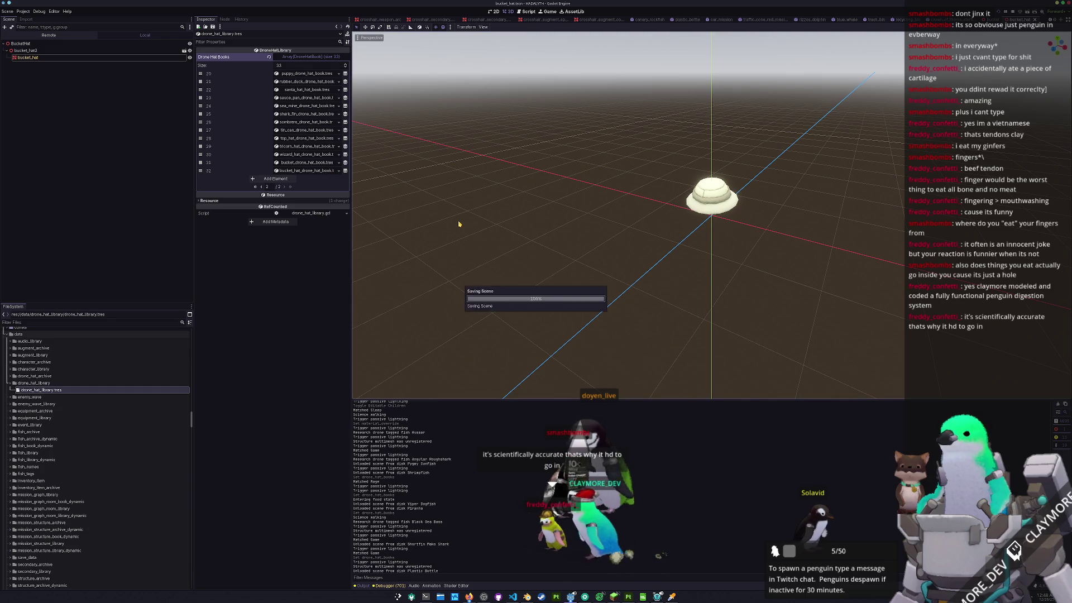
- Open the batch_tasks.tscn scene through quick search
{"action": "type", "text": "batch_"}
{"action": "key", "text": "Down"}
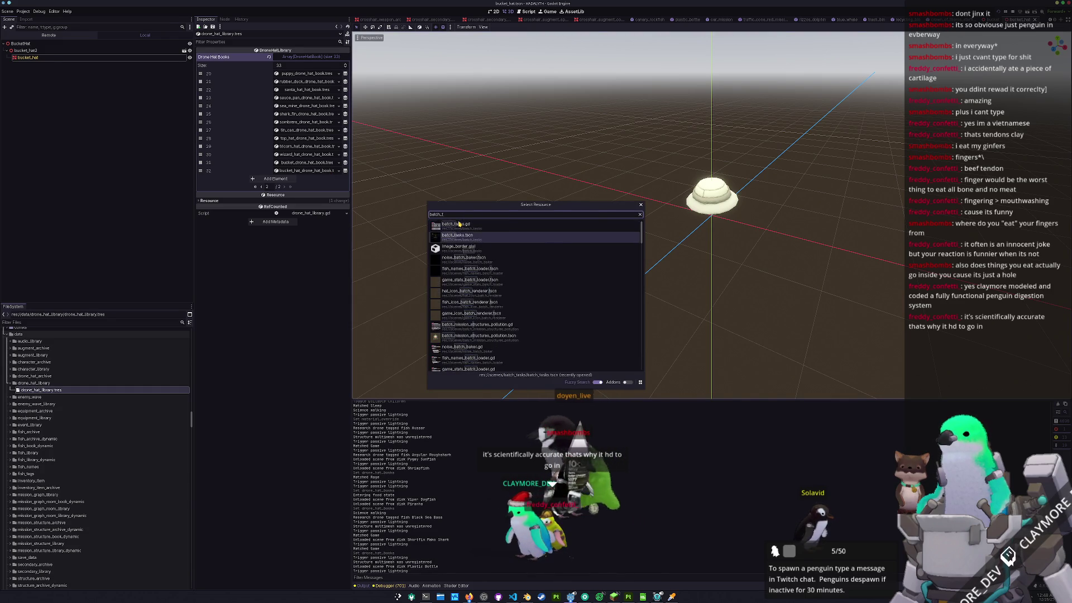
{"action": "key", "text": "Return"}
- Stop the running game and launch the scene again with F6
{"action": "key", "text": "F8"}
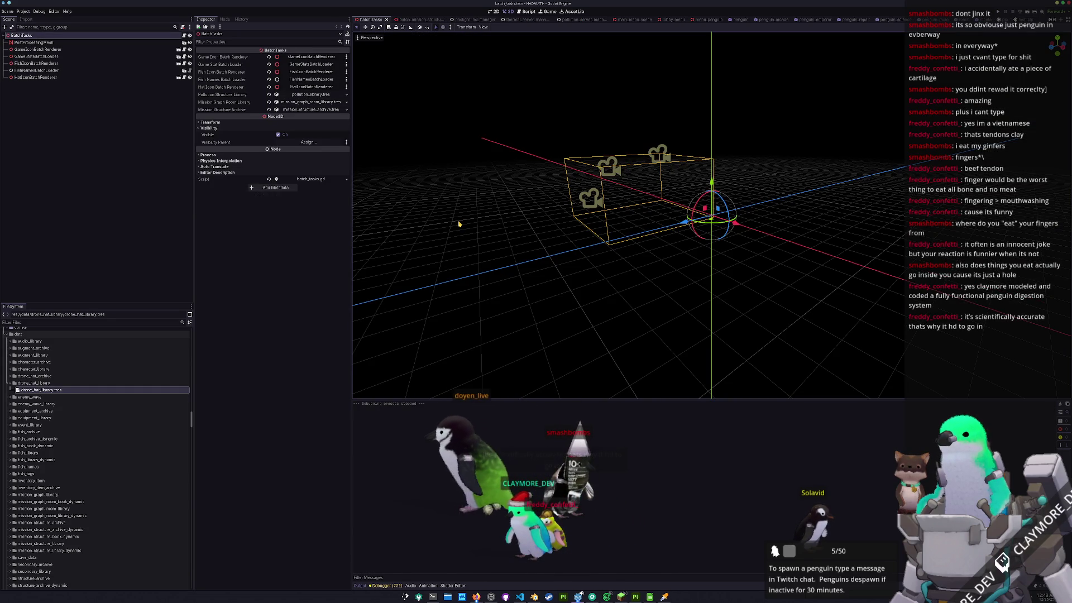
{"action": "key", "text": "F6"}
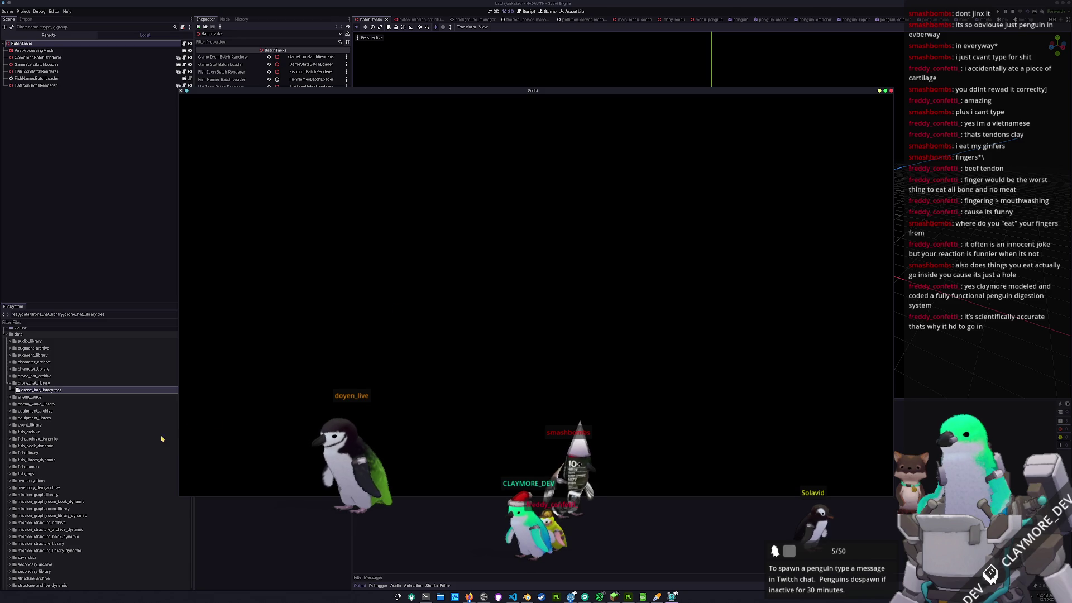
{"action": "scroll", "coordinate": [79, 486], "scroll_direction": "down", "scroll_amount": 10}
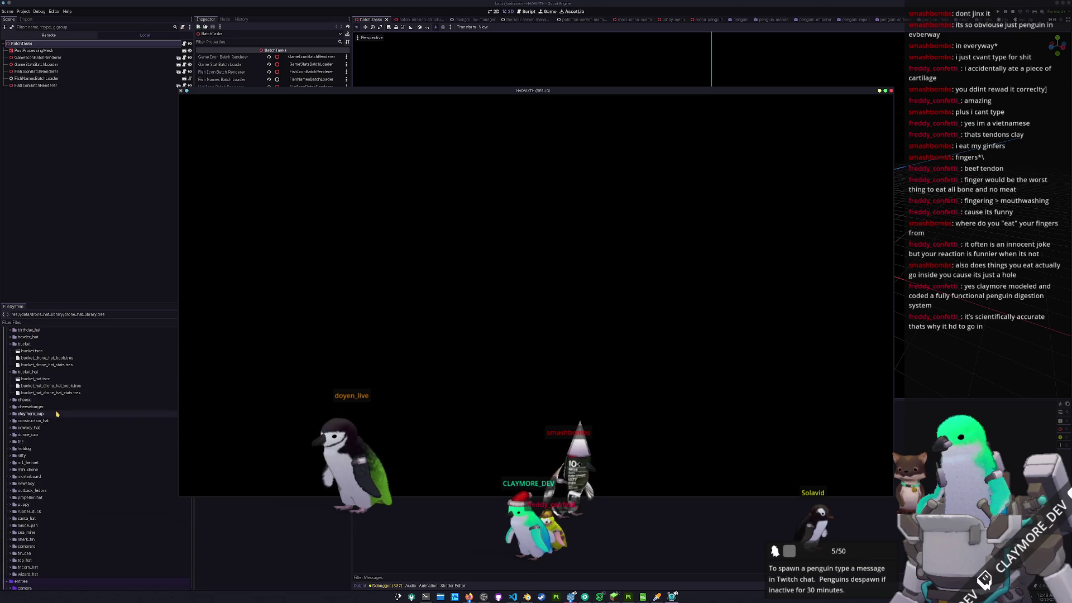
{"action": "scroll", "coordinate": [67, 441], "scroll_direction": "down", "scroll_amount": 5}
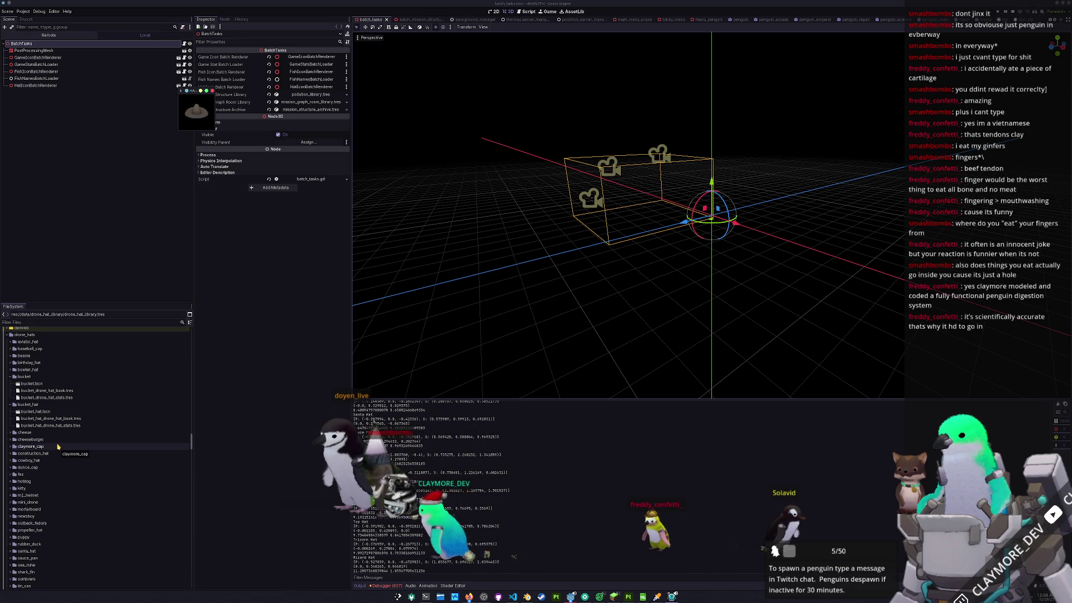
- Trigger reimport from the cheese hat folder, preview Bucket Hat.png and Bucket.png, then run the project
{"action": "left_click", "coordinate": [48, 435]}
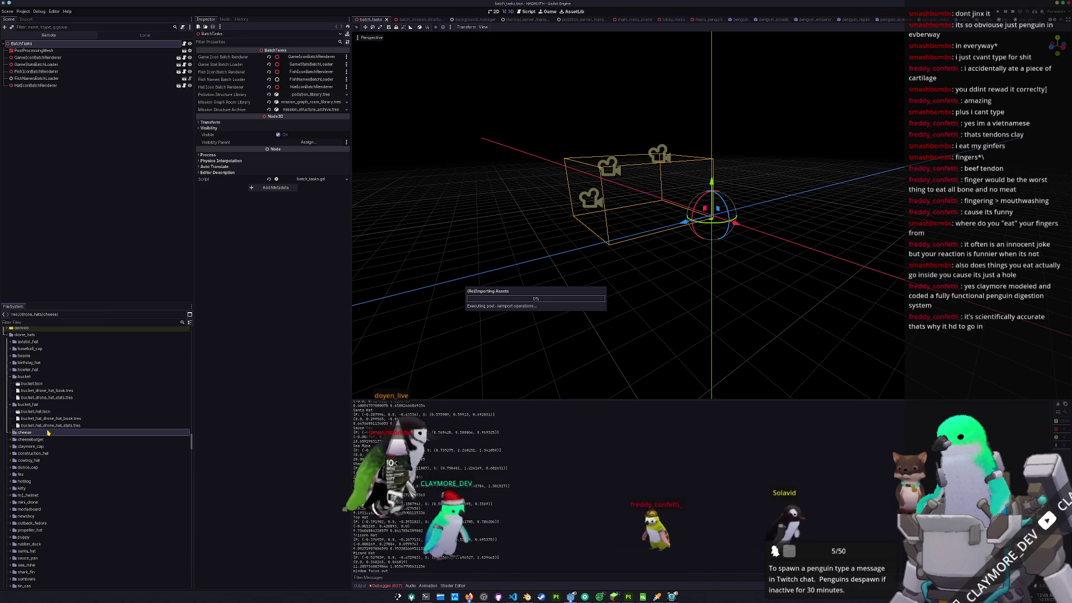
{"action": "left_click", "coordinate": [34, 418]}
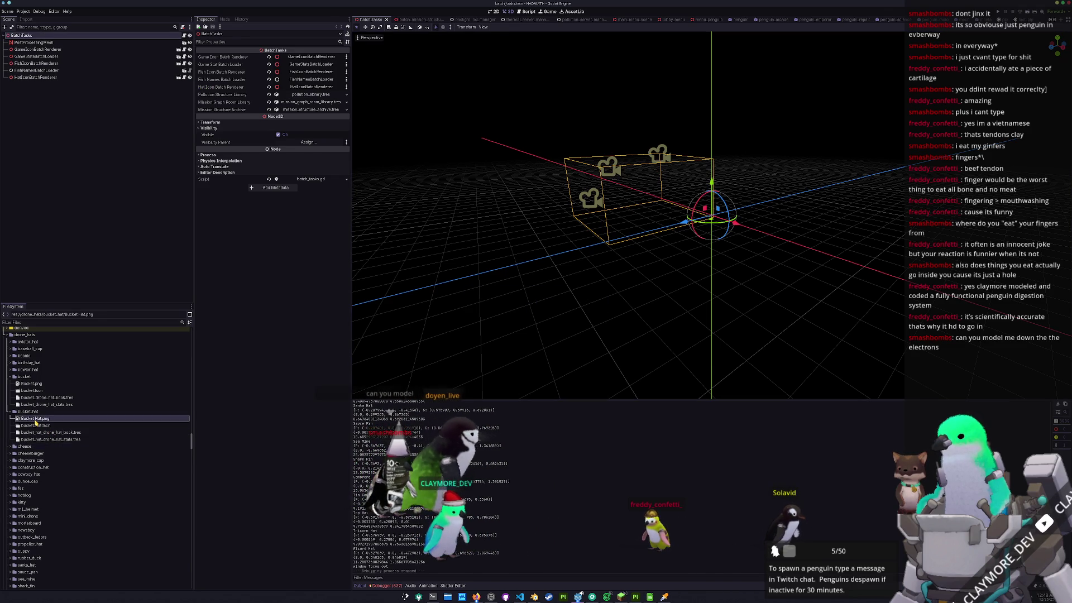
{"action": "left_click", "coordinate": [37, 384]}
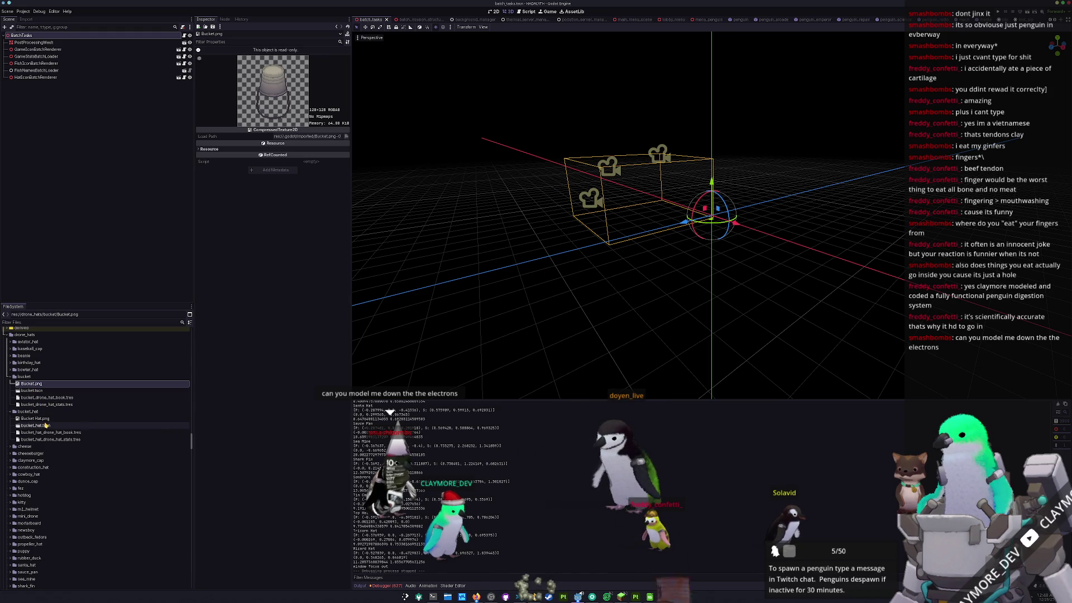
{"action": "scroll", "coordinate": [69, 452], "scroll_direction": "up", "scroll_amount": 5}
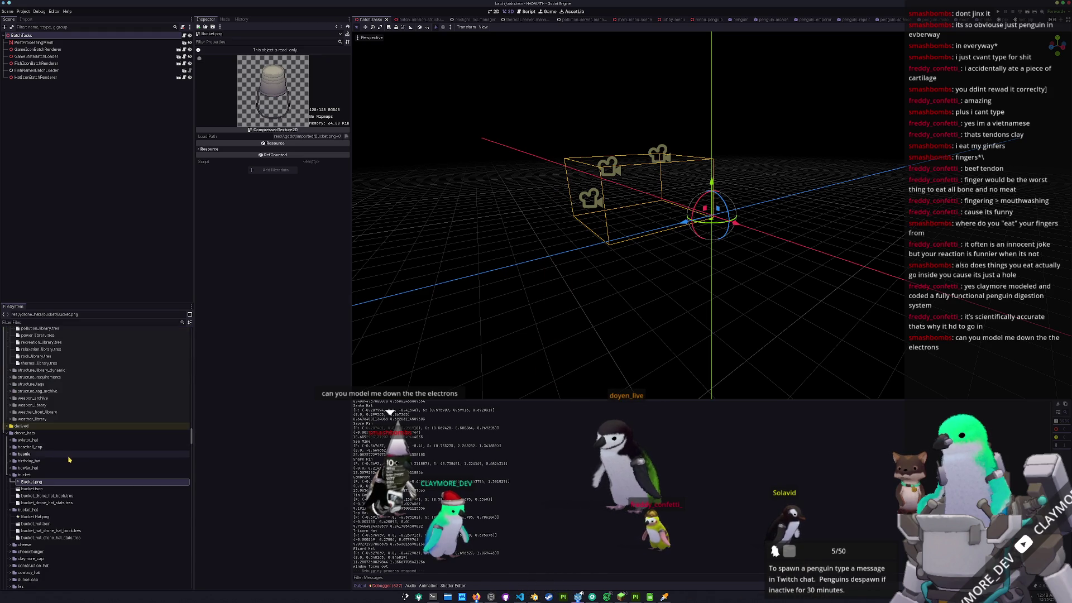
{"action": "key", "text": "F5"}
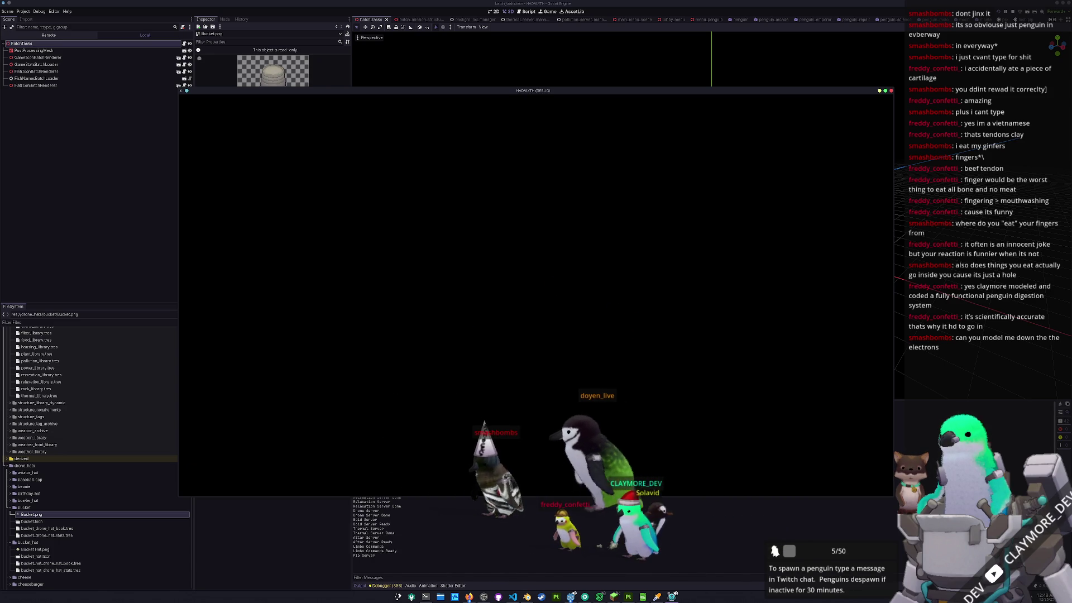
- Load save slot 1 from the title screen and walk the character into the central room
{"action": "left_click", "coordinate": [525, 338]}
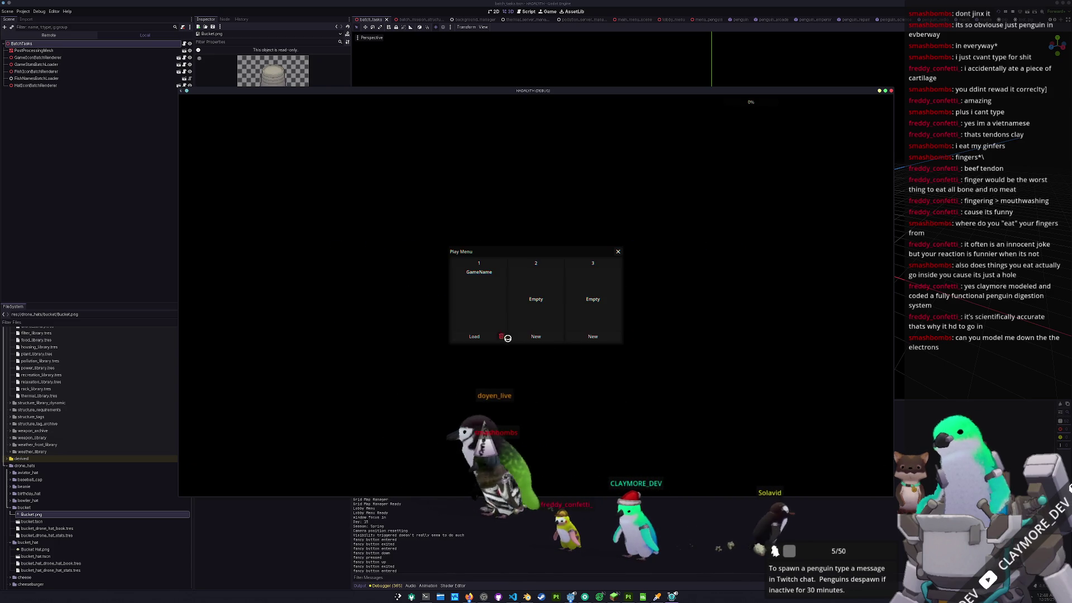
{"action": "left_click", "coordinate": [481, 337]}
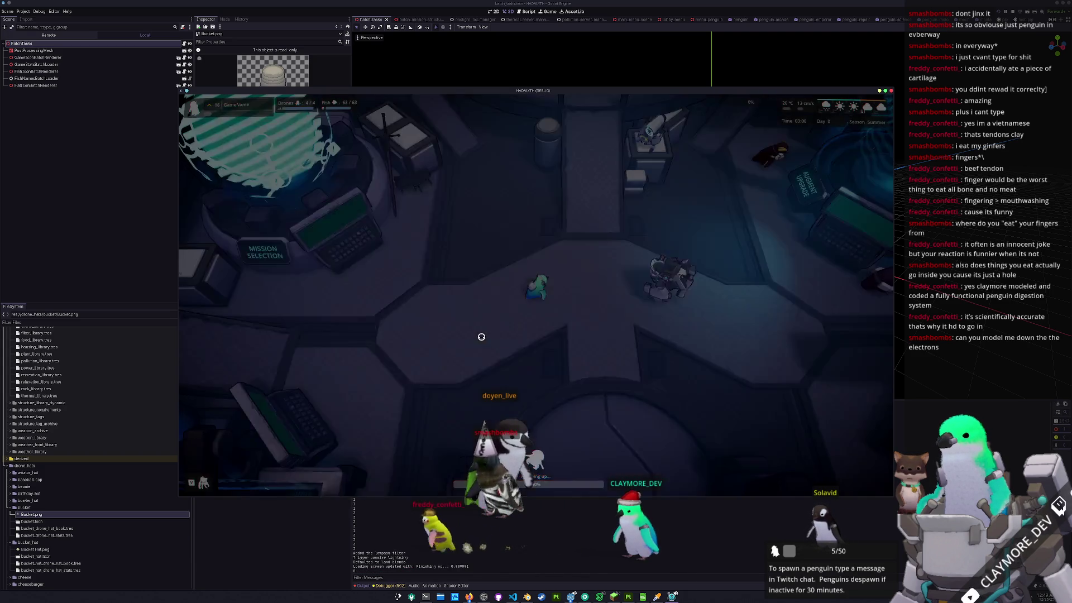
{"action": "key", "text": "s"}
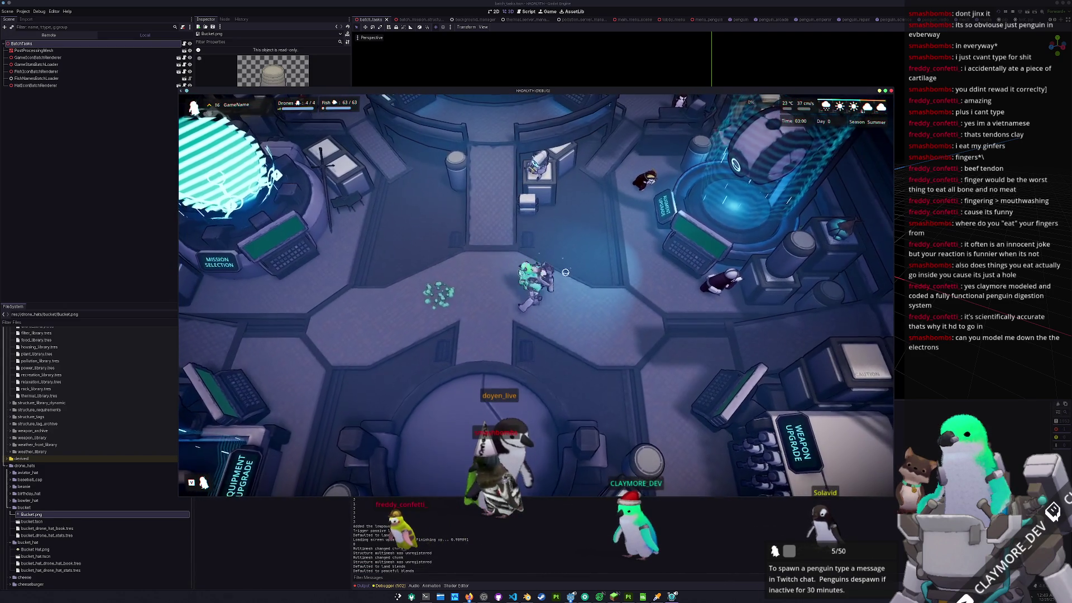
{"action": "key", "text": "w"}
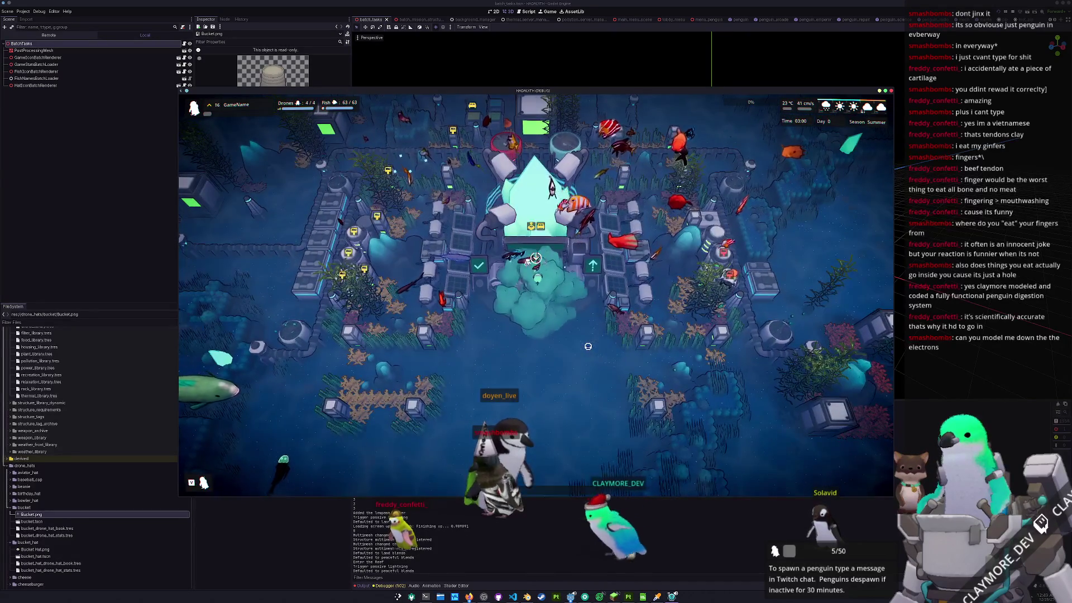
- Run the 'hat all' console command and open the Small Algae Farm's information
{"action": "type", "text": "hat all"}
{"action": "key", "text": "Return"}
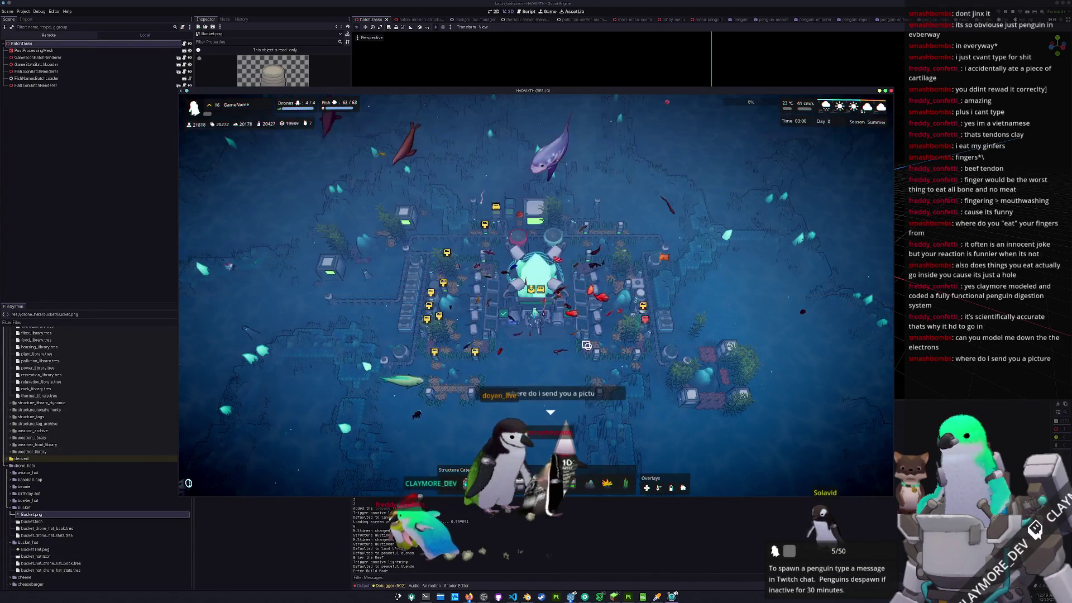
{"action": "scroll", "coordinate": [586, 343], "scroll_direction": "up", "scroll_amount": 3}
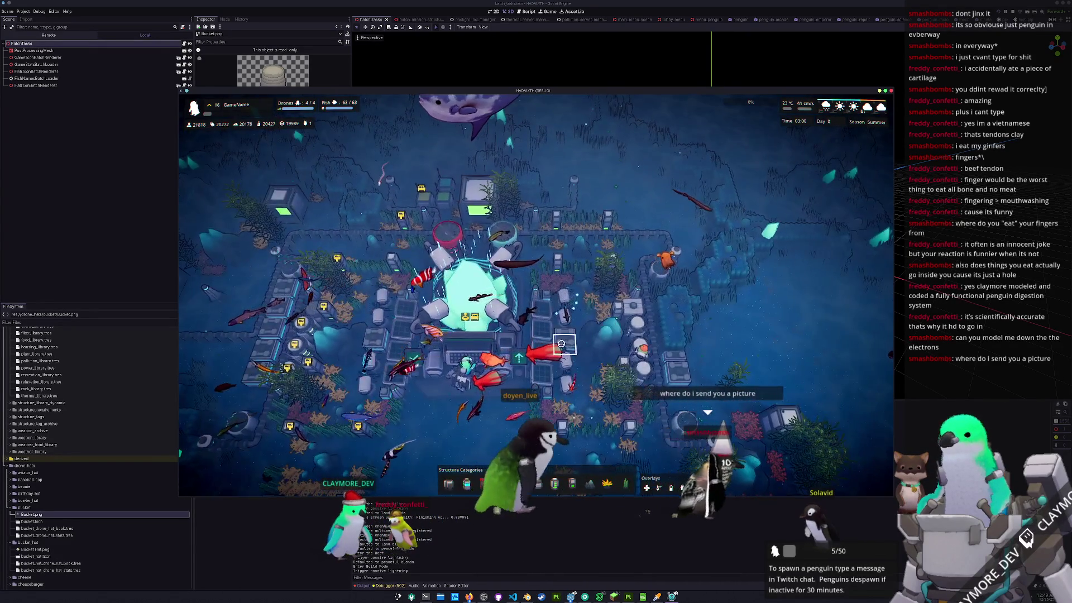
{"action": "scroll", "coordinate": [583, 337], "scroll_direction": "down", "scroll_amount": 3}
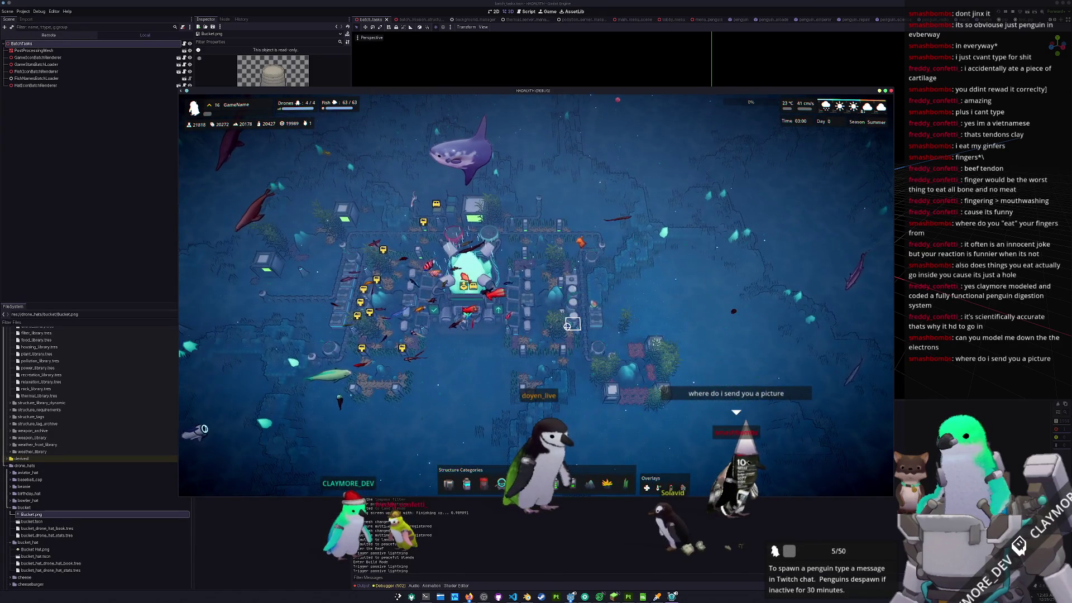
{"action": "left_click", "coordinate": [567, 326]}
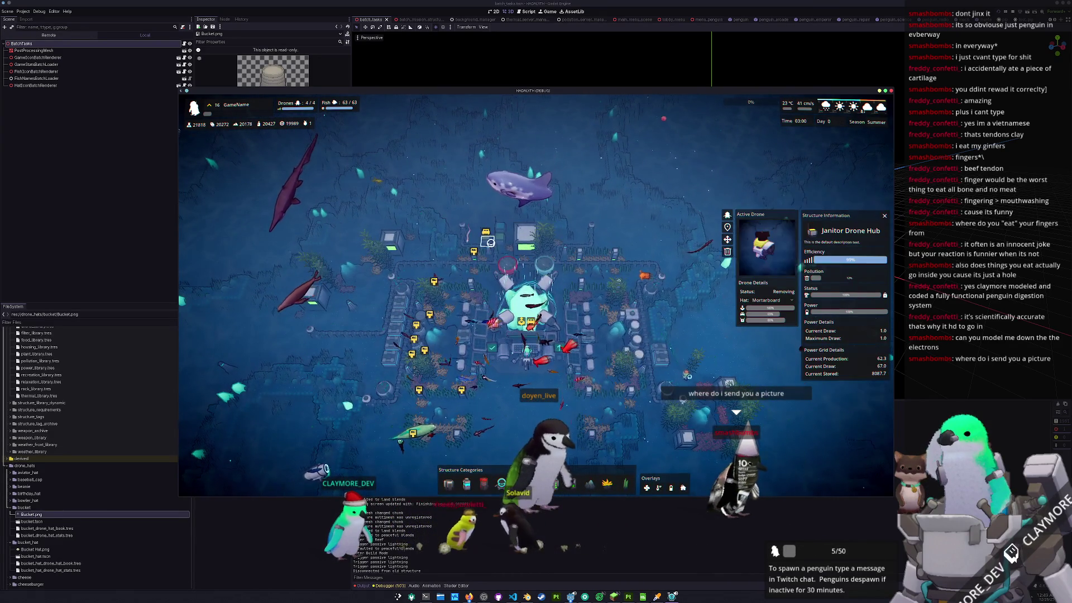
- Select the Janitor Drone Hub and set its active drone's hat to Bucket
{"action": "left_click", "coordinate": [509, 272]}
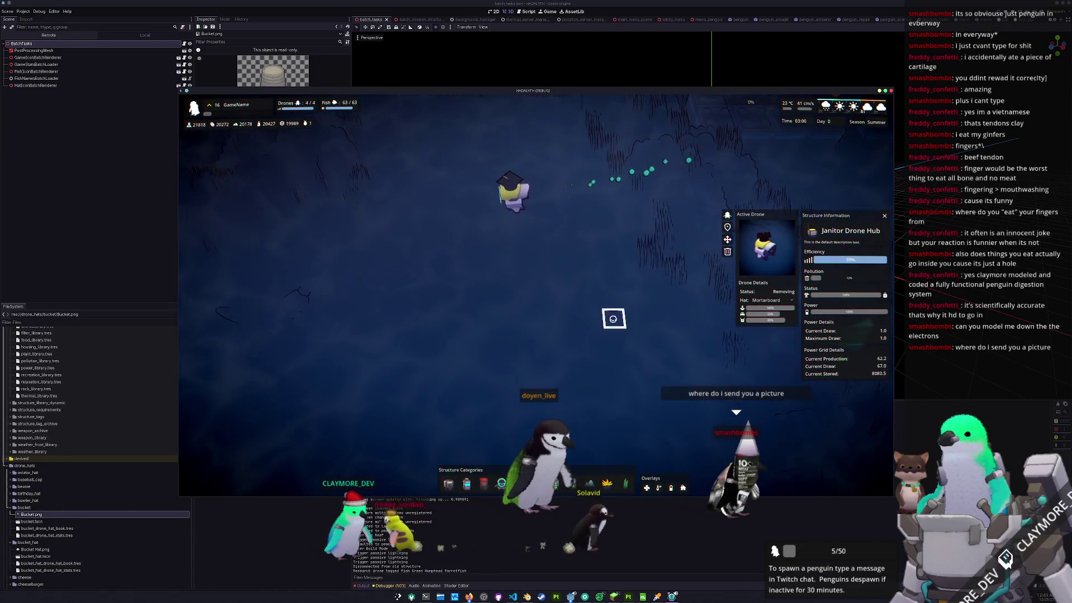
{"action": "left_click", "coordinate": [775, 300]}
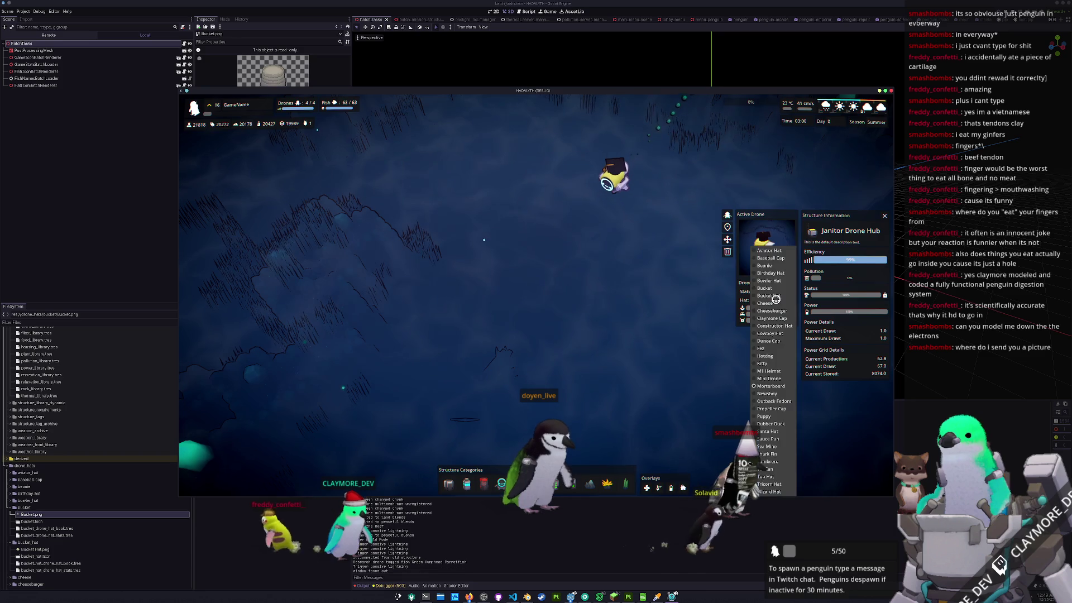
{"action": "left_click", "coordinate": [764, 288]}
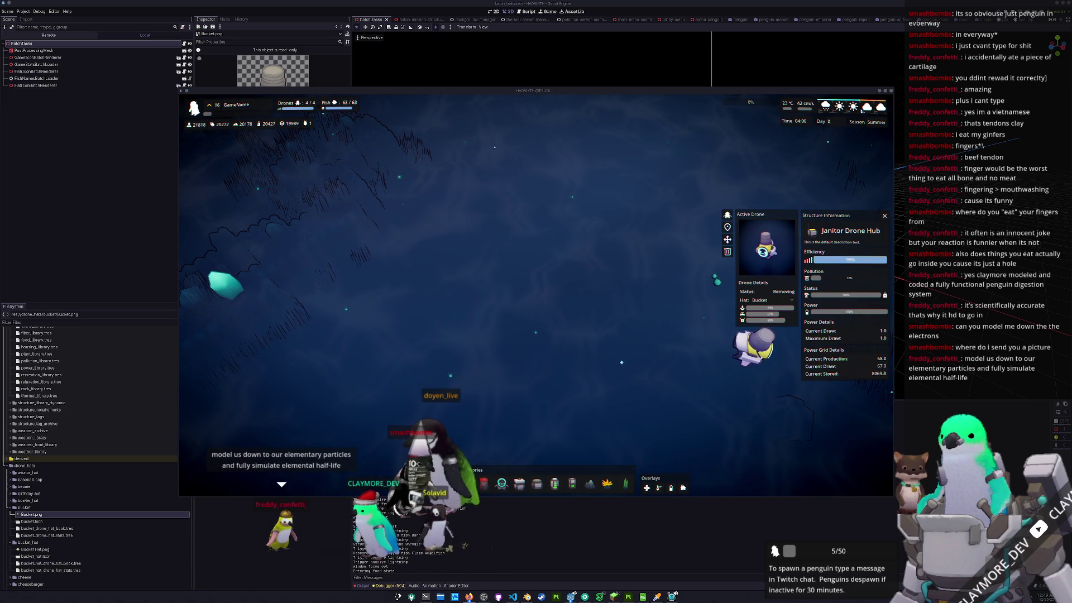
- Close the drone hub details, pan the camera across the base, and select the Core
{"action": "left_click", "coordinate": [721, 385]}
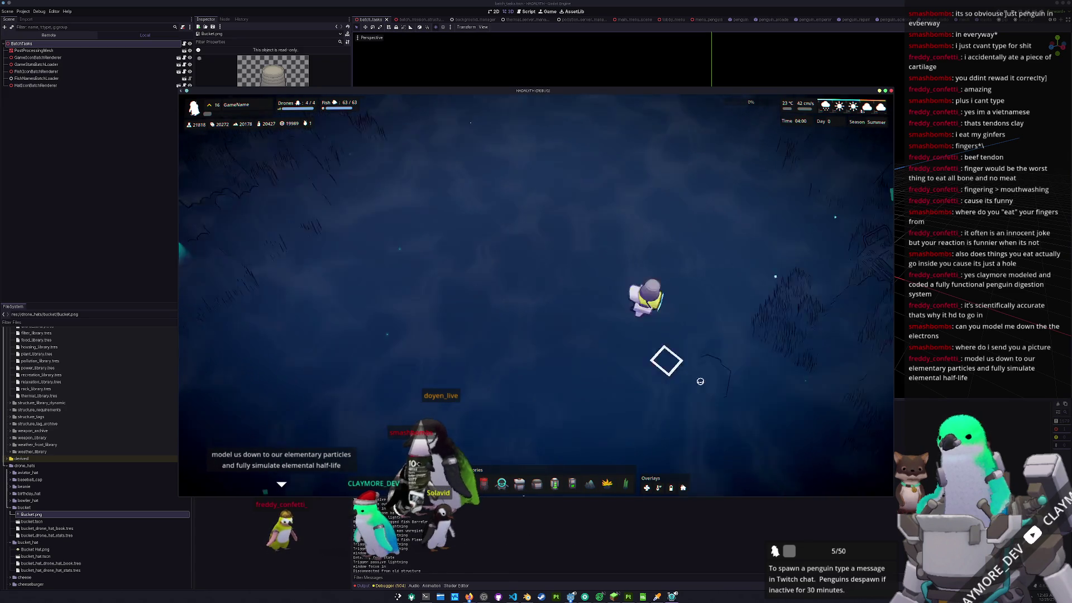
{"action": "left_click", "coordinate": [600, 324]}
{"action": "left_click", "coordinate": [550, 304]}
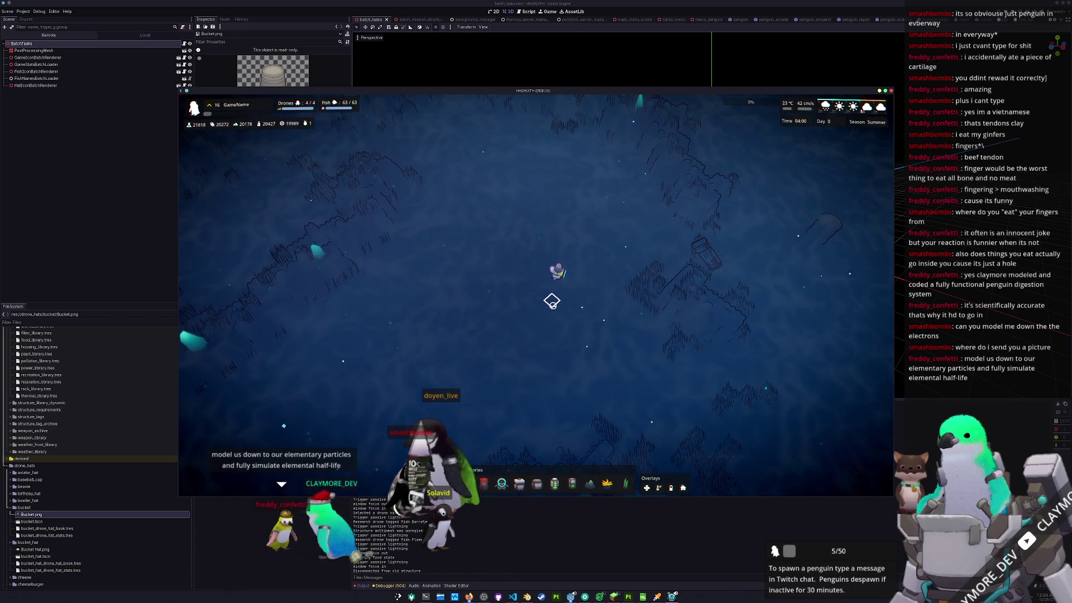
{"action": "scroll", "coordinate": [539, 315], "scroll_direction": "up", "scroll_amount": 3}
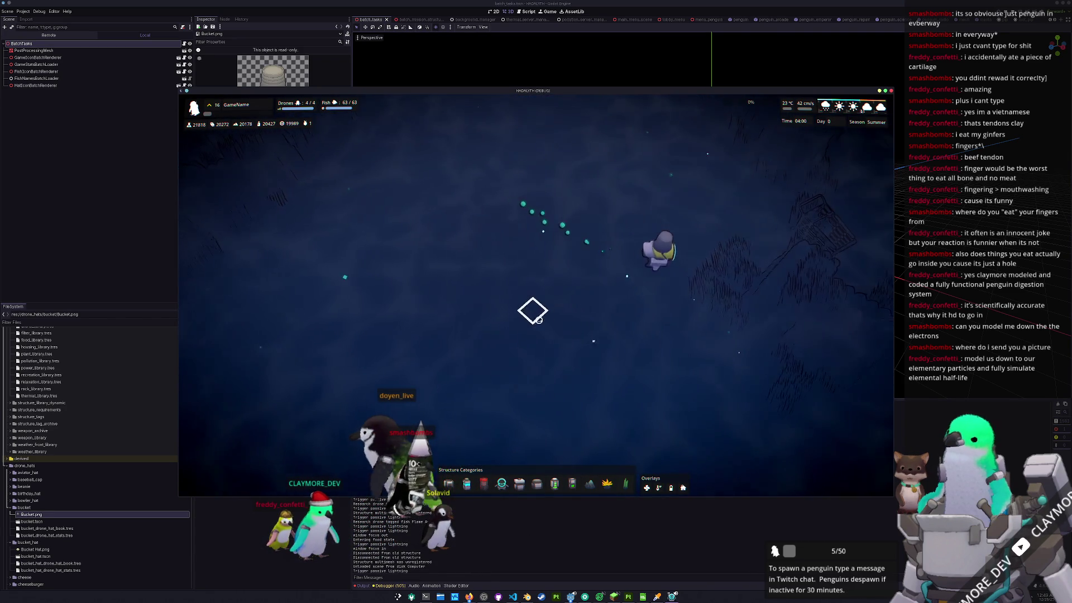
{"action": "key", "text": "d"}
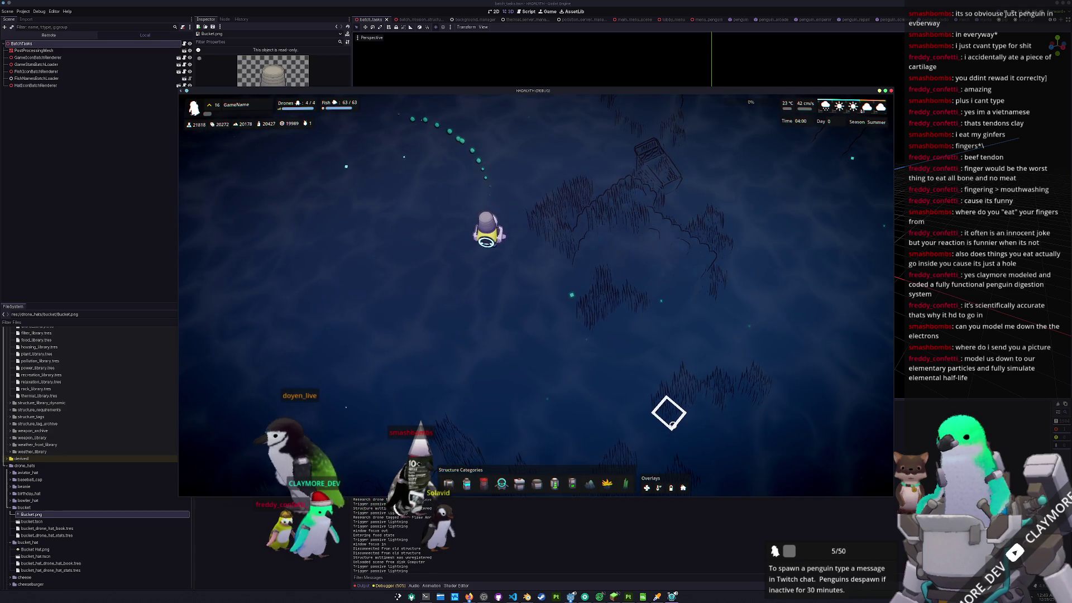
{"action": "key", "text": "a"}
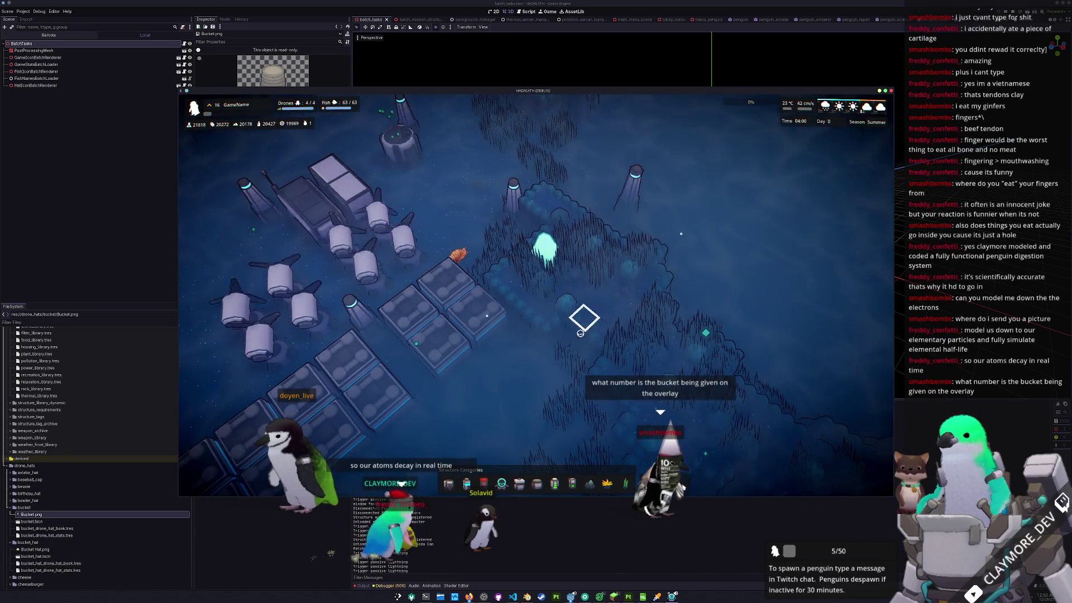
{"action": "scroll", "coordinate": [582, 327], "scroll_direction": "down", "scroll_amount": 5}
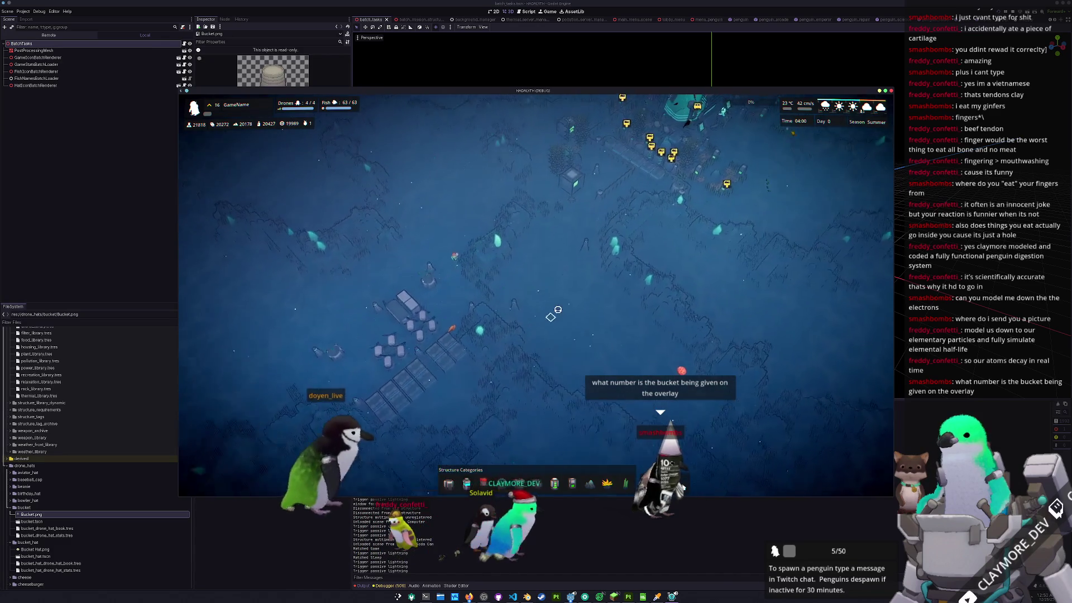
{"action": "left_click", "coordinate": [558, 215]}
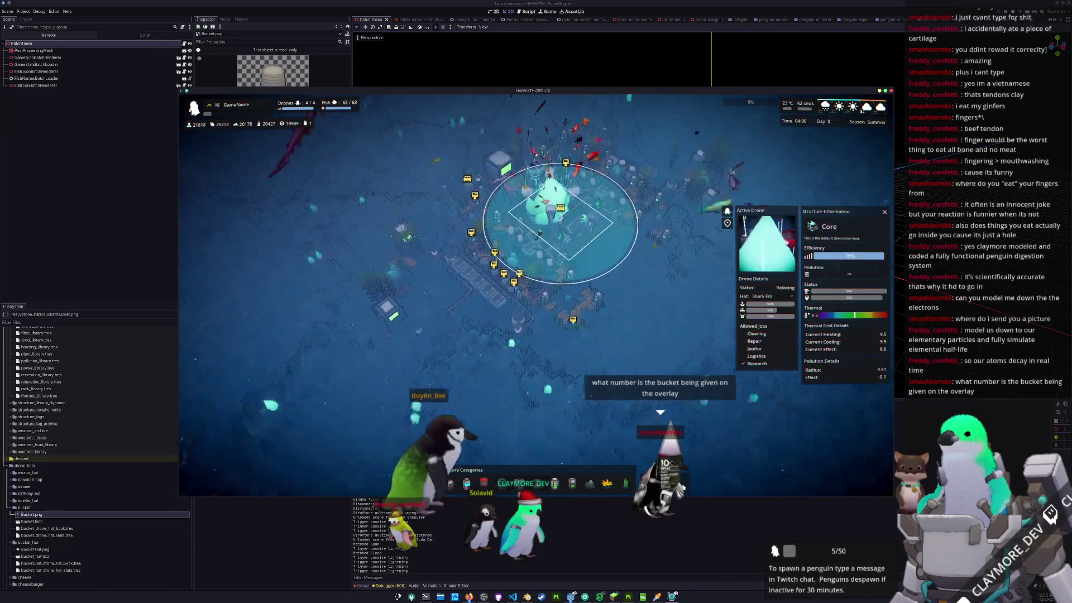
- Reopen the Core's information, rotate the camera, and open its drone's hat list
{"action": "left_click", "coordinate": [624, 356]}
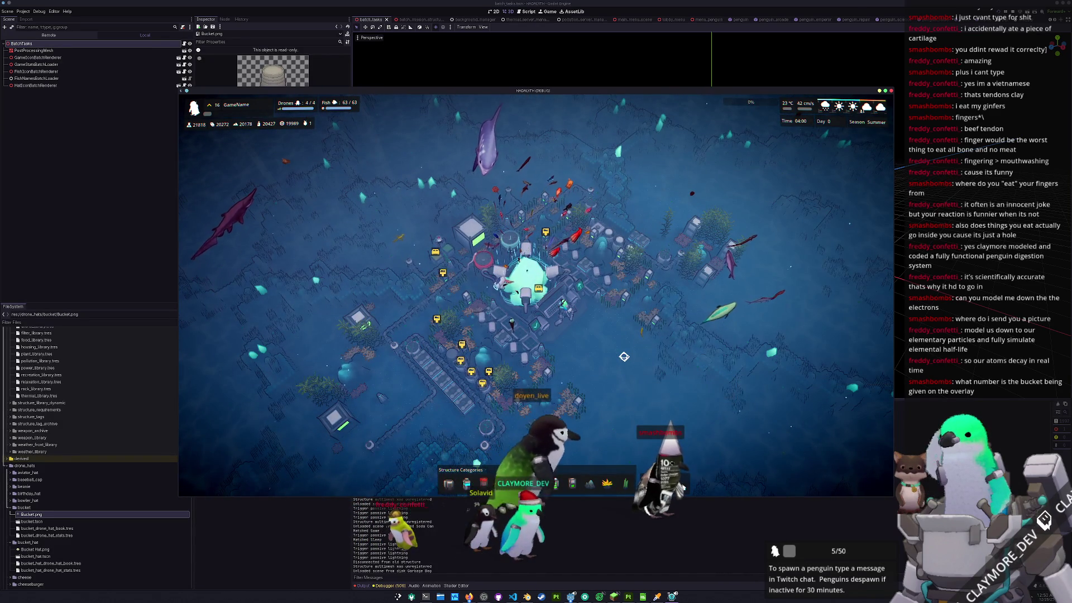
{"action": "left_click", "coordinate": [550, 314]}
{"action": "left_click", "coordinate": [551, 313]}
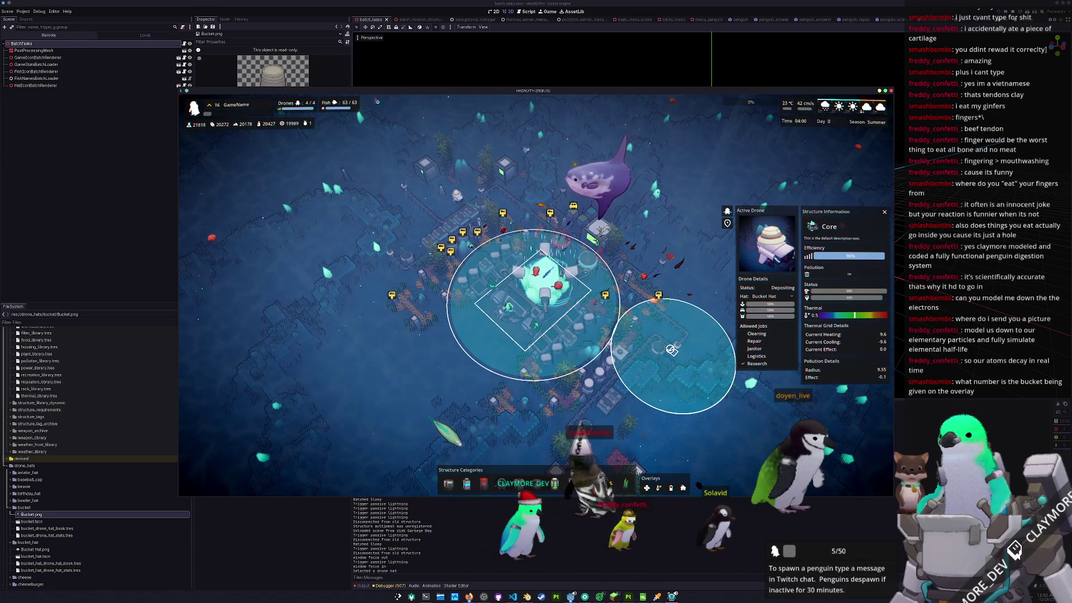
{"action": "scroll", "coordinate": [570, 377], "scroll_direction": "up", "scroll_amount": 5}
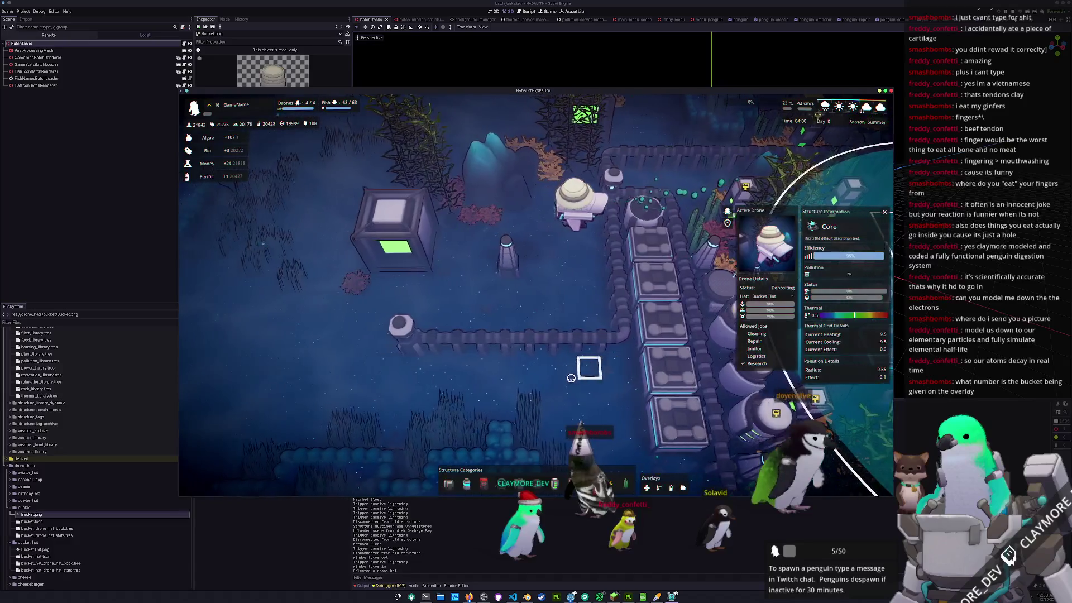
{"action": "key", "text": "e"}
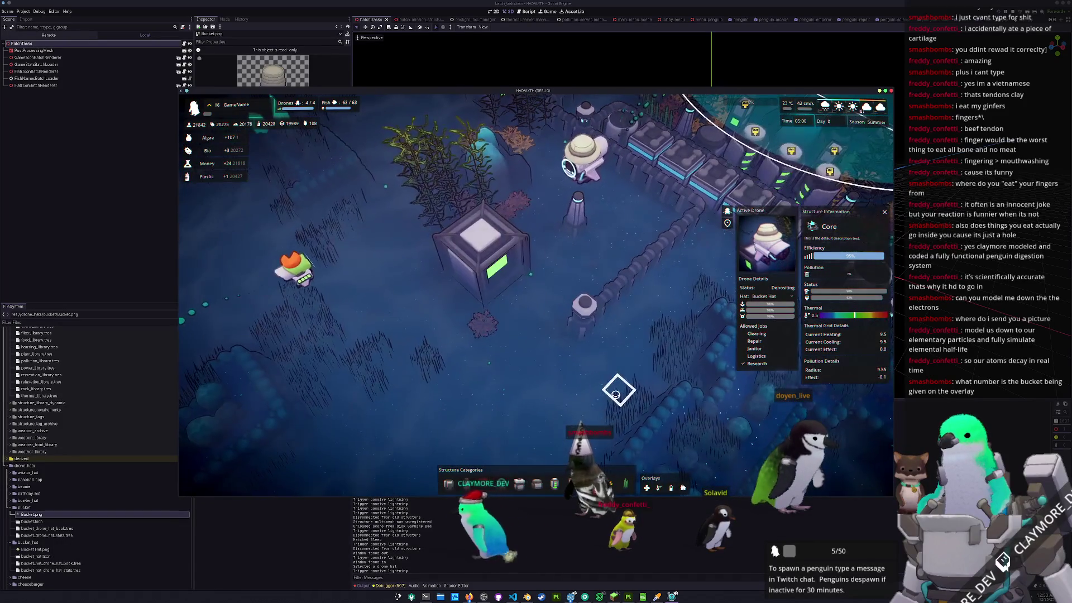
{"action": "left_click", "coordinate": [767, 296]}
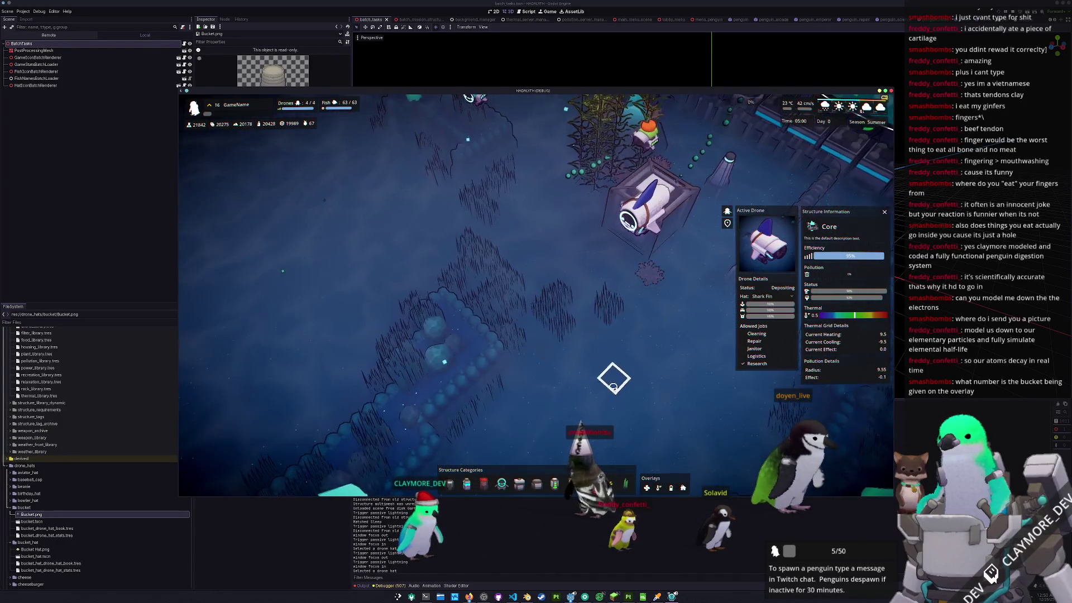
{"action": "scroll", "coordinate": [611, 385], "scroll_direction": "down", "scroll_amount": 2}
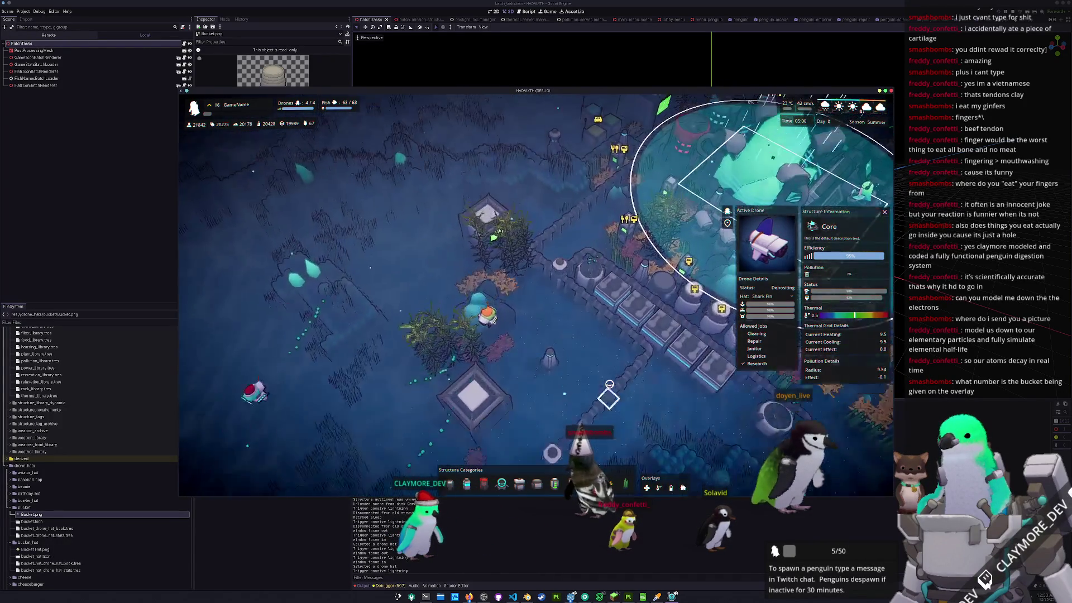
- Check the Cleaning Drone Hub's hat list, reselect the Core, then switch to the Notion task board
{"action": "left_click", "coordinate": [642, 328]}
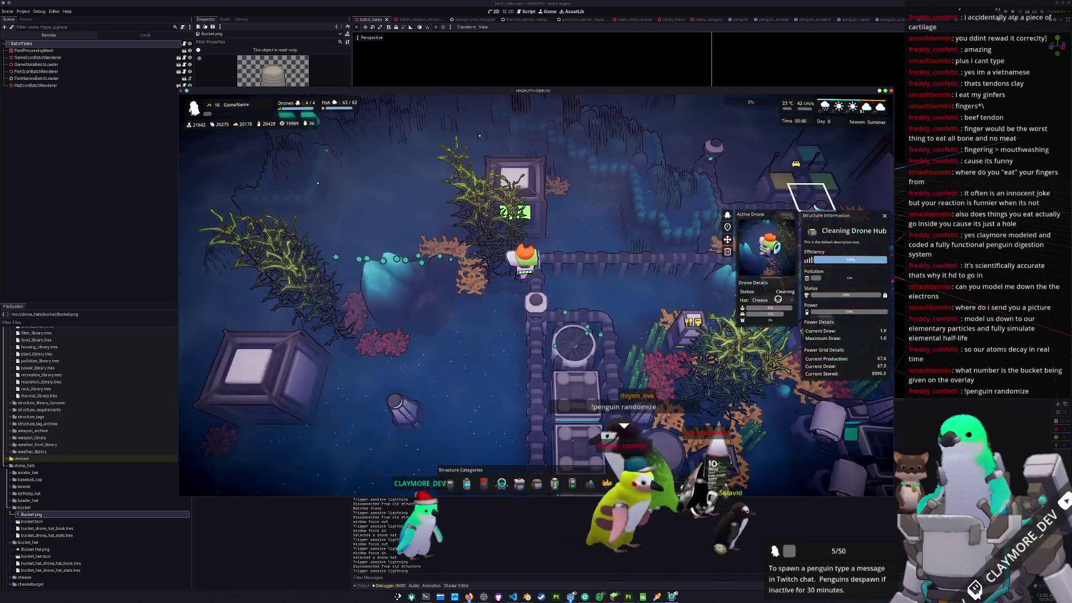
{"action": "left_click", "coordinate": [777, 299]}
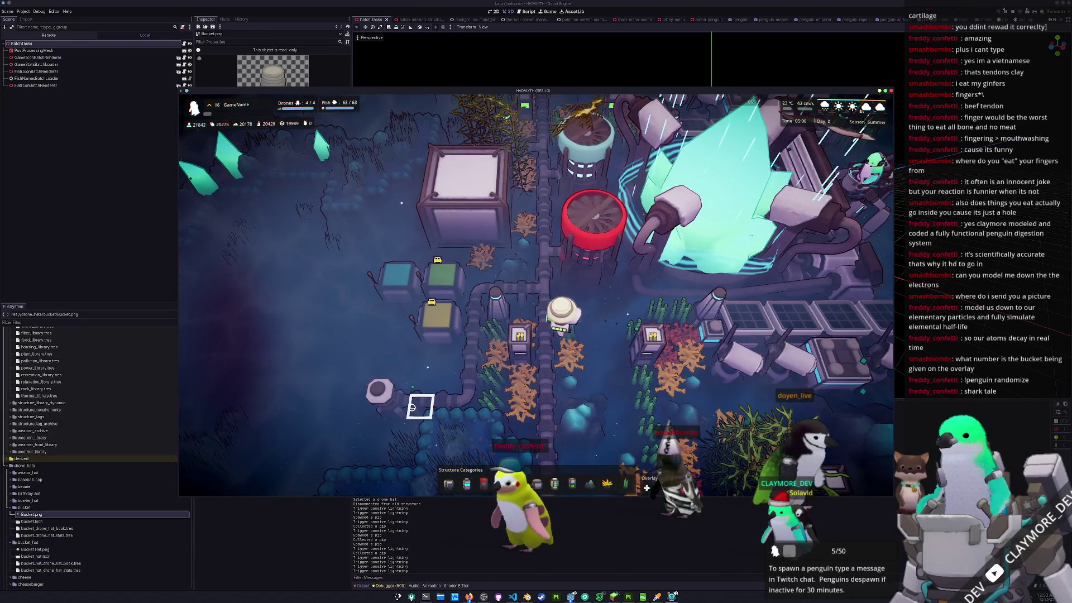
{"action": "scroll", "coordinate": [558, 290], "scroll_direction": "down", "scroll_amount": 5}
{"action": "left_click", "coordinate": [599, 285]}
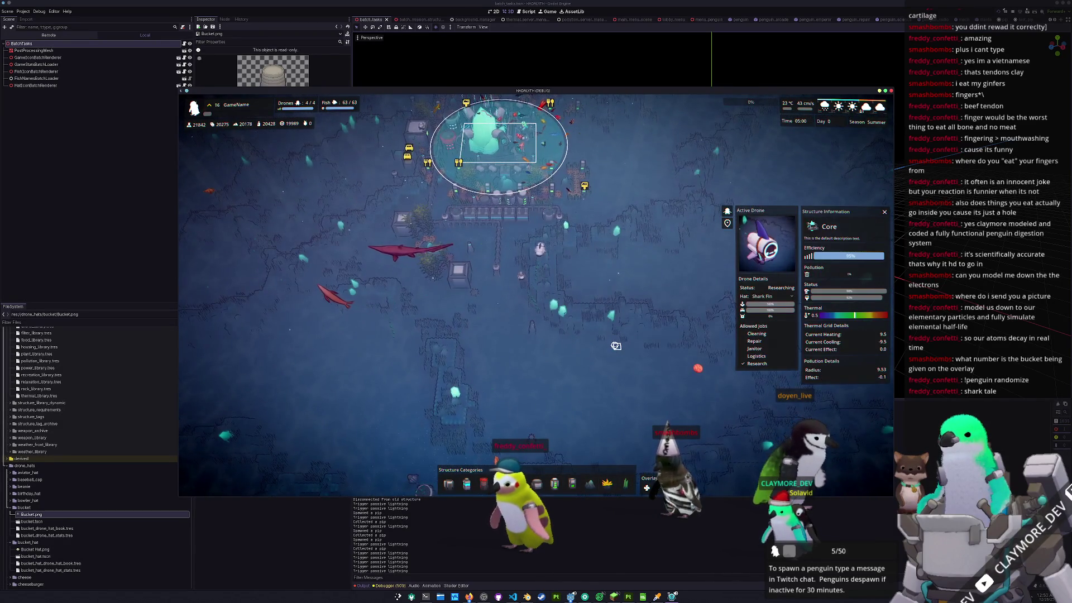
{"action": "scroll", "coordinate": [616, 346], "scroll_direction": "up", "scroll_amount": 3}
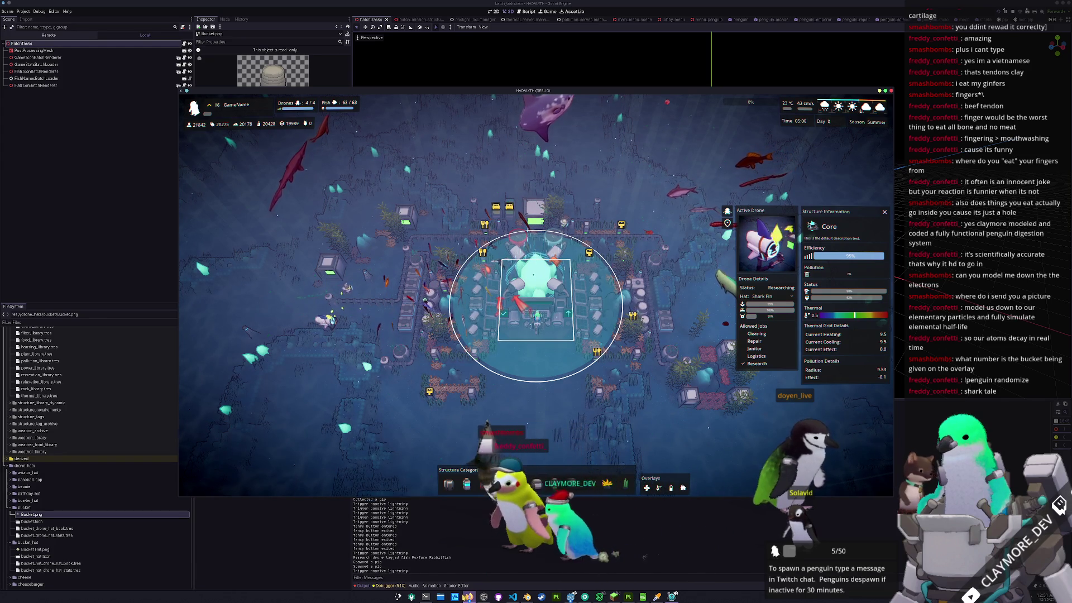
{"action": "mouse_move", "coordinate": [469, 595]}
{"action": "left_click", "coordinate": [225, 585]}
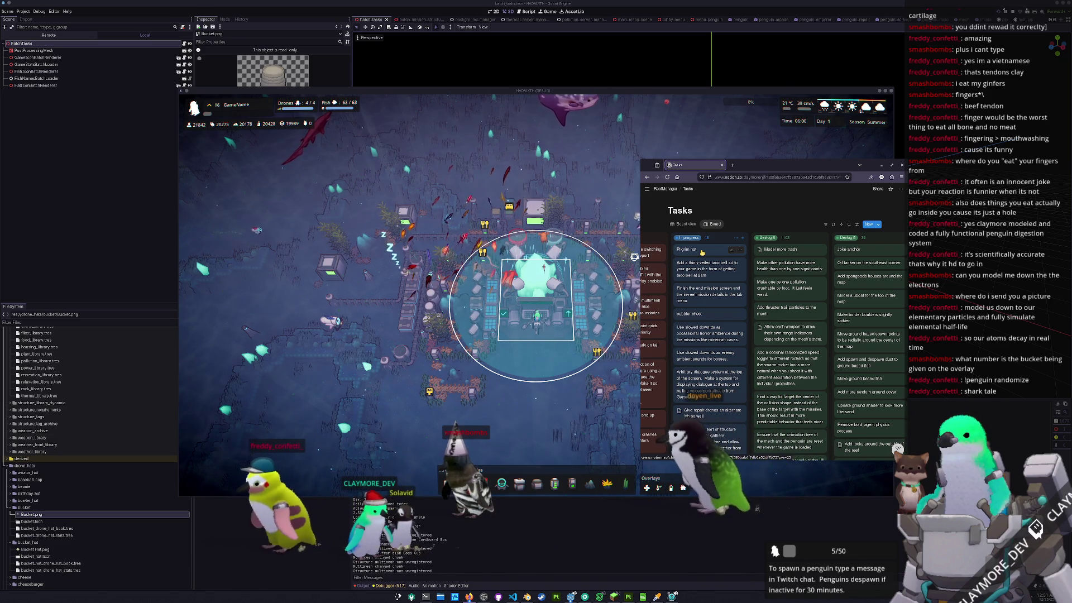
- Move the taco bell task card into the Not sure column
{"action": "left_click_drag", "start_coordinate": [697, 269], "coordinate": [673, 242]}
{"action": "scroll", "coordinate": [757, 231], "scroll_direction": "right", "scroll_amount": 2}
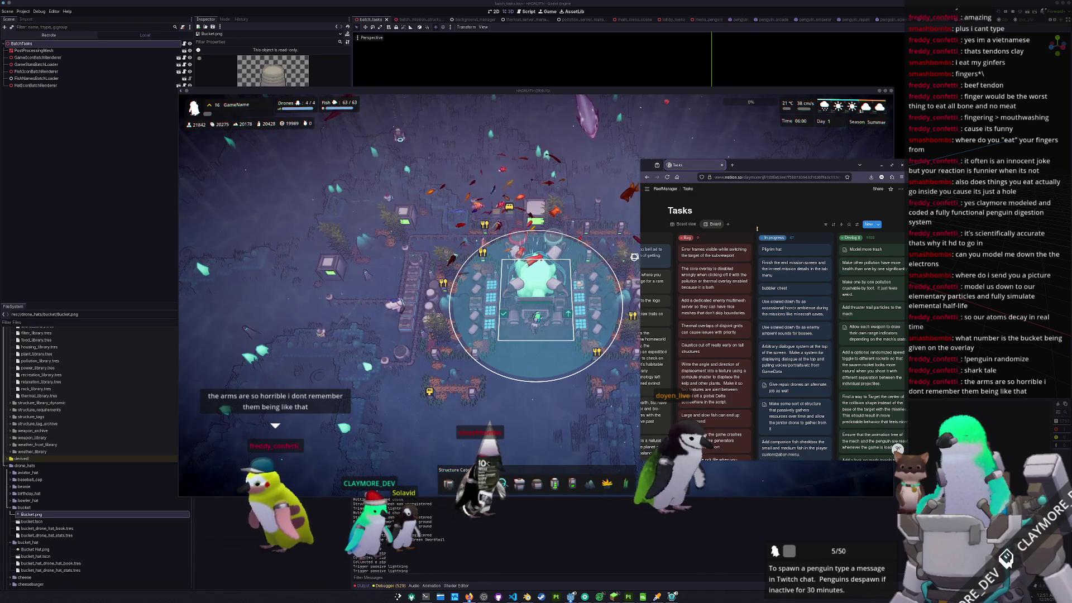
{"action": "scroll", "coordinate": [756, 228], "scroll_direction": "right", "scroll_amount": 3}
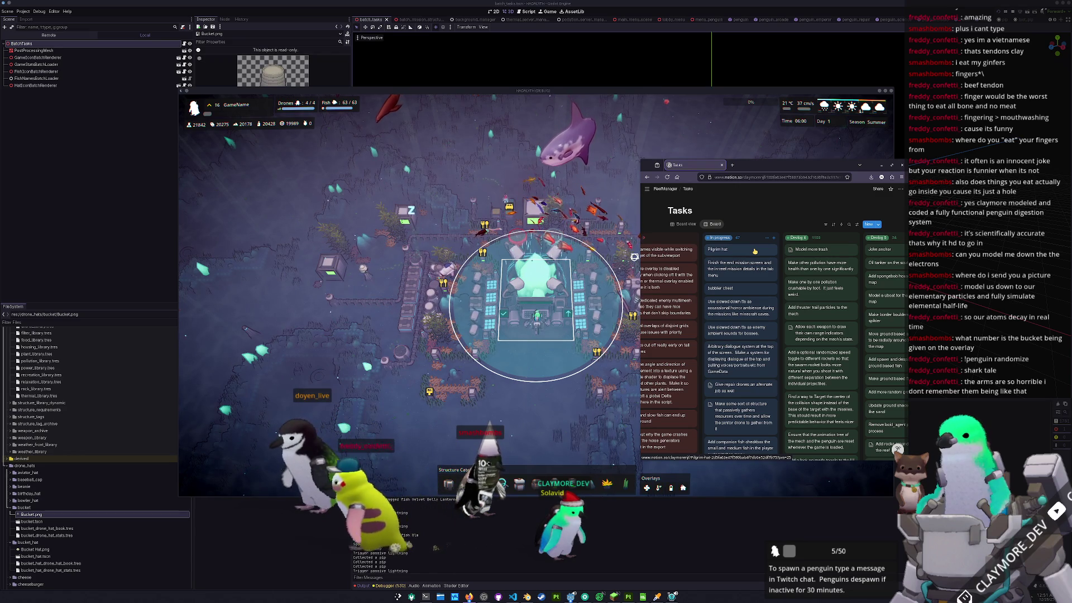
- Place the bubbler chest card above Pilgrim hat in the In progress column
{"action": "mouse_move", "coordinate": [746, 251]}
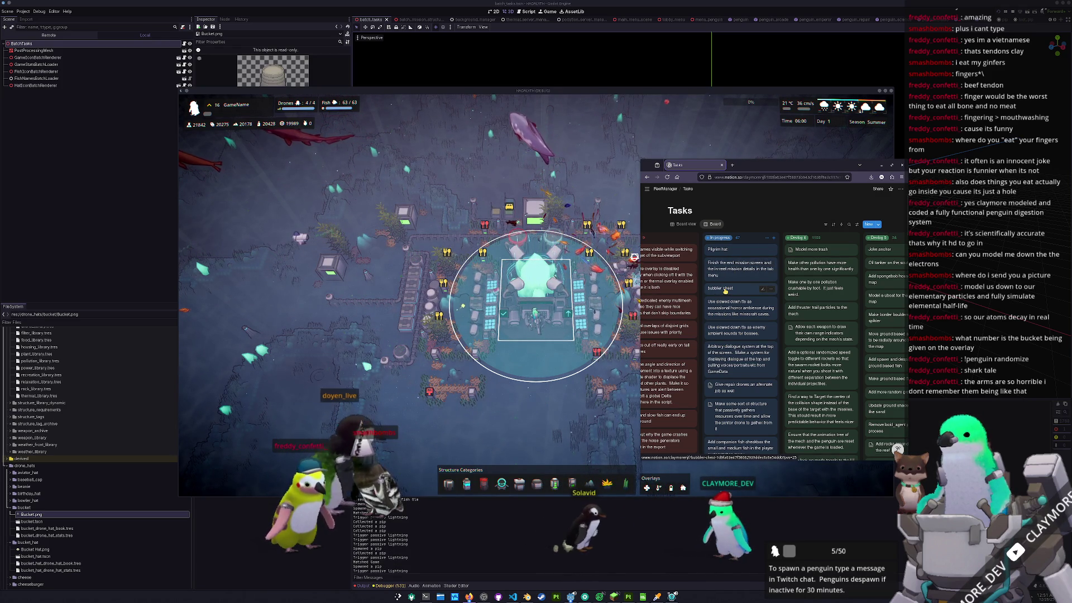
{"action": "left_click_drag", "start_coordinate": [745, 288], "coordinate": [751, 247]}
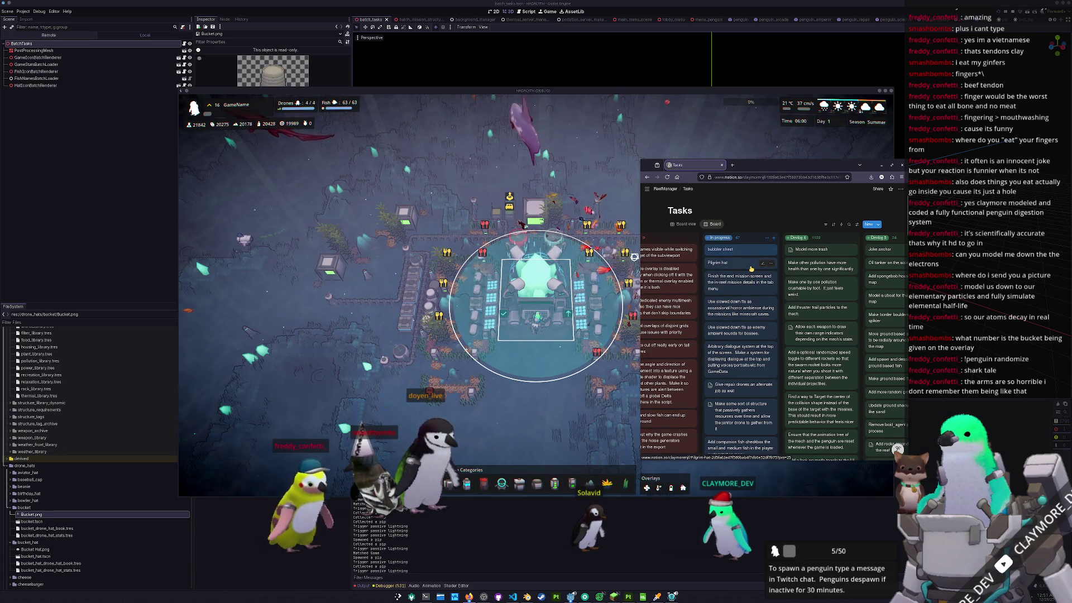
{"action": "scroll", "coordinate": [751, 269], "scroll_direction": "down", "scroll_amount": 1}
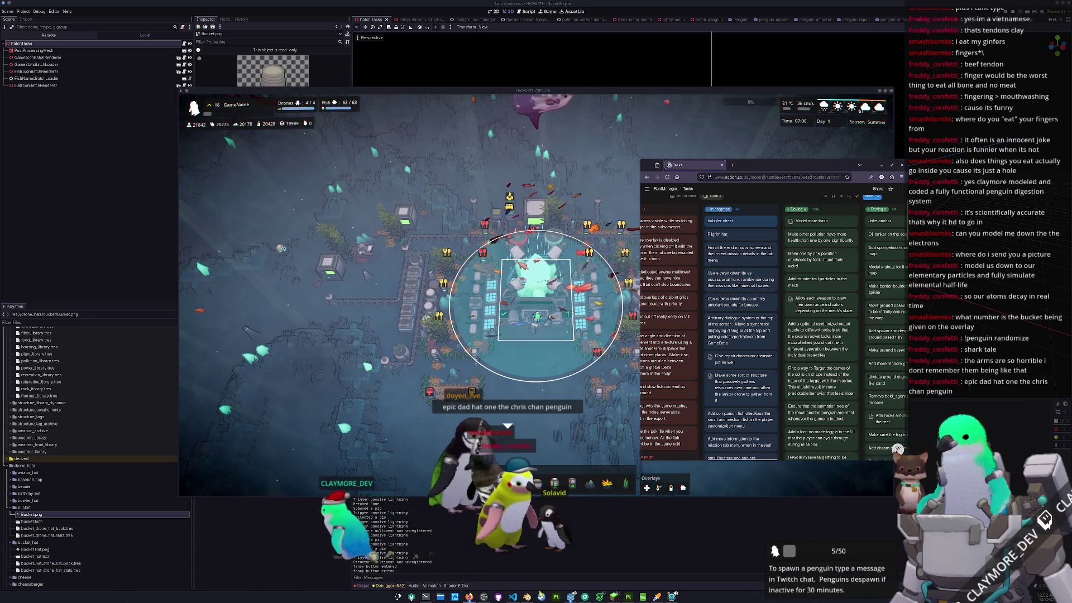
{"action": "left_click", "coordinate": [571, 595]}
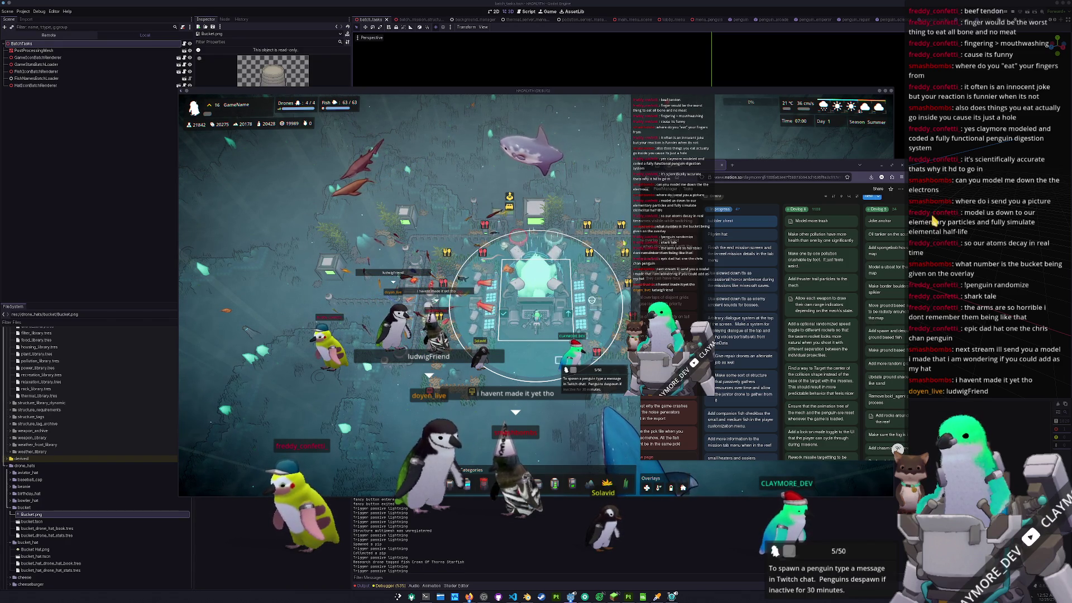
- Bring the Notion task board forward, then switch back to the running game
{"action": "left_click", "coordinate": [743, 211]}
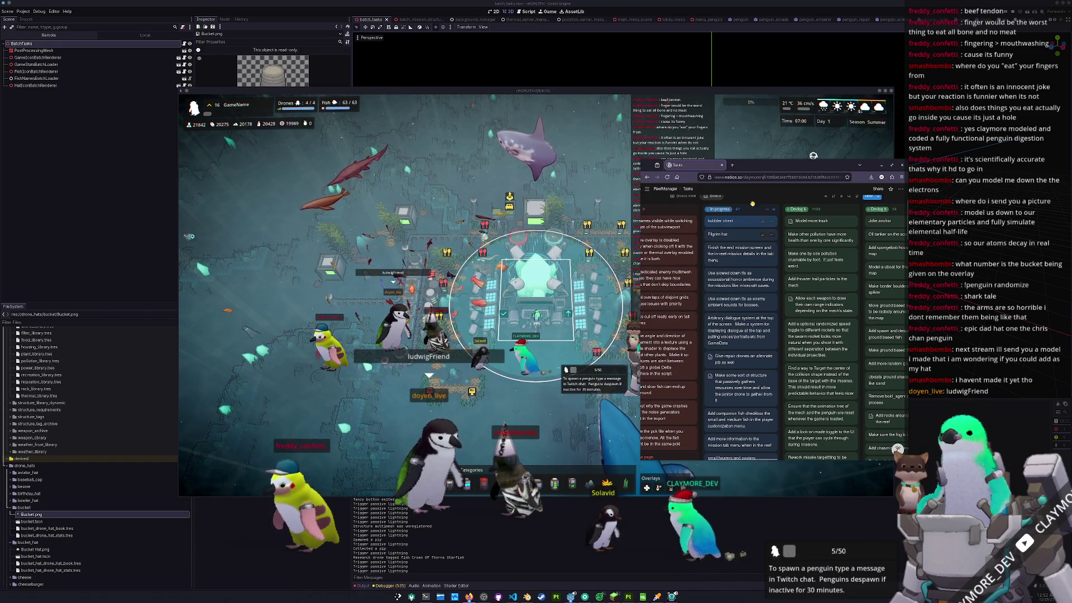
{"action": "scroll", "coordinate": [745, 240], "scroll_direction": "up", "scroll_amount": 2}
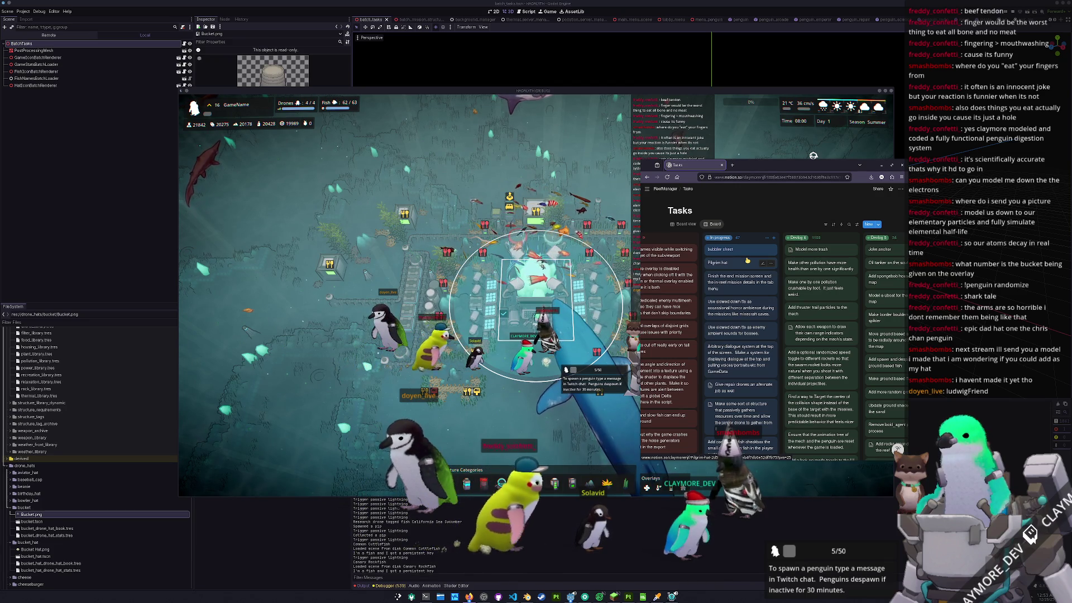
{"action": "key", "text": "alt+Tab"}
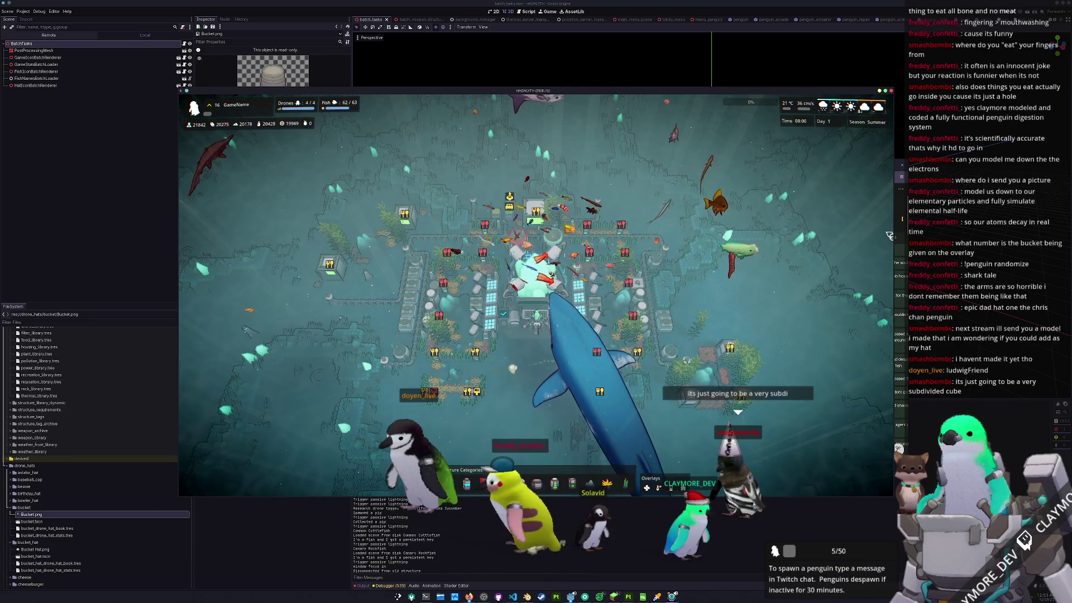
- Put the Notion Tasks board back over the running game with Alt+Tab
{"action": "key", "text": "alt+Tab"}
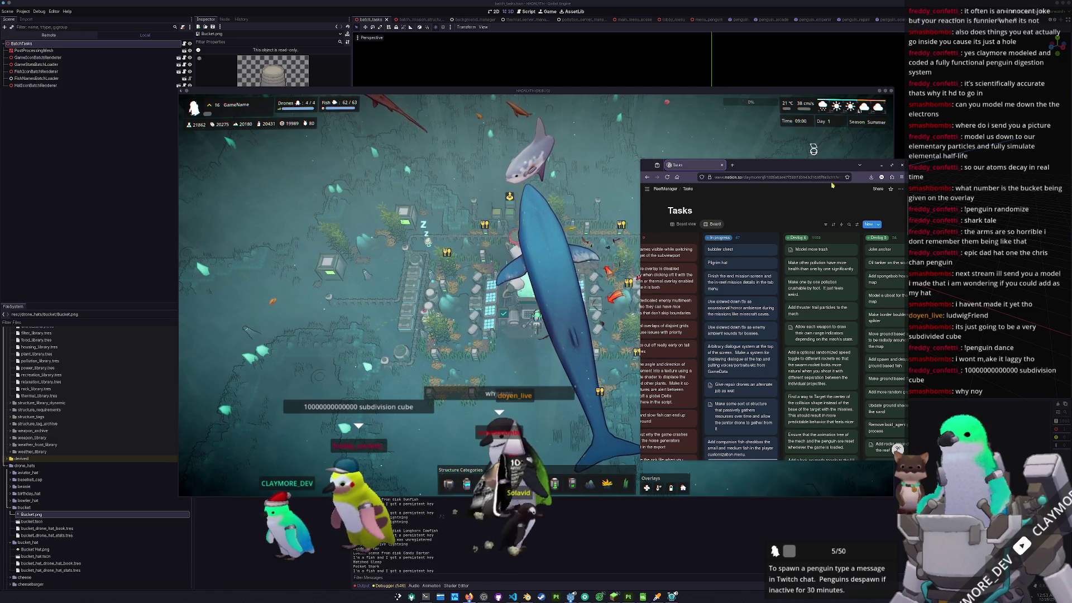
{"action": "left_click_drag", "start_coordinate": [776, 164], "coordinate": [783, 178]}
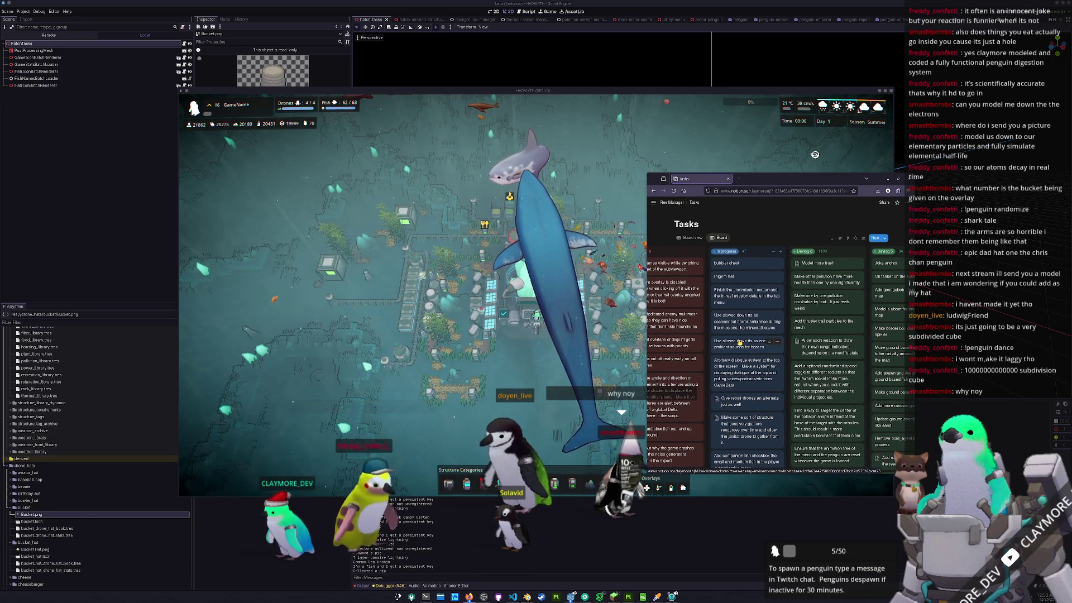
{"action": "scroll", "coordinate": [738, 343], "scroll_direction": "down", "scroll_amount": 1}
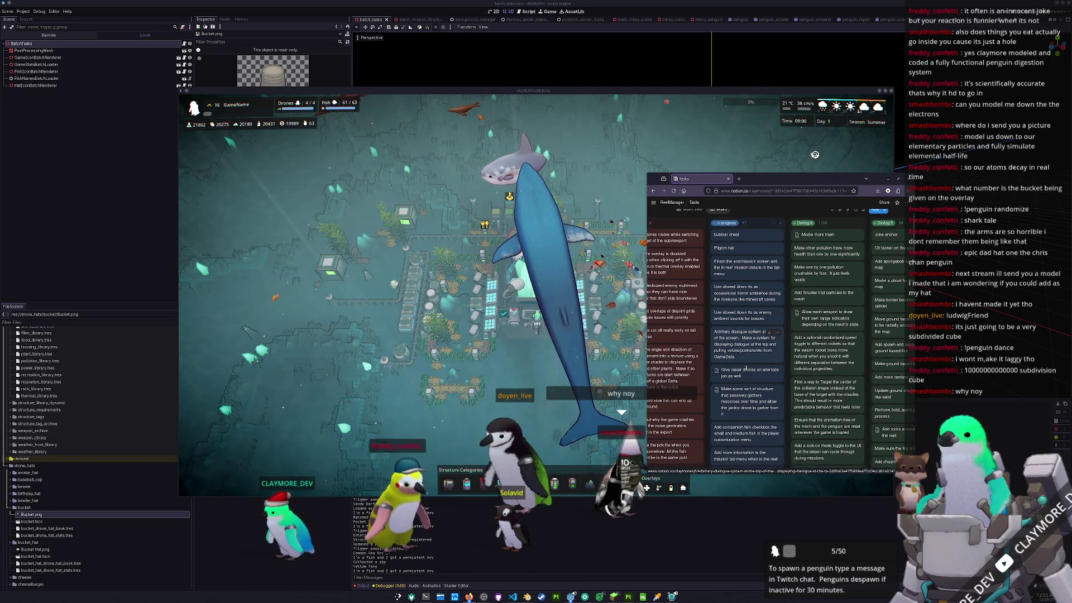
{"action": "scroll", "coordinate": [746, 396], "scroll_direction": "down", "scroll_amount": 3}
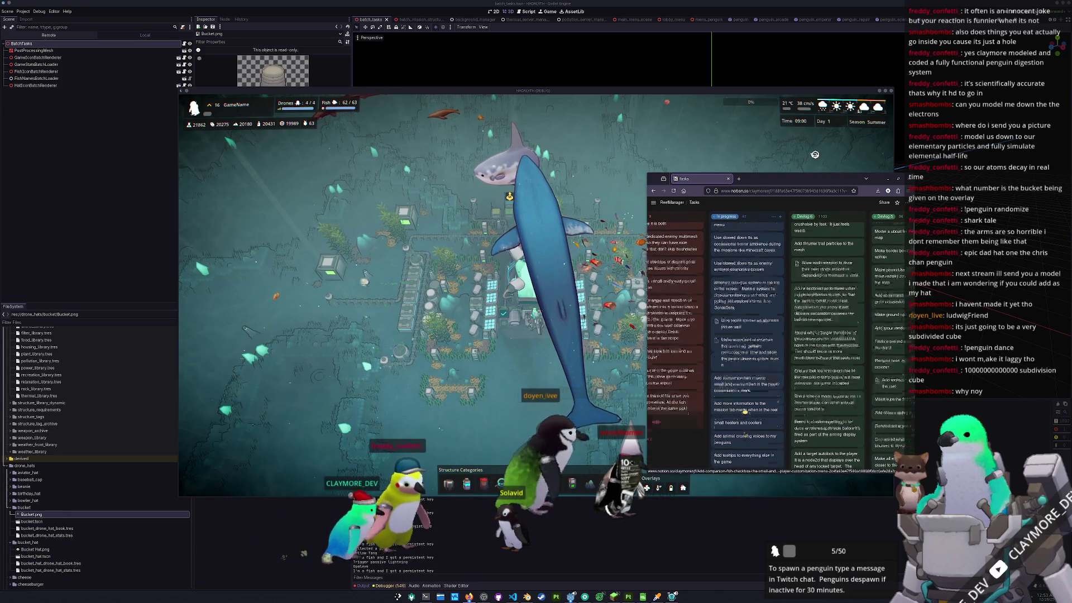
{"action": "scroll", "coordinate": [681, 430], "scroll_direction": "down", "scroll_amount": 5}
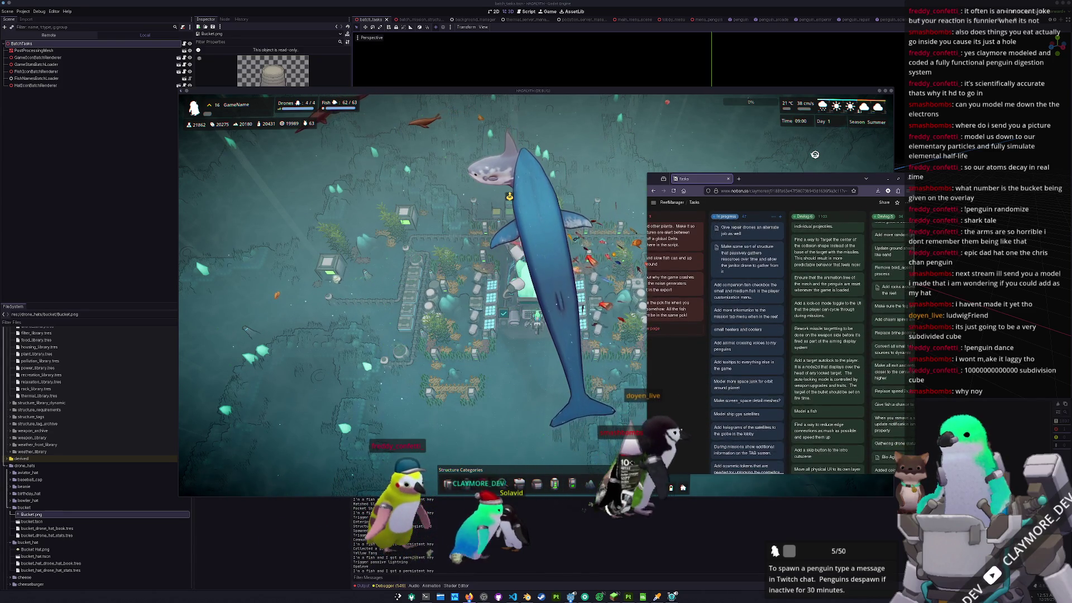
{"action": "scroll", "coordinate": [680, 430], "scroll_direction": "down", "scroll_amount": 2}
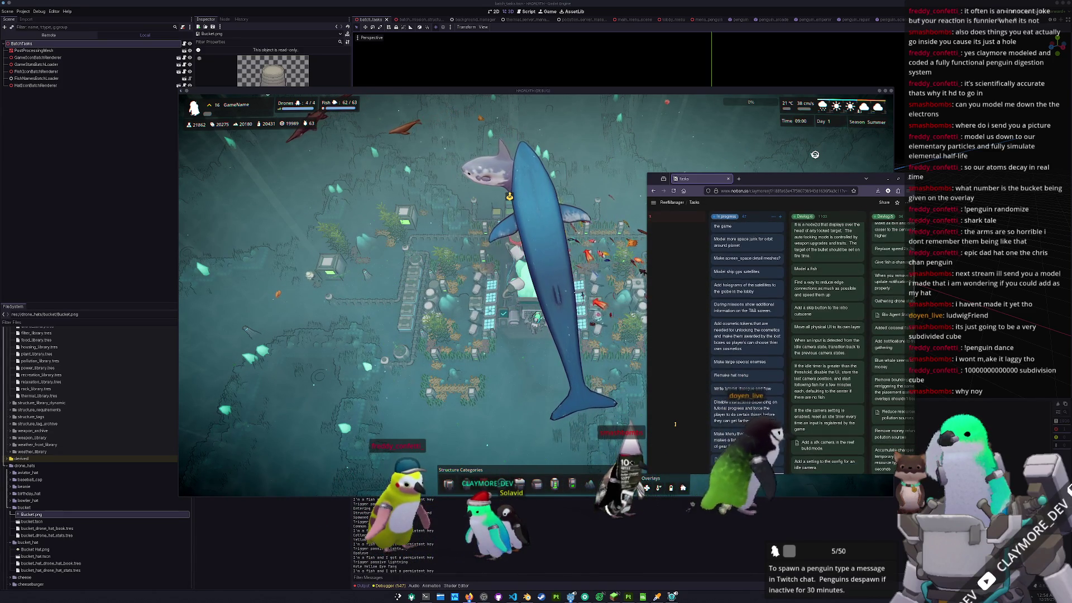
{"action": "scroll", "coordinate": [674, 422], "scroll_direction": "down", "scroll_amount": 2}
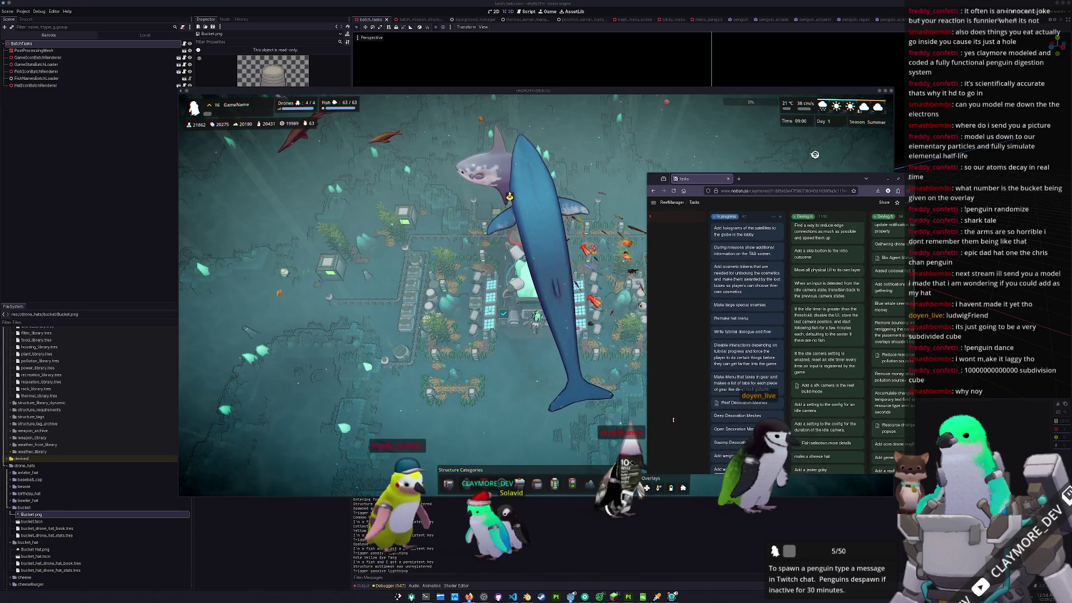
{"action": "scroll", "coordinate": [693, 404], "scroll_direction": "down", "scroll_amount": 1}
{"action": "left_click", "coordinate": [733, 378]}
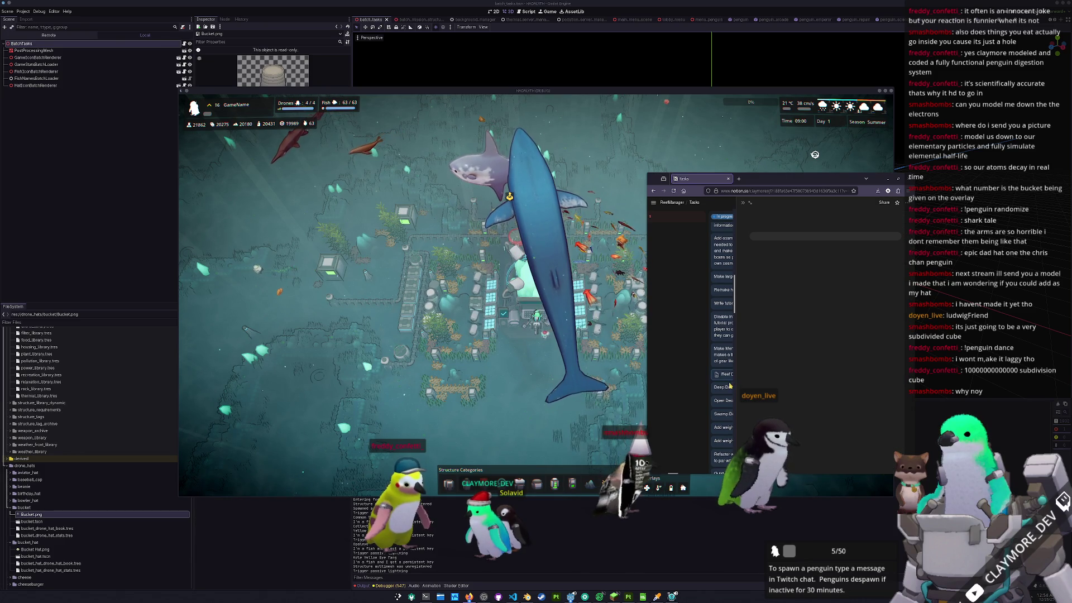
{"action": "scroll", "coordinate": [809, 312], "scroll_direction": "down", "scroll_amount": 3}
{"action": "scroll", "coordinate": [724, 313], "scroll_direction": "up", "scroll_amount": 3}
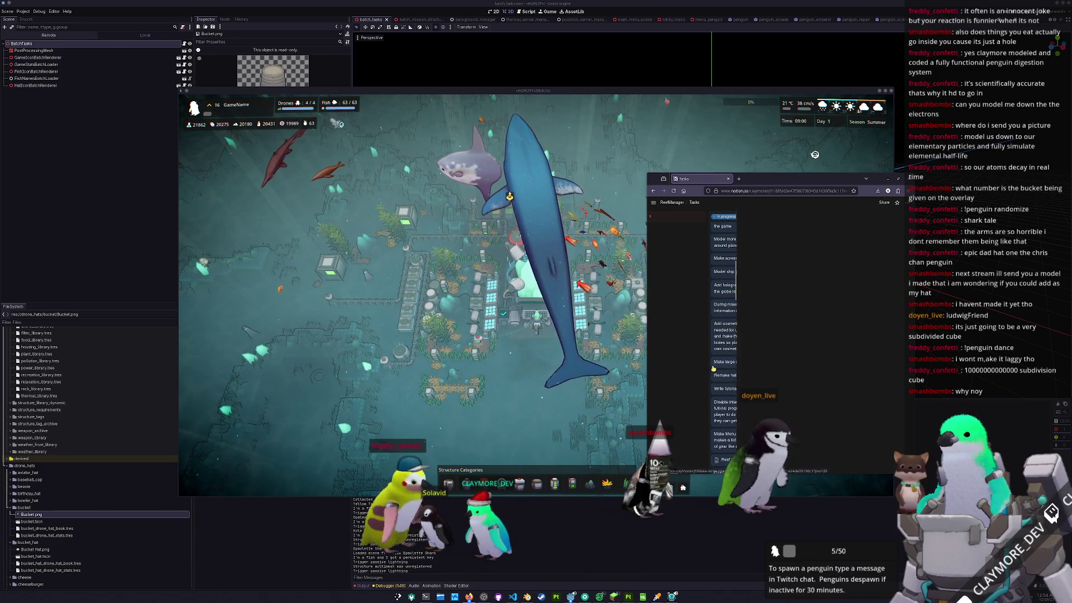
{"action": "left_click", "coordinate": [742, 204]}
{"action": "scroll", "coordinate": [701, 394], "scroll_direction": "down", "scroll_amount": 1}
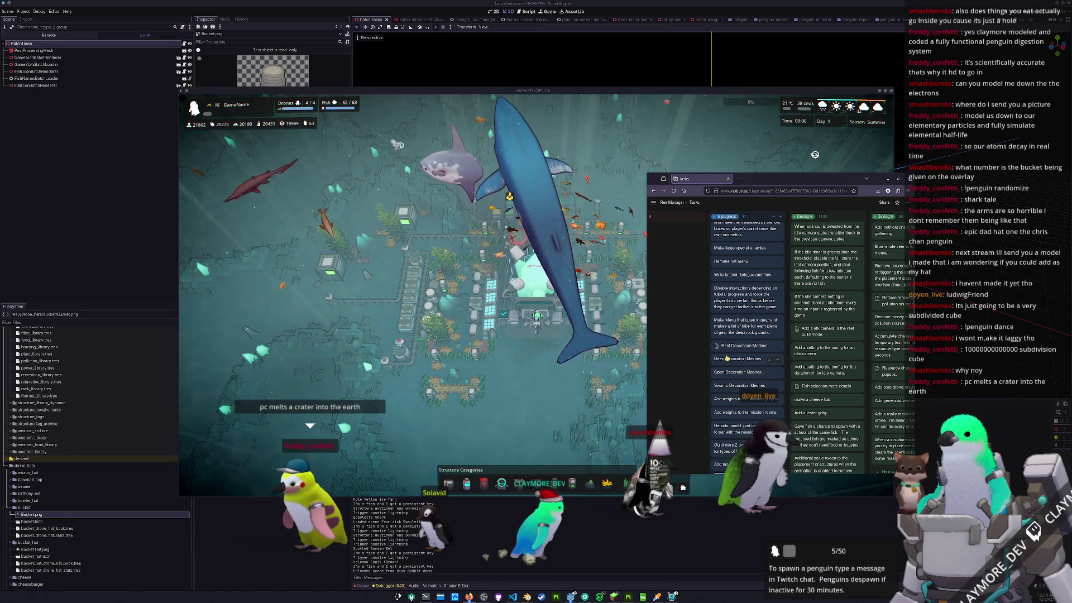
{"action": "left_click", "coordinate": [726, 374]}
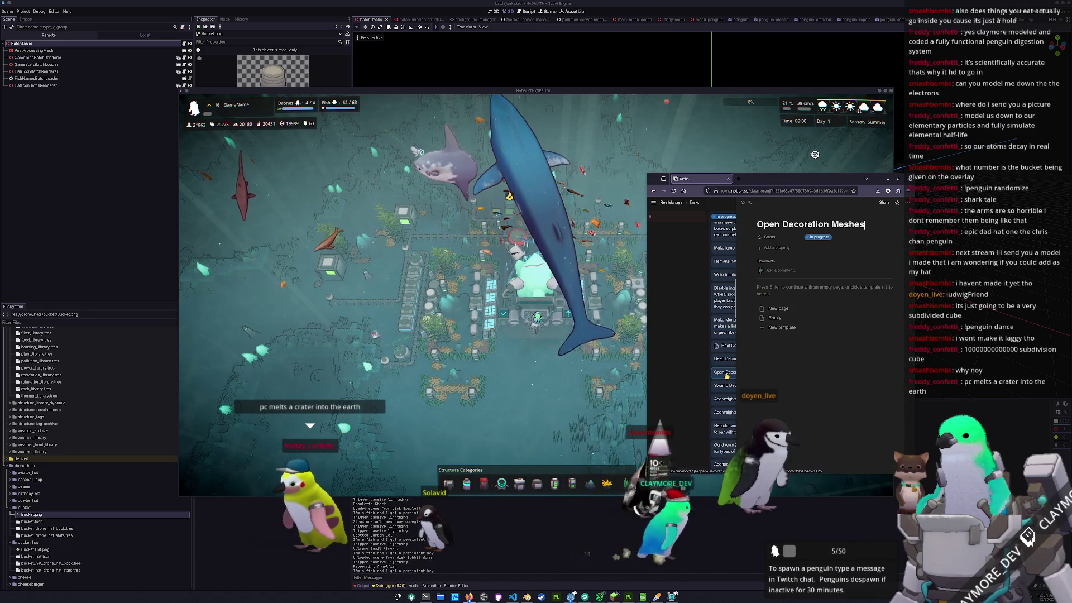
- Close the Open Decoration Meshes page, then open and close the Swamp Decoration Meshes card
{"action": "left_click", "coordinate": [744, 203]}
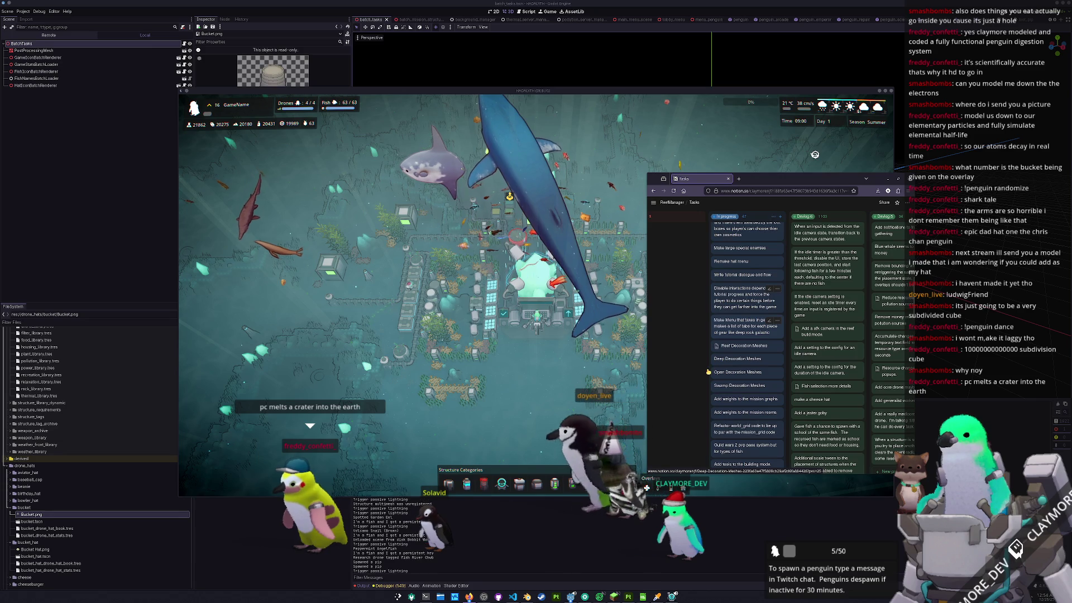
{"action": "scroll", "coordinate": [708, 371], "scroll_direction": "down", "scroll_amount": 1}
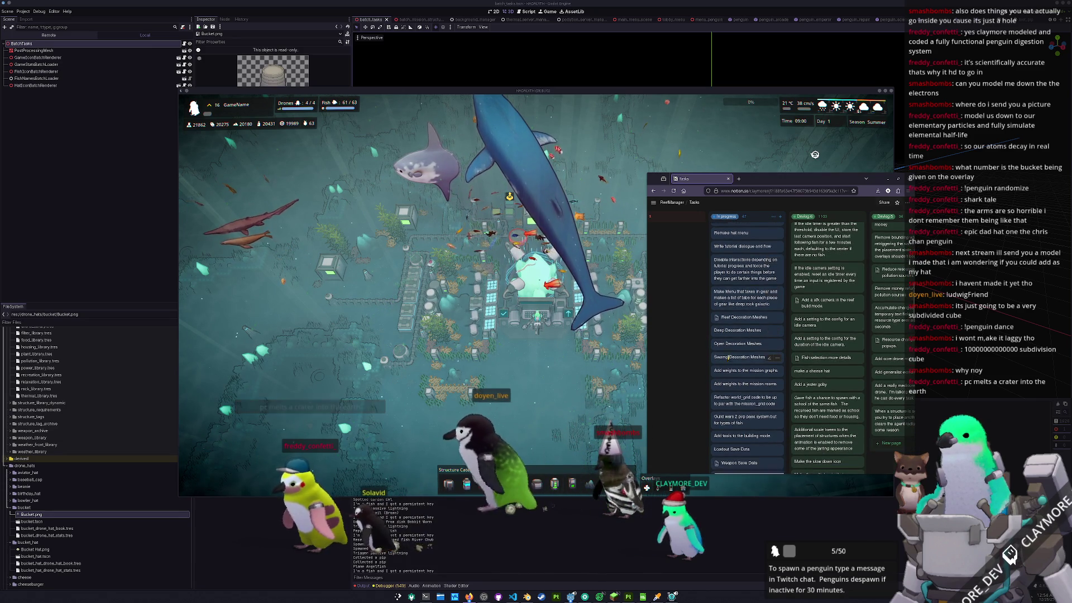
{"action": "left_click", "coordinate": [729, 357]}
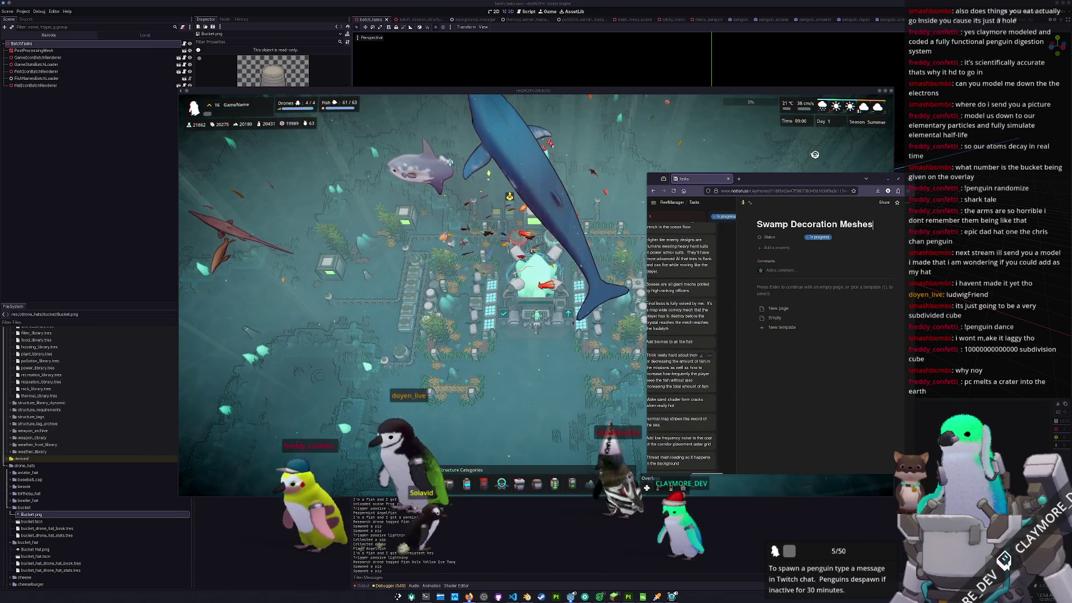
{"action": "left_click", "coordinate": [744, 204]}
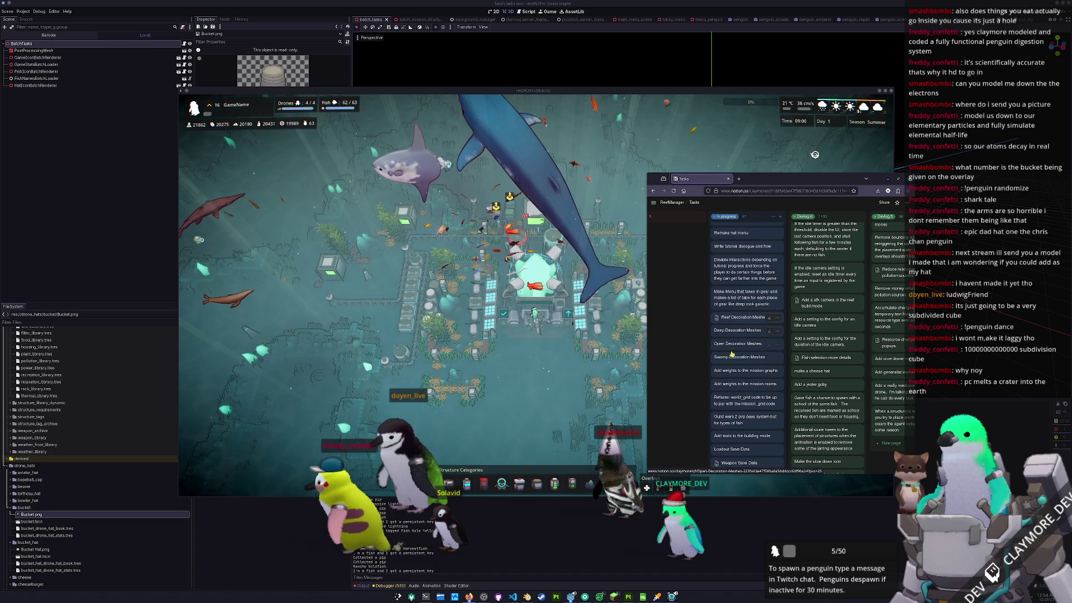
- Move the split-folders task card to trash, then undo to restore it
{"action": "scroll", "coordinate": [707, 351], "scroll_direction": "down", "scroll_amount": 3}
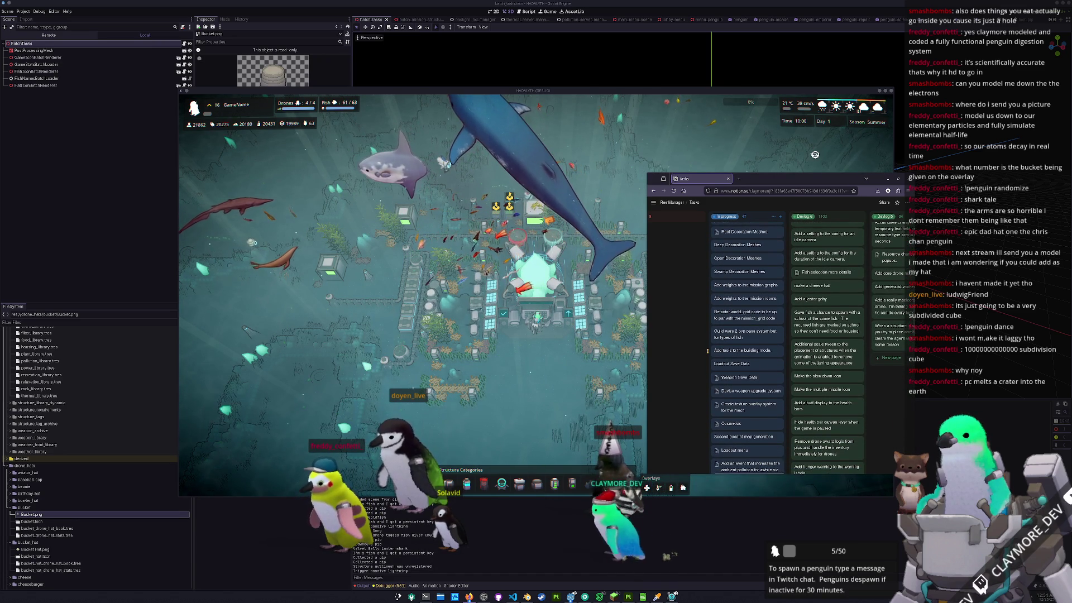
{"action": "scroll", "coordinate": [707, 351], "scroll_direction": "down", "scroll_amount": 3}
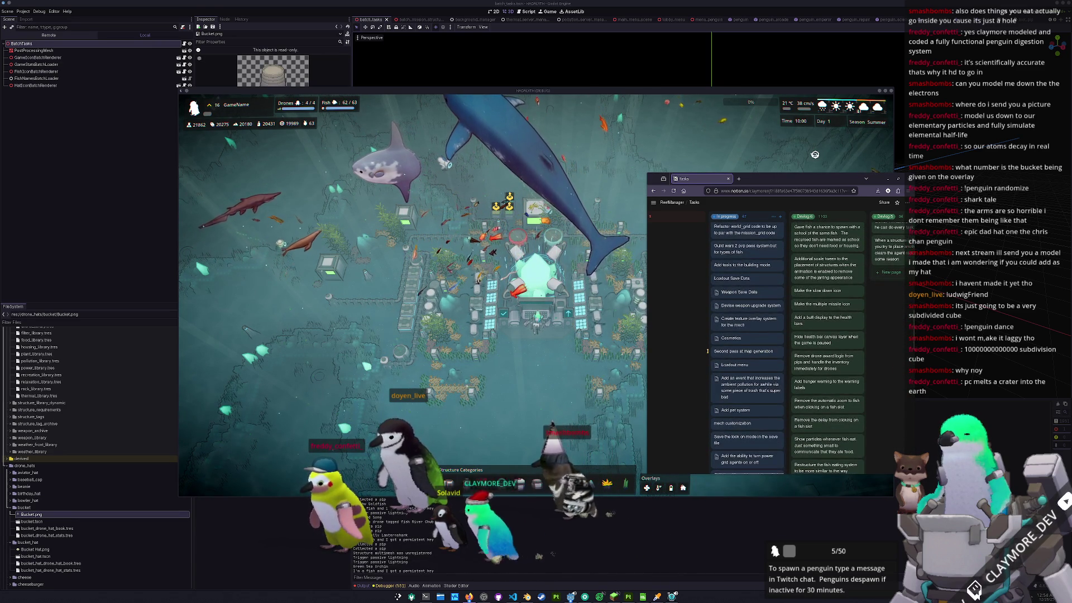
{"action": "scroll", "coordinate": [707, 351], "scroll_direction": "down", "scroll_amount": 3}
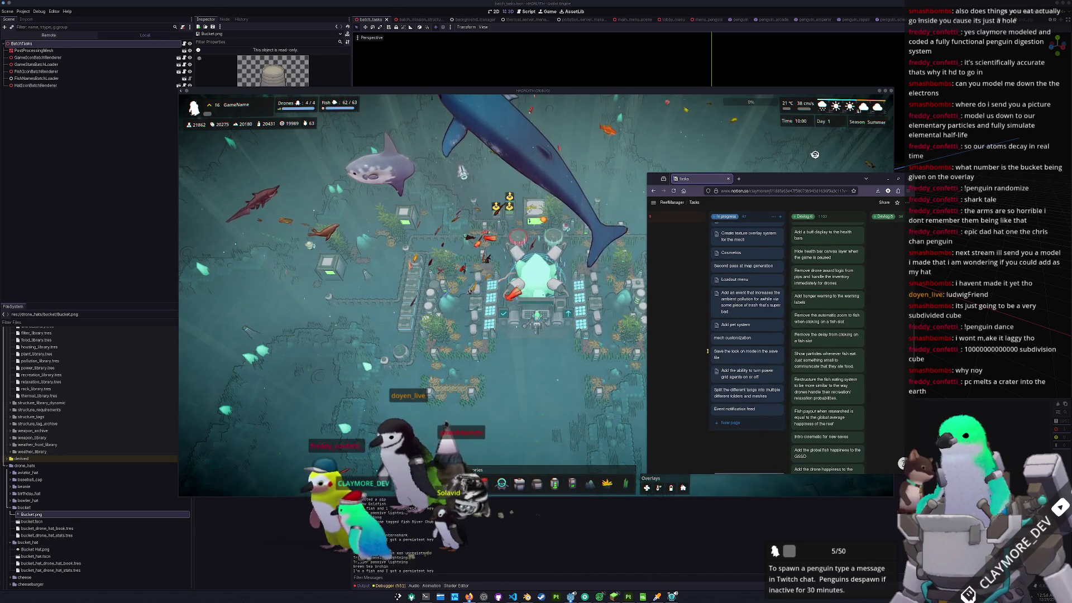
{"action": "right_click", "coordinate": [754, 410]}
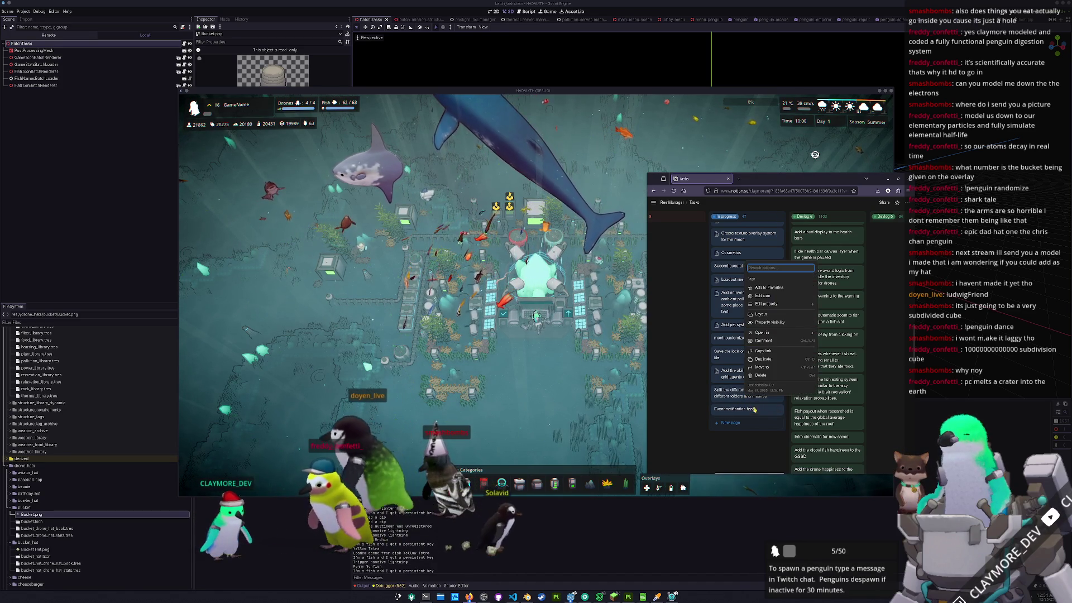
{"action": "left_click", "coordinate": [760, 375]}
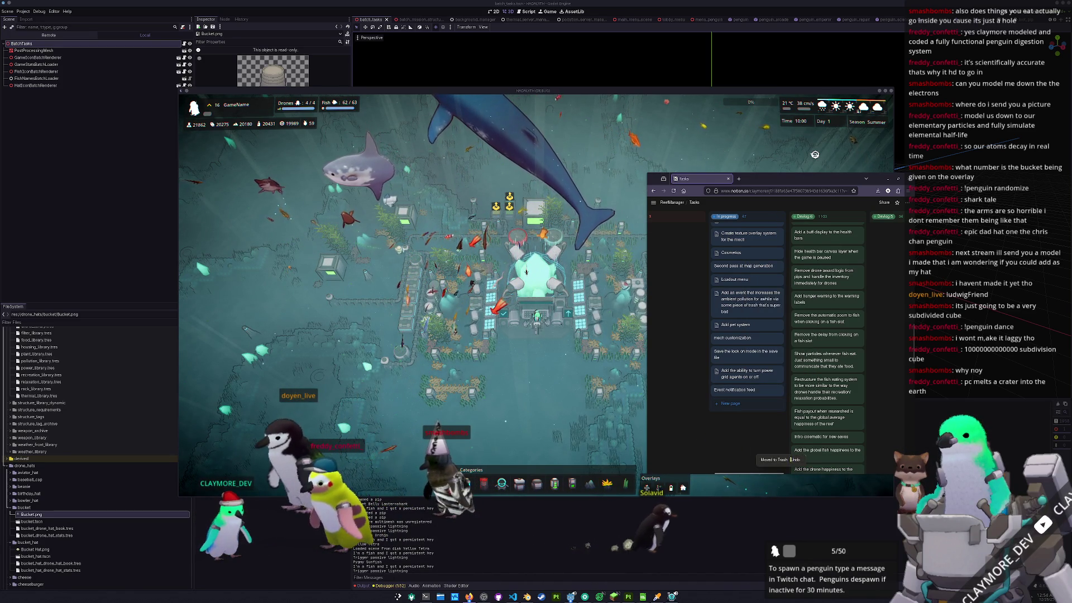
{"action": "scroll", "coordinate": [705, 419], "scroll_direction": "up", "scroll_amount": 2}
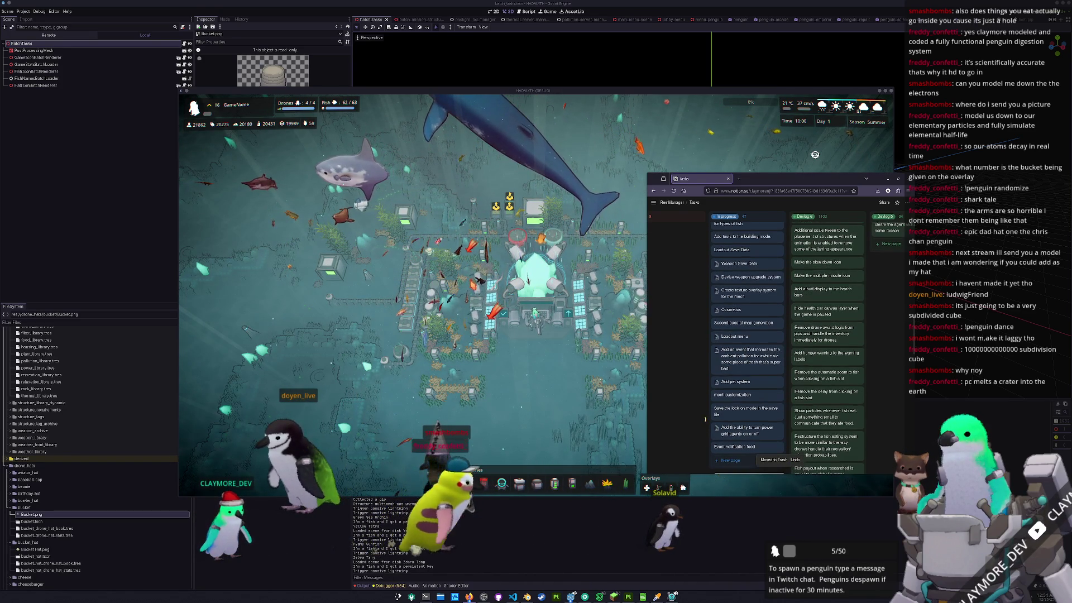
{"action": "left_click", "coordinate": [796, 460]}
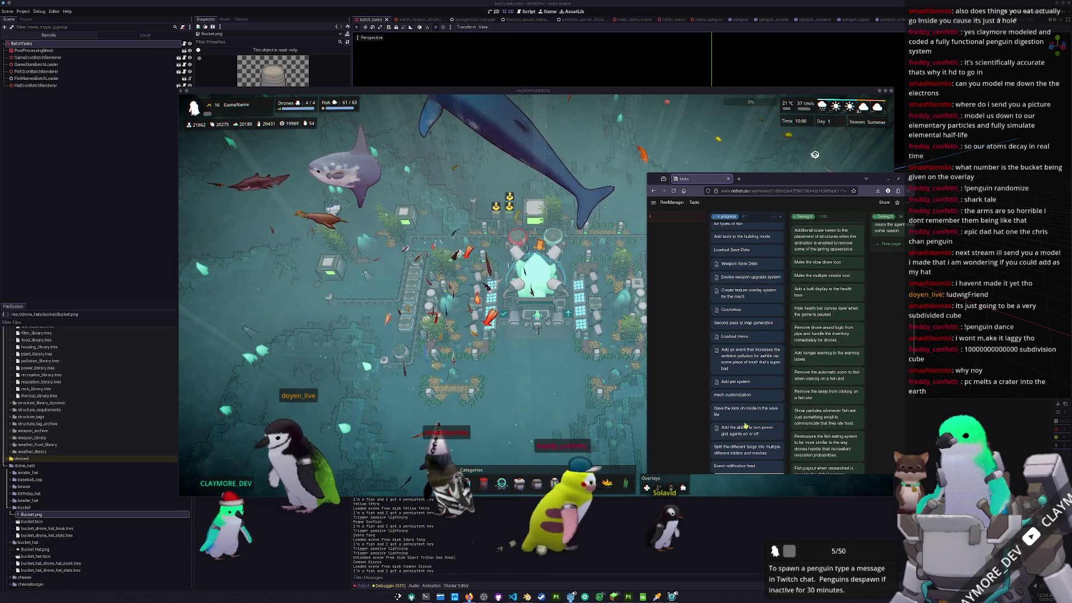
- Drag the save-lock task to the top of In progress and shift the board window up-right
{"action": "scroll", "coordinate": [718, 279], "scroll_direction": "down", "scroll_amount": 10}
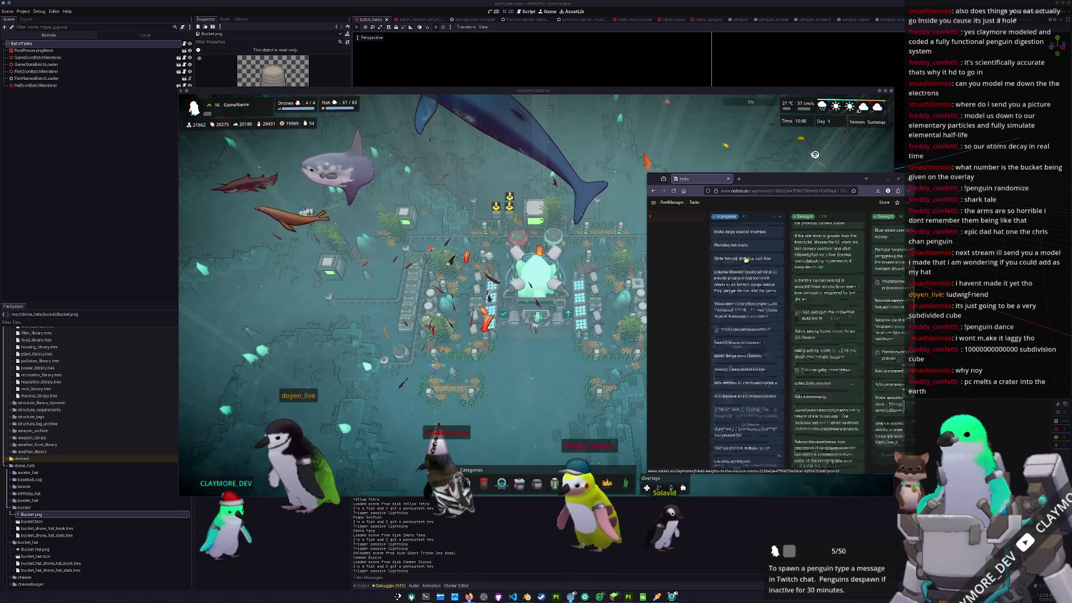
{"action": "scroll", "coordinate": [747, 262], "scroll_direction": "up", "scroll_amount": 10}
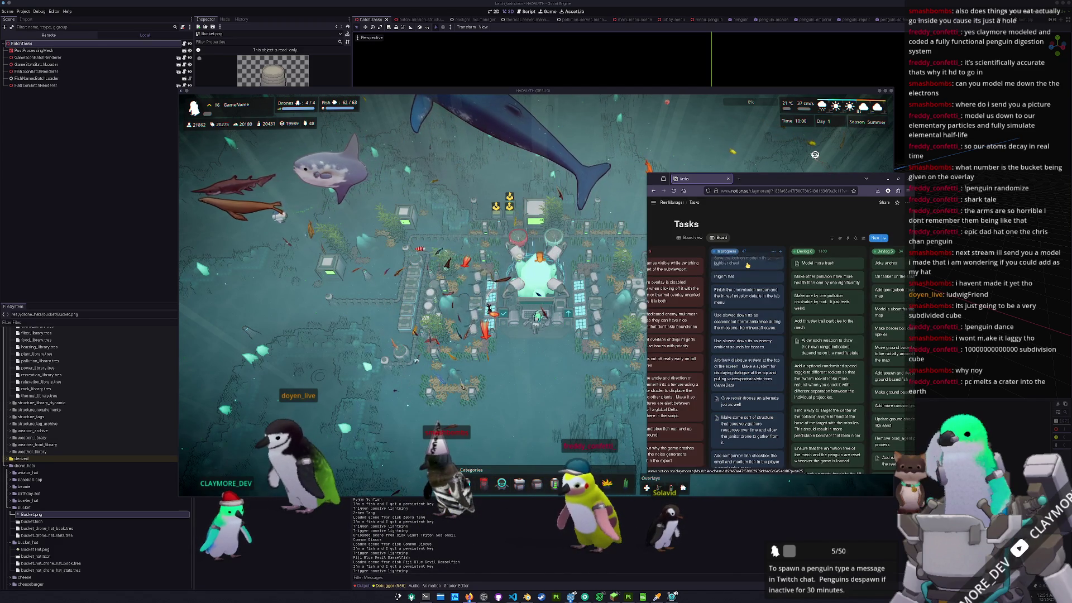
{"action": "left_click_drag", "start_coordinate": [748, 252], "coordinate": [748, 255]}
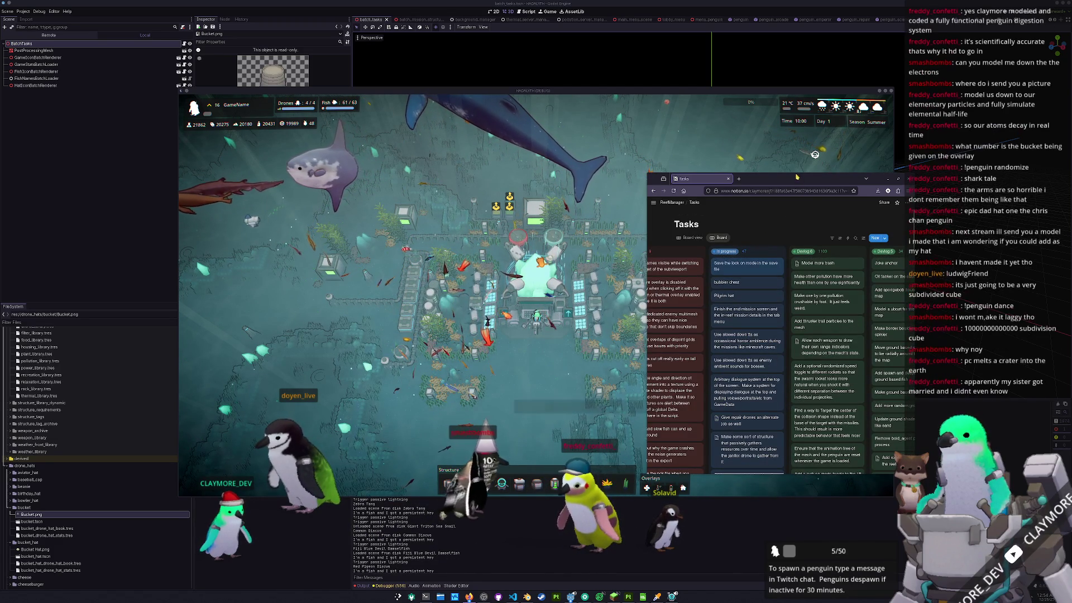
{"action": "mouse_move", "coordinate": [797, 178]}
{"action": "left_mouse_down"}
{"action": "mouse_move", "coordinate": [861, 144]}
{"action": "mouse_move", "coordinate": [876, 115]}
{"action": "left_mouse_up"}
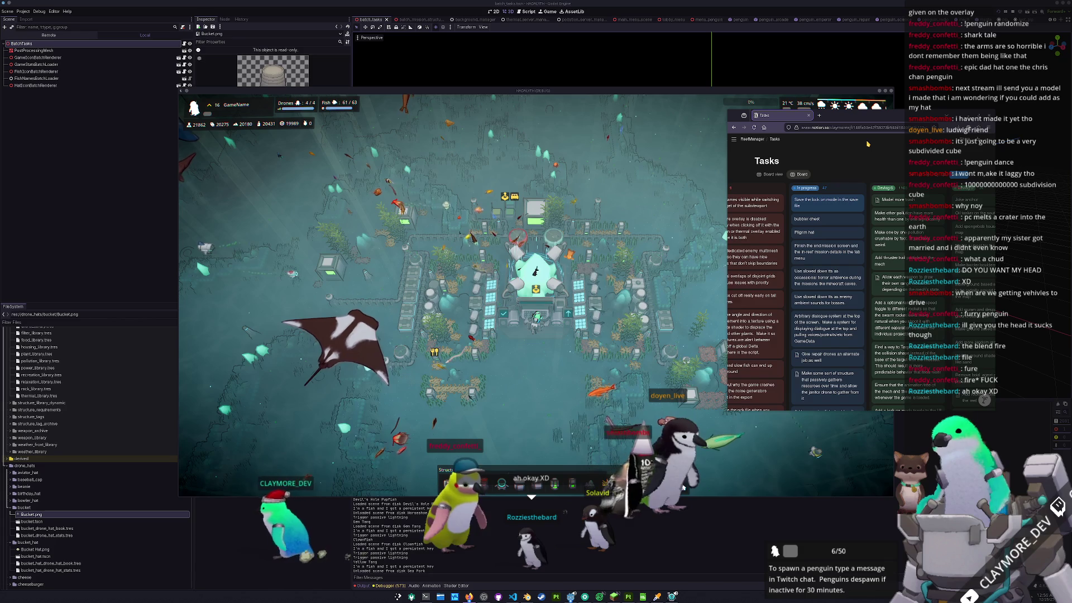
- Select the Core, zoom in, and walk the player penguin north with W
{"action": "left_click", "coordinate": [534, 276]}
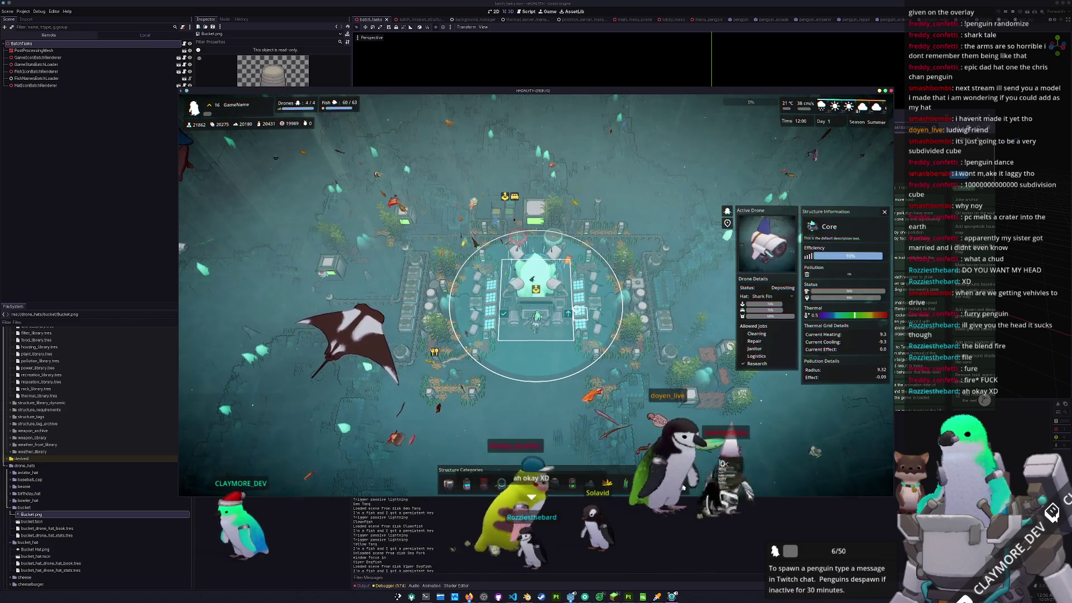
{"action": "scroll", "coordinate": [576, 309], "scroll_direction": "up", "scroll_amount": 3}
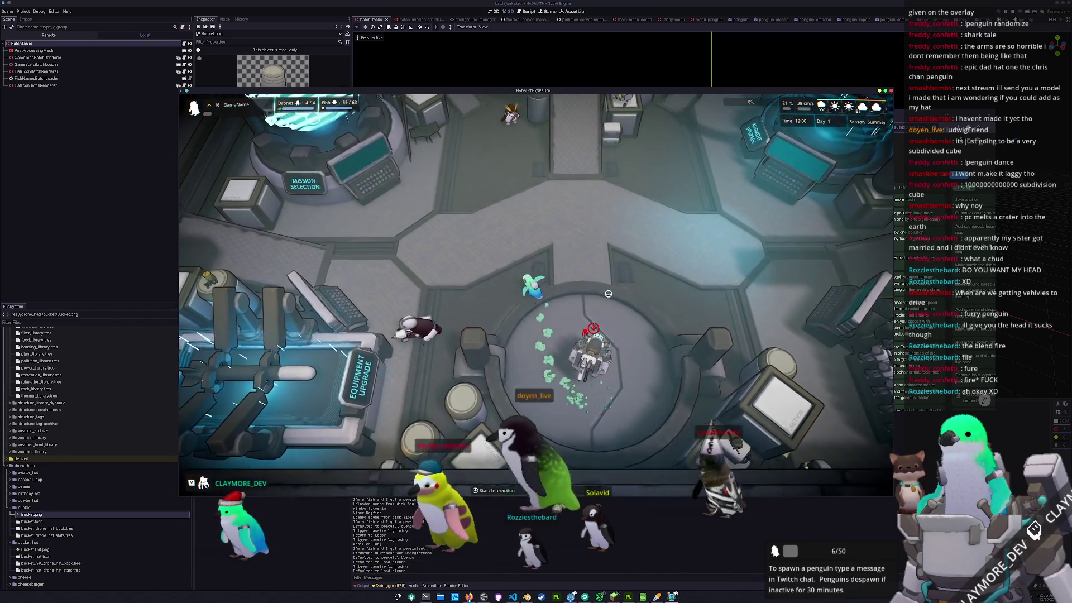
{"action": "key", "text": "w"}
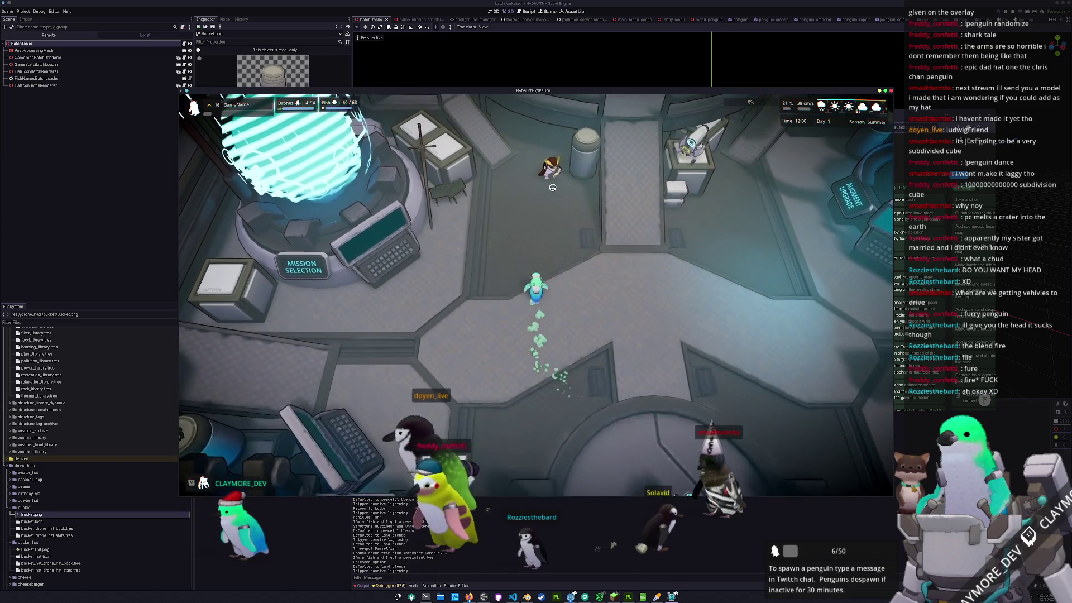
{"action": "key", "text": "w"}
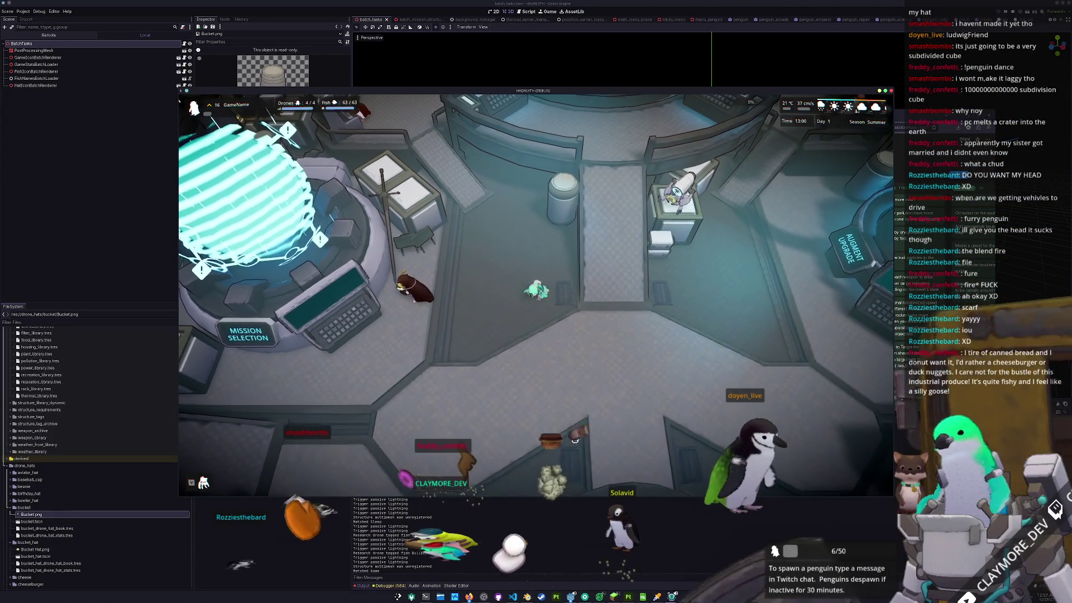
- Close the running game with F8 and bring up the Blender drone hub file
{"action": "left_click", "coordinate": [580, 515]}
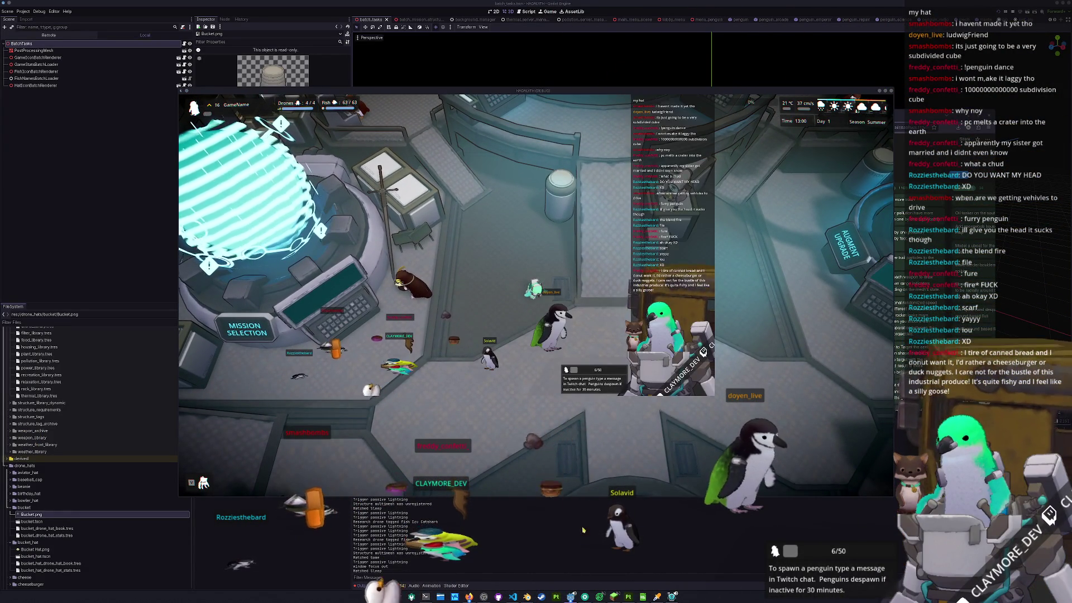
{"action": "key", "text": "F8"}
{"action": "key", "text": "alt+Tab"}
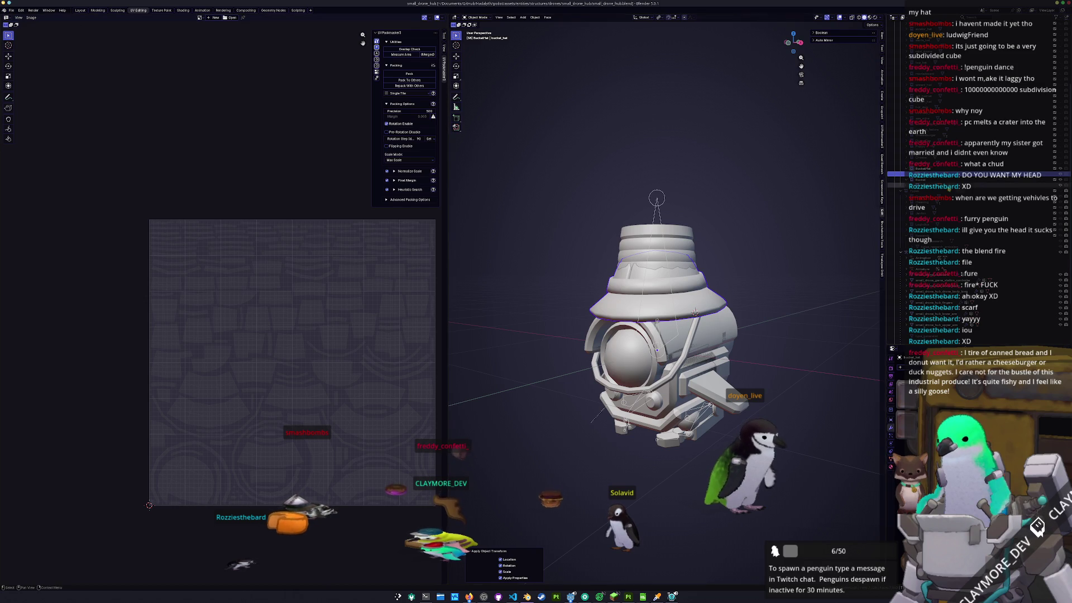
- Delete the bucket hat, save the drone hub, and open penguin.blend from recent files
{"action": "key", "text": "Delete"}
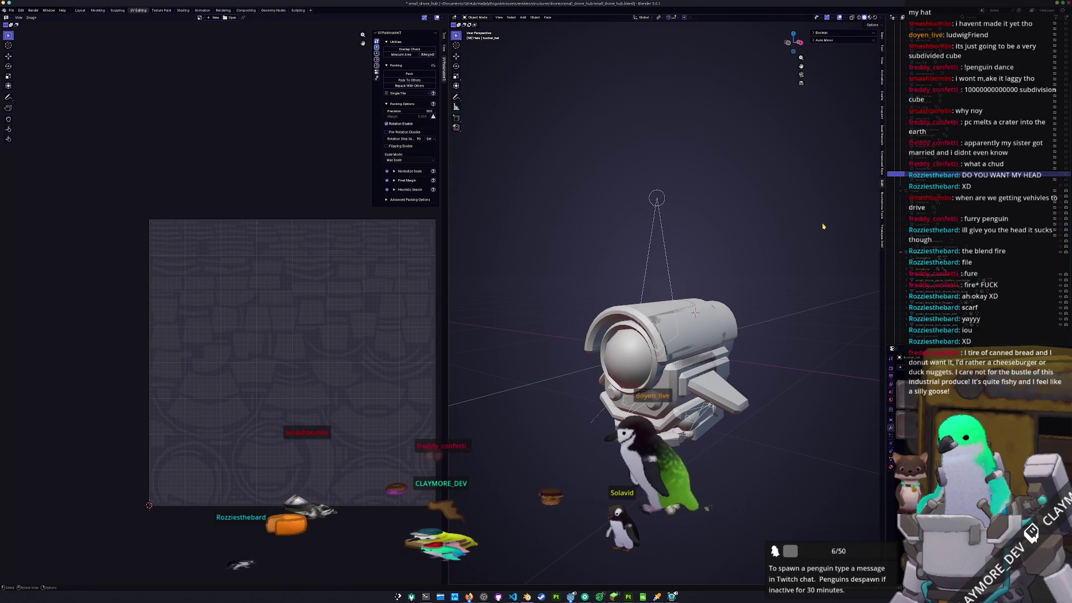
{"action": "key", "text": "ctrl+s"}
{"action": "left_click", "coordinate": [11, 10]}
{"action": "mouse_move", "coordinate": [25, 34]}
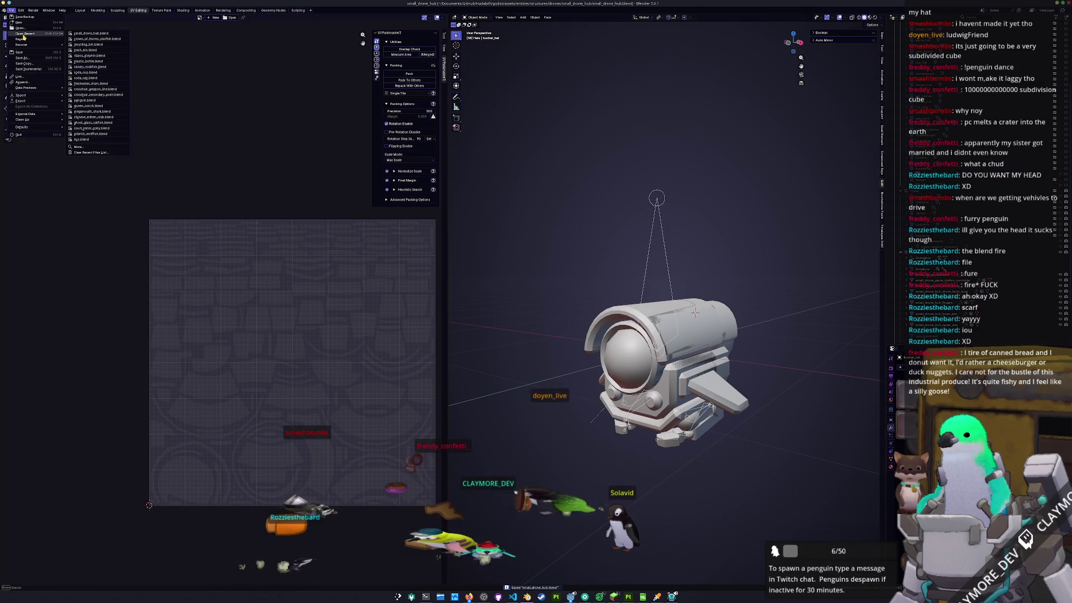
{"action": "left_click", "coordinate": [93, 101]}
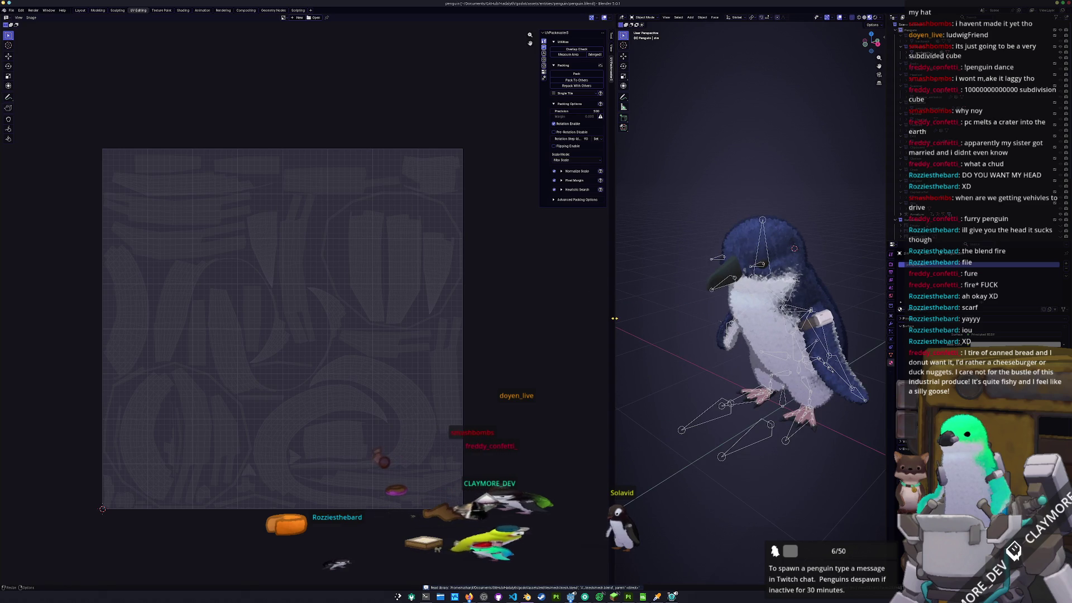
- In the Layout workspace, orbit to face the penguin, enter Edit Mode, and bring up the reference image
{"action": "left_click_drag", "start_coordinate": [614, 318], "coordinate": [395, 318]}
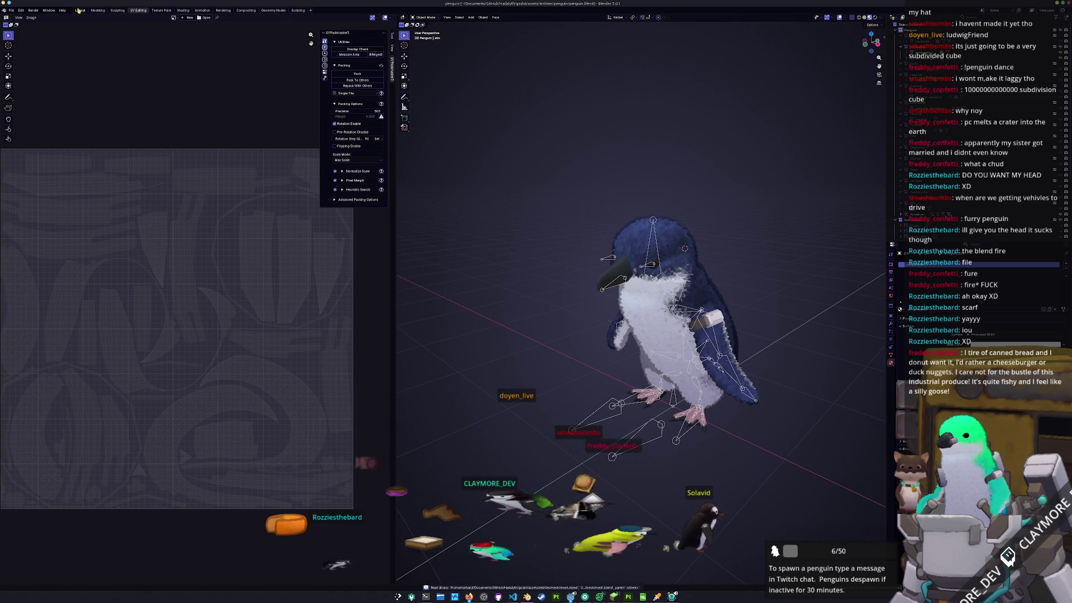
{"action": "left_click", "coordinate": [80, 10]}
{"action": "scroll", "coordinate": [495, 196], "scroll_direction": "up", "scroll_amount": 4}
{"action": "mouse_move", "coordinate": [494, 195]}
{"action": "middle_mouse_down"}
{"action": "mouse_move", "coordinate": [553, 192]}
{"action": "mouse_move", "coordinate": [552, 217]}
{"action": "middle_mouse_up"}
{"action": "key", "text": "Tab"}
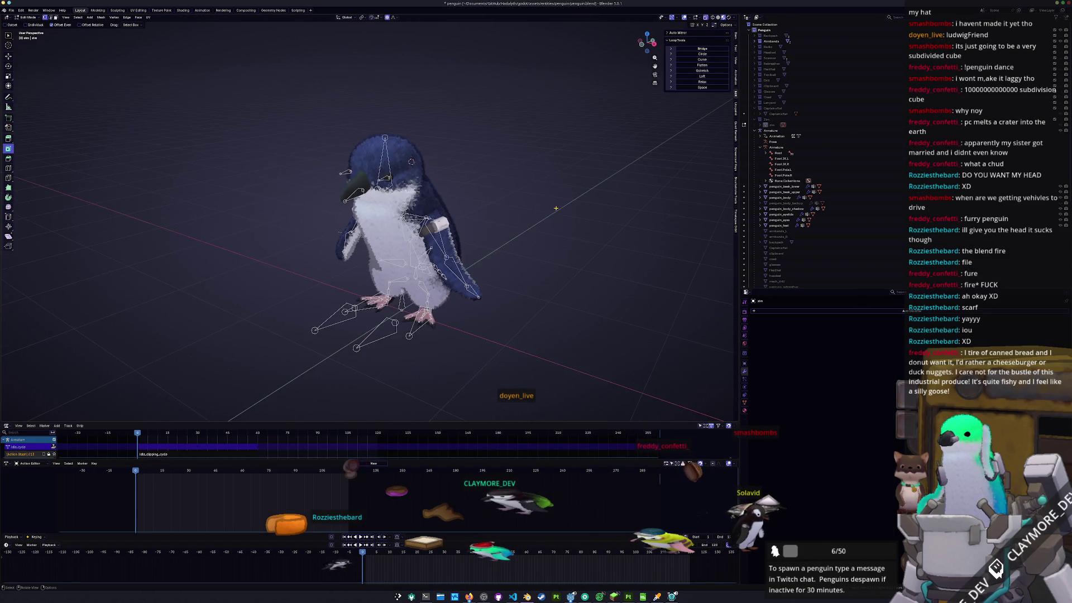
{"action": "scroll", "coordinate": [547, 238], "scroll_direction": "up", "scroll_amount": 2}
{"action": "scroll", "coordinate": [544, 243], "scroll_direction": "up", "scroll_amount": 2}
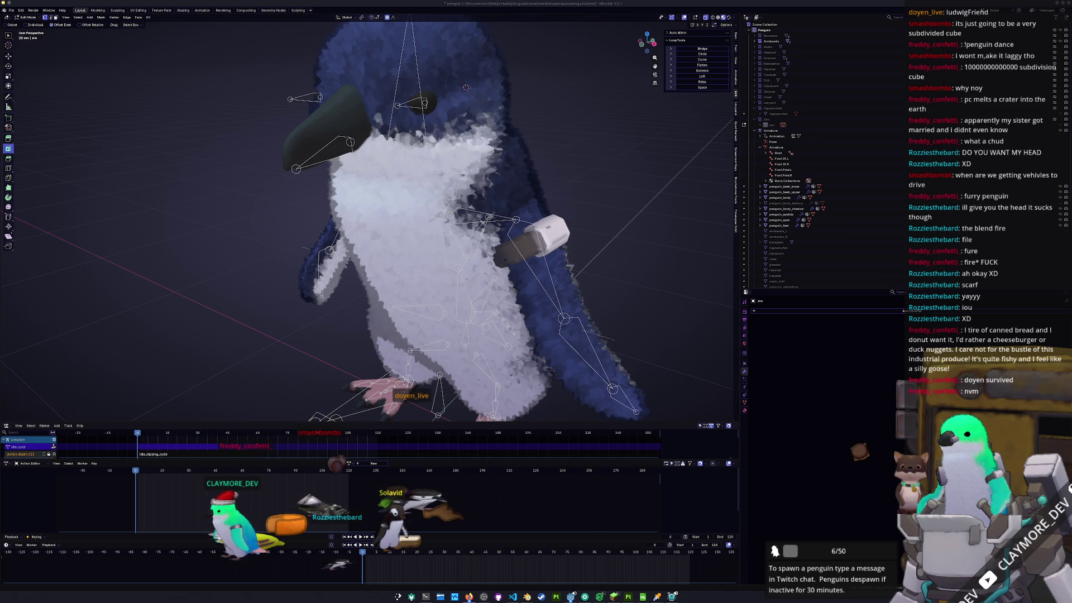
{"action": "left_click", "coordinate": [469, 596]}
- Drag the penguin.png window's top edge down so it sits beside the model
{"action": "mouse_move", "coordinate": [746, 114]}
{"action": "left_mouse_down"}
{"action": "mouse_move", "coordinate": [734, 289]}
{"action": "mouse_move", "coordinate": [738, 146]}
{"action": "left_mouse_up"}
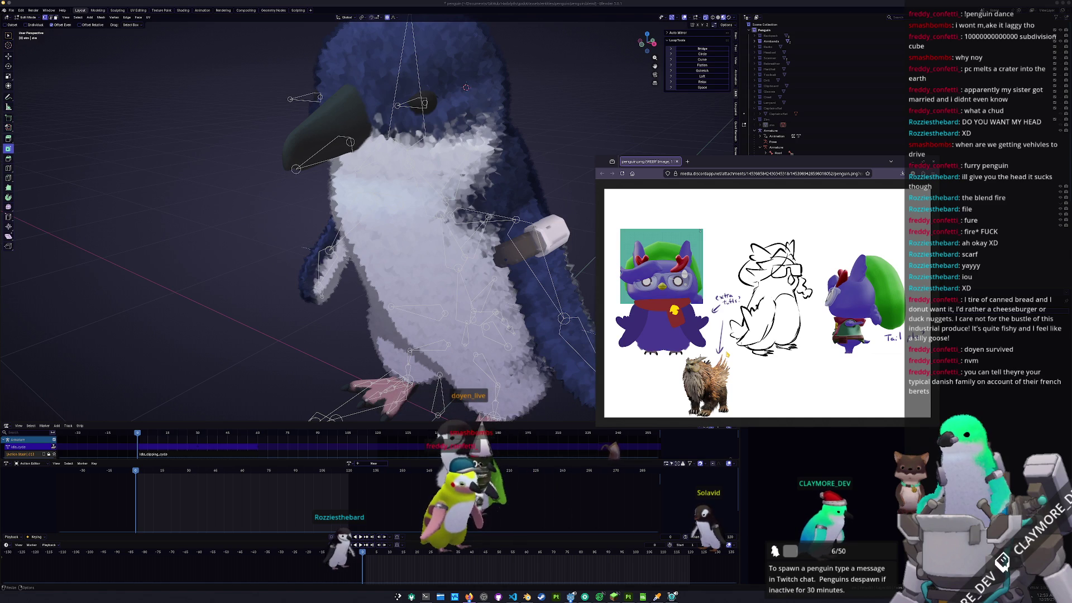
- Move the reference image window to the lower left and orbit toward the penguin's side
{"action": "mouse_move", "coordinate": [817, 162]}
{"action": "left_mouse_down"}
{"action": "mouse_move", "coordinate": [314, 216]}
{"action": "mouse_move", "coordinate": [213, 283]}
{"action": "mouse_move", "coordinate": [239, 272]}
{"action": "mouse_move", "coordinate": [227, 309]}
{"action": "left_mouse_up"}
{"action": "mouse_move", "coordinate": [364, 306]}
{"action": "left_mouse_down"}
{"action": "mouse_move", "coordinate": [343, 302]}
{"action": "mouse_move", "coordinate": [248, 350]}
{"action": "mouse_move", "coordinate": [303, 336]}
{"action": "mouse_move", "coordinate": [292, 336]}
{"action": "left_mouse_up"}
{"action": "middle_click_drag", "start_coordinate": [235, 308], "coordinate": [402, 332]}
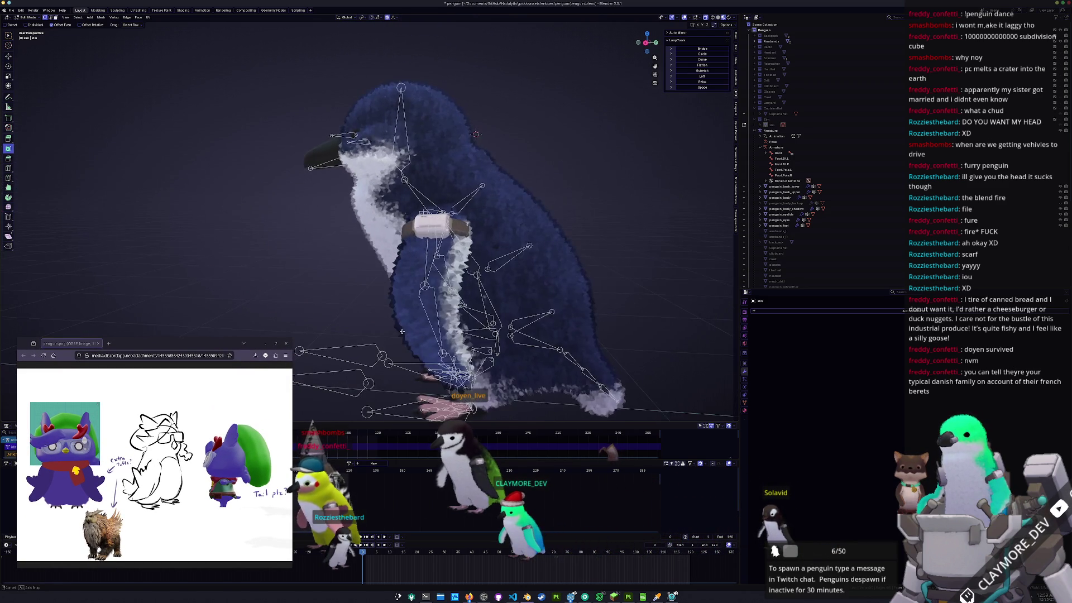
{"action": "scroll", "coordinate": [402, 331], "scroll_direction": "down", "scroll_amount": 2}
{"action": "middle_click_drag", "start_coordinate": [494, 360], "coordinate": [455, 357]}
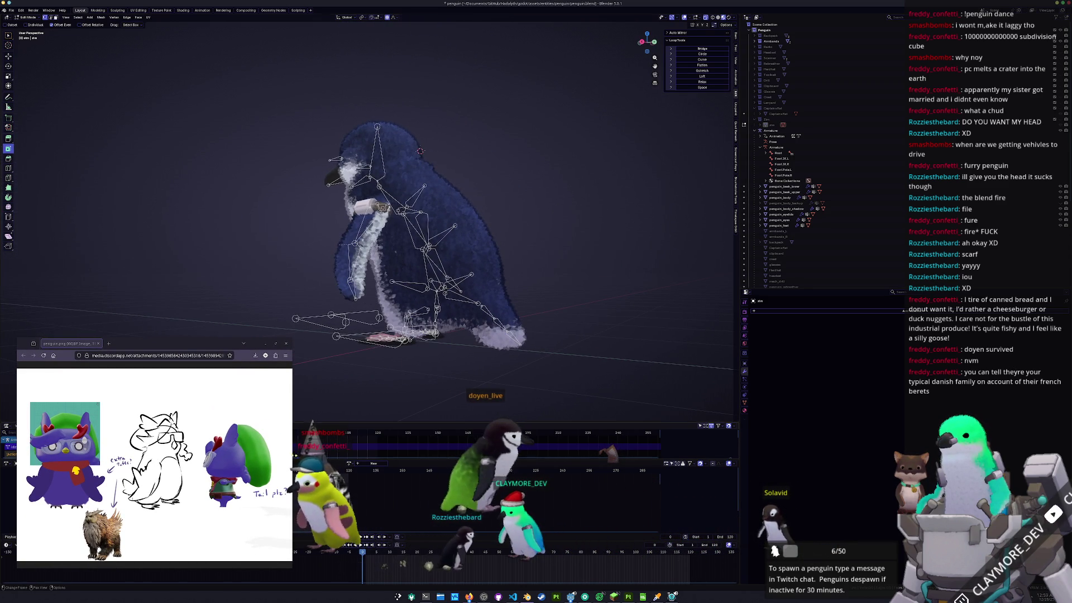
{"action": "scroll", "coordinate": [168, 464], "scroll_direction": "up", "scroll_amount": 2, "text": "ctrl"}
{"action": "scroll", "coordinate": [233, 503], "scroll_direction": "up", "scroll_amount": 2, "text": "ctrl"}
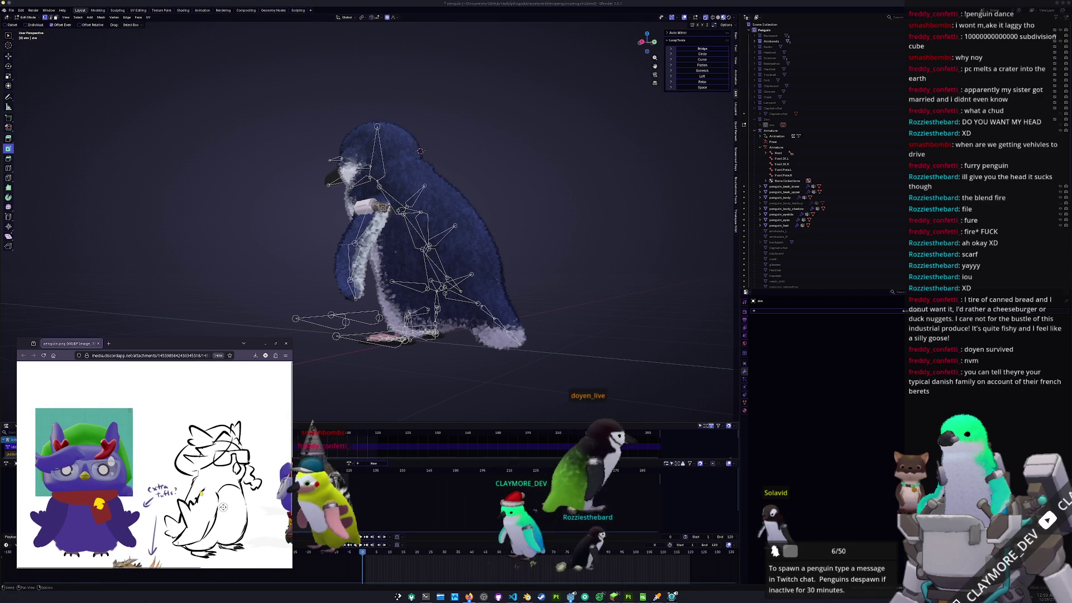
- Enlarge the reference image and pan across it to read the 'Tail plz?' note
{"action": "left_click", "coordinate": [232, 504]}
{"action": "scroll", "coordinate": [234, 504], "scroll_direction": "down", "scroll_amount": 2, "text": "ctrl"}
{"action": "scroll", "coordinate": [235, 506], "scroll_direction": "right", "scroll_amount": 3}
{"action": "scroll", "coordinate": [220, 480], "scroll_direction": "right", "scroll_amount": 5}
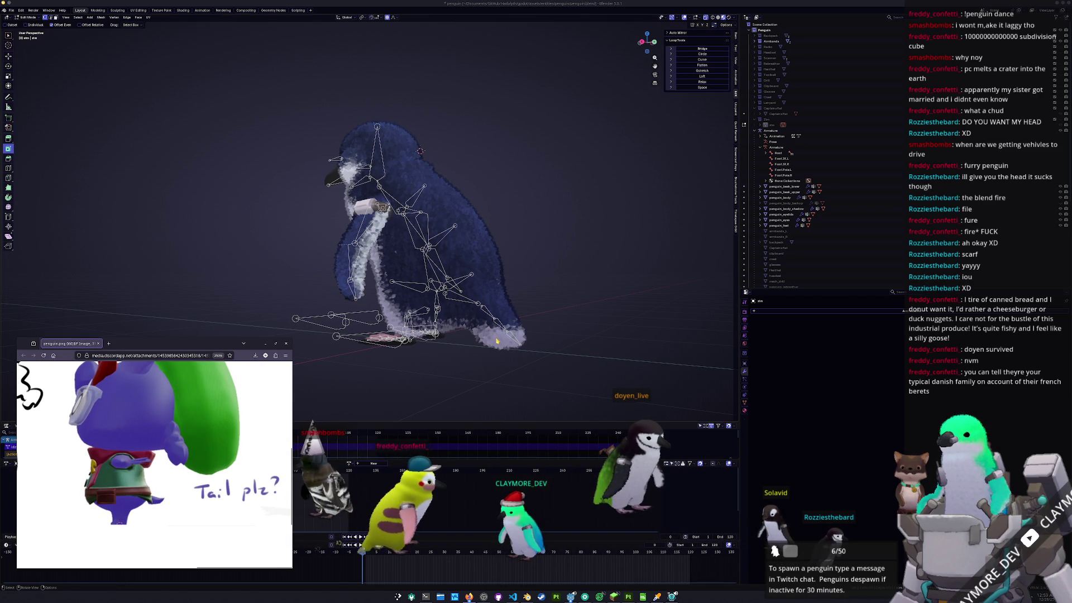
{"action": "middle_click_drag", "start_coordinate": [496, 338], "coordinate": [466, 361]}
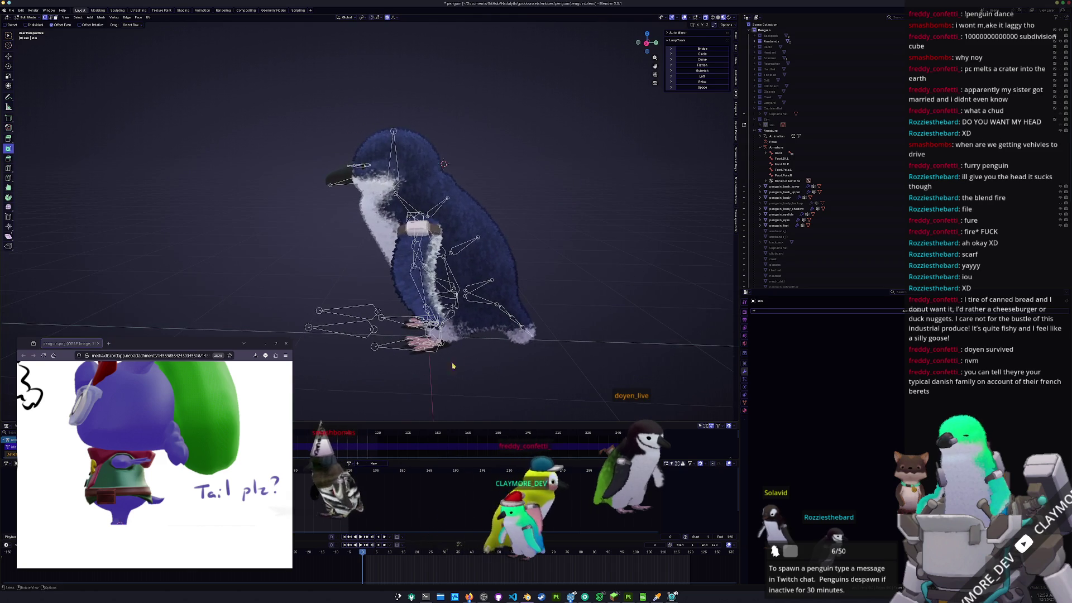
{"action": "scroll", "coordinate": [191, 487], "scroll_direction": "left", "scroll_amount": 6}
{"action": "scroll", "coordinate": [191, 488], "scroll_direction": "down", "scroll_amount": 4, "text": "ctrl"}
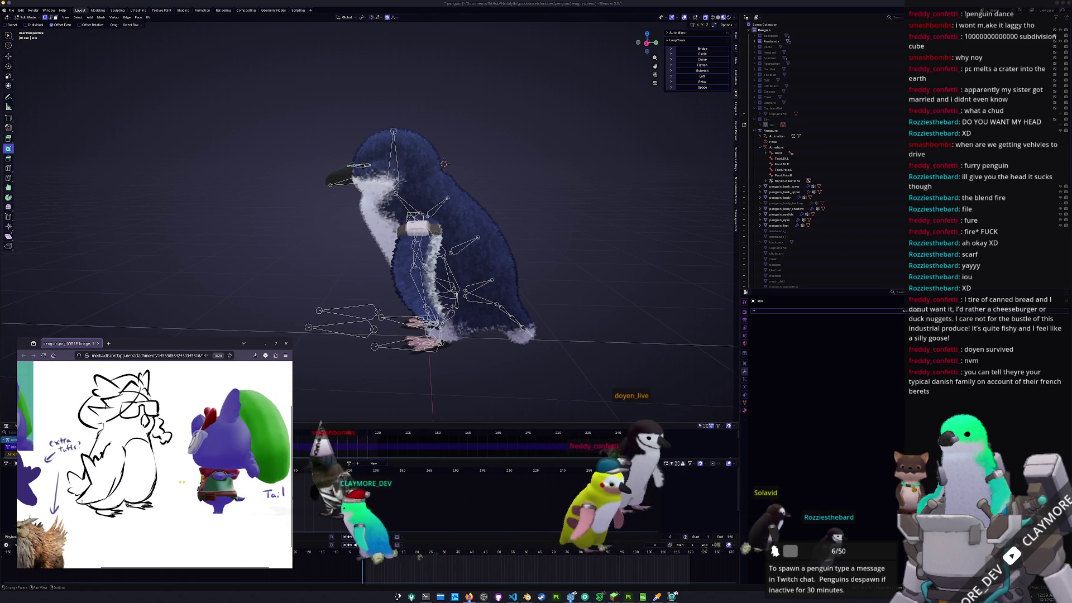
{"action": "scroll", "coordinate": [183, 480], "scroll_direction": "left", "scroll_amount": 6}
{"action": "scroll", "coordinate": [190, 468], "scroll_direction": "up", "scroll_amount": 2}
- Orbit around the penguin and return it to Object Mode
{"action": "mouse_move", "coordinate": [275, 264]}
{"action": "middle_mouse_down"}
{"action": "mouse_move", "coordinate": [308, 271]}
{"action": "mouse_move", "coordinate": [310, 282]}
{"action": "mouse_move", "coordinate": [282, 168]}
{"action": "mouse_move", "coordinate": [316, 180]}
{"action": "middle_mouse_up"}
{"action": "key", "text": "Tab"}
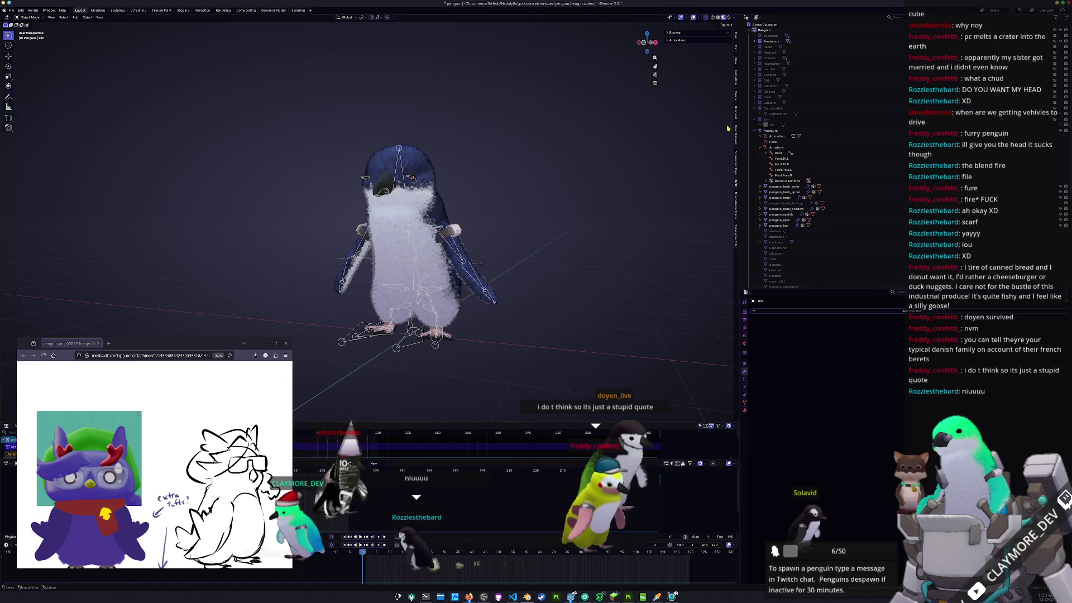
{"action": "middle_click_drag", "start_coordinate": [475, 279], "coordinate": [546, 287]}
- In Pose Mode, scale the Tail.01 bone excluding Z, then constrained to local Y
{"action": "scroll", "coordinate": [489, 333], "scroll_direction": "up", "scroll_amount": 4}
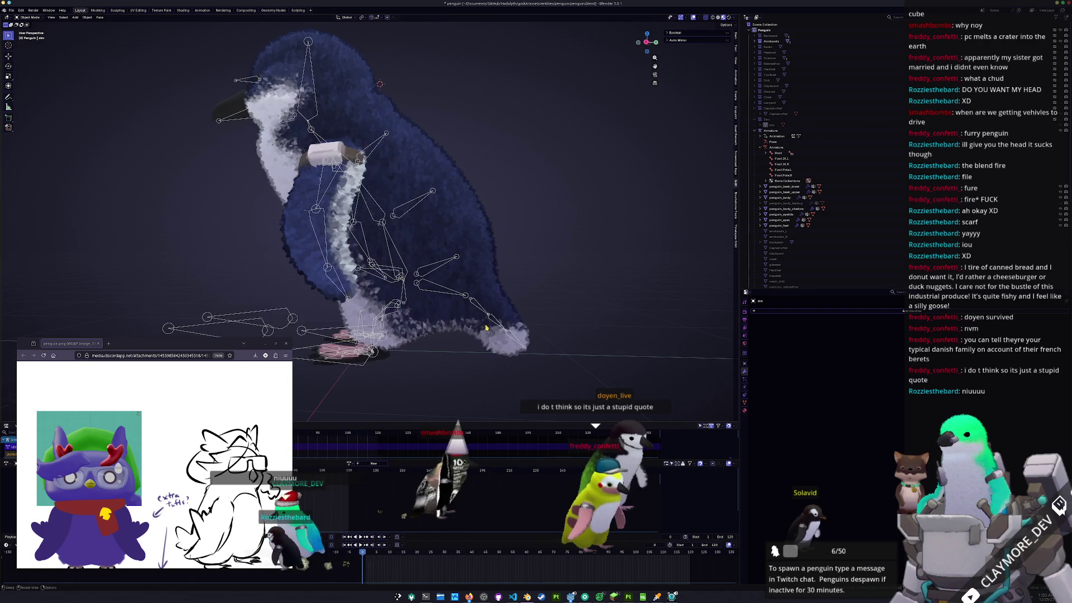
{"action": "key", "text": "ctrl+Tab"}
{"action": "left_click", "coordinate": [502, 315]}
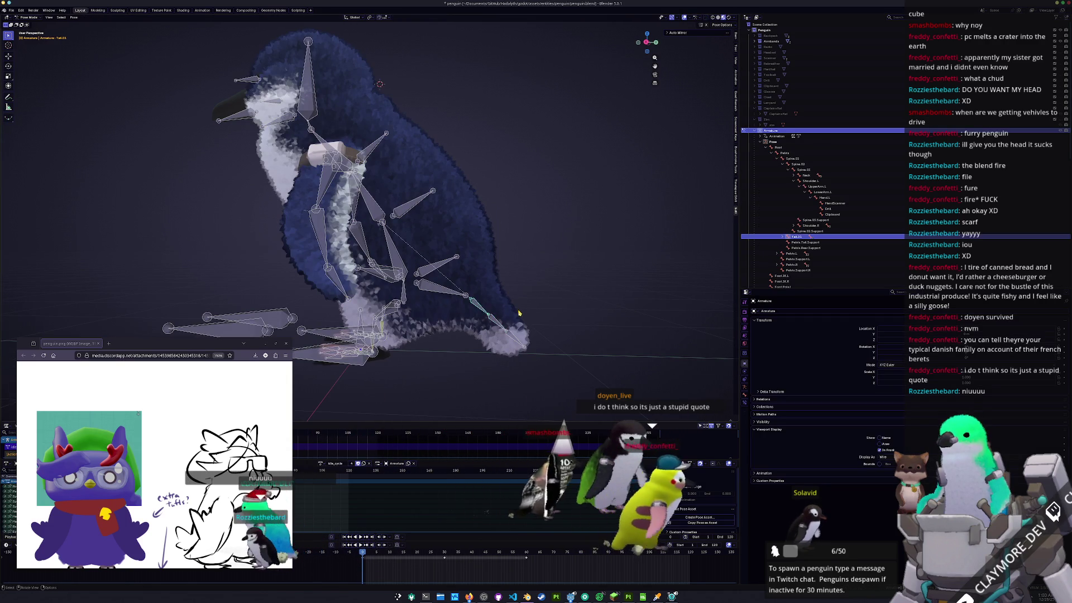
{"action": "middle_click_drag", "start_coordinate": [518, 305], "coordinate": [509, 309]}
{"action": "key", "text": "s"}
{"action": "key", "text": "shift+z"}
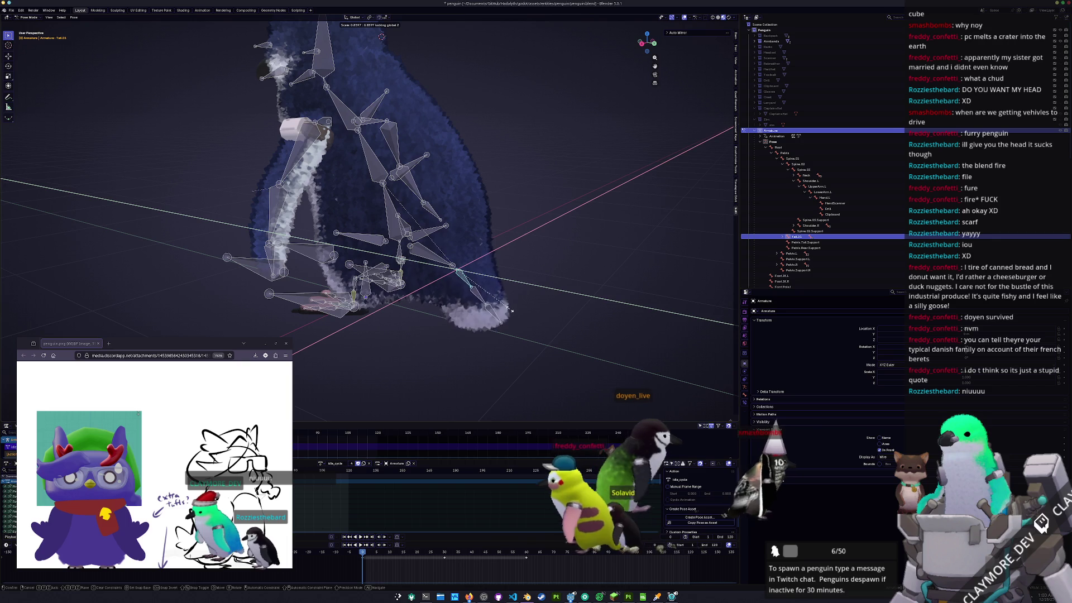
{"action": "left_click", "coordinate": [530, 311]}
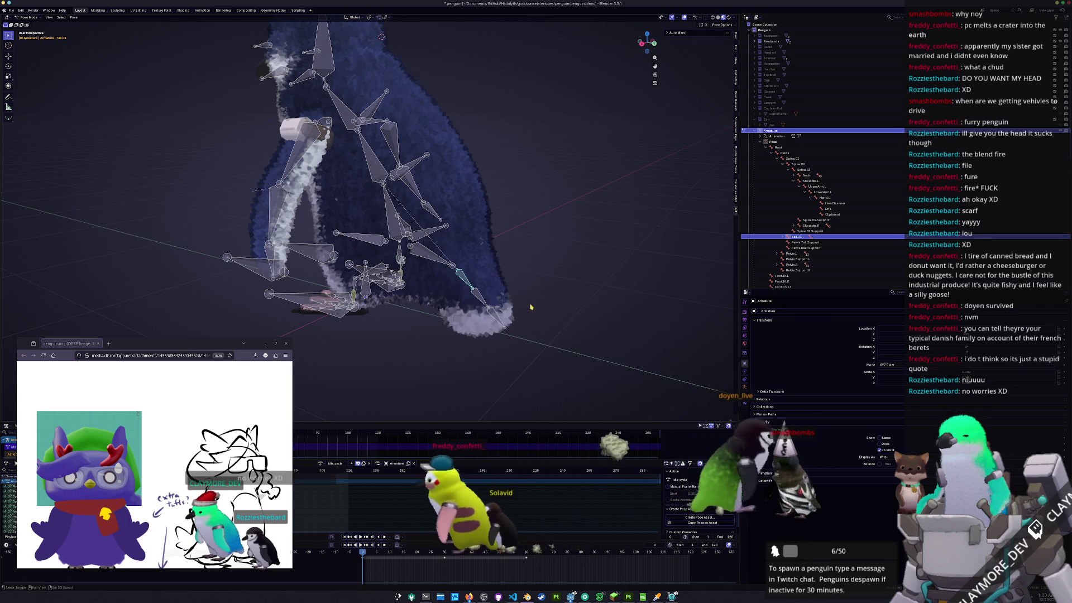
{"action": "middle_click_drag", "start_coordinate": [530, 311], "coordinate": [538, 304]}
{"action": "key", "text": "s"}
{"action": "key", "text": "x"}
{"action": "key", "text": "x"}
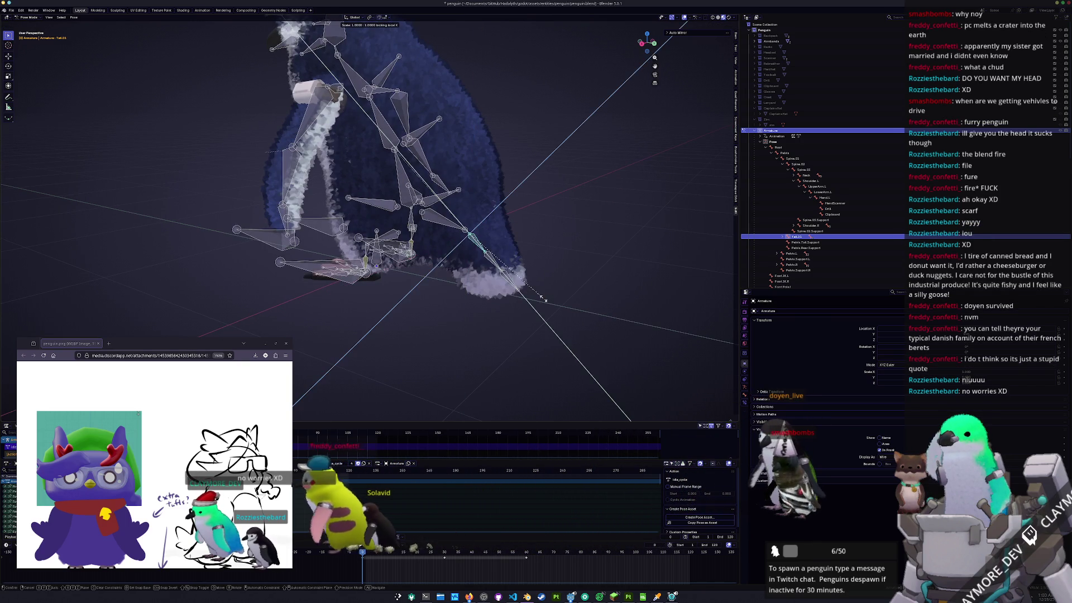
{"action": "key", "text": "y"}
{"action": "key", "text": "y"}
{"action": "left_click", "coordinate": [492, 264]}
- Shrink the Tail.02 tail-tip bone along its local Y axis
{"action": "middle_click_drag", "start_coordinate": [492, 263], "coordinate": [536, 270]}
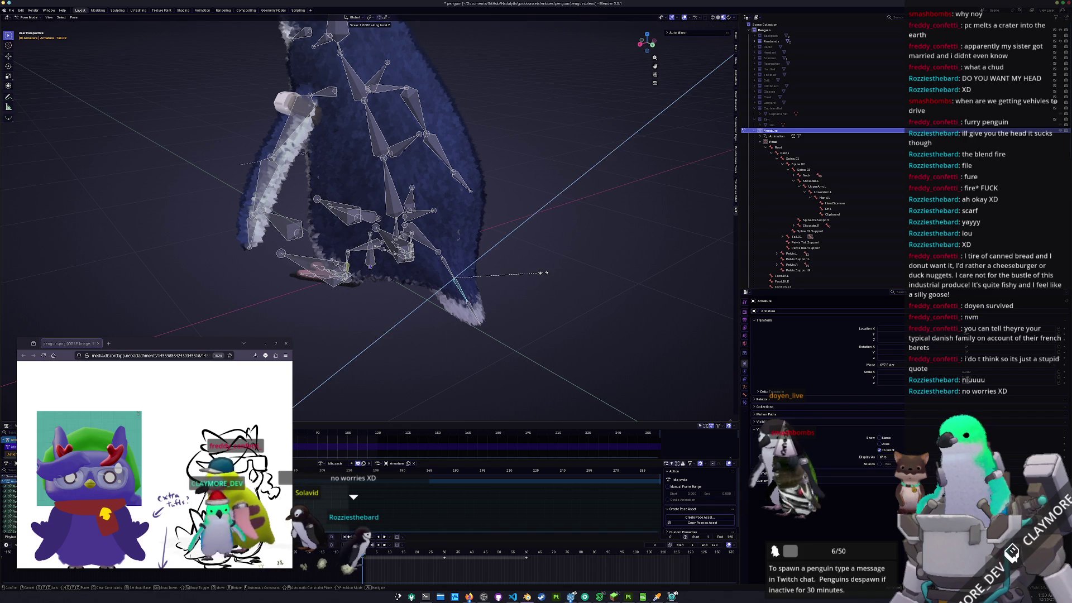
{"action": "key", "text": "shift+y"}
{"action": "key", "text": "shift+y"}
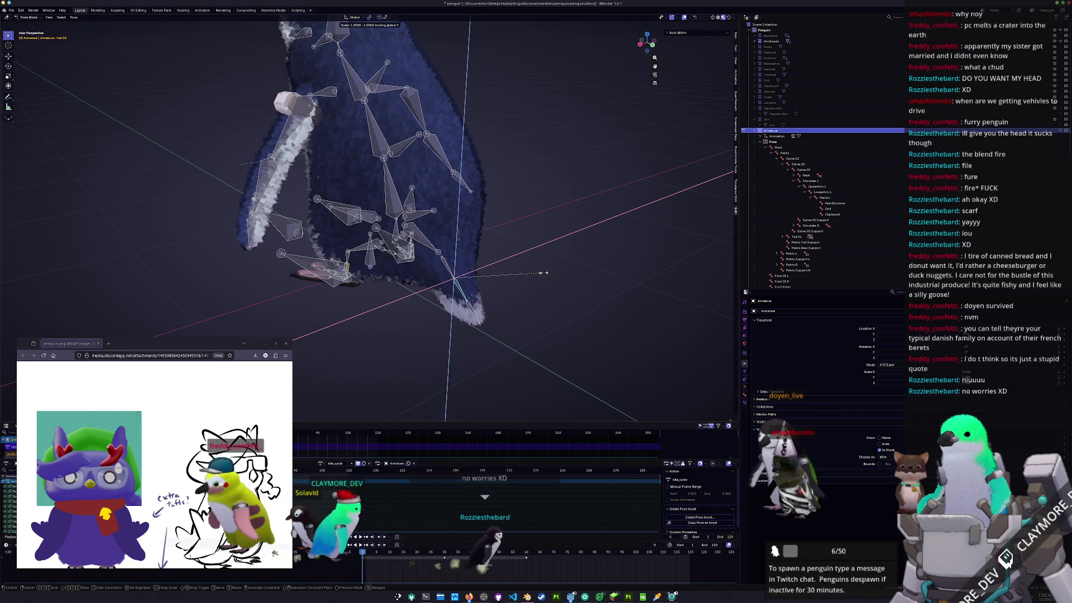
{"action": "left_click", "coordinate": [477, 310]}
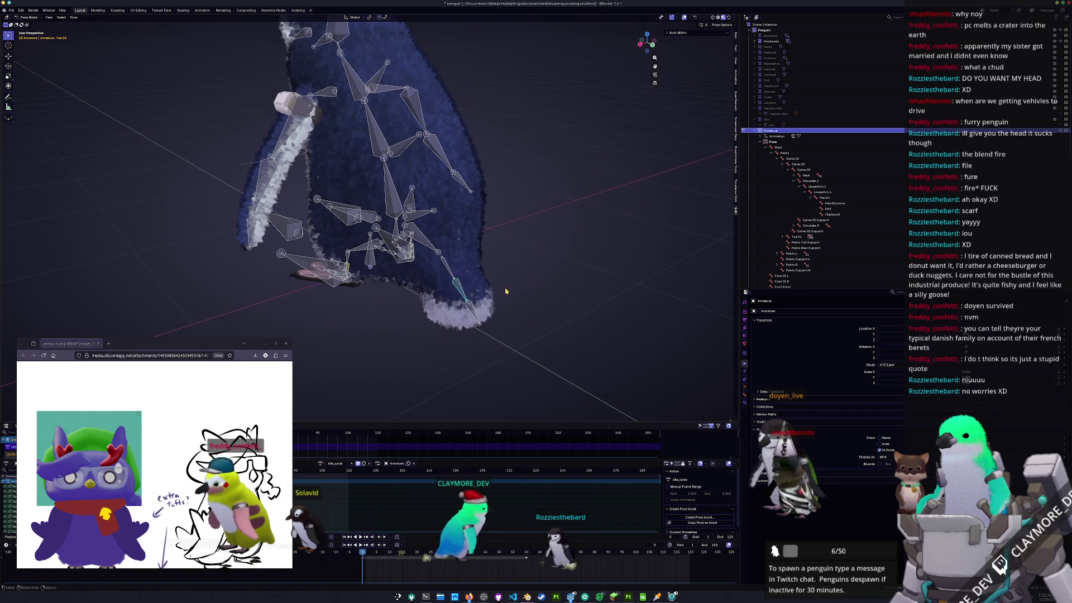
{"action": "key", "text": "s"}
{"action": "key", "text": "shift+x"}
{"action": "key", "text": "shift+x"}
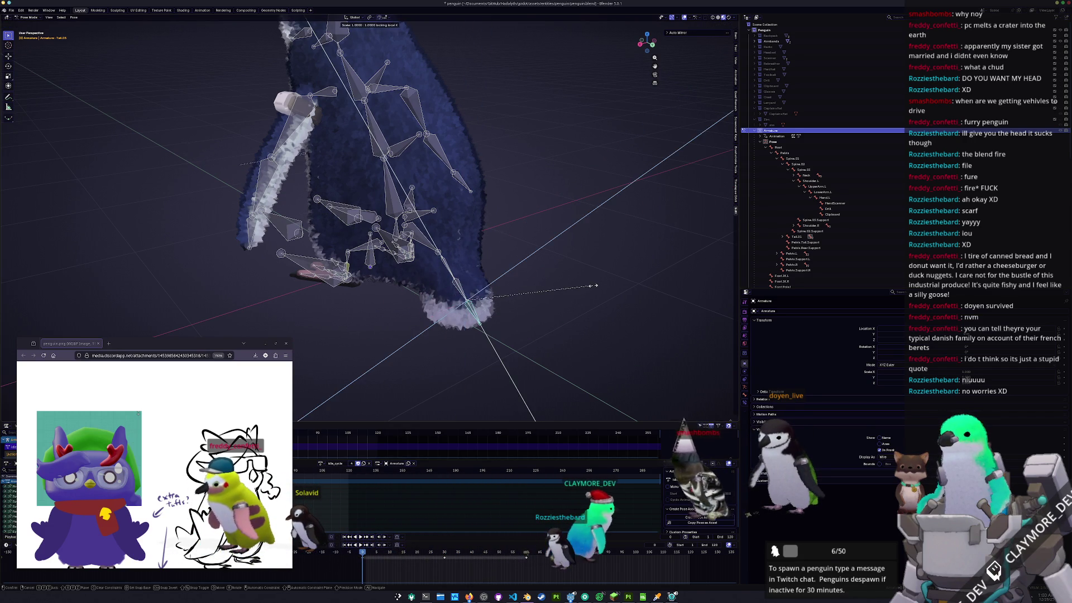
{"action": "key", "text": "shift+y"}
{"action": "key", "text": "shift+y"}
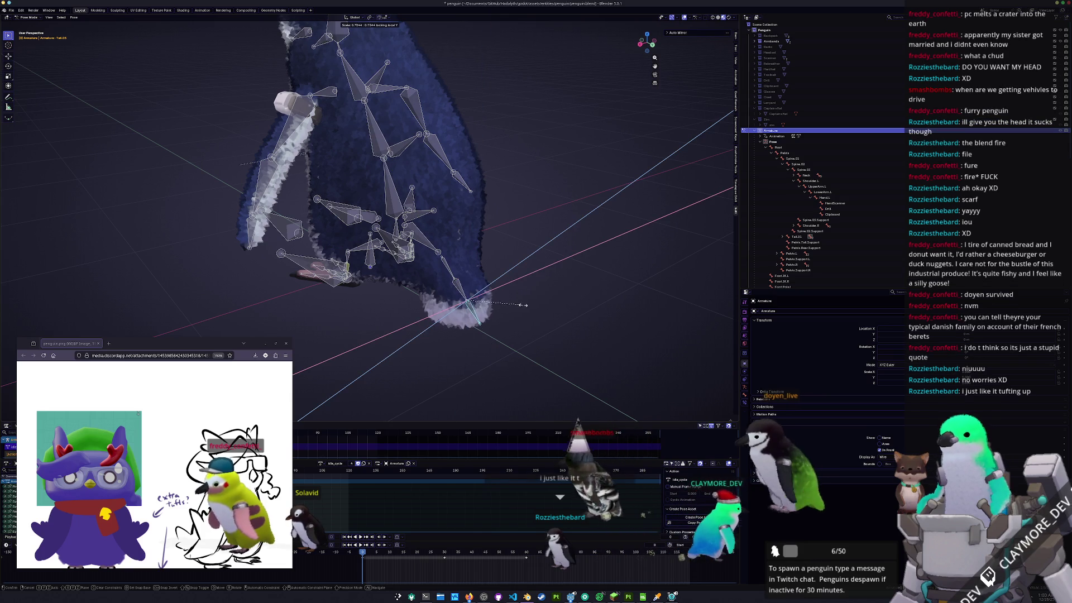
{"action": "left_click", "coordinate": [506, 308]}
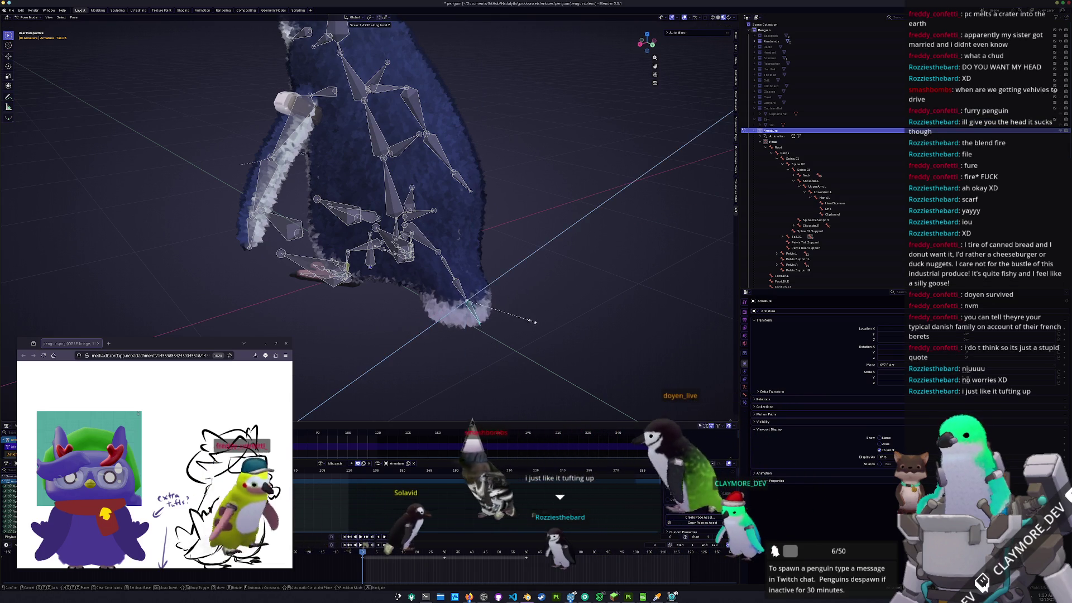
- Rotate the Tail.01 bone from the right view, tilting the tail -46.86 and bending it further
{"action": "left_click", "coordinate": [470, 324]}
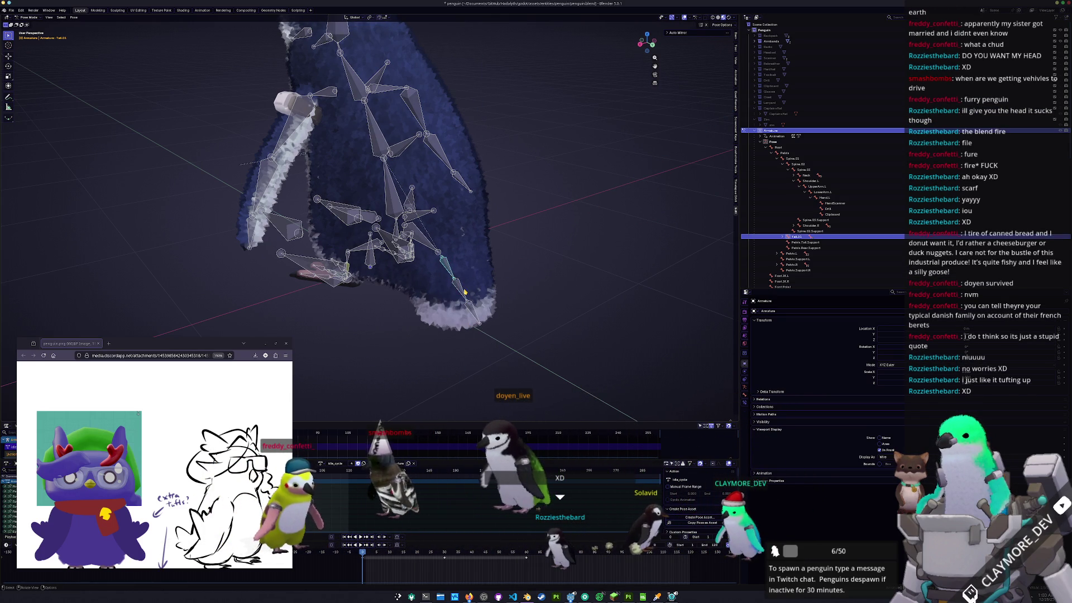
{"action": "key", "text": "KP_3"}
{"action": "key", "text": "r"}
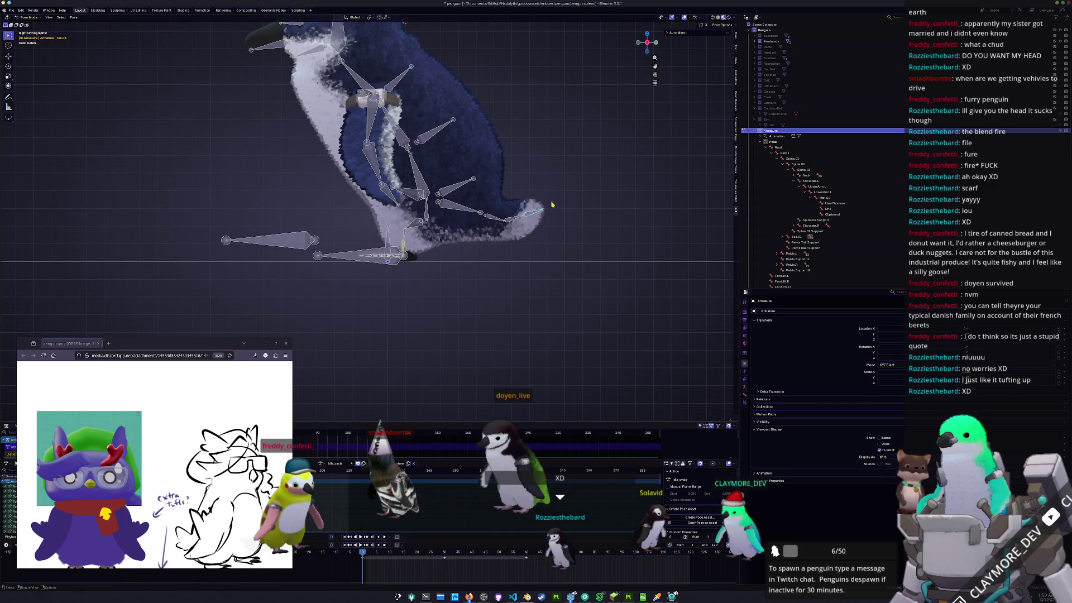
{"action": "left_click", "coordinate": [533, 197]}
{"action": "middle_click_drag", "start_coordinate": [533, 196], "coordinate": [539, 264]}
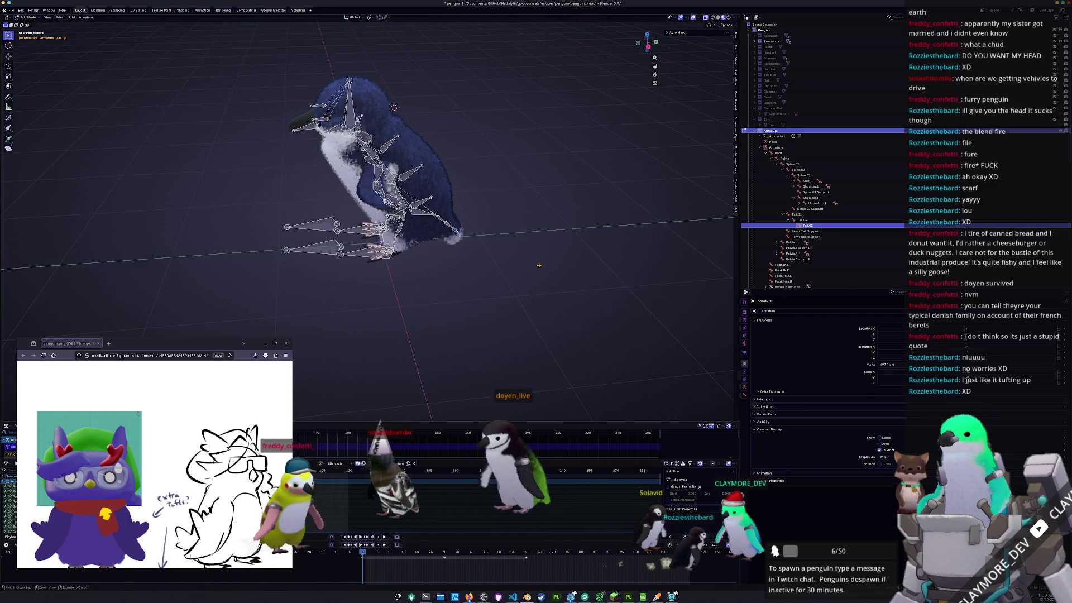
{"action": "mouse_move", "coordinate": [539, 274]}
{"action": "middle_mouse_down"}
{"action": "mouse_move", "coordinate": [466, 260]}
{"action": "mouse_move", "coordinate": [508, 262]}
{"action": "mouse_move", "coordinate": [518, 273]}
{"action": "middle_mouse_up"}
{"action": "scroll", "coordinate": [507, 266], "scroll_direction": "up", "scroll_amount": 5}
{"action": "key", "text": "r"}
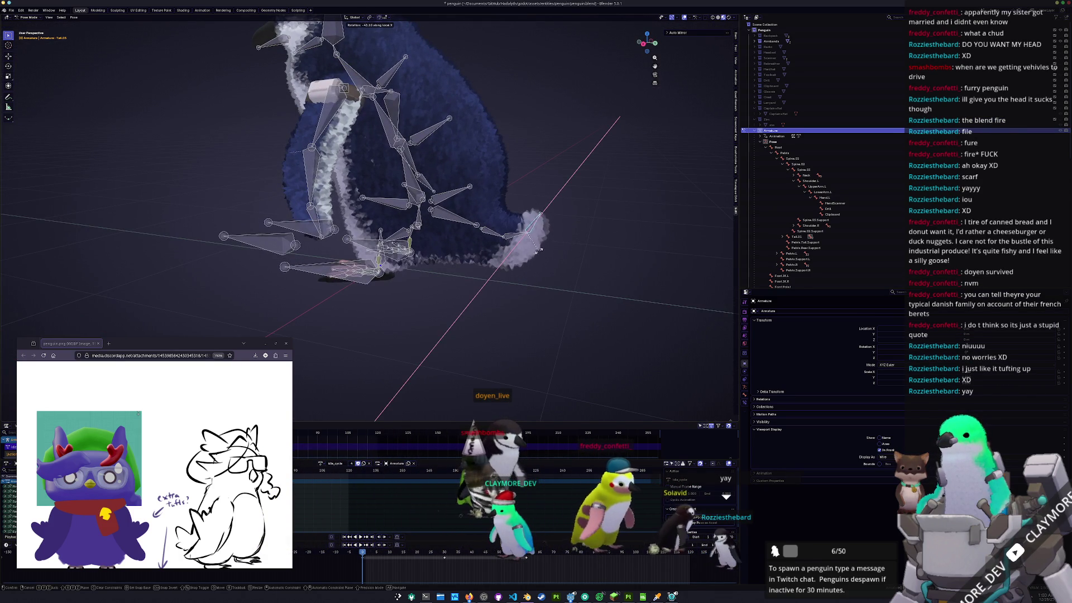
{"action": "left_click", "coordinate": [540, 250]}
{"action": "key", "text": "r"}
{"action": "left_click", "coordinate": [565, 259]}
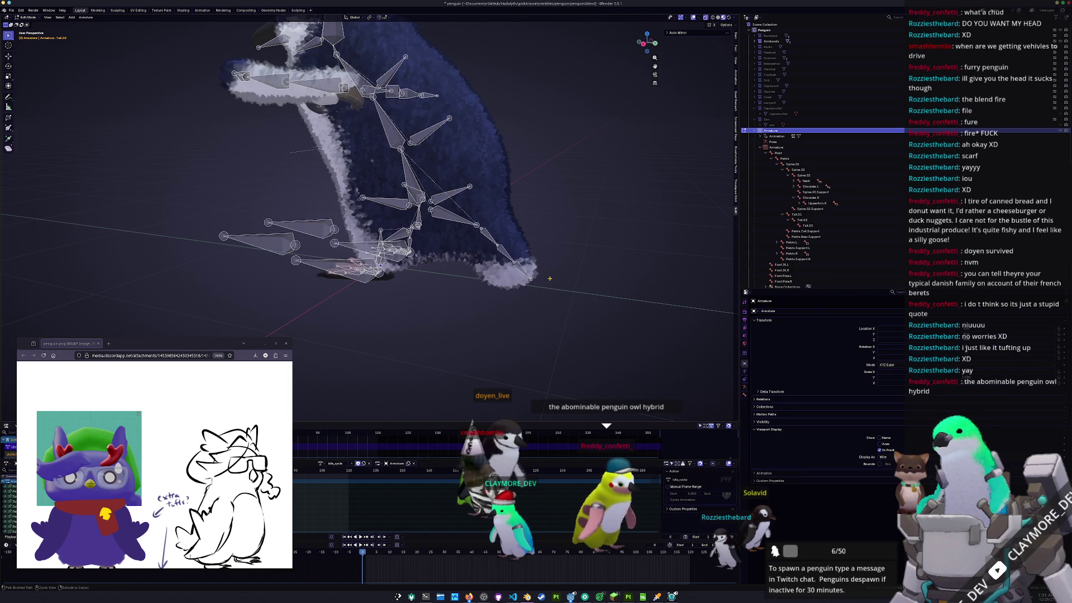
{"action": "scroll", "coordinate": [509, 298], "scroll_direction": "down", "scroll_amount": 5}
{"action": "mouse_move", "coordinate": [502, 298]}
{"action": "middle_mouse_down"}
{"action": "mouse_move", "coordinate": [612, 292]}
{"action": "mouse_move", "coordinate": [464, 268]}
{"action": "middle_mouse_up"}
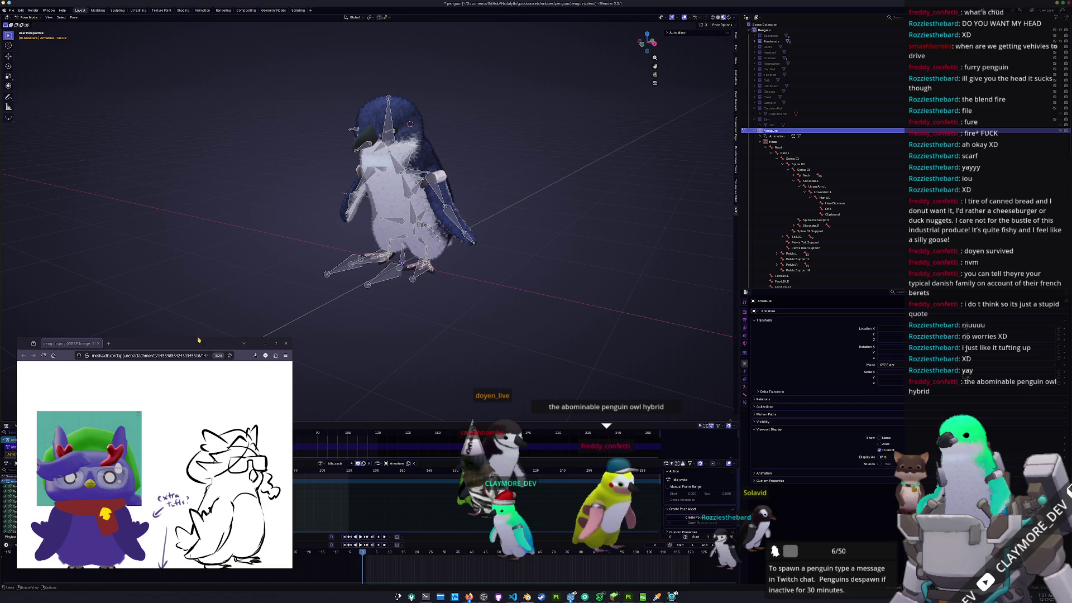
- Show the Zim hat, preview then hide the glasses, and return to Object Mode
{"action": "left_click_drag", "start_coordinate": [198, 335], "coordinate": [203, 324]}
{"action": "left_click", "coordinate": [819, 121]}
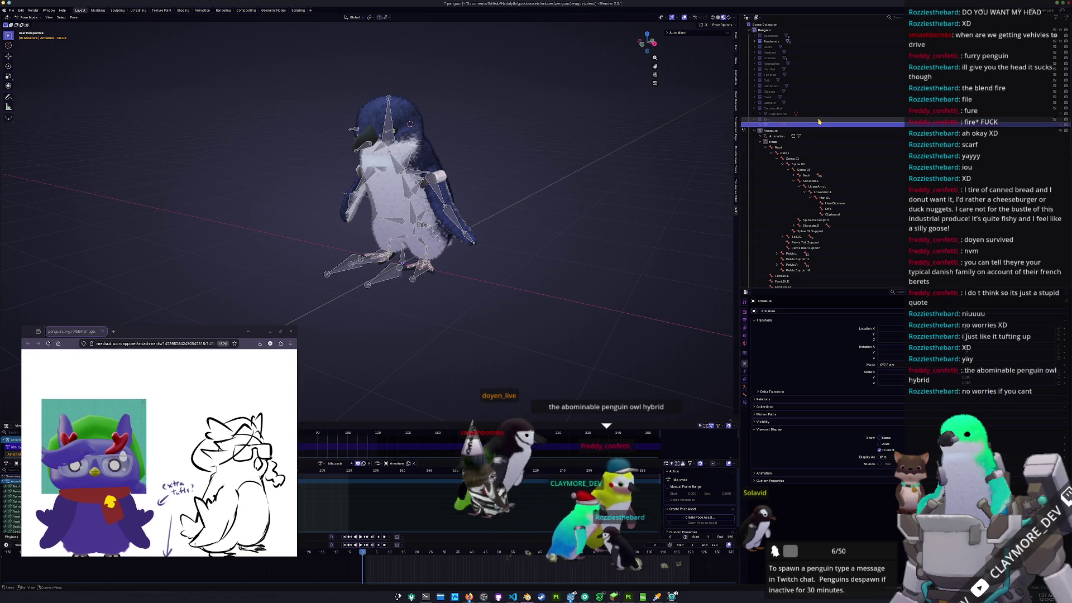
{"action": "left_click", "coordinate": [1060, 120]}
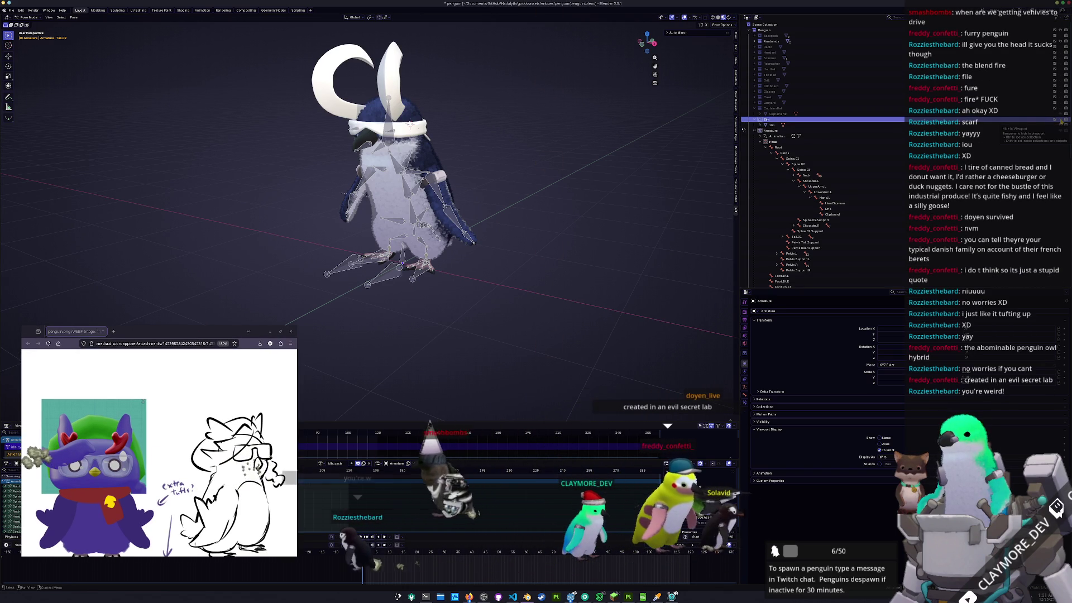
{"action": "middle_click_drag", "start_coordinate": [591, 143], "coordinate": [671, 179], "text": "shift"}
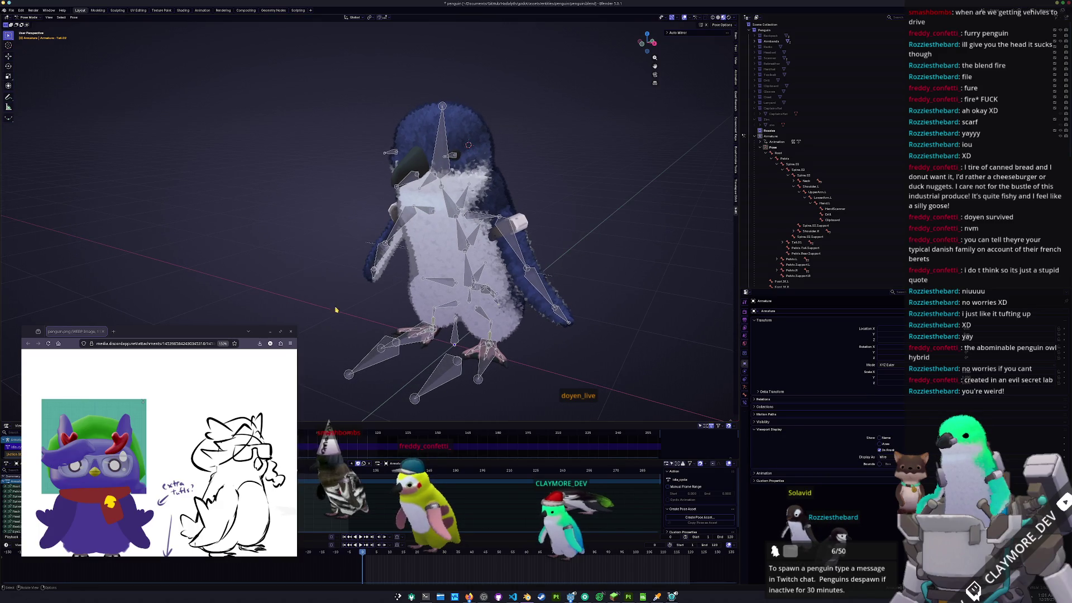
{"action": "left_click", "coordinate": [1060, 91]}
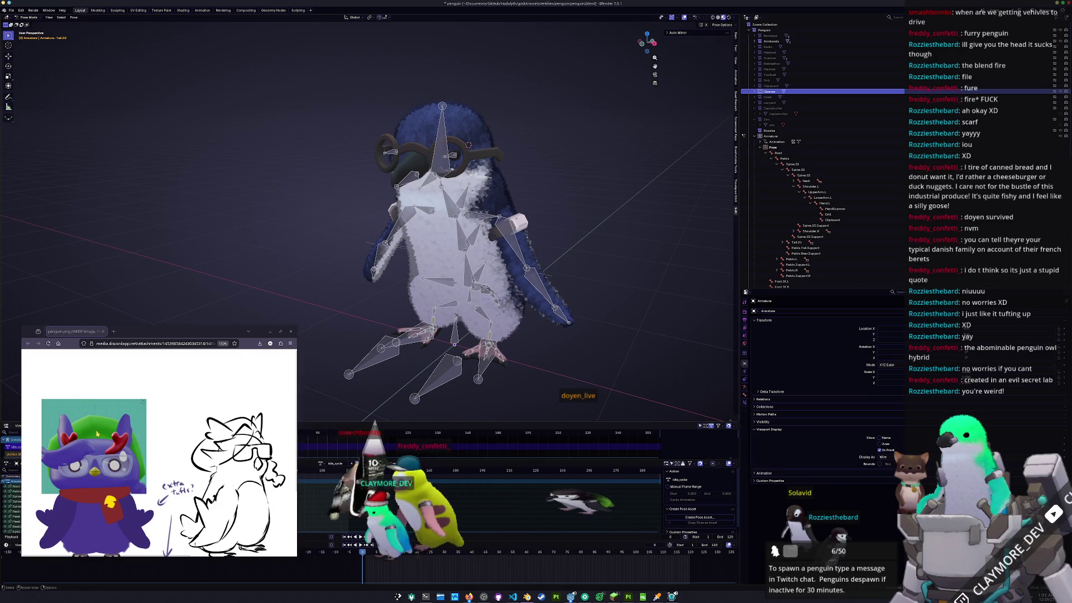
{"action": "key", "text": "h"}
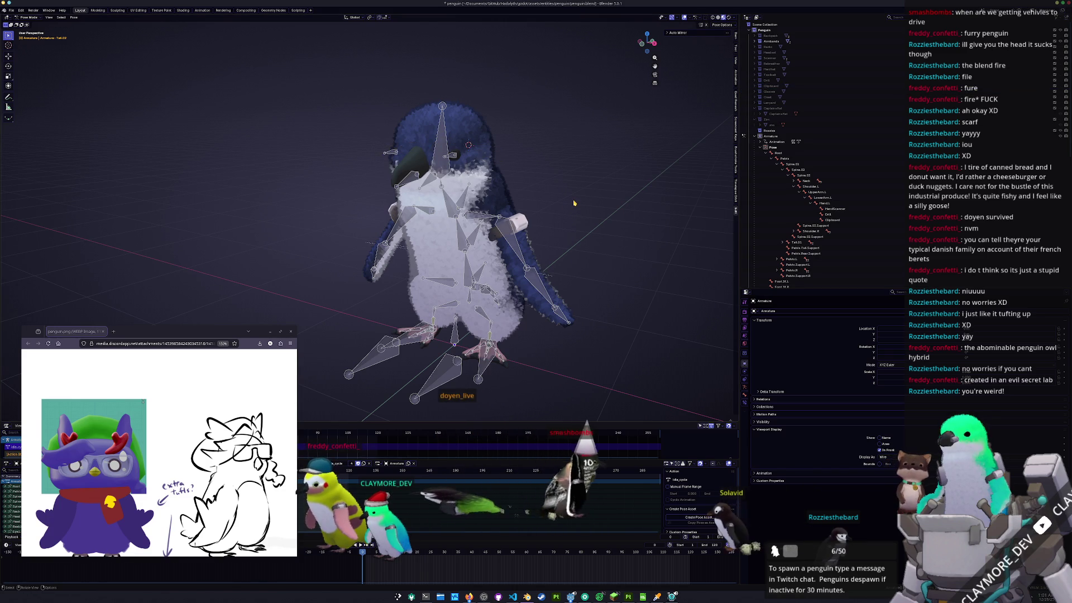
{"action": "key", "text": "ctrl+Tab"}
{"action": "left_click", "coordinate": [442, 366]}
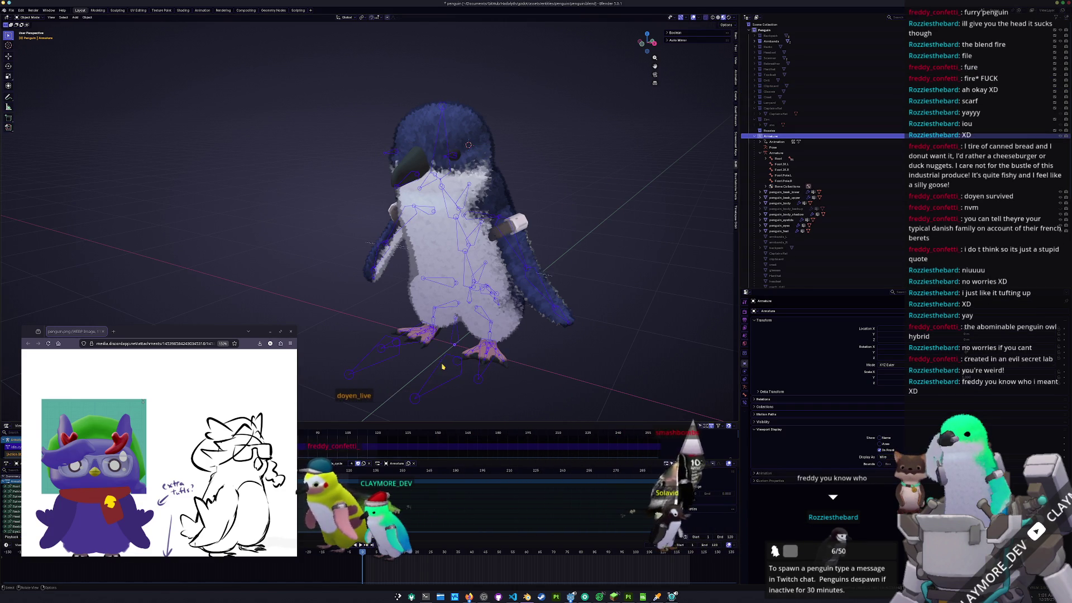
- Enable Rest Position in the armature's Object Data properties to show the T-pose
{"action": "left_click", "coordinate": [744, 386]}
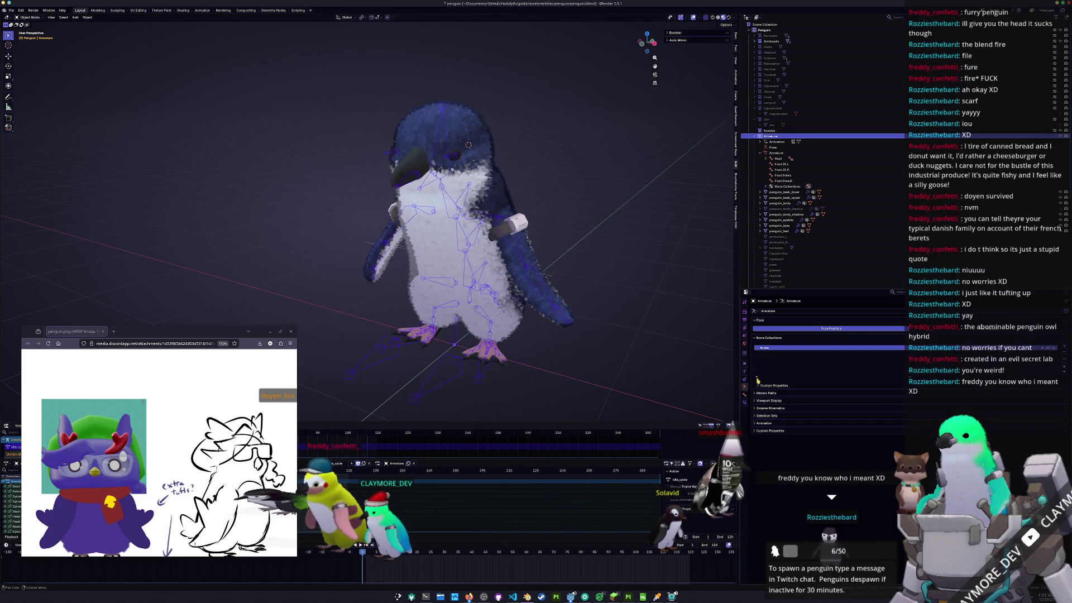
{"action": "left_click", "coordinate": [964, 330]}
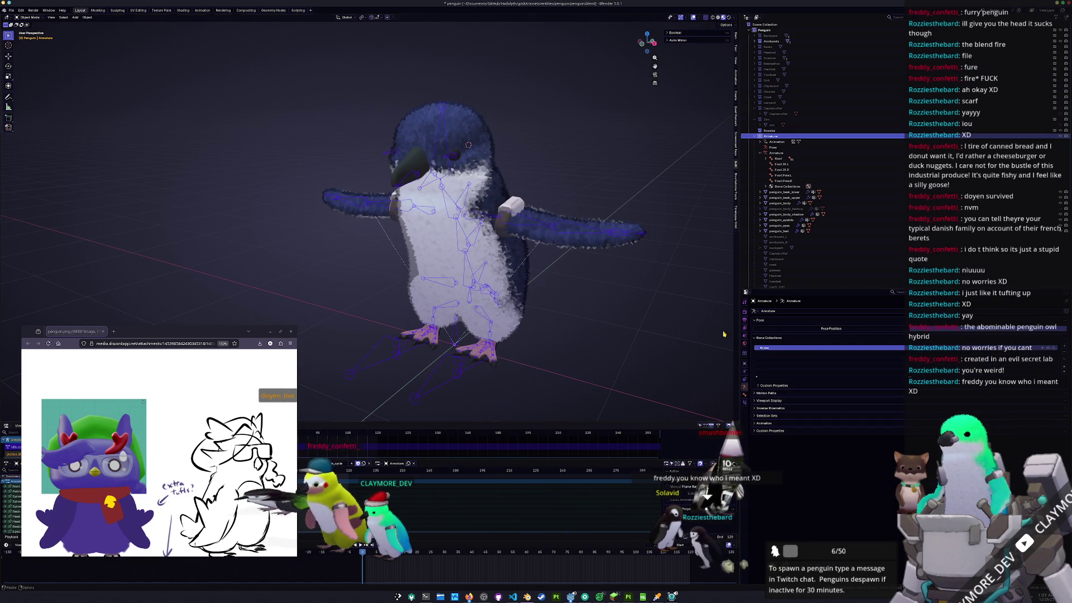
{"action": "left_click", "coordinate": [609, 283]}
{"action": "middle_click_drag", "start_coordinate": [610, 282], "coordinate": [609, 282]}
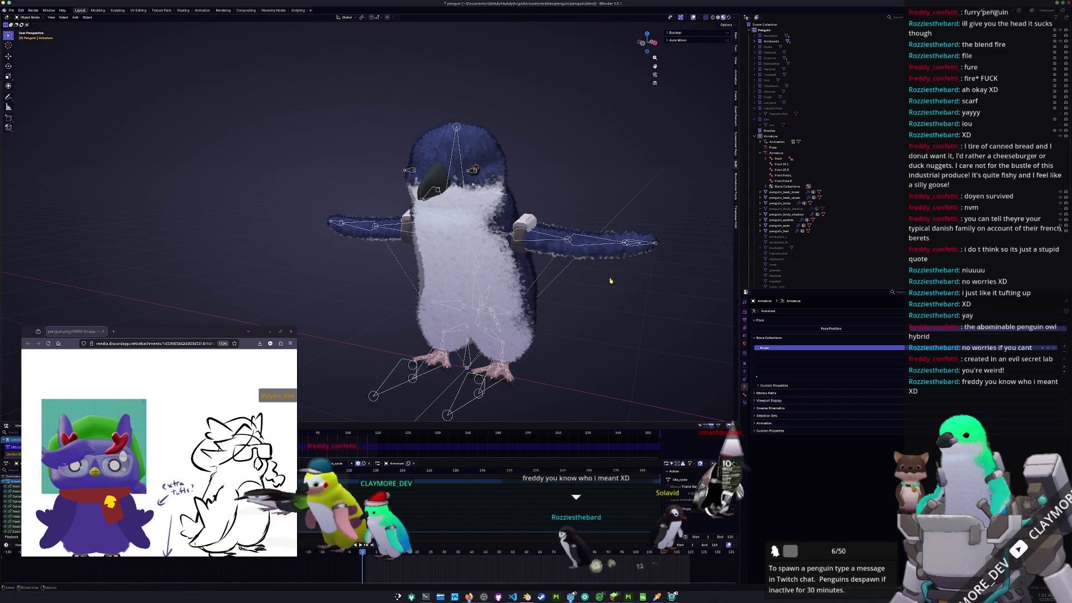
- Check the Eye.L bone in Pose and Edit Mode, then return to Object Mode and open the Add menu
{"action": "key", "text": "ctrl+Tab"}
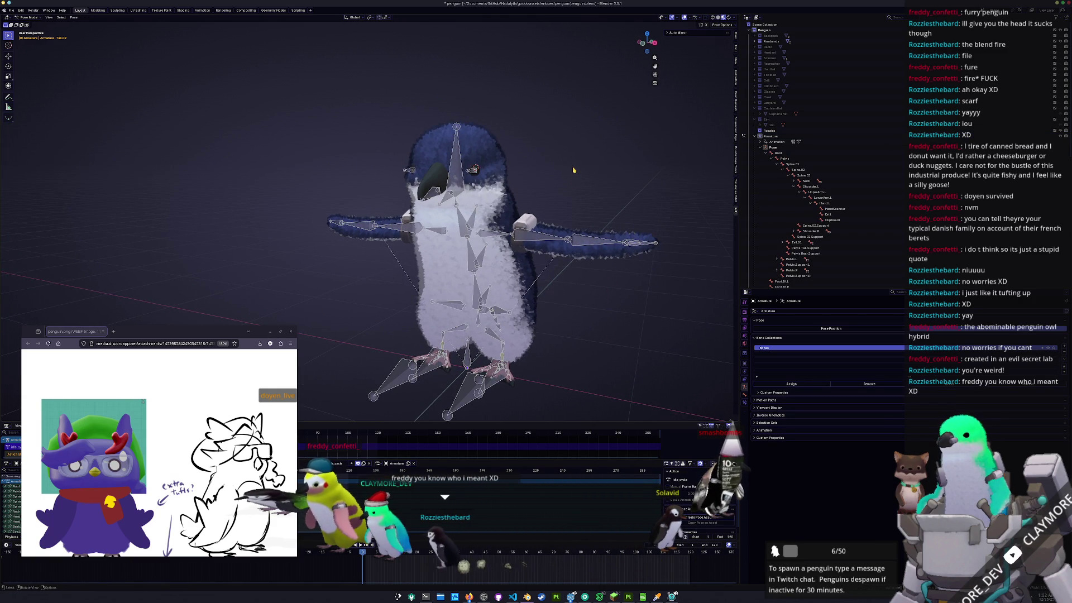
{"action": "mouse_move", "coordinate": [574, 197]}
{"action": "middle_mouse_down"}
{"action": "mouse_move", "coordinate": [581, 211]}
{"action": "mouse_move", "coordinate": [490, 192]}
{"action": "middle_mouse_up"}
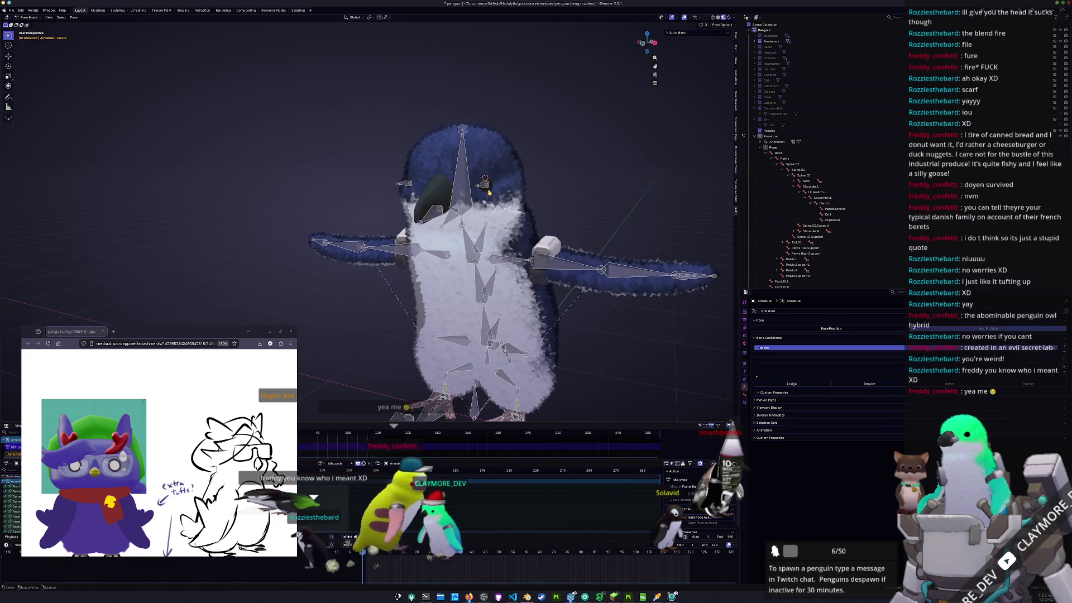
{"action": "left_click", "coordinate": [485, 186]}
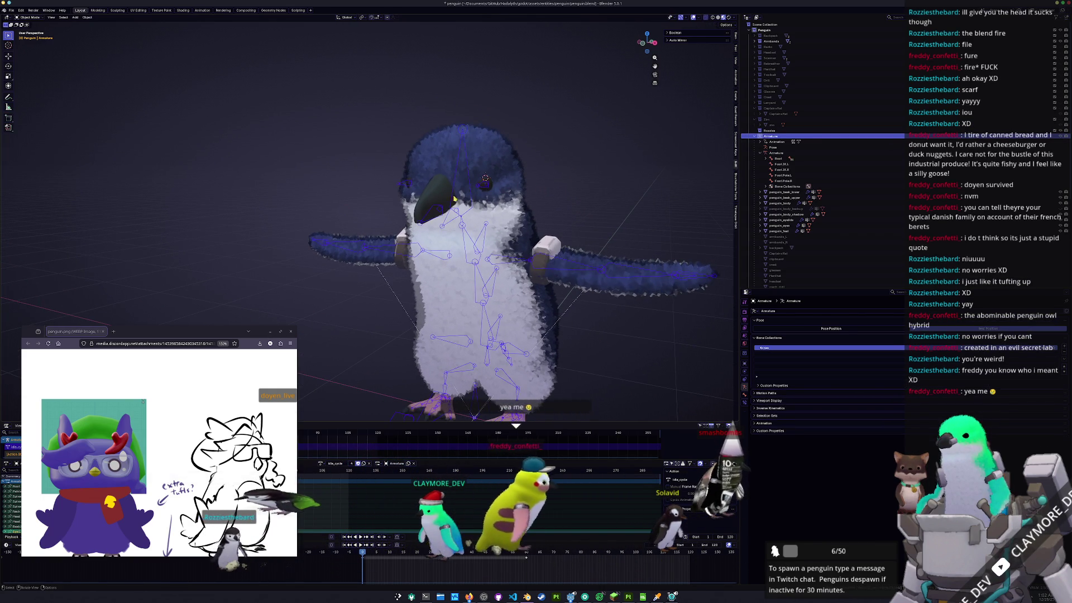
{"action": "key", "text": "Tab"}
{"action": "middle_click_drag", "start_coordinate": [460, 205], "coordinate": [526, 202]}
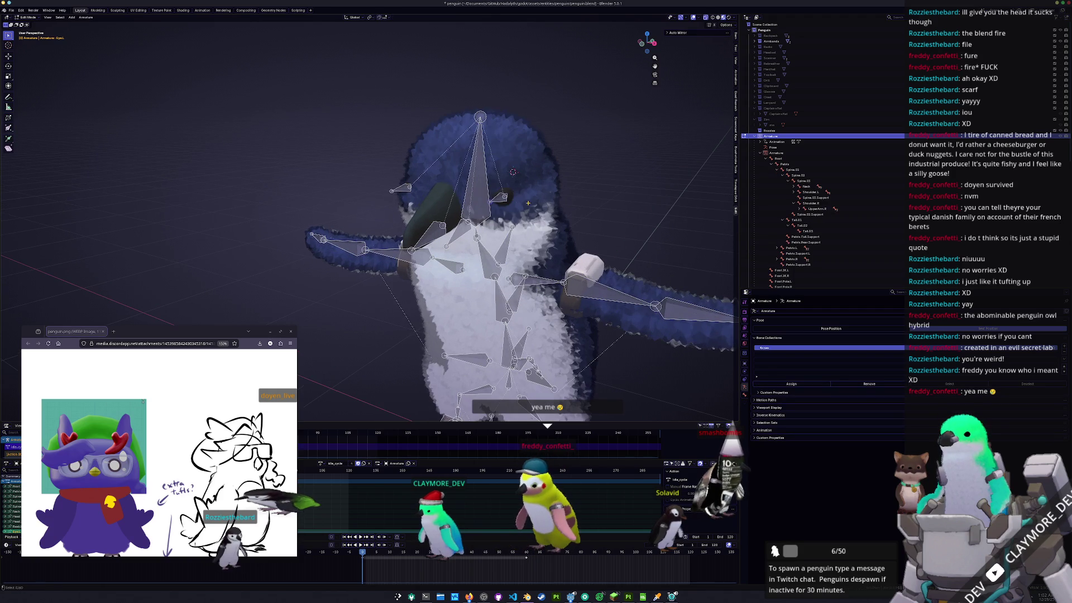
{"action": "key", "text": "Tab"}
{"action": "key", "text": "shift+a"}
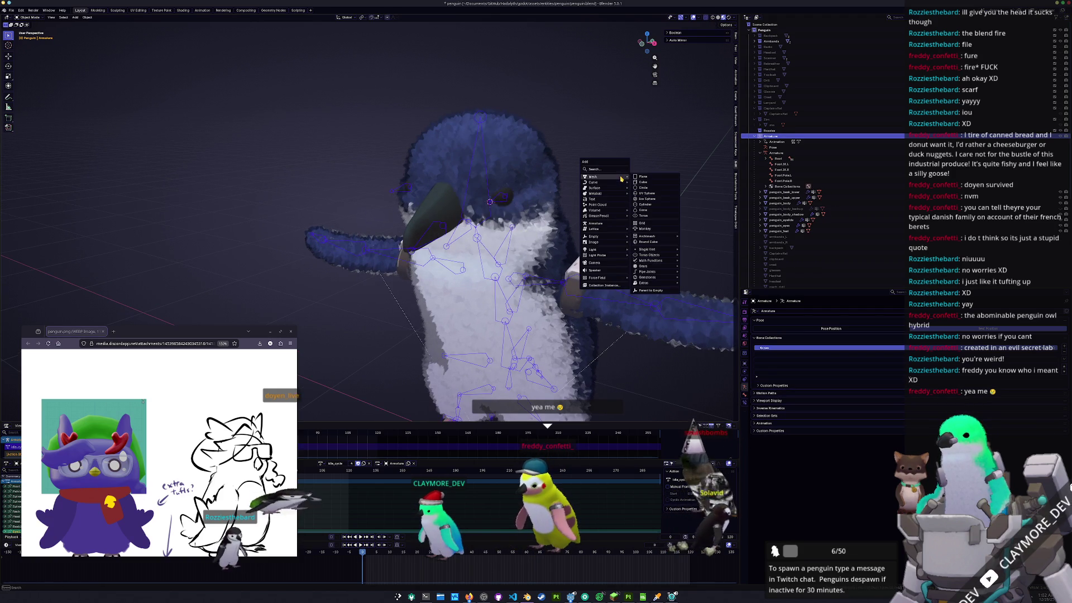
- Add a plane, stand it upright with a 90° X rotation, shrink it, and turn it 35° on Z
{"action": "left_click", "coordinate": [642, 178]}
{"action": "key", "text": "r"}
{"action": "key", "text": "x"}
{"action": "key", "text": "9"}
{"action": "key", "text": "0"}
{"action": "key", "text": "Return"}
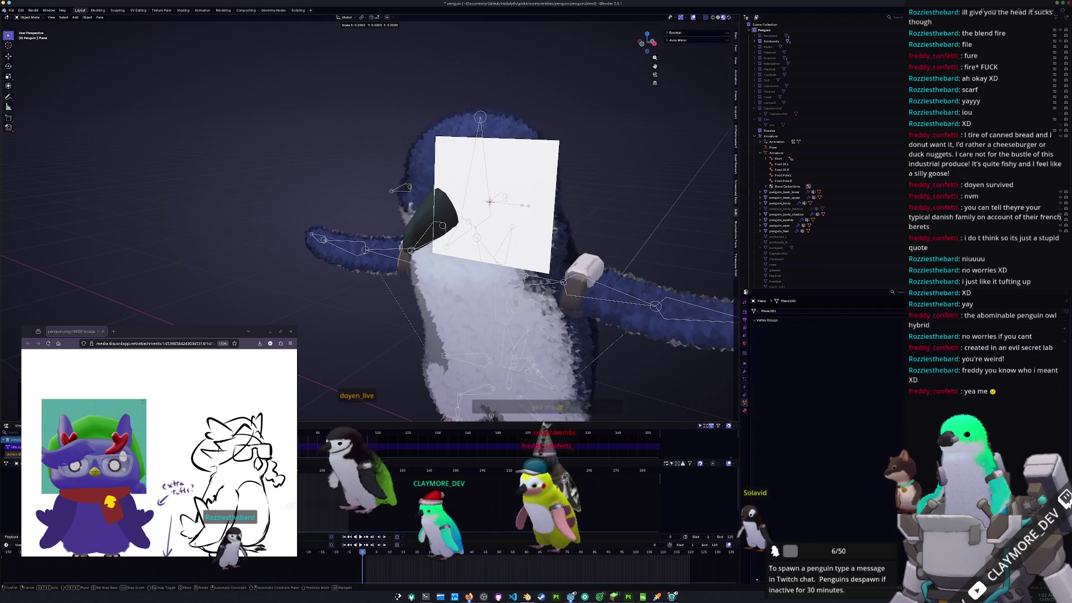
{"action": "left_click", "coordinate": [564, 239]}
{"action": "middle_click_drag", "start_coordinate": [564, 239], "coordinate": [556, 227]}
{"action": "key", "text": "r"}
{"action": "key", "text": "z"}
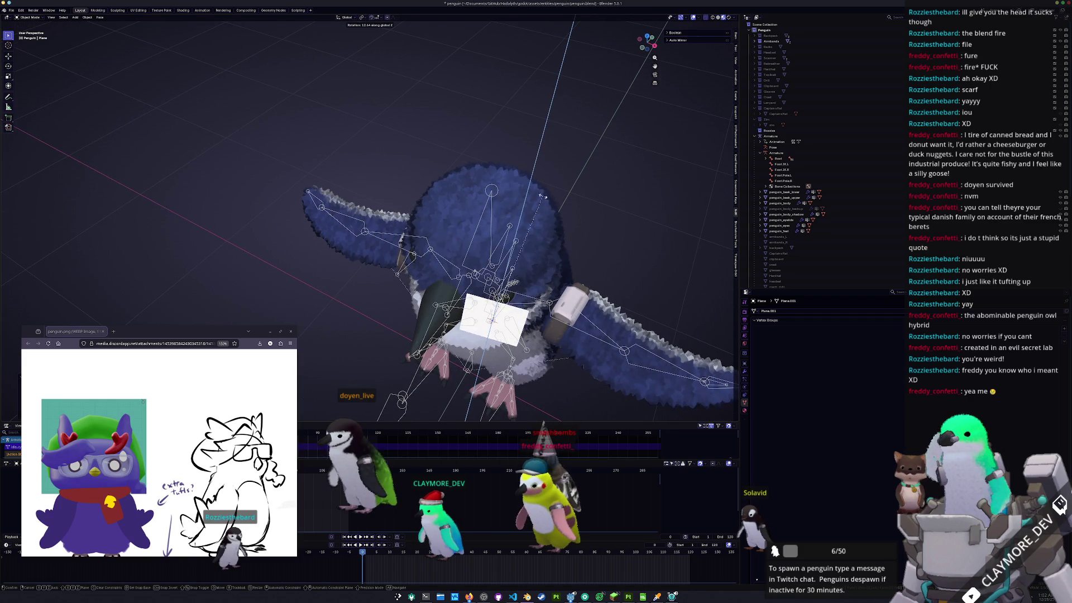
{"action": "key", "text": "Return"}
{"action": "key", "text": "KP_1"}
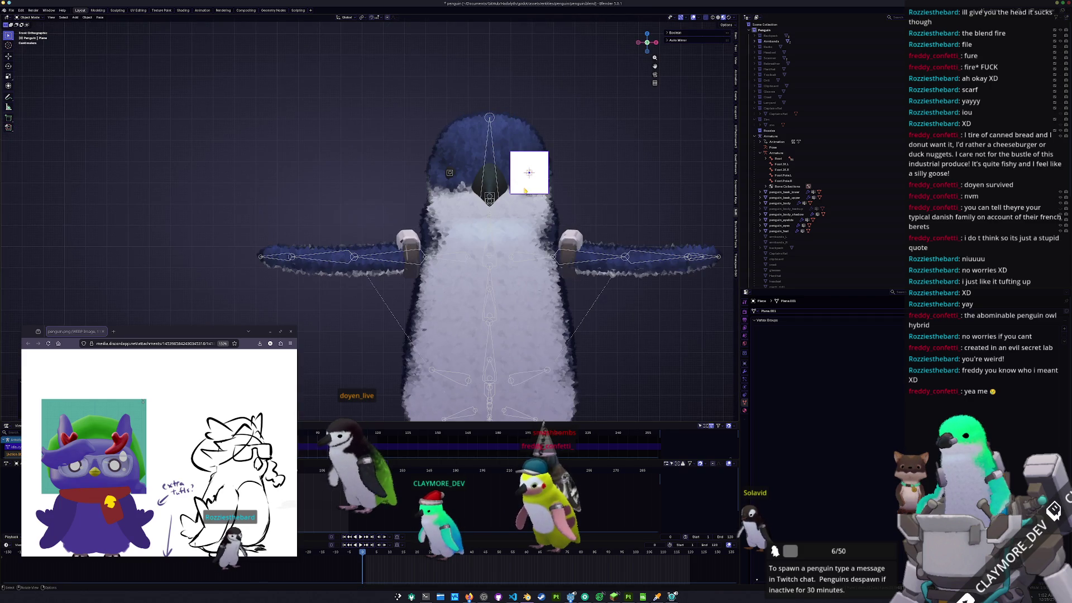
- In Edit Mode, slide the plane's edges to reshape it into a lens outline
{"action": "key", "text": "Tab"}
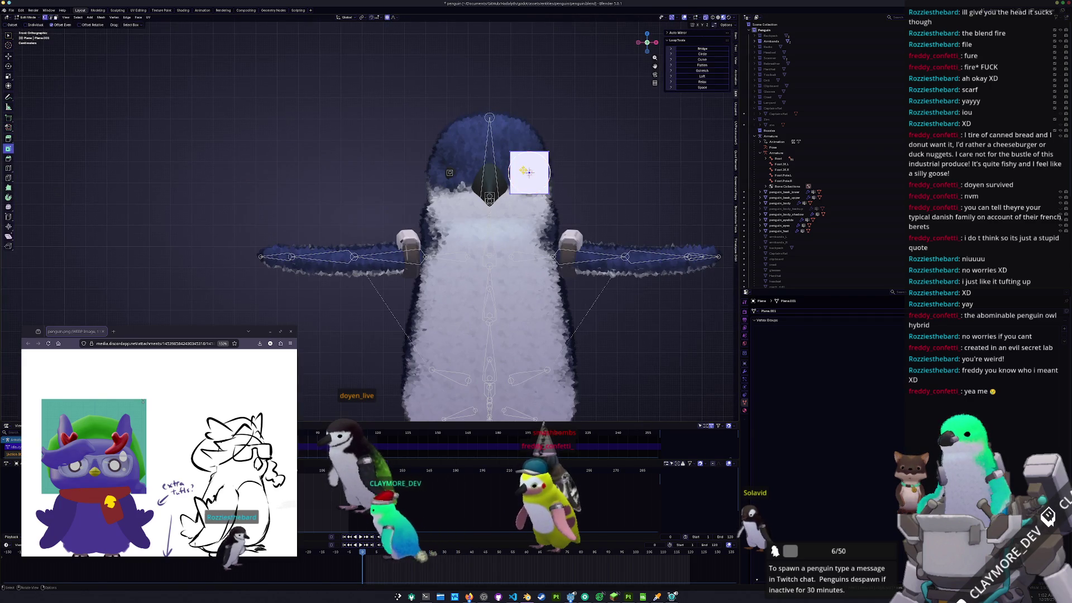
{"action": "scroll", "coordinate": [522, 170], "scroll_direction": "up", "scroll_amount": 1}
{"action": "scroll", "coordinate": [536, 159], "scroll_direction": "up", "scroll_amount": 2}
{"action": "key", "text": "g"}
{"action": "key", "text": "g"}
{"action": "left_click", "coordinate": [568, 162]}
{"action": "mouse_move", "coordinate": [569, 162]}
{"action": "middle_mouse_down"}
{"action": "mouse_move", "coordinate": [514, 188]}
{"action": "mouse_move", "coordinate": [463, 184]}
{"action": "middle_mouse_up"}
{"action": "key", "text": "g"}
{"action": "key", "text": "g"}
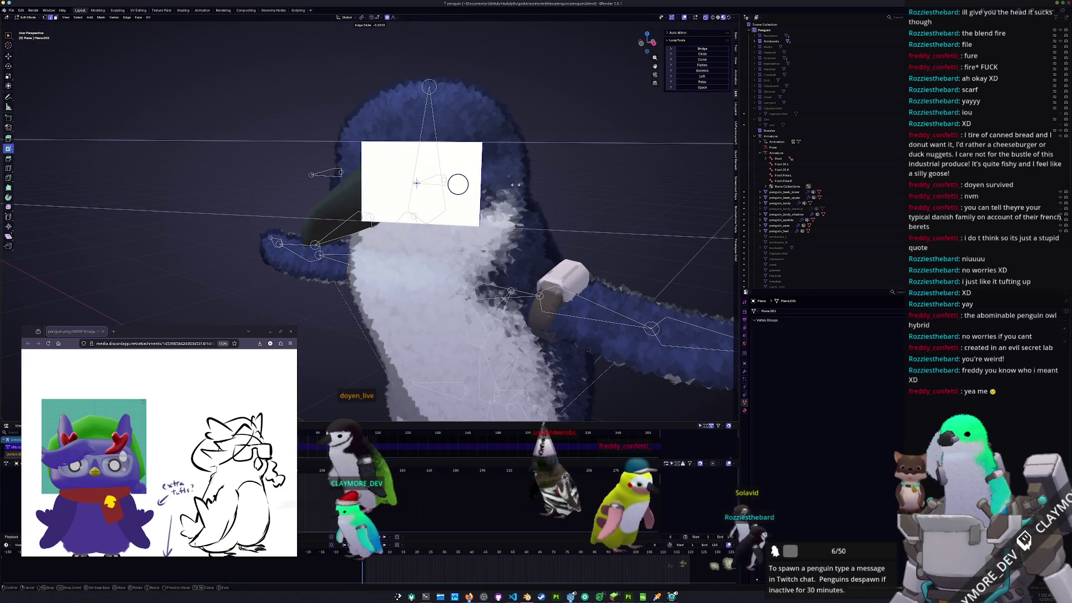
{"action": "left_click", "coordinate": [515, 185]}
{"action": "middle_click_drag", "start_coordinate": [515, 184], "coordinate": [416, 234]}
- Move the whole plane into position in front of the penguin's face
{"action": "key", "text": "Tab"}
{"action": "key", "text": "g"}
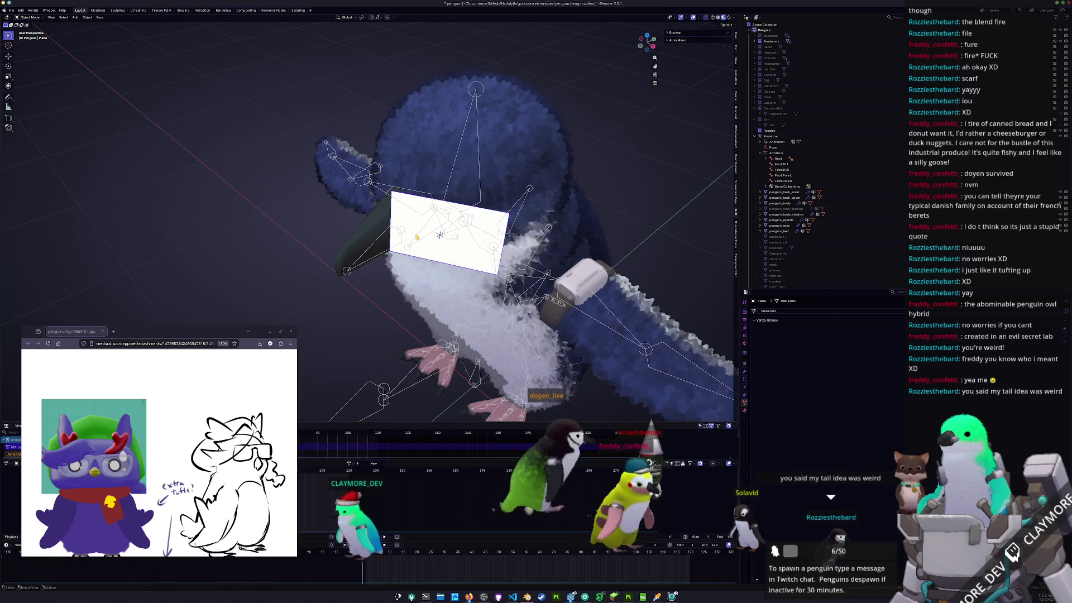
{"action": "left_click", "coordinate": [441, 234]}
{"action": "middle_click_drag", "start_coordinate": [440, 235], "coordinate": [398, 238]}
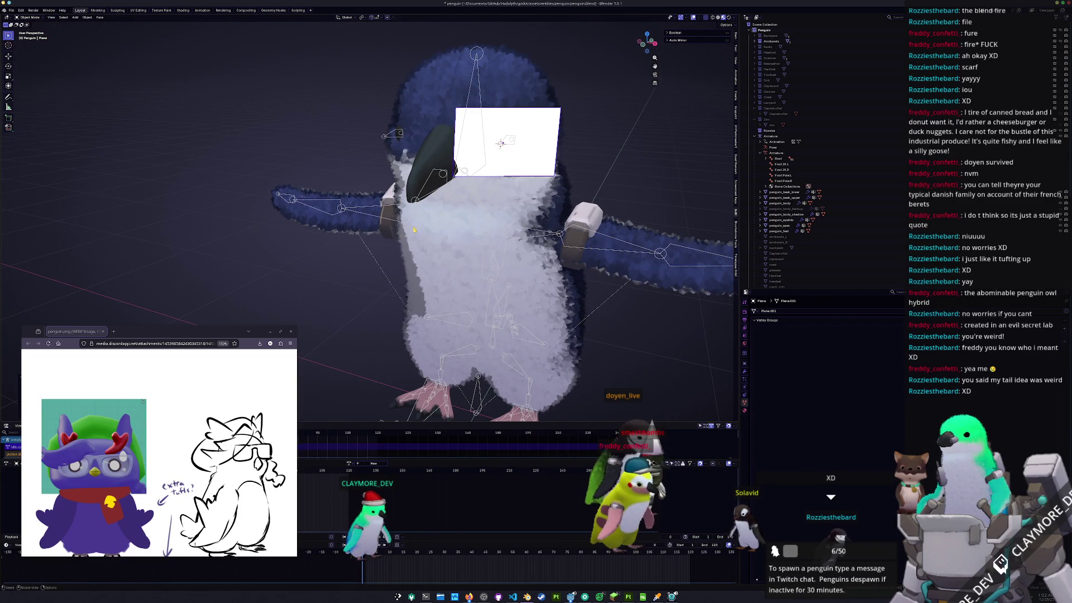
- Bevel the plane's bottom-left and right-hand corners with 2 segments to round them
{"action": "key", "text": "Tab"}
{"action": "middle_click_drag", "start_coordinate": [557, 141], "coordinate": [426, 167]}
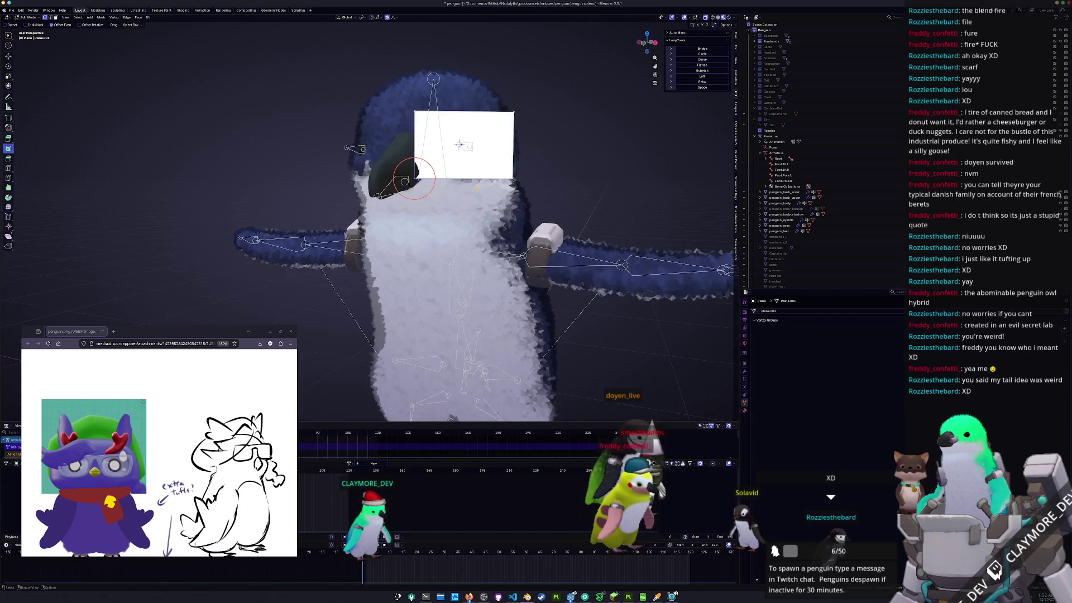
{"action": "scroll", "coordinate": [427, 167], "scroll_direction": "up", "scroll_amount": 2}
{"action": "key", "text": "ctrl+shift+b"}
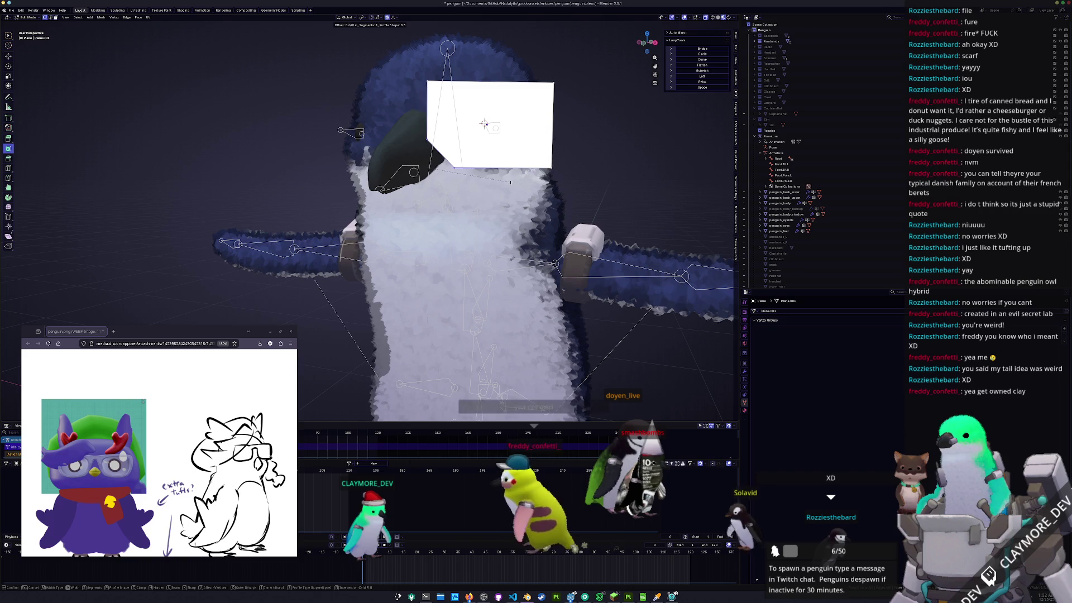
{"action": "scroll", "coordinate": [525, 177], "scroll_direction": "up", "scroll_amount": 1}
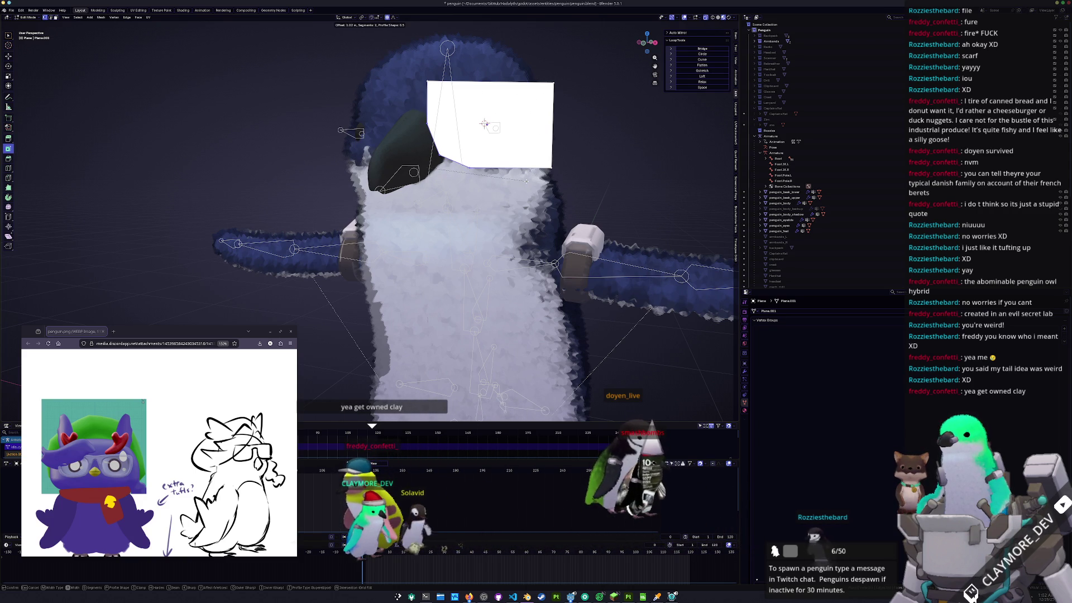
{"action": "left_click", "coordinate": [552, 125]}
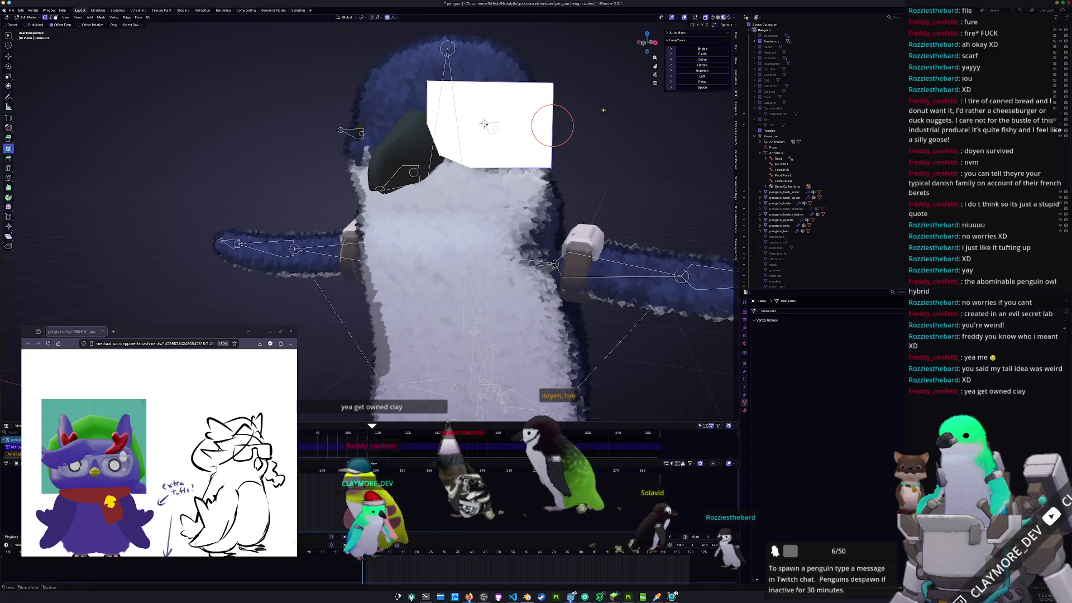
{"action": "key", "text": "ctrl+b"}
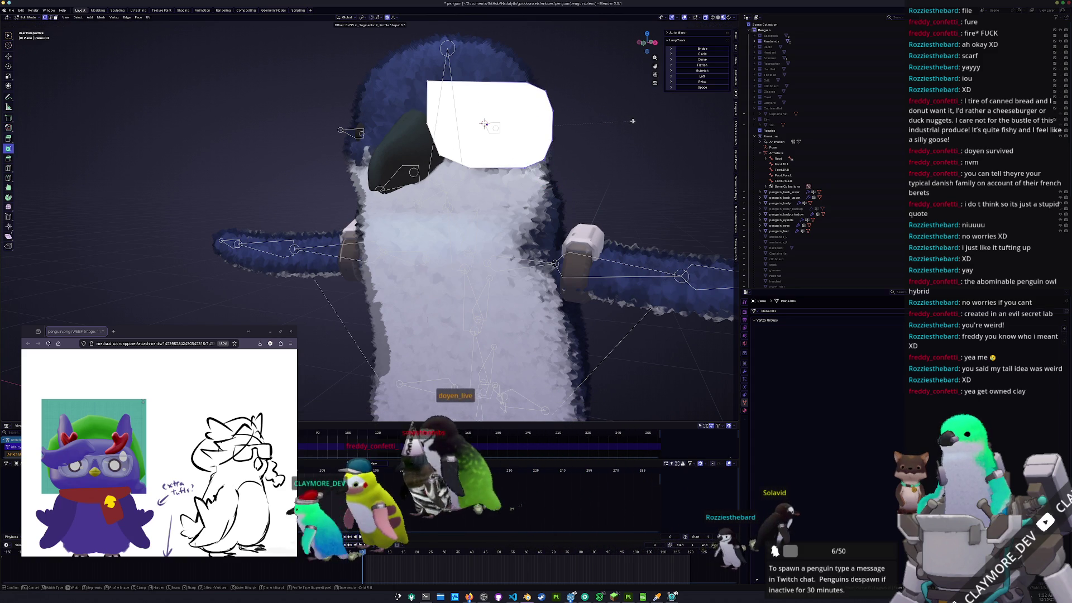
{"action": "scroll", "coordinate": [623, 122], "scroll_direction": "up", "scroll_amount": 1}
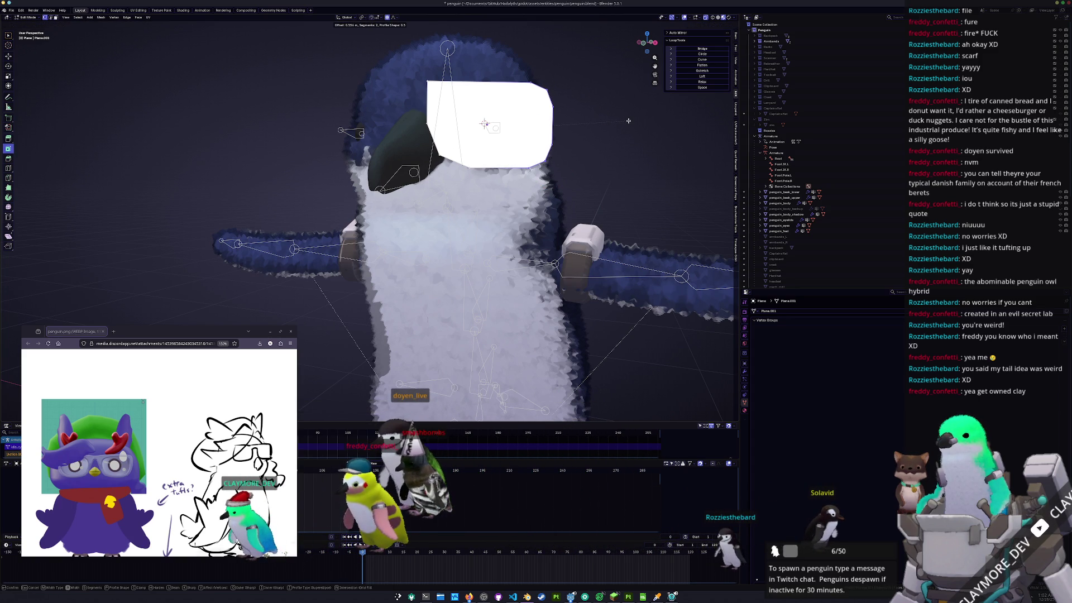
{"action": "left_click", "coordinate": [628, 123]}
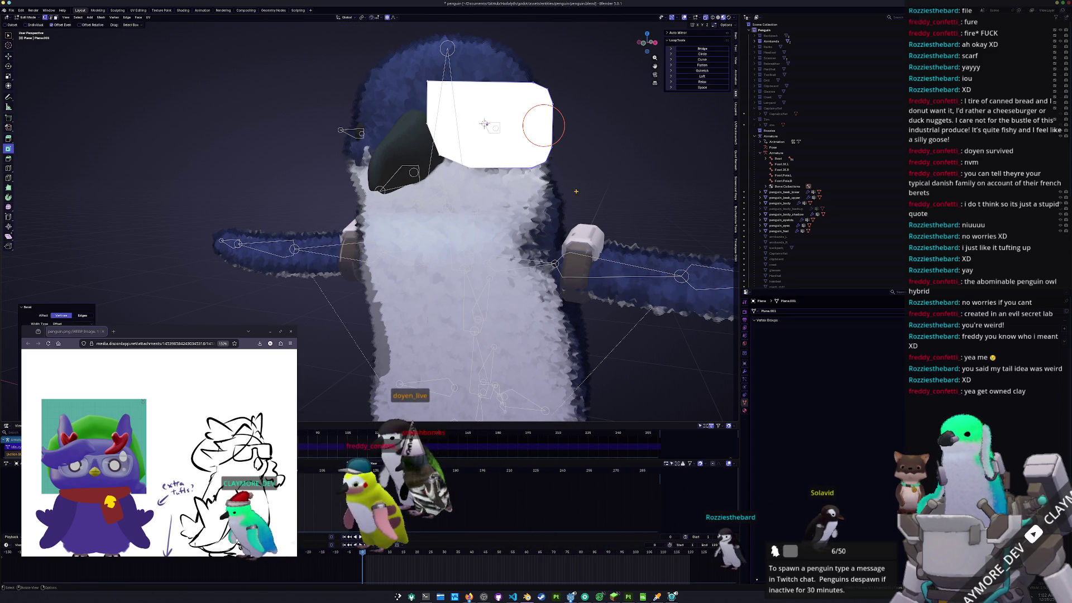
{"action": "left_click_drag", "start_coordinate": [516, 139], "coordinate": [516, 139]}
- Move the selected edges sideways along X with proportional falloff, then toggle X-ray
{"action": "key", "text": "g"}
{"action": "key", "text": "x"}
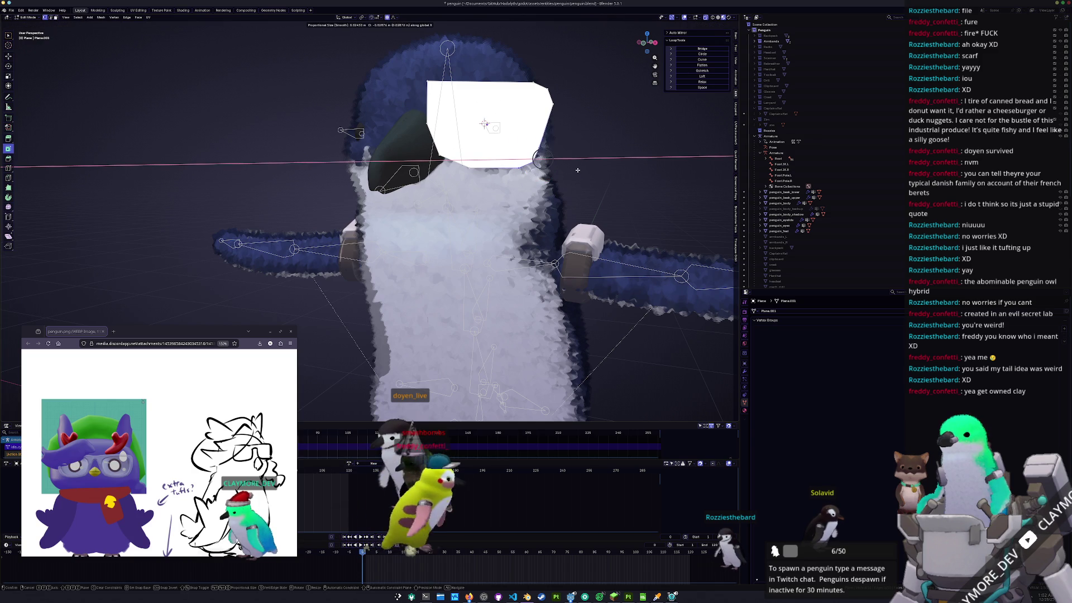
{"action": "left_click", "coordinate": [584, 170]}
{"action": "key", "text": "alt+z"}
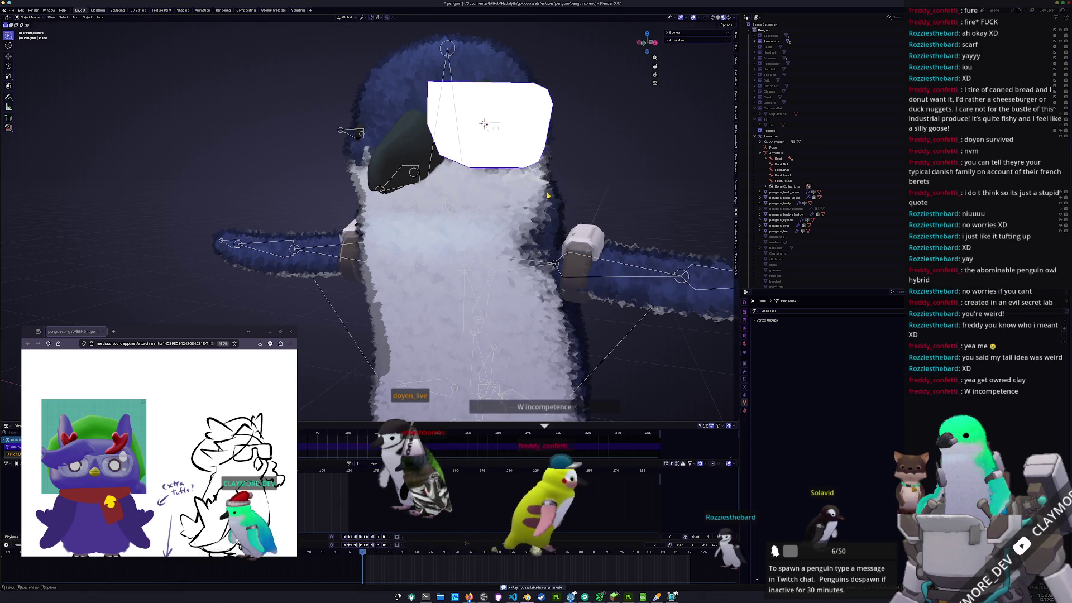
- Inset the lens face and adjust the inset thickness to form the frame border
{"action": "key", "text": "g"}
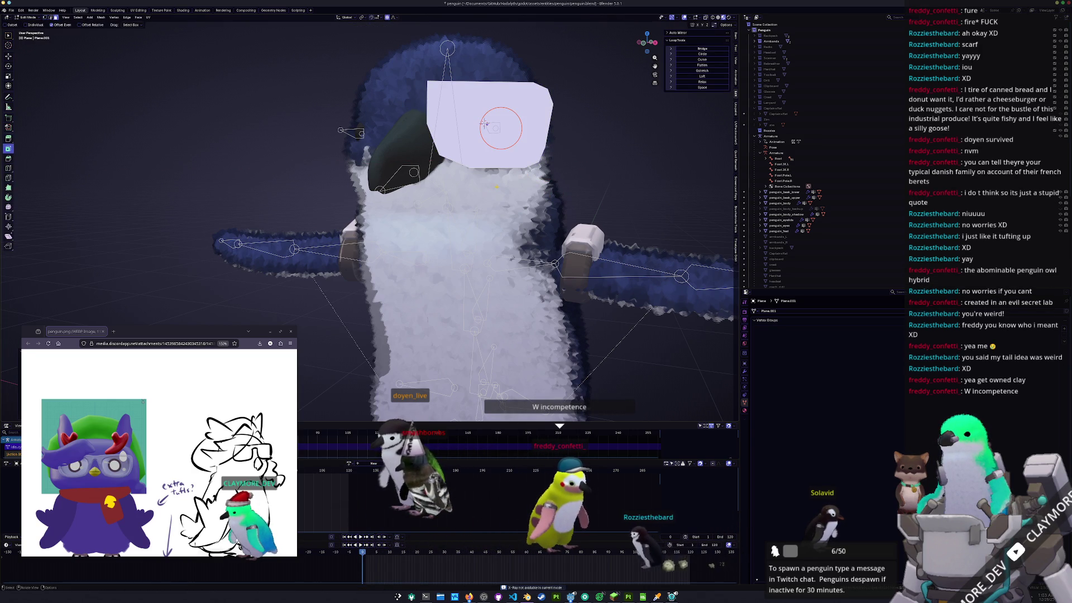
{"action": "mouse_move", "coordinate": [205, 331]}
{"action": "left_mouse_down"}
{"action": "mouse_move", "coordinate": [794, 332]}
{"action": "mouse_move", "coordinate": [866, 222]}
{"action": "mouse_move", "coordinate": [899, 81]}
{"action": "mouse_move", "coordinate": [926, 241]}
{"action": "mouse_move", "coordinate": [846, 224]}
{"action": "mouse_move", "coordinate": [636, 349]}
{"action": "left_mouse_up"}
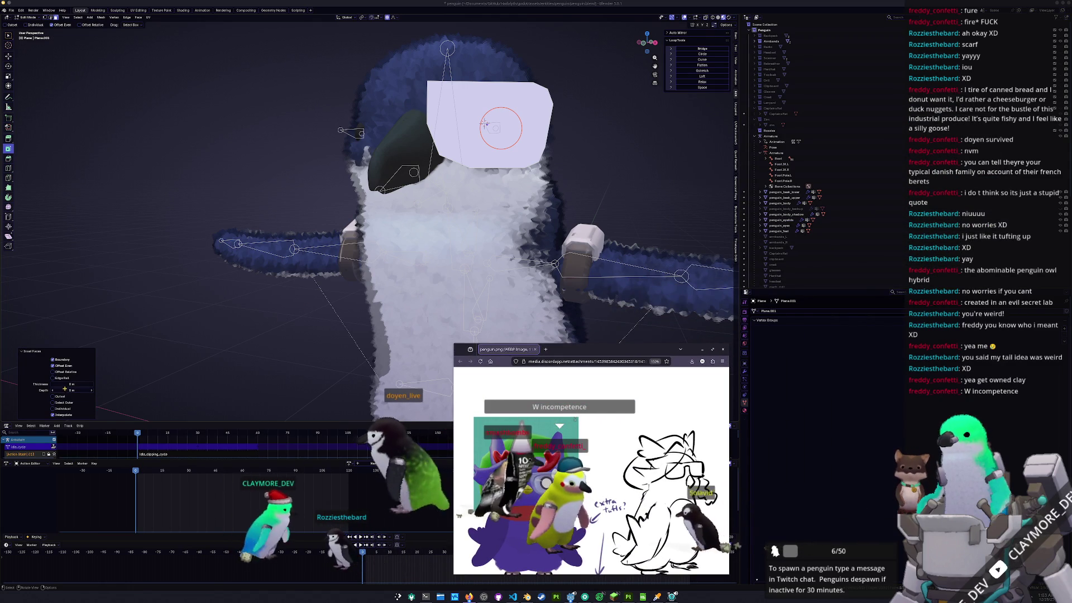
{"action": "left_click_drag", "start_coordinate": [65, 384], "coordinate": [83, 384]}
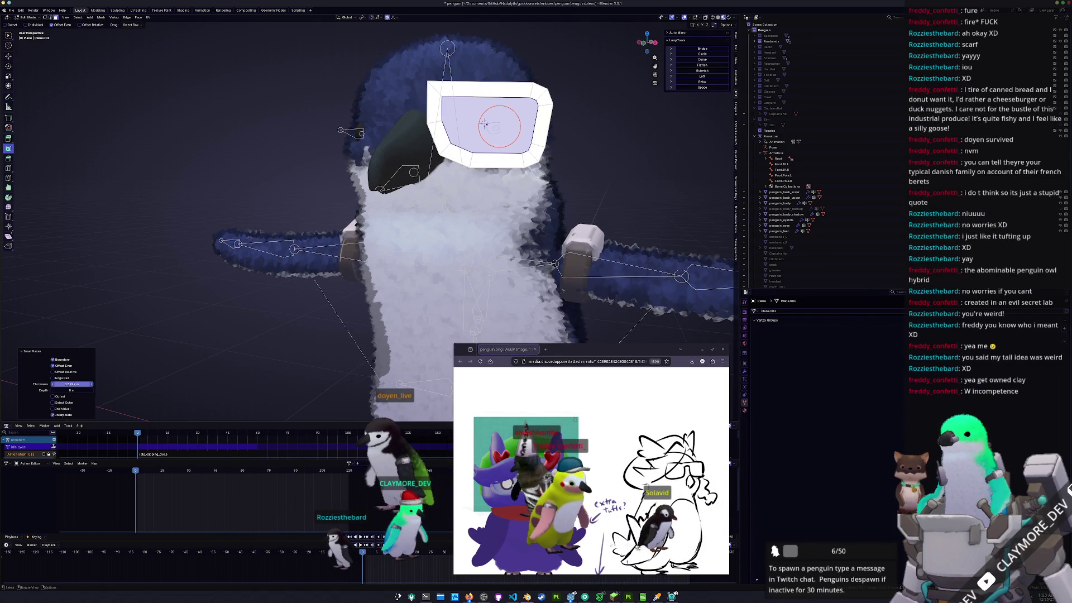
{"action": "middle_click_drag", "start_coordinate": [484, 124], "coordinate": [430, 148]}
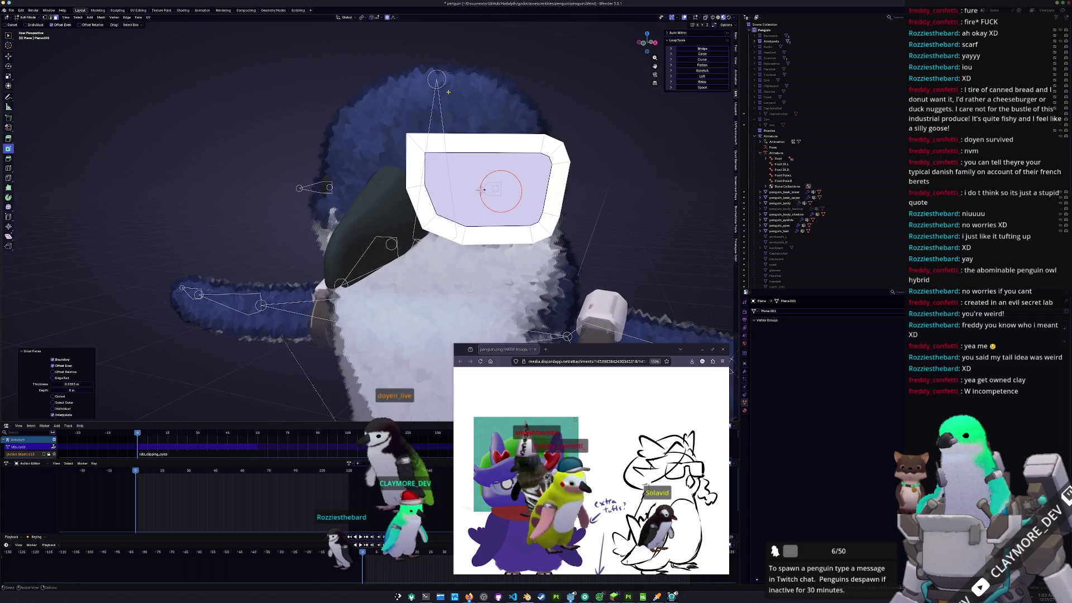
- Select a corner vertex of the frame in vertex mode and bevel it
{"action": "key", "text": "1"}
{"action": "left_click", "coordinate": [425, 152]}
{"action": "key", "text": "ctrl+shift+b"}
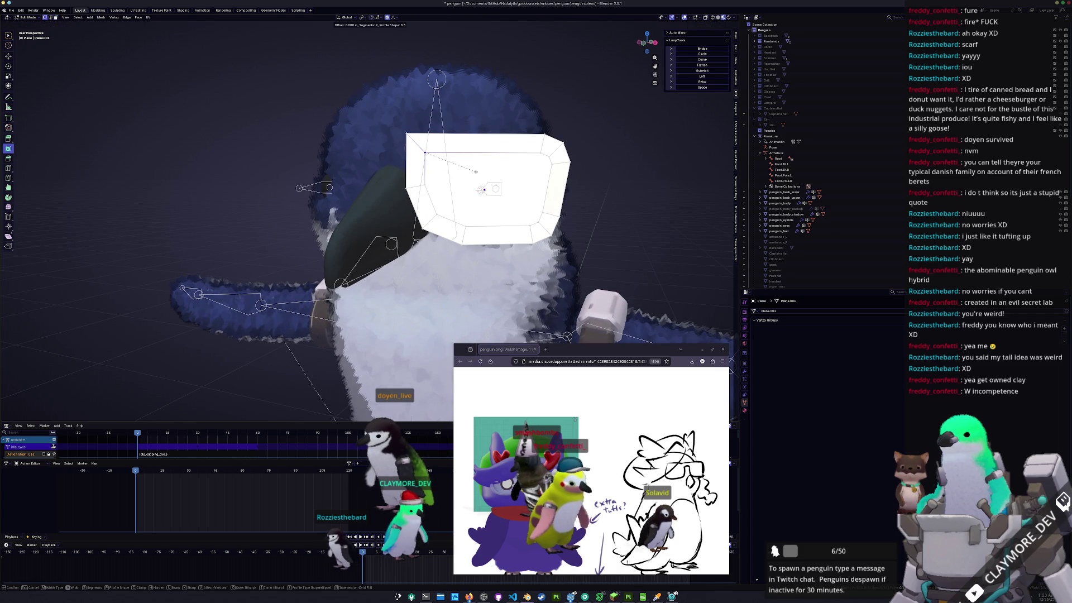
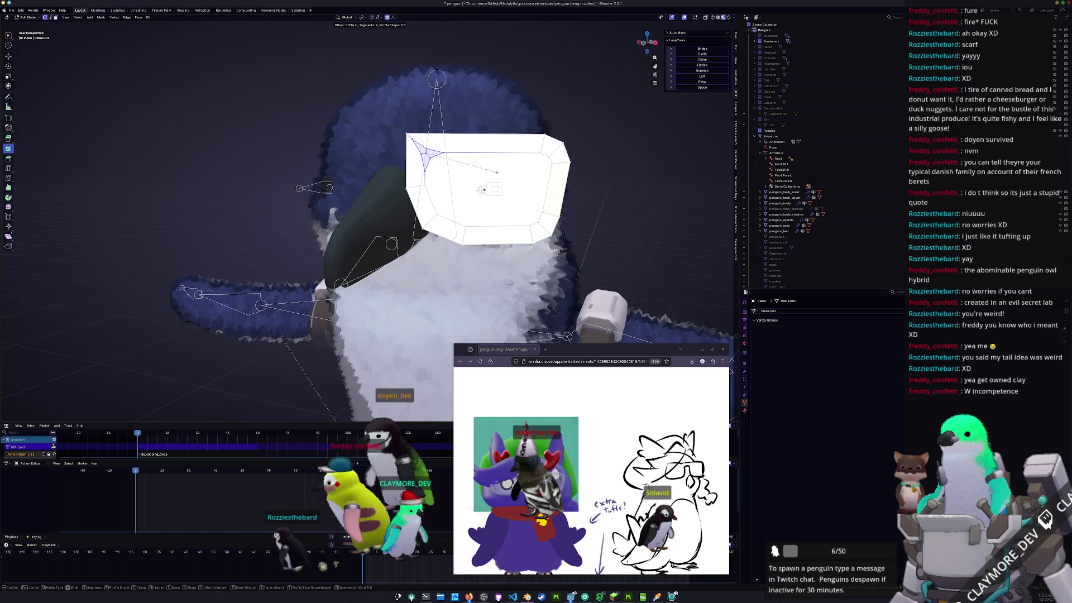
- Confirm the bevel on the lens corner and slide the corner vertex along its edge
{"action": "left_click", "coordinate": [497, 172]}
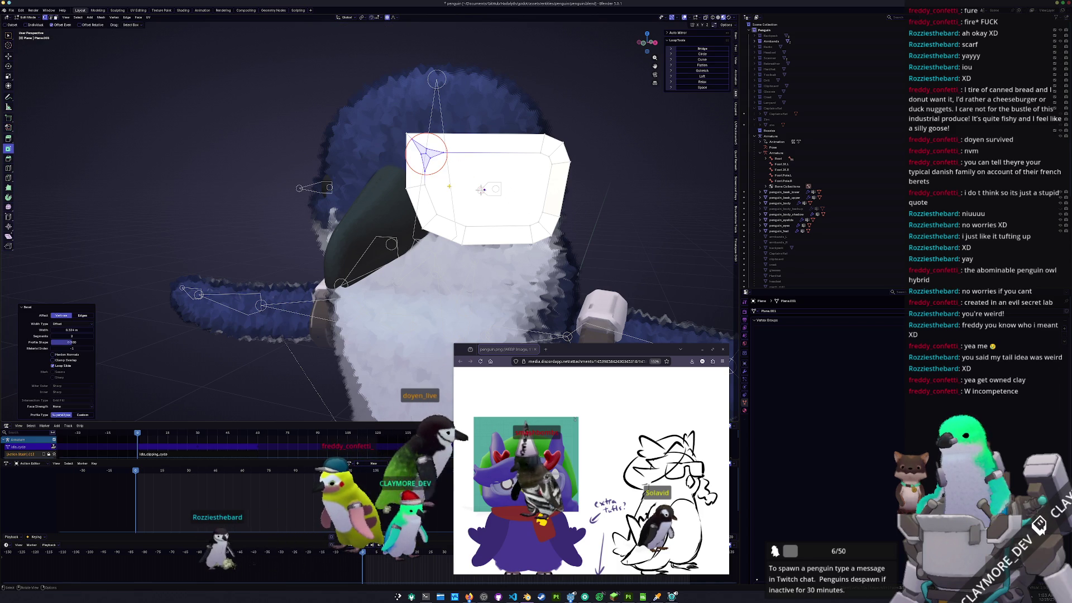
{"action": "middle_click_drag", "start_coordinate": [420, 179], "coordinate": [492, 155]}
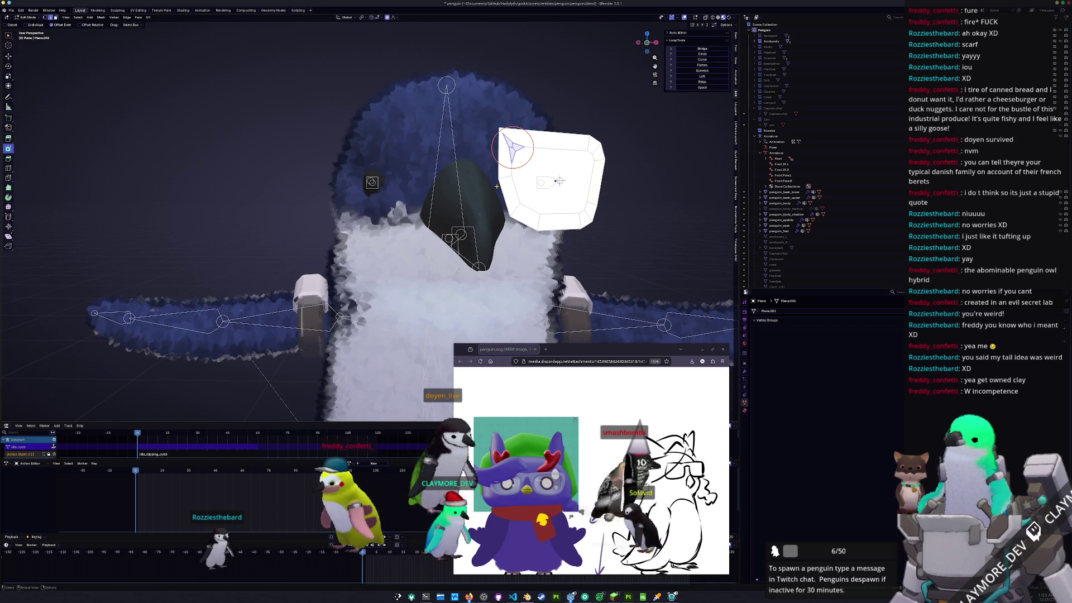
{"action": "key", "text": "g"}
{"action": "key", "text": "g"}
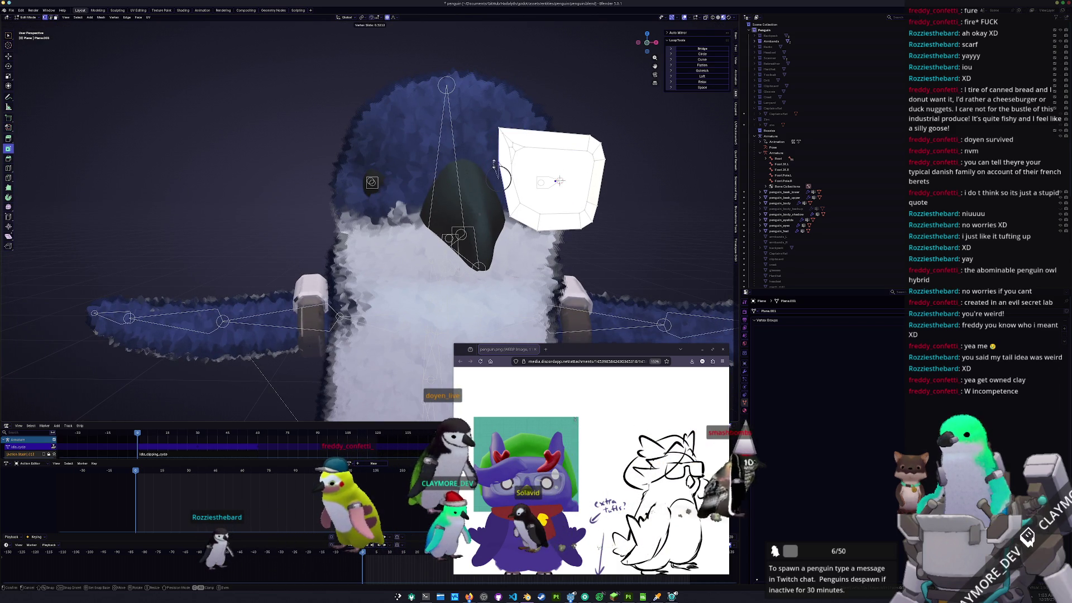
{"action": "left_click", "coordinate": [489, 165]}
{"action": "middle_click_drag", "start_coordinate": [489, 165], "coordinate": [441, 155]}
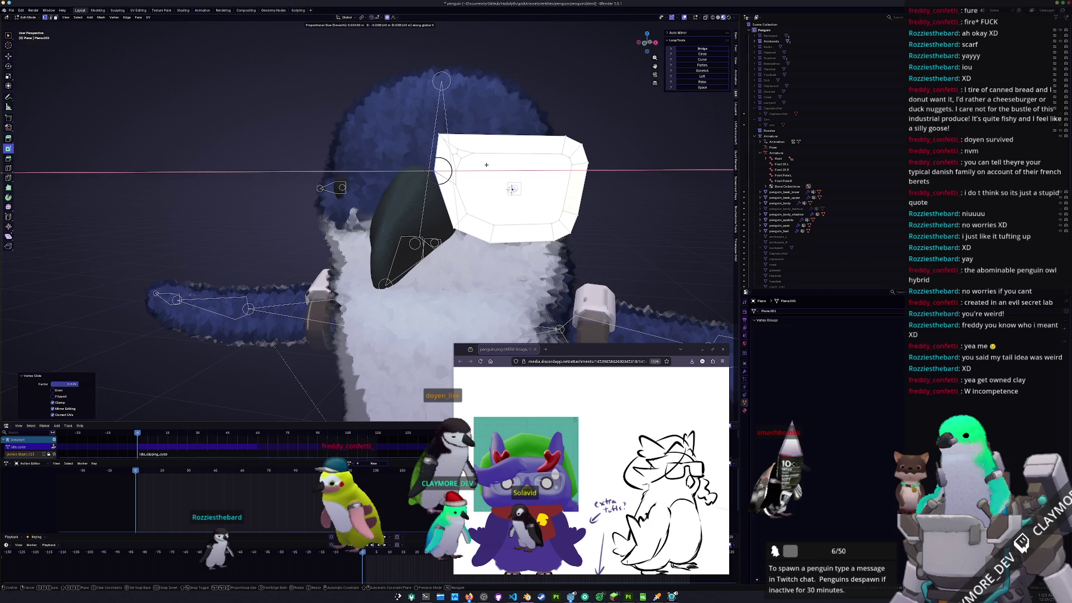
{"action": "middle_click_drag", "start_coordinate": [446, 147], "coordinate": [484, 165]}
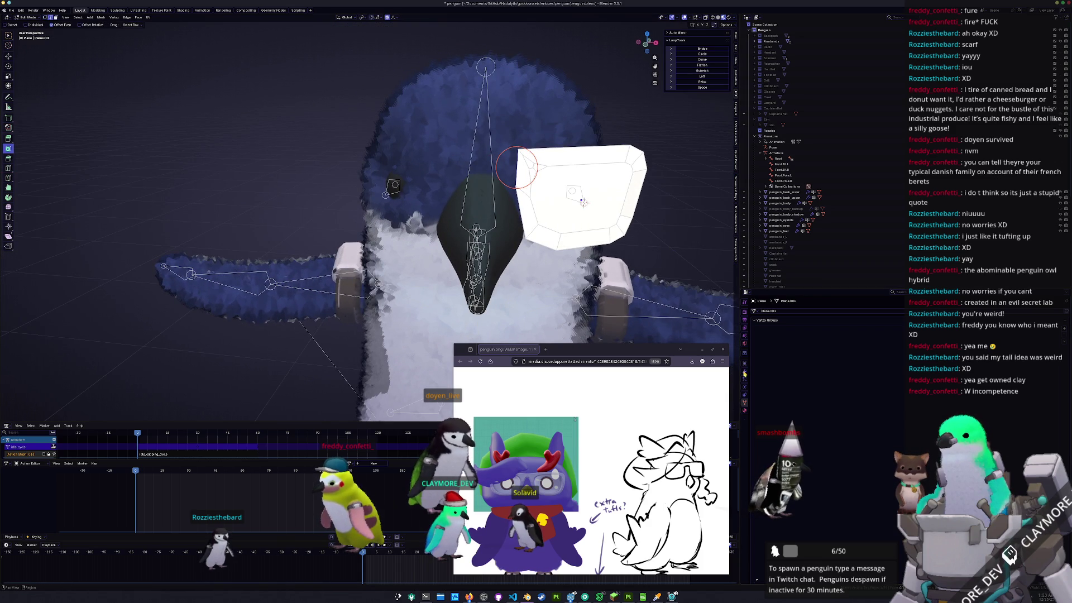
- Add a Mirror modifier mirrored across penguin_body, then view the object from the front in Object Mode
{"action": "left_click", "coordinate": [812, 313]}
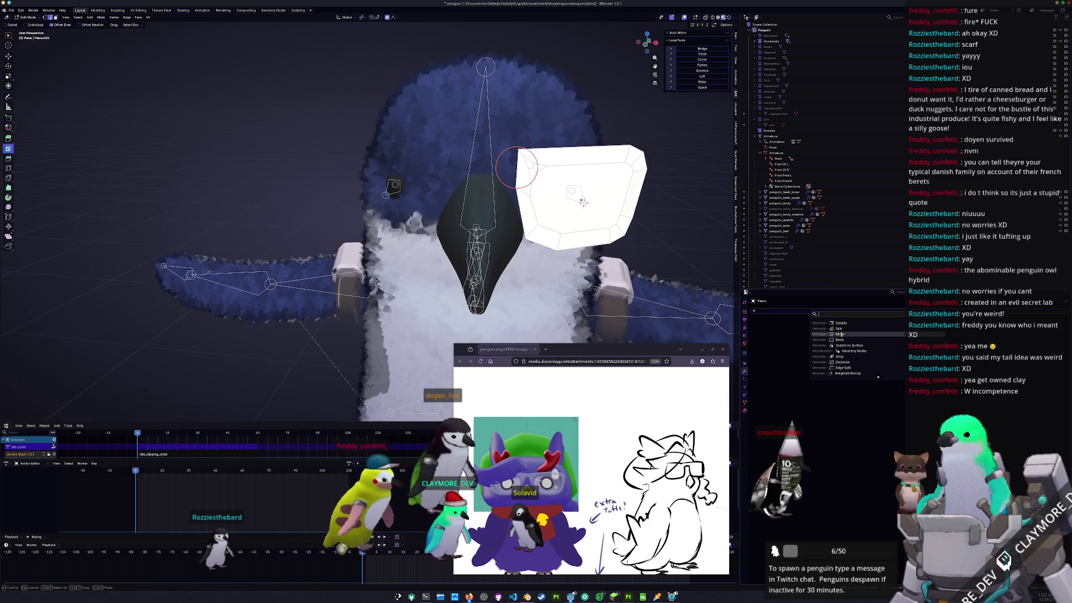
{"action": "left_click", "coordinate": [840, 334]}
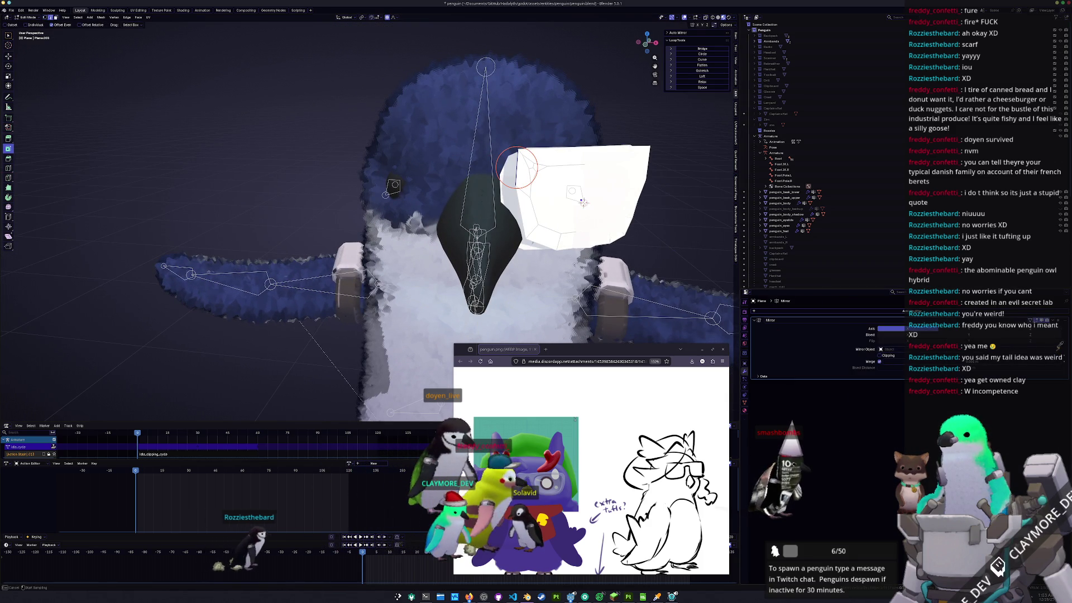
{"action": "left_click", "coordinate": [583, 202]}
{"action": "middle_click_drag", "start_coordinate": [583, 202], "coordinate": [547, 163]}
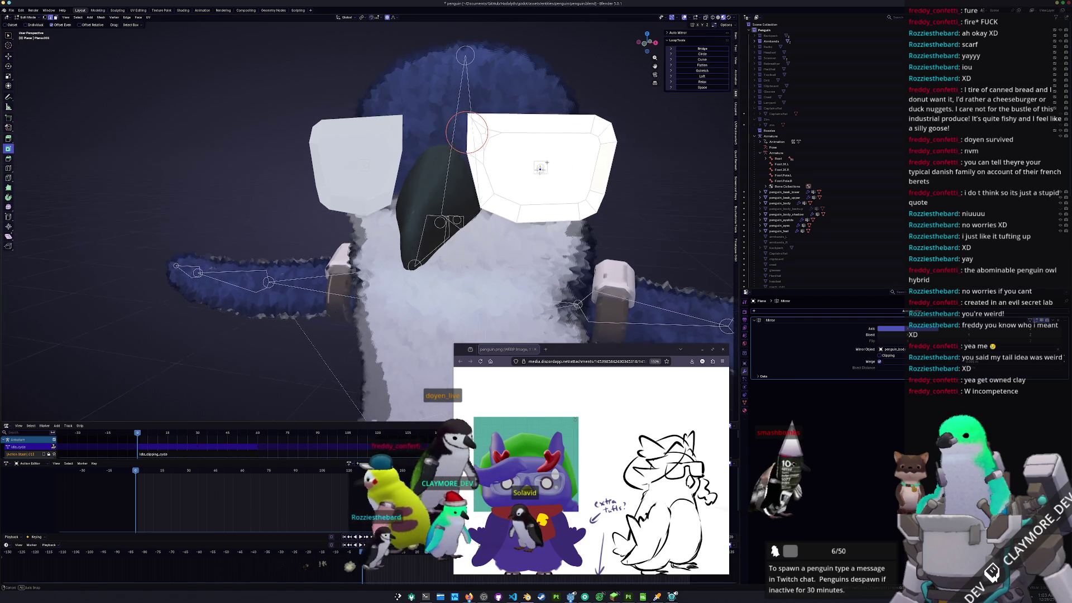
{"action": "key", "text": "Tab"}
{"action": "key", "text": "KP_1"}
{"action": "scroll", "coordinate": [611, 151], "scroll_direction": "up", "scroll_amount": 2}
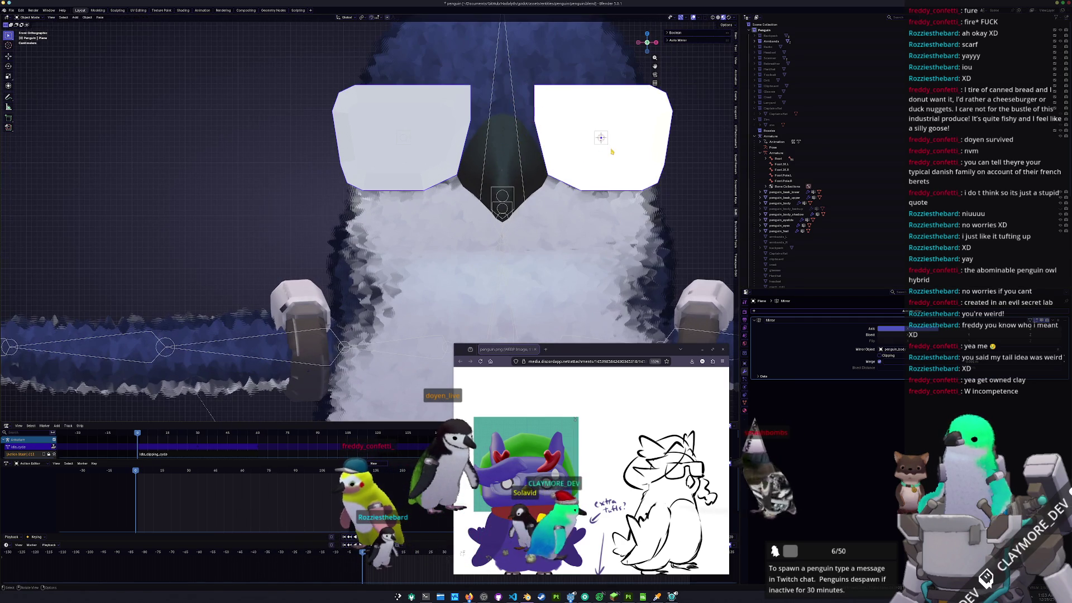
- Shift the goggles along X, then move the lens's top inner corner vertex along X
{"action": "key", "text": "g"}
{"action": "key", "text": "x"}
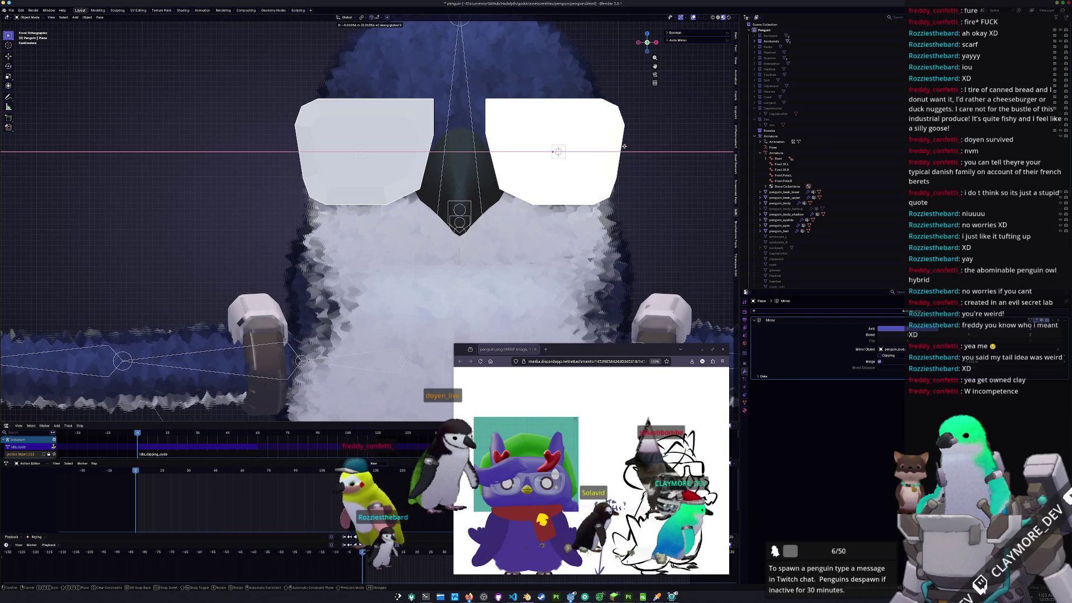
{"action": "left_click", "coordinate": [624, 146]}
{"action": "key", "text": "Tab"}
{"action": "left_click_drag", "start_coordinate": [486, 112], "coordinate": [485, 113]}
{"action": "key", "text": "g"}
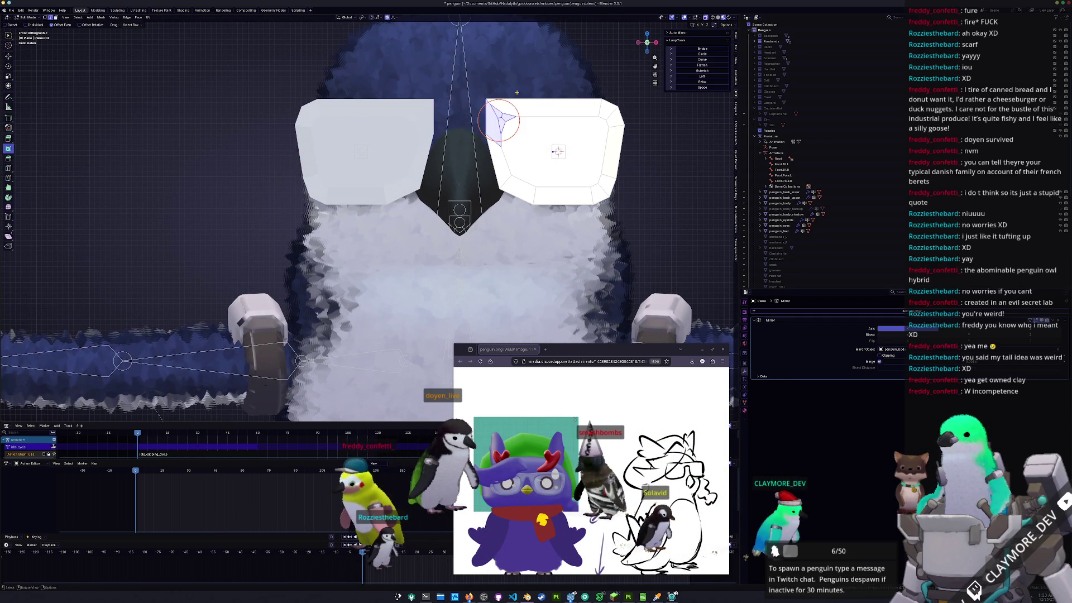
{"action": "key", "text": "x"}
{"action": "left_click", "coordinate": [511, 96]}
- Flatten the selected lens geometry with LoopTools and extend the inner edge along X toward the centre
{"action": "mouse_move", "coordinate": [511, 96]}
{"action": "middle_mouse_down"}
{"action": "mouse_move", "coordinate": [546, 137]}
{"action": "mouse_move", "coordinate": [608, 114]}
{"action": "middle_mouse_up"}
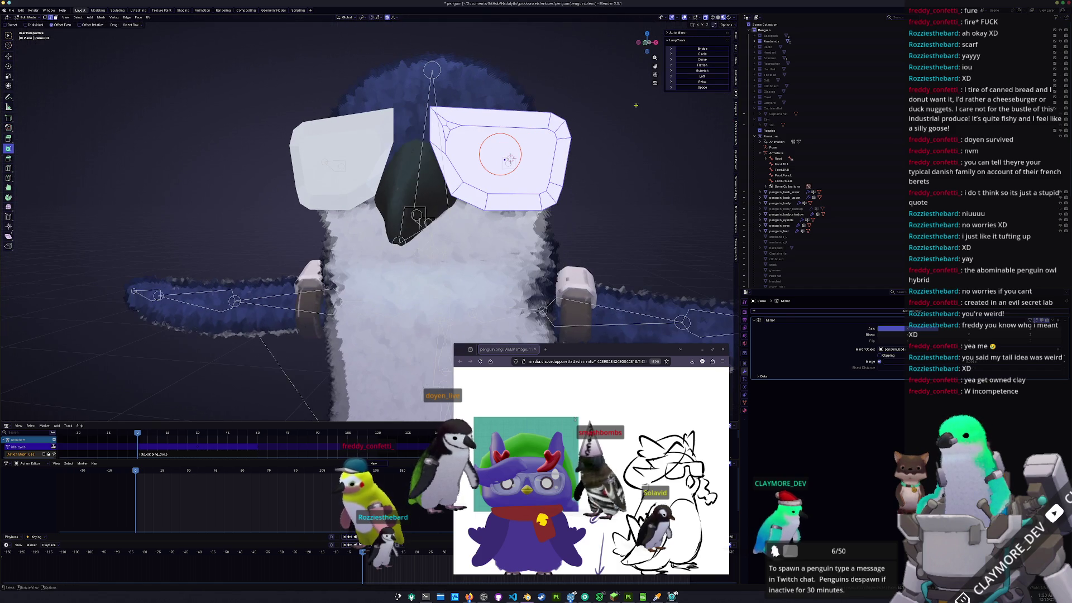
{"action": "left_click", "coordinate": [709, 66]}
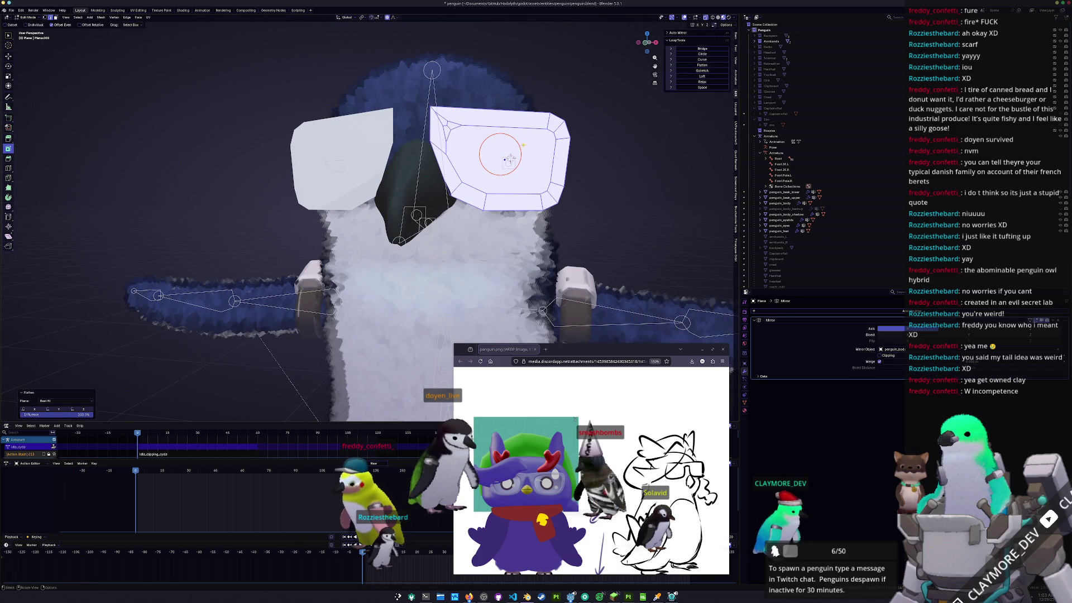
{"action": "middle_click_drag", "start_coordinate": [509, 159], "coordinate": [419, 143]}
{"action": "key", "text": "g"}
{"action": "key", "text": "x"}
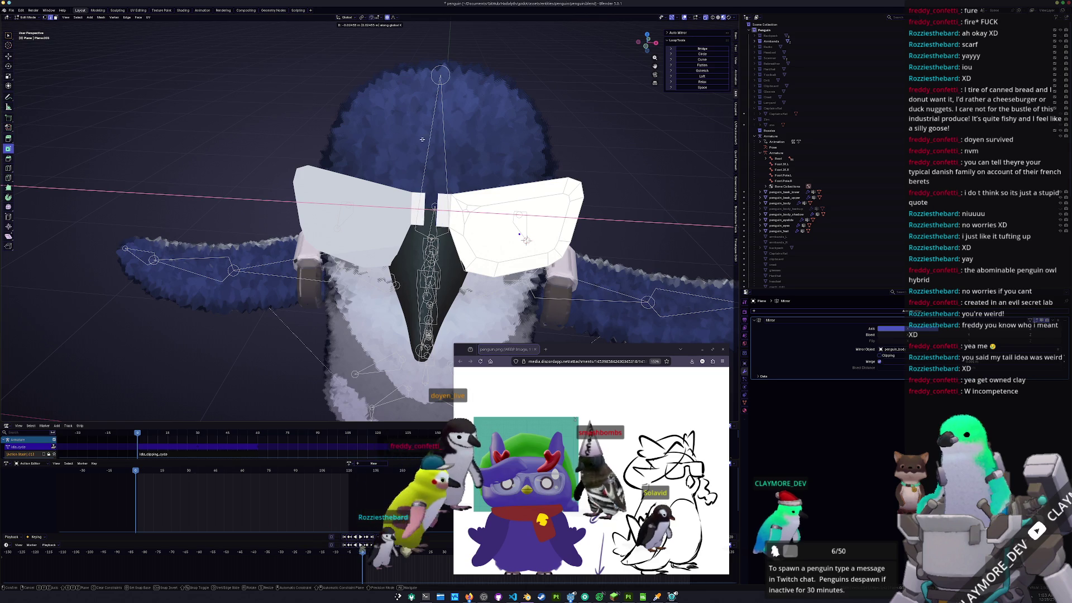
{"action": "left_click", "coordinate": [422, 139]}
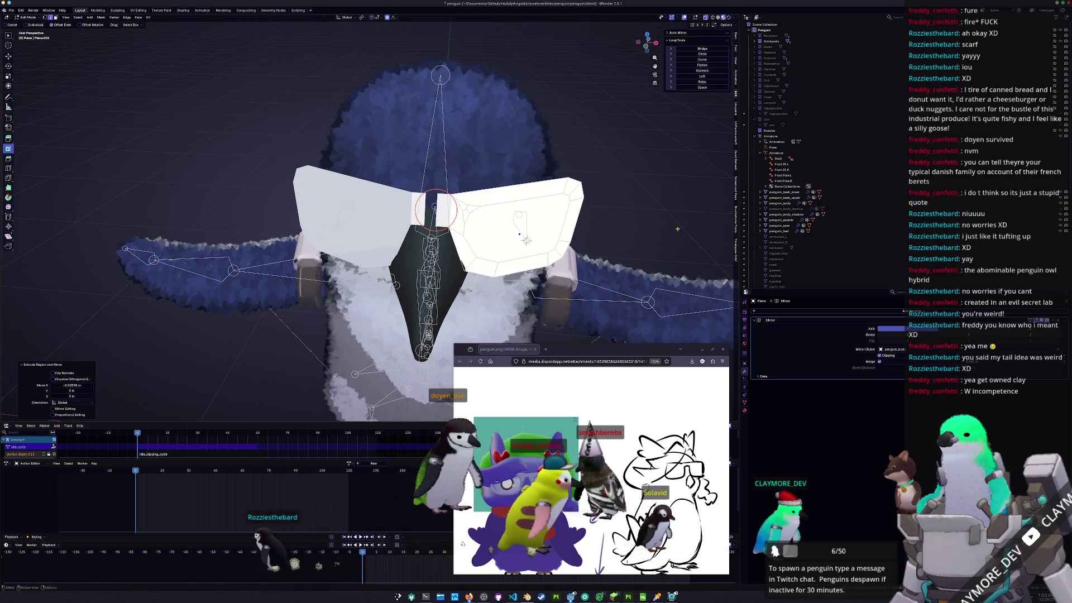
- Move the selected vertices along X so the two lenses meet at the centre line
{"action": "key", "text": "g"}
{"action": "key", "text": "x"}
{"action": "left_click", "coordinate": [626, 227]}
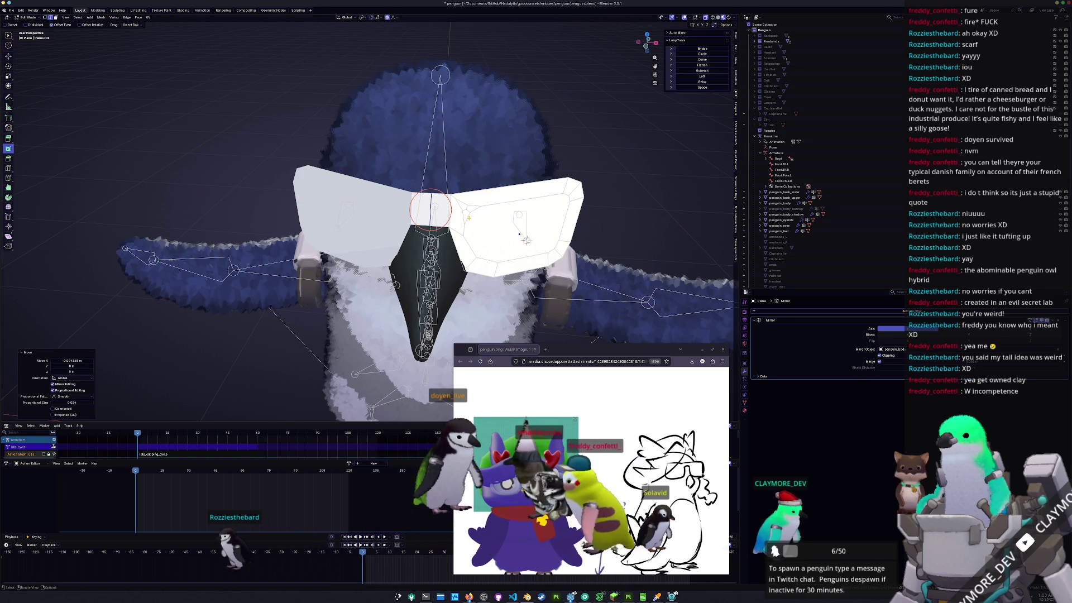
{"action": "key", "text": "KP_1"}
{"action": "scroll", "coordinate": [558, 151], "scroll_direction": "up", "scroll_amount": 2}
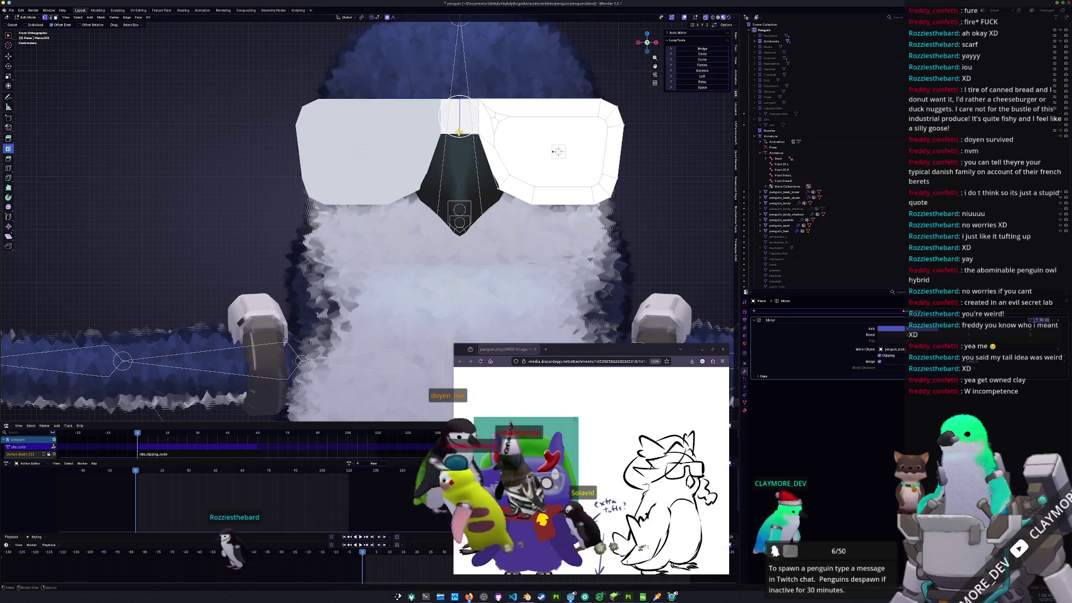
- Adjust the centre vertices along Z to form a raised notch above the beak
{"action": "key", "text": "g"}
{"action": "key", "text": "z"}
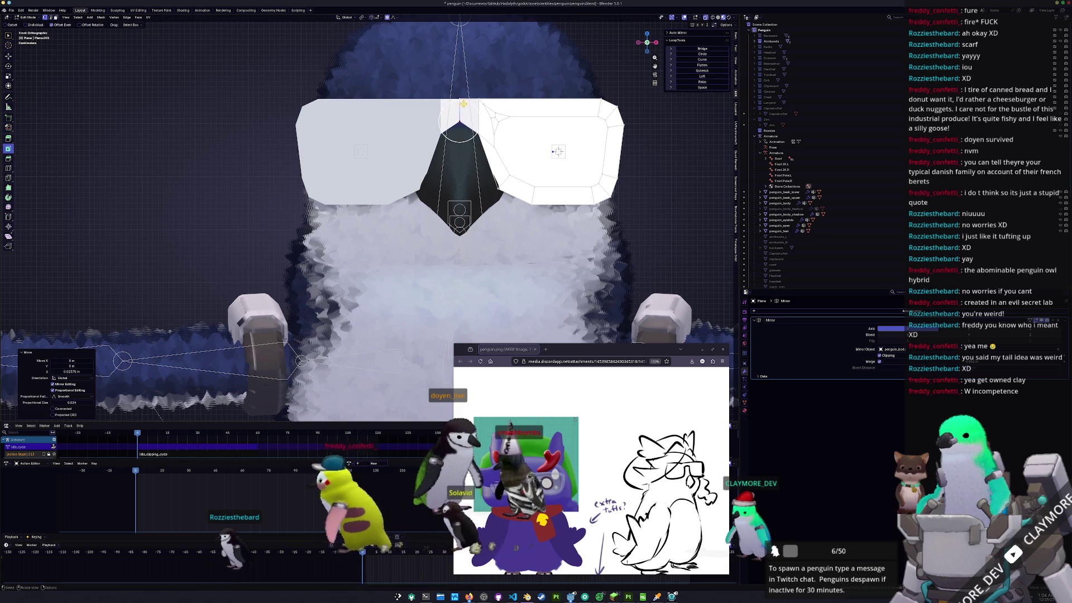
{"action": "left_click", "coordinate": [558, 151]}
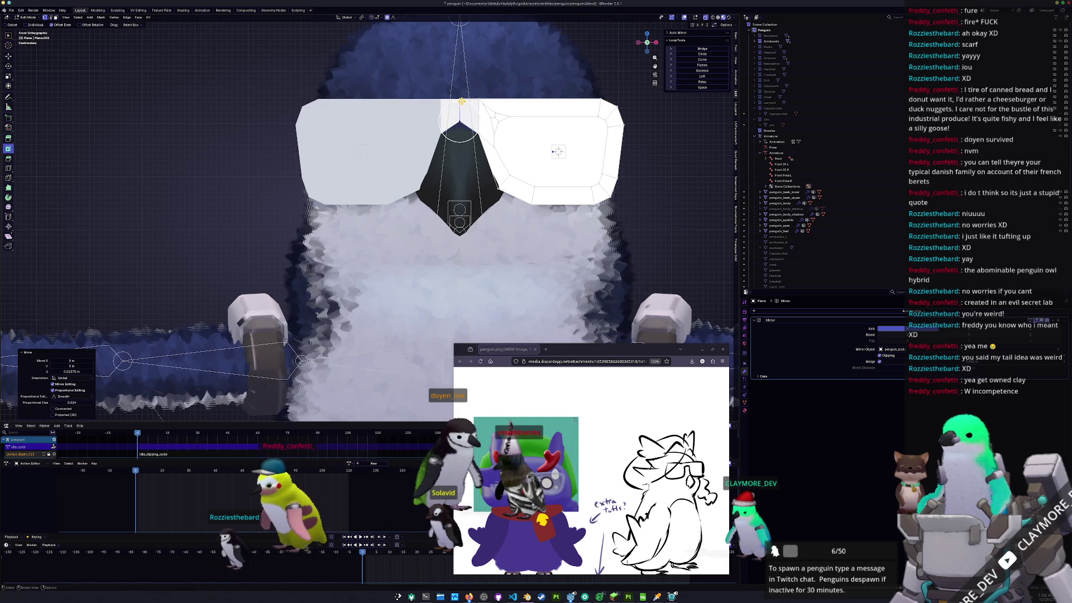
{"action": "key", "text": "g"}
{"action": "key", "text": "z"}
{"action": "left_click", "coordinate": [461, 106]}
{"action": "middle_click_drag", "start_coordinate": [461, 106], "coordinate": [301, 159]}
- In Top Ortho, snap the 3D cursor to the selected edge's middle
{"action": "key", "text": "KP_7"}
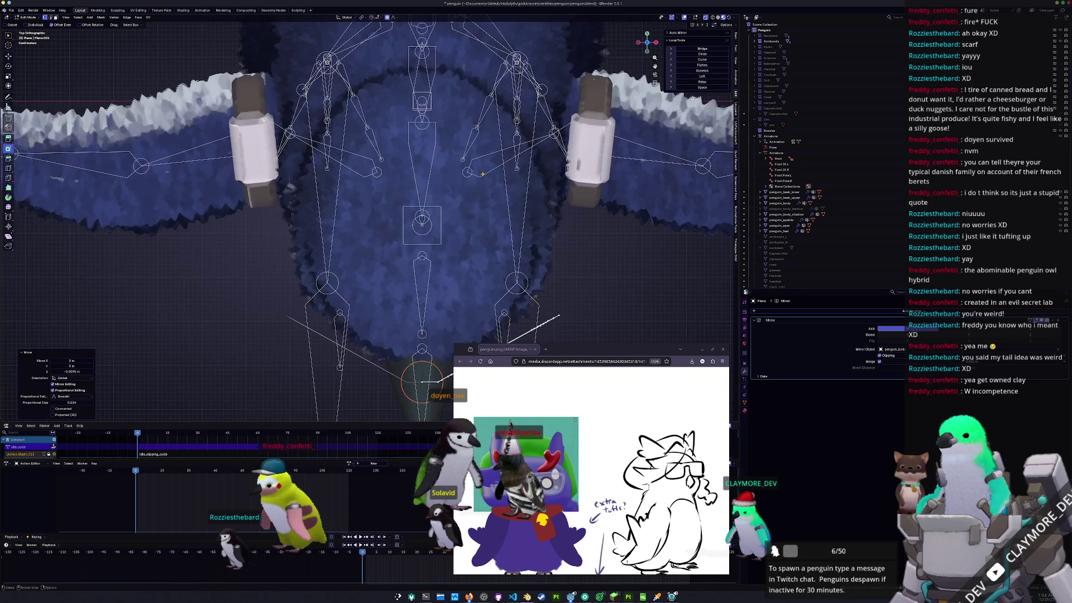
{"action": "middle_click_drag", "start_coordinate": [494, 261], "coordinate": [461, 138], "text": "shift"}
{"action": "key", "text": "shift+s"}
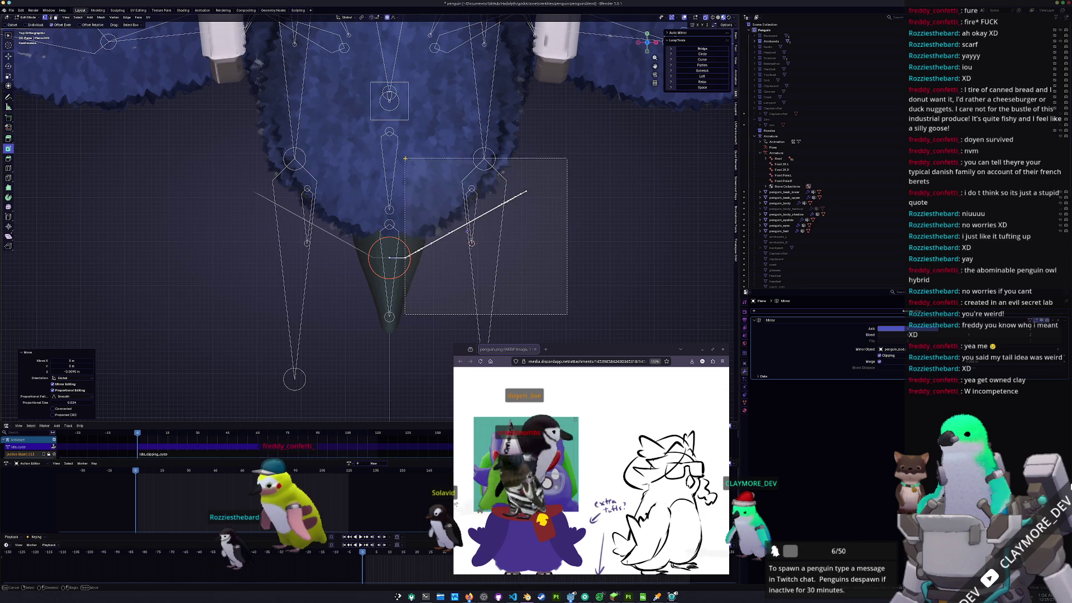
{"action": "left_click", "coordinate": [417, 176]}
{"action": "middle_click_drag", "start_coordinate": [587, 298], "coordinate": [513, 271]}
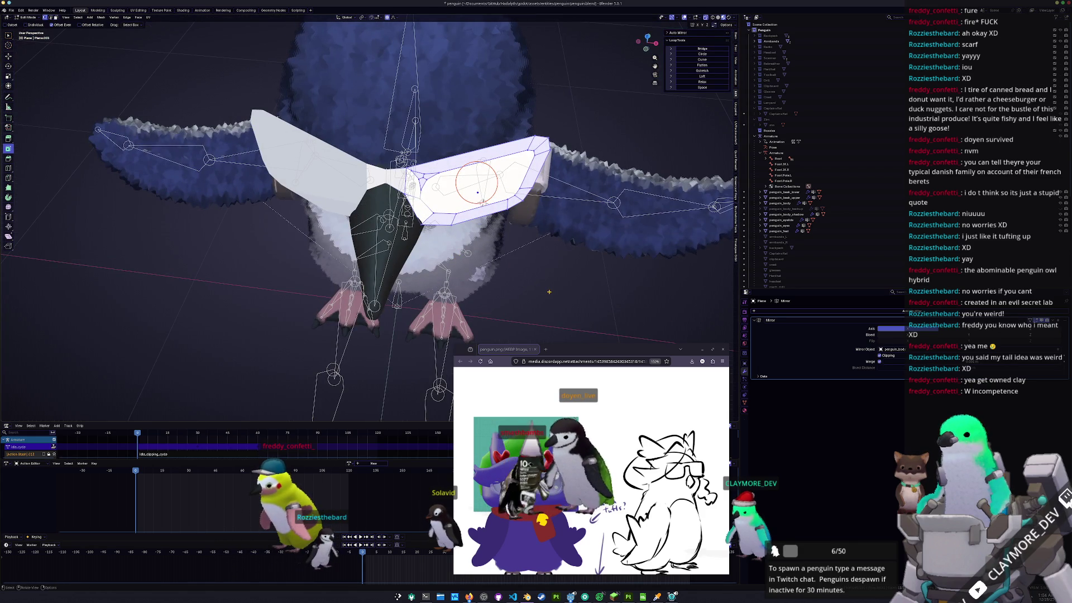
{"action": "key", "text": "KP_7"}
- Rotate the goggles' outer edge 13.3° and push it along Y to follow the head
{"action": "key", "text": "g"}
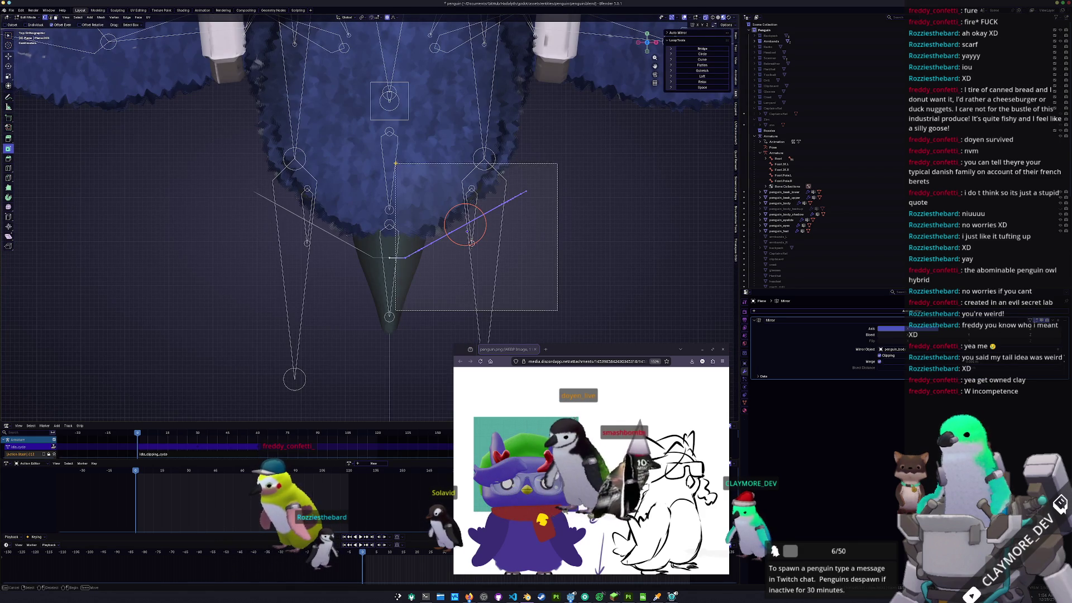
{"action": "key", "text": "y"}
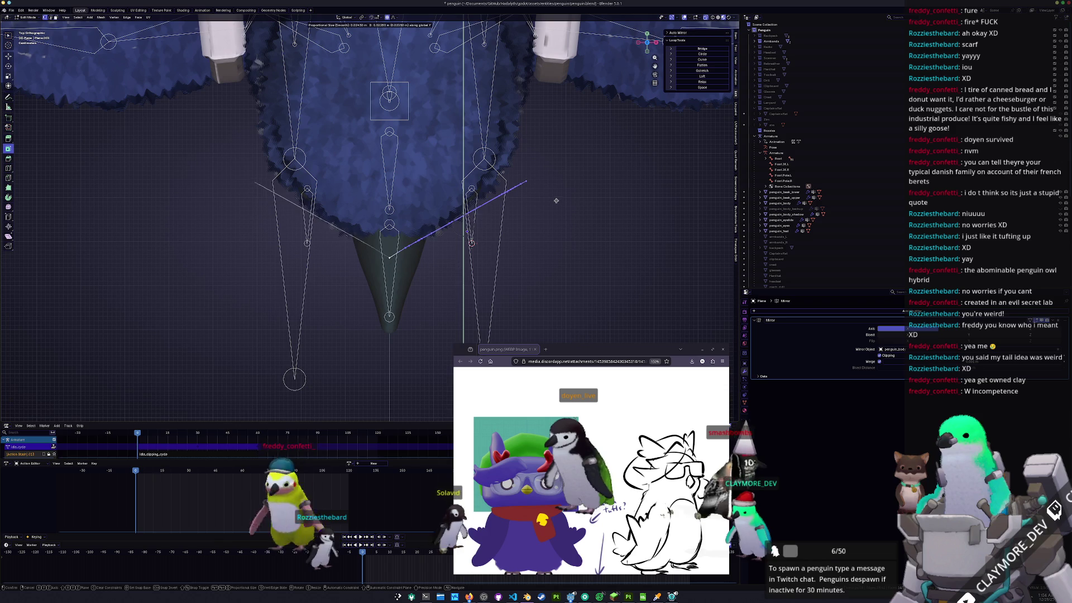
{"action": "key", "text": "r"}
{"action": "left_click", "coordinate": [559, 209]}
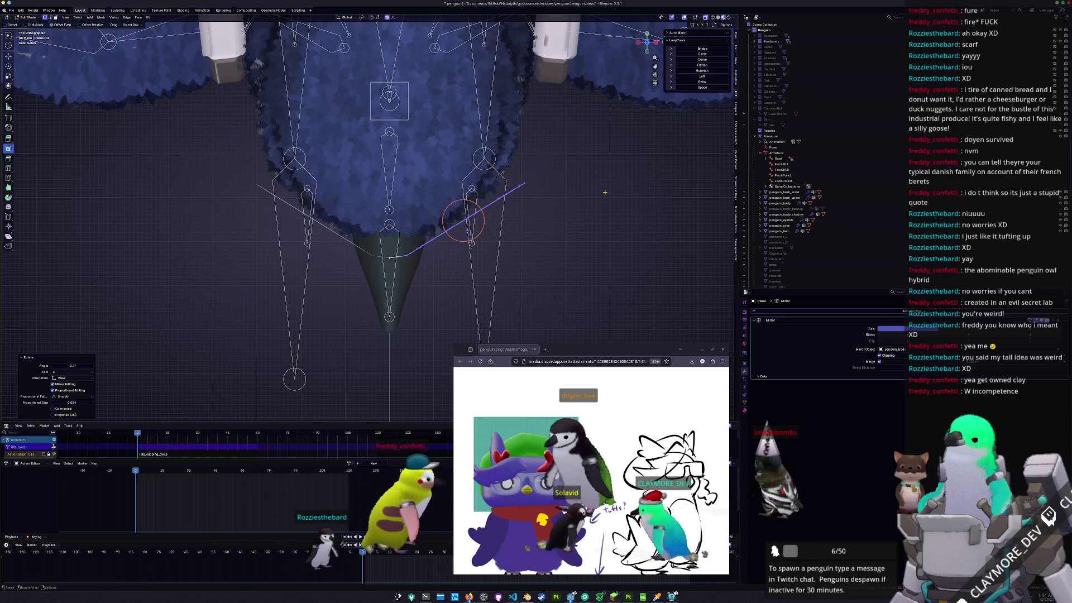
{"action": "key", "text": "r"}
{"action": "left_click", "coordinate": [394, 282]}
{"action": "key", "text": "g"}
{"action": "key", "text": "y"}
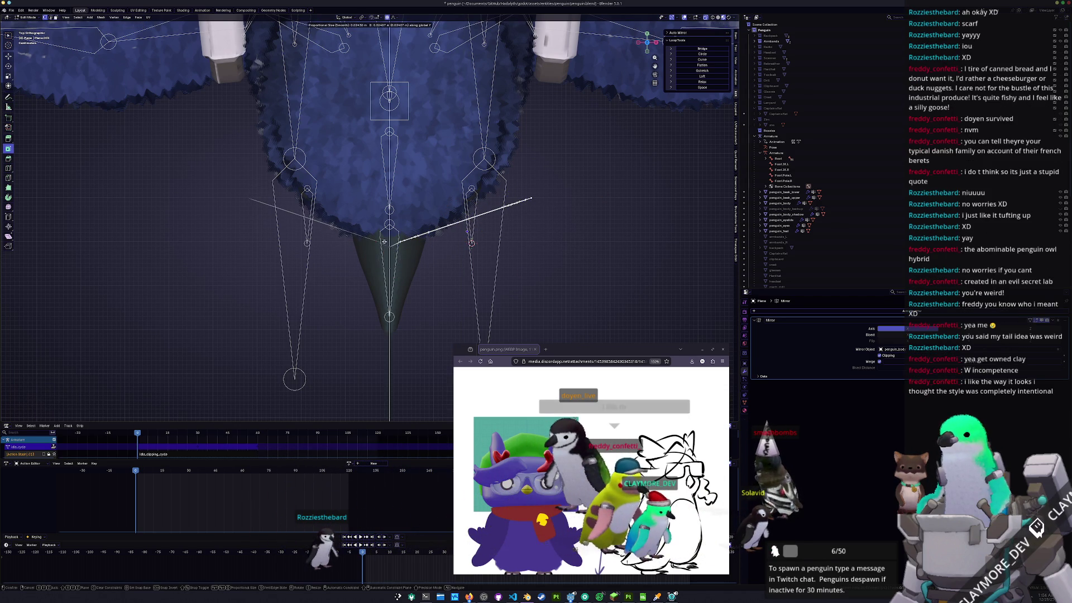
{"action": "left_click", "coordinate": [387, 245]}
- In Object Mode, move the whole goggles slightly back along Y
{"action": "key", "text": "Tab"}
{"action": "mouse_move", "coordinate": [457, 294]}
{"action": "middle_mouse_down"}
{"action": "mouse_move", "coordinate": [401, 310]}
{"action": "mouse_move", "coordinate": [530, 262]}
{"action": "middle_mouse_up"}
{"action": "key", "text": "g"}
{"action": "key", "text": "y"}
{"action": "left_click", "coordinate": [446, 290]}
{"action": "key", "text": "KP_7"}
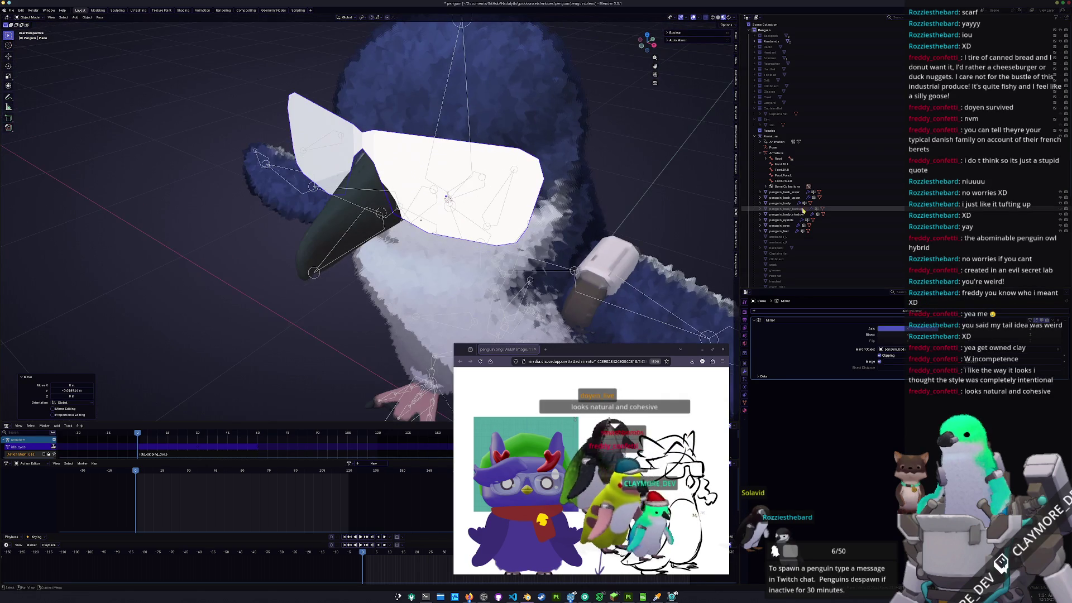
- Toggle the Crest and round glasses objects to compare, ending with the white glasses shown
{"action": "left_click", "coordinate": [1059, 96]}
{"action": "left_click", "coordinate": [1059, 96]}
{"action": "left_click", "coordinate": [1060, 91]}
{"action": "mouse_move", "coordinate": [502, 224]}
{"action": "middle_mouse_down"}
{"action": "mouse_move", "coordinate": [544, 231]}
{"action": "mouse_move", "coordinate": [460, 221]}
{"action": "middle_mouse_up"}
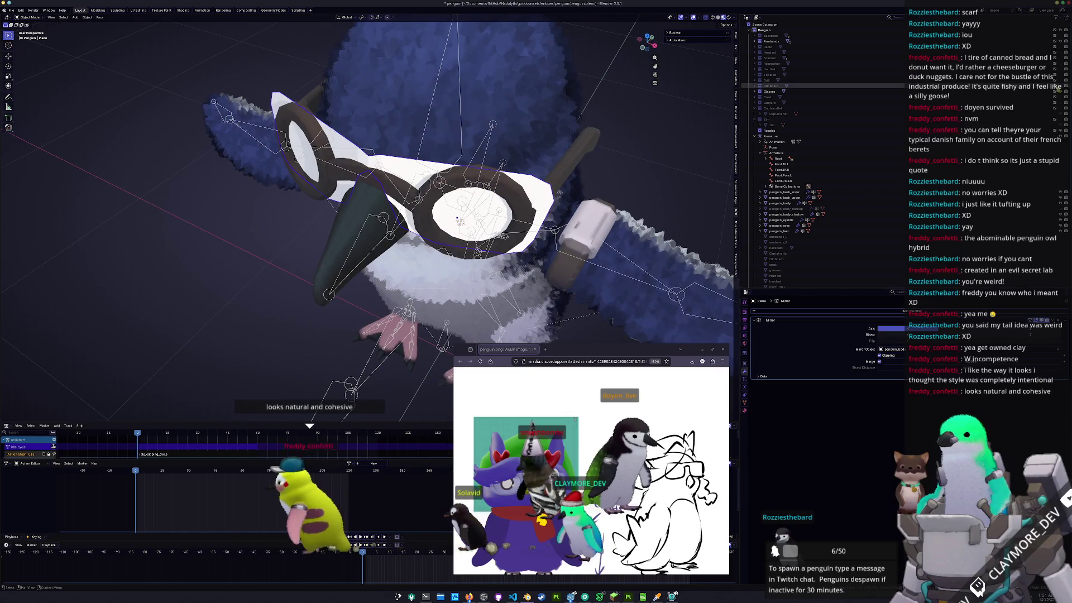
{"action": "left_click", "coordinate": [1060, 91]}
{"action": "middle_click_drag", "start_coordinate": [536, 195], "coordinate": [560, 183]}
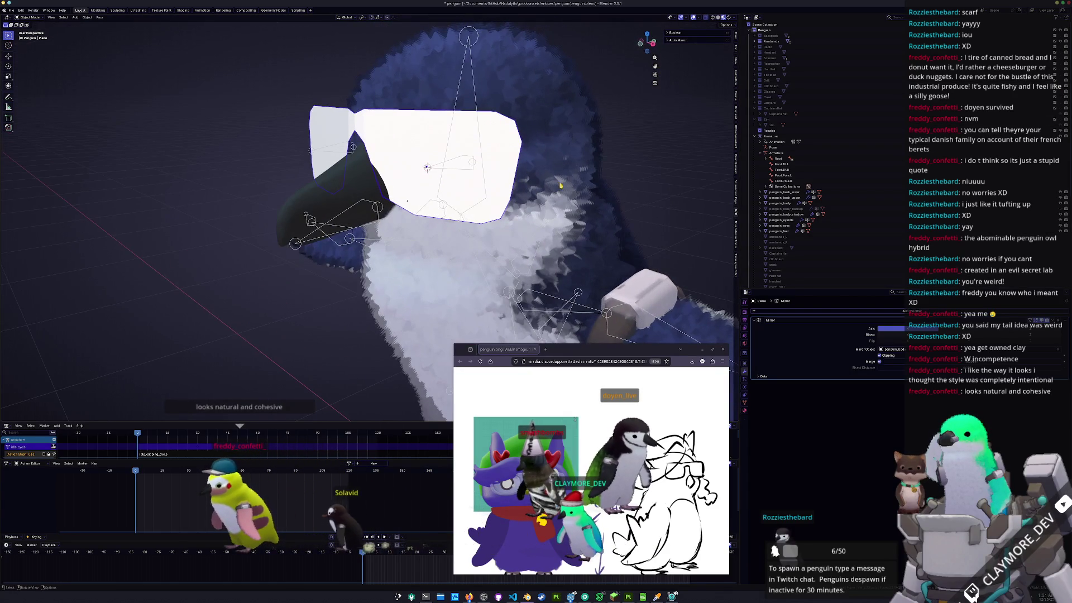
- Move the end loop of the right lens to reshape the frame's outer end, then select the inner lens faces
{"action": "key", "text": "Tab"}
{"action": "key", "text": "KP_1"}
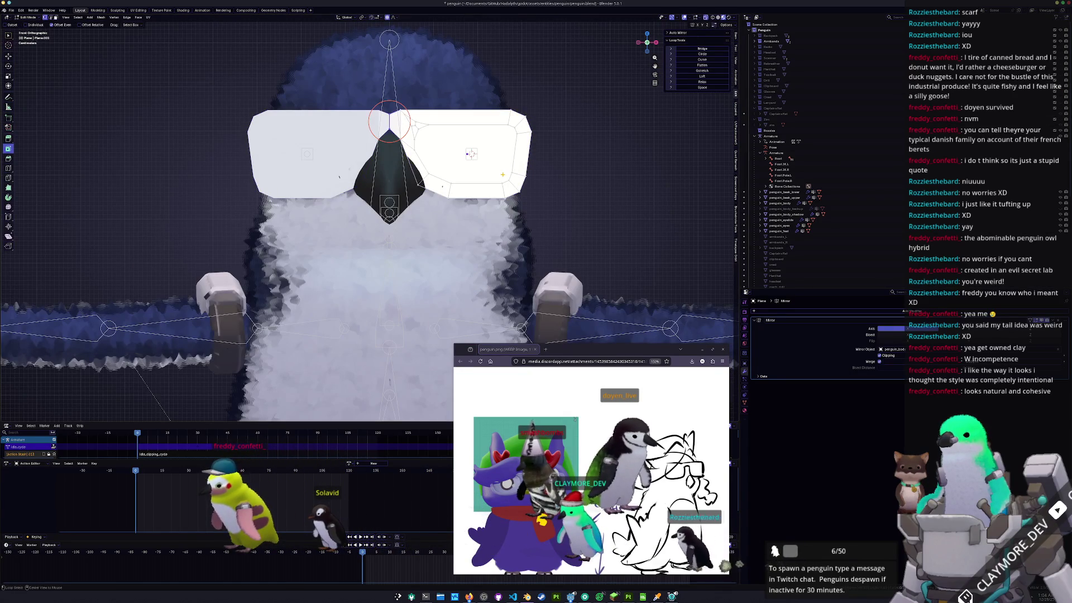
{"action": "left_click", "coordinate": [514, 154], "text": "alt"}
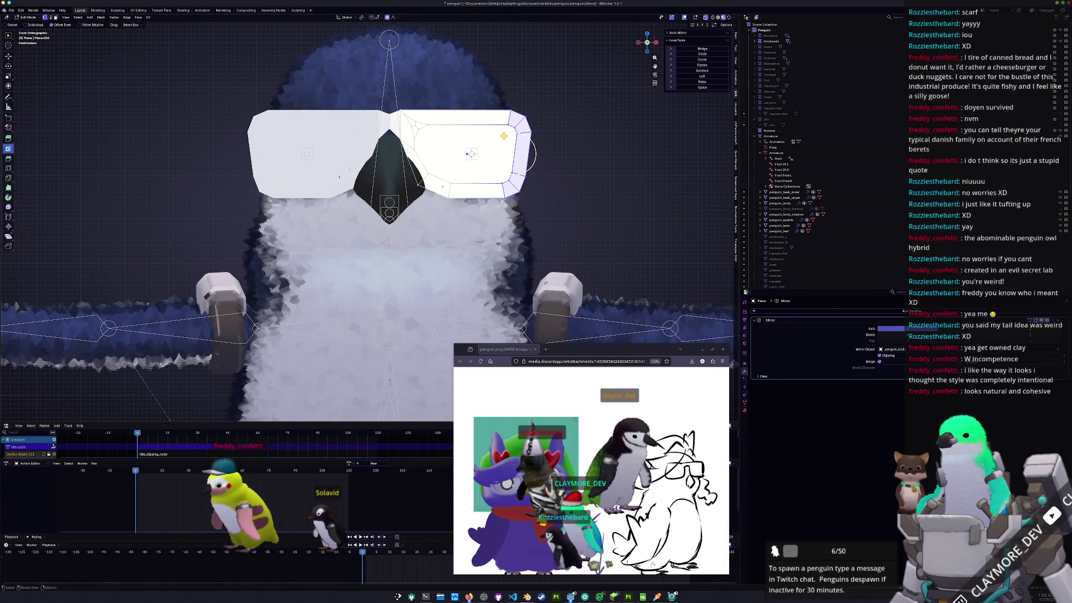
{"action": "mouse_move", "coordinate": [503, 135]}
{"action": "middle_mouse_down"}
{"action": "mouse_move", "coordinate": [524, 156]}
{"action": "mouse_move", "coordinate": [536, 129]}
{"action": "mouse_move", "coordinate": [513, 146]}
{"action": "mouse_move", "coordinate": [503, 136]}
{"action": "middle_mouse_up"}
{"action": "scroll", "coordinate": [262, 191], "scroll_direction": "up", "scroll_amount": 3}
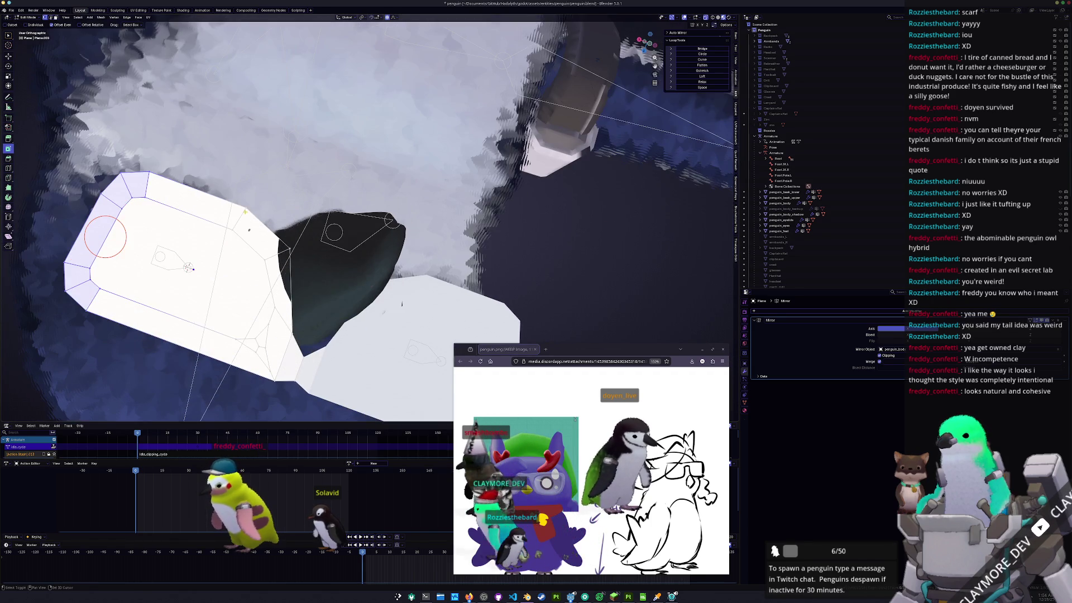
{"action": "middle_click_drag", "start_coordinate": [254, 159], "coordinate": [288, 133], "text": "shift"}
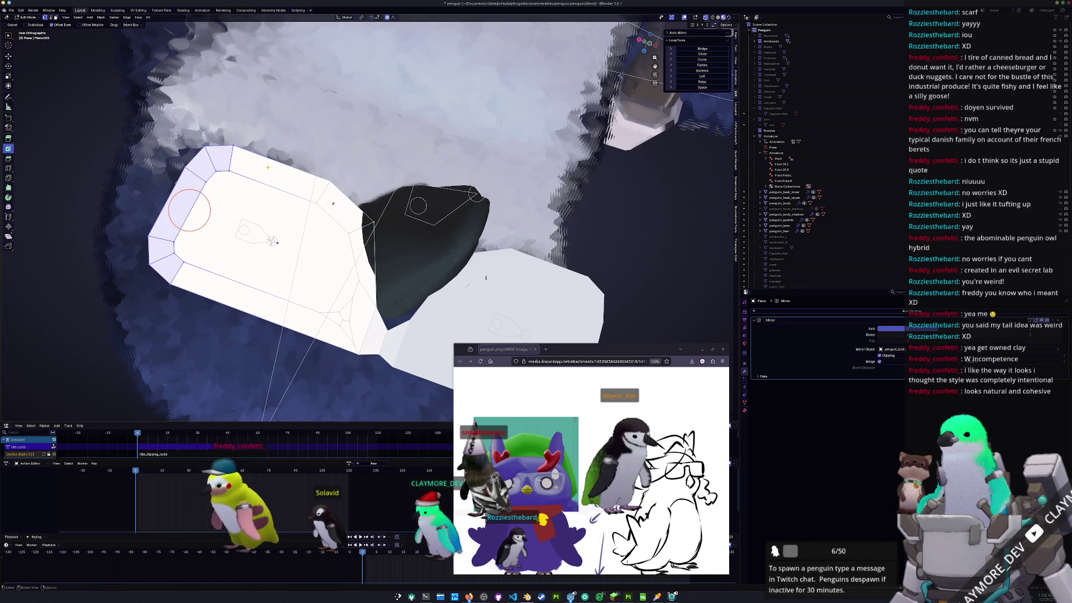
{"action": "key", "text": "g"}
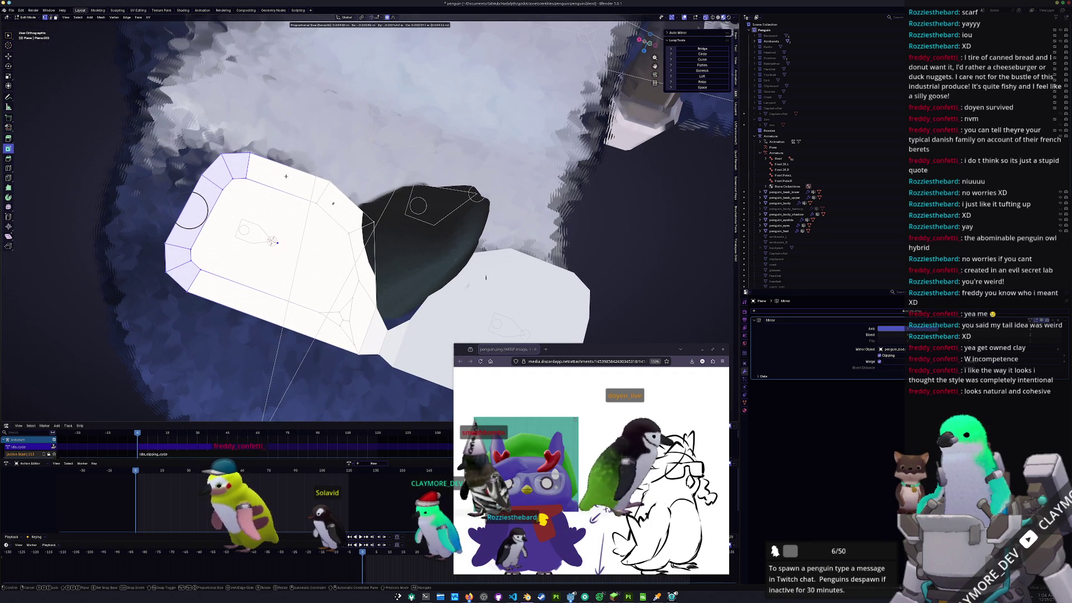
{"action": "left_click", "coordinate": [285, 176]}
{"action": "scroll", "coordinate": [301, 223], "scroll_direction": "down", "scroll_amount": 2}
{"action": "left_click", "coordinate": [312, 240]}
- Delete the inner lens faces, leaving hollow white frames
{"action": "key", "text": "x"}
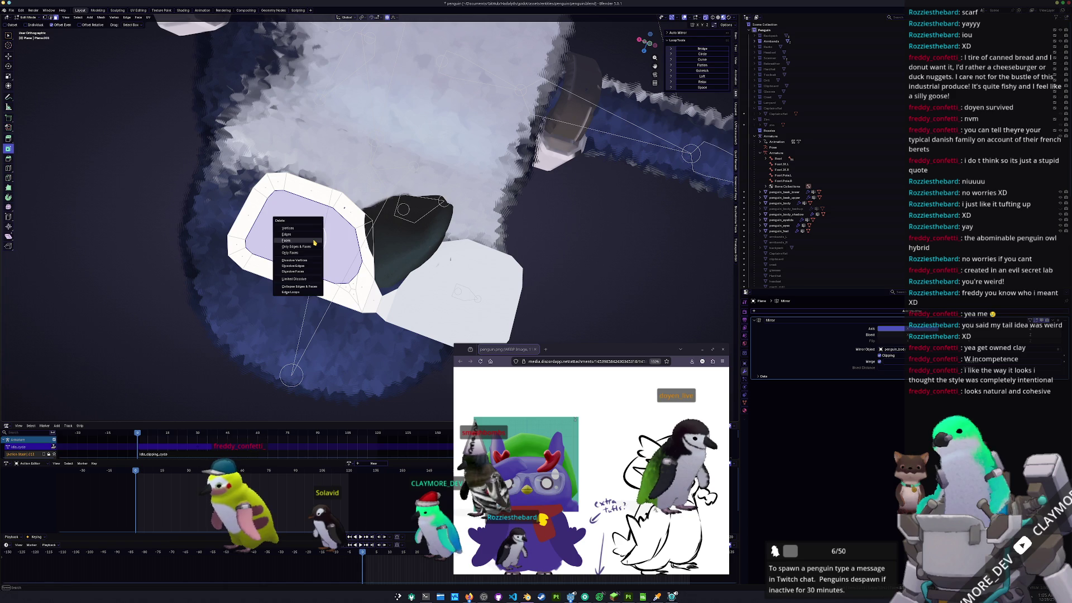
{"action": "left_click", "coordinate": [314, 242]}
{"action": "middle_click_drag", "start_coordinate": [314, 242], "coordinate": [314, 238]}
{"action": "key", "text": "KP_1"}
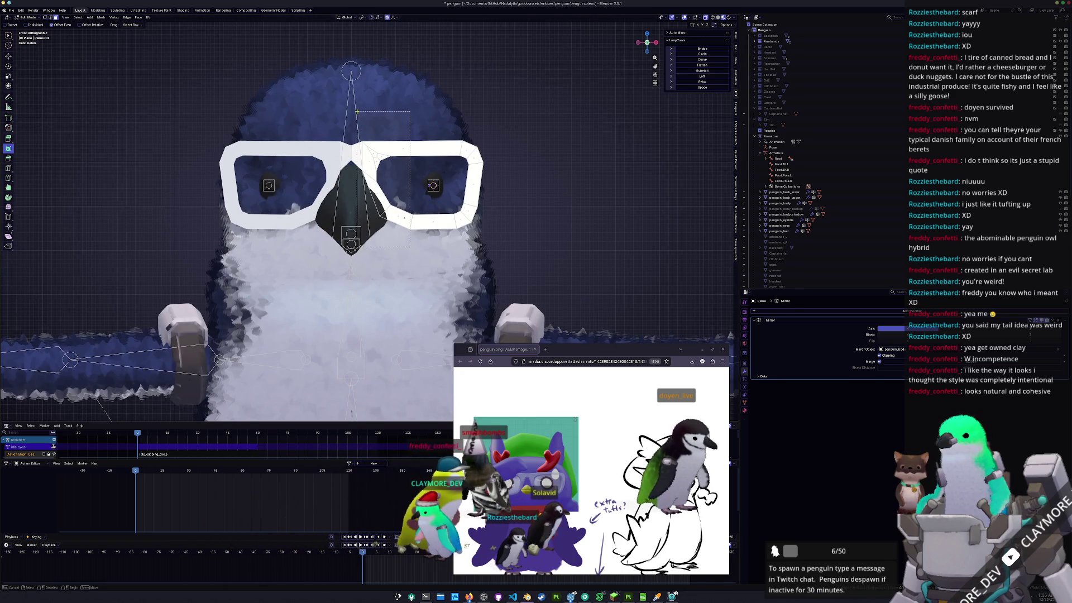
- Box-select the rim and bridge vertices above the beak
{"action": "left_click_drag", "start_coordinate": [357, 105], "coordinate": [370, 115]}
{"action": "left_click_drag", "start_coordinate": [430, 250], "coordinate": [358, 119]}
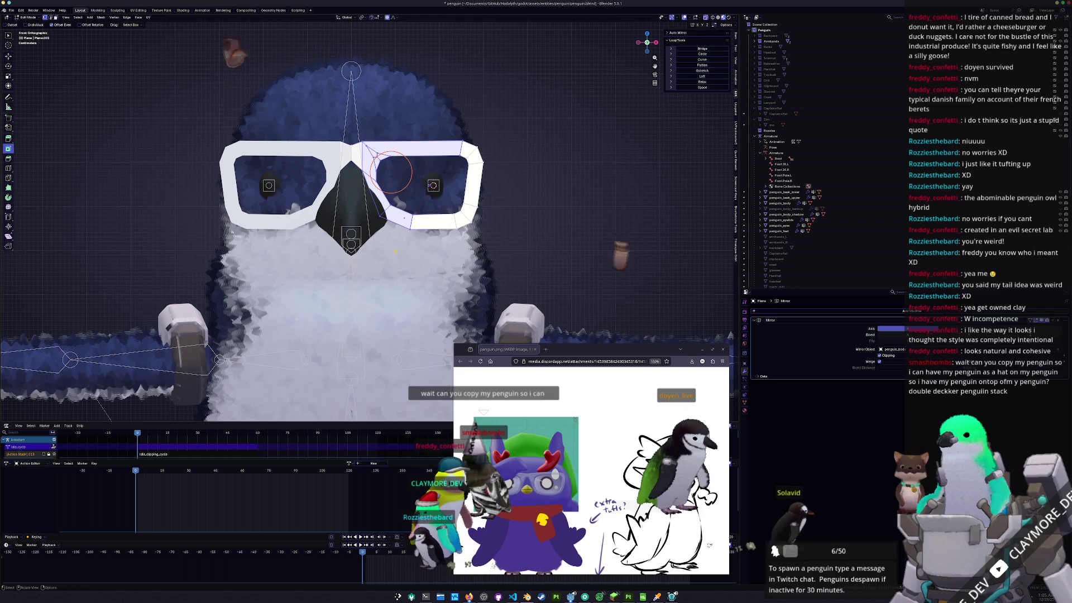
{"action": "key", "text": "alt+a"}
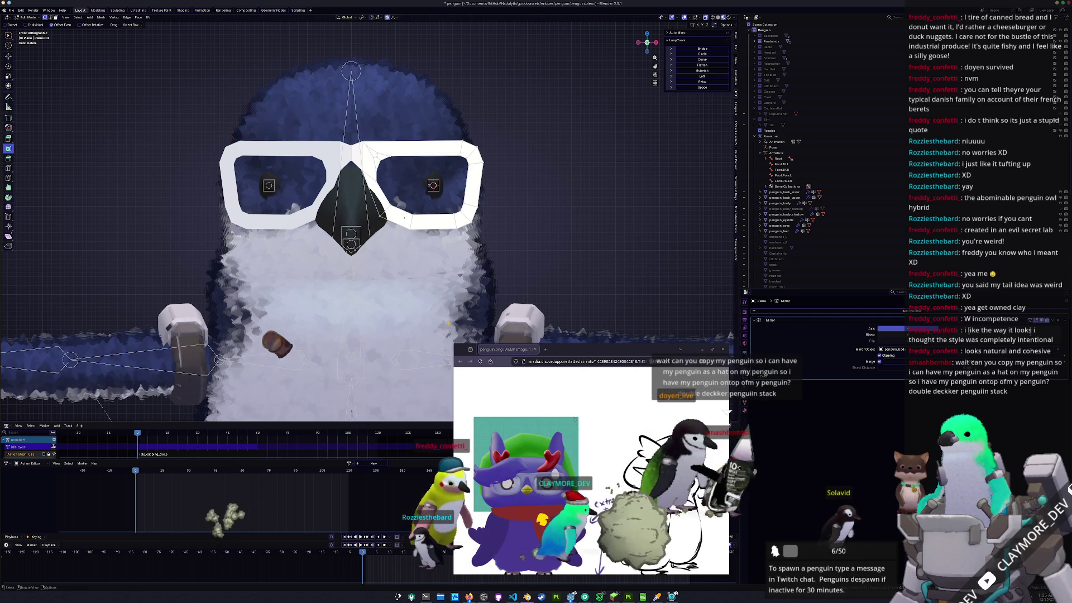
{"action": "left_click_drag", "start_coordinate": [421, 257], "coordinate": [353, 93]}
{"action": "mouse_move", "coordinate": [352, 95]}
{"action": "middle_mouse_down"}
{"action": "mouse_move", "coordinate": [384, 202]}
{"action": "mouse_move", "coordinate": [357, 168]}
{"action": "mouse_move", "coordinate": [391, 190]}
{"action": "mouse_move", "coordinate": [367, 203]}
{"action": "mouse_move", "coordinate": [371, 190]}
{"action": "mouse_move", "coordinate": [368, 204]}
{"action": "mouse_move", "coordinate": [362, 193]}
{"action": "mouse_move", "coordinate": [366, 202]}
{"action": "mouse_move", "coordinate": [424, 209]}
{"action": "middle_mouse_up"}
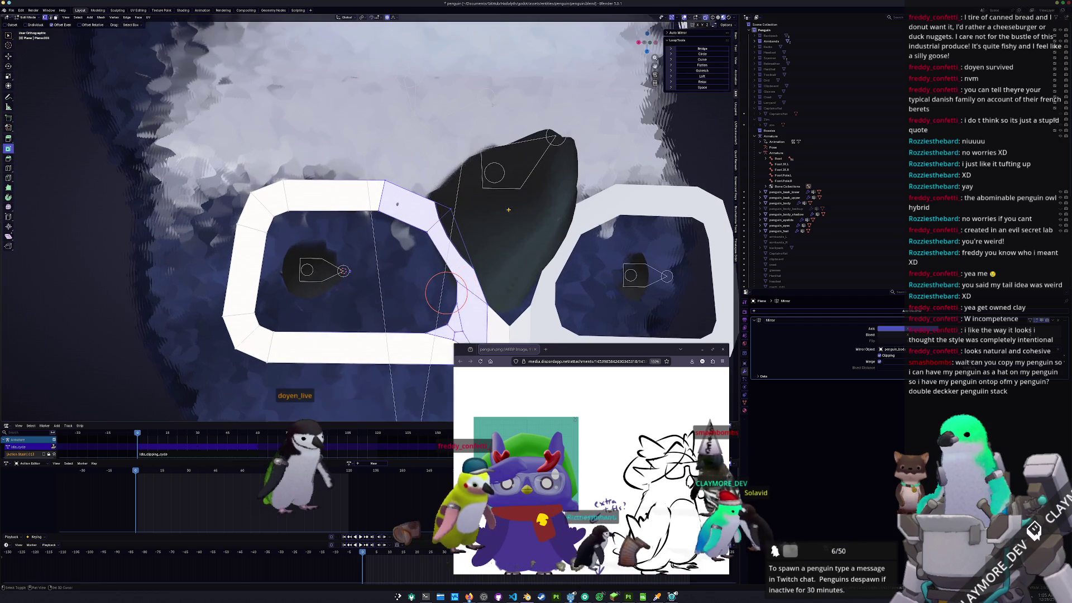
{"action": "scroll", "coordinate": [524, 217], "scroll_direction": "up", "scroll_amount": 2}
- Cancel the bridge vertex move and return to Object Mode in front view
{"action": "key", "text": "g"}
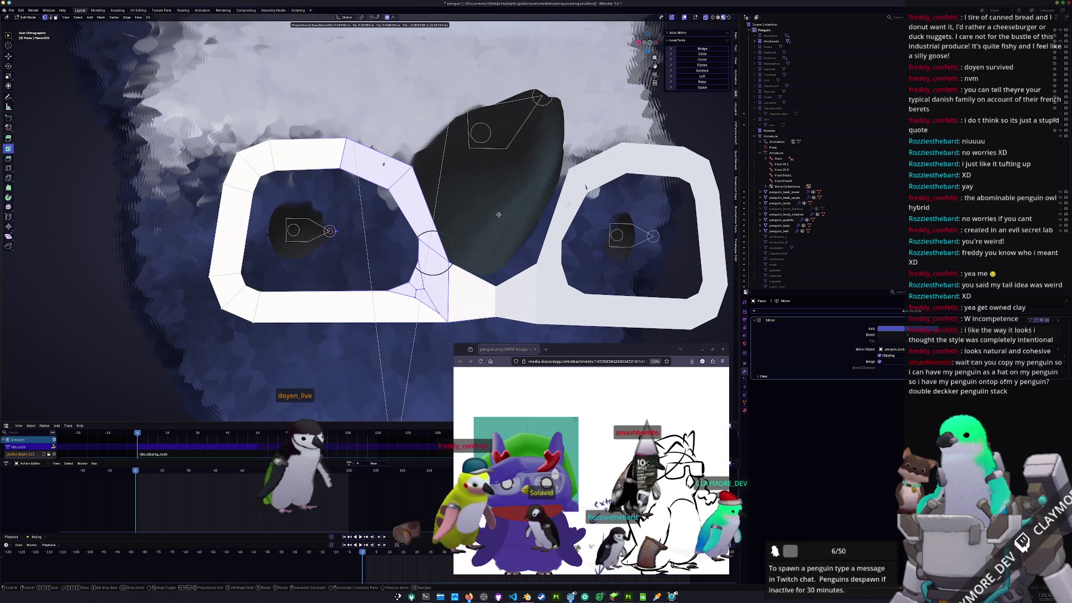
{"action": "key", "text": "Escape"}
{"action": "mouse_move", "coordinate": [501, 214]}
{"action": "middle_mouse_down"}
{"action": "mouse_move", "coordinate": [424, 184]}
{"action": "mouse_move", "coordinate": [420, 200]}
{"action": "mouse_move", "coordinate": [473, 232]}
{"action": "middle_mouse_up"}
{"action": "key", "text": "KP_1"}
{"action": "key", "text": "Tab"}
{"action": "scroll", "coordinate": [454, 198], "scroll_direction": "down", "scroll_amount": 2}
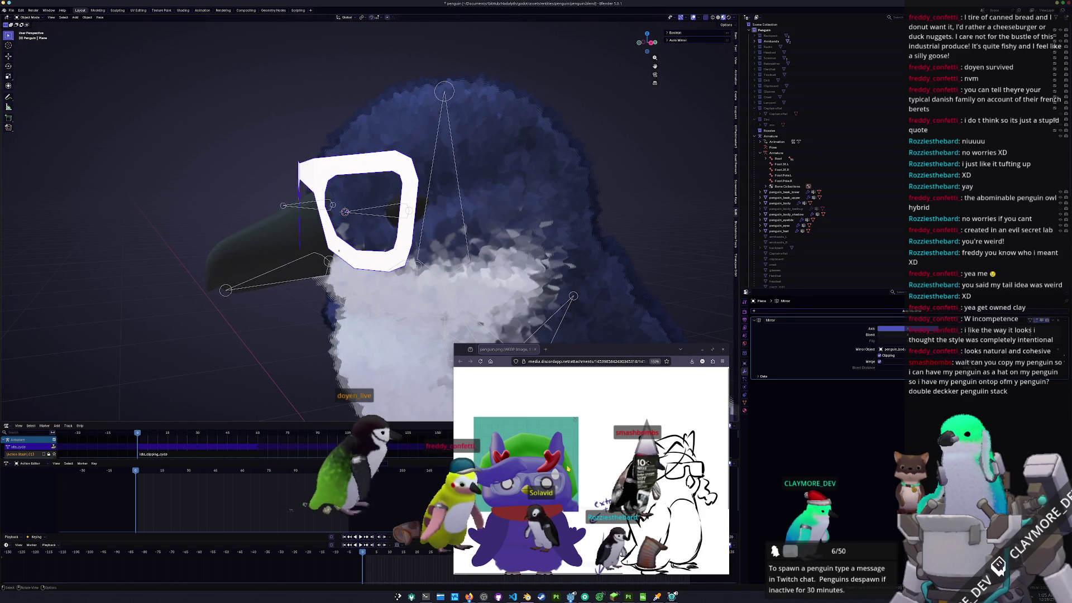
- Inspect the glasses from the side, briefly entering and leaving Edit Mode
{"action": "middle_click", "coordinate": [575, 470]}
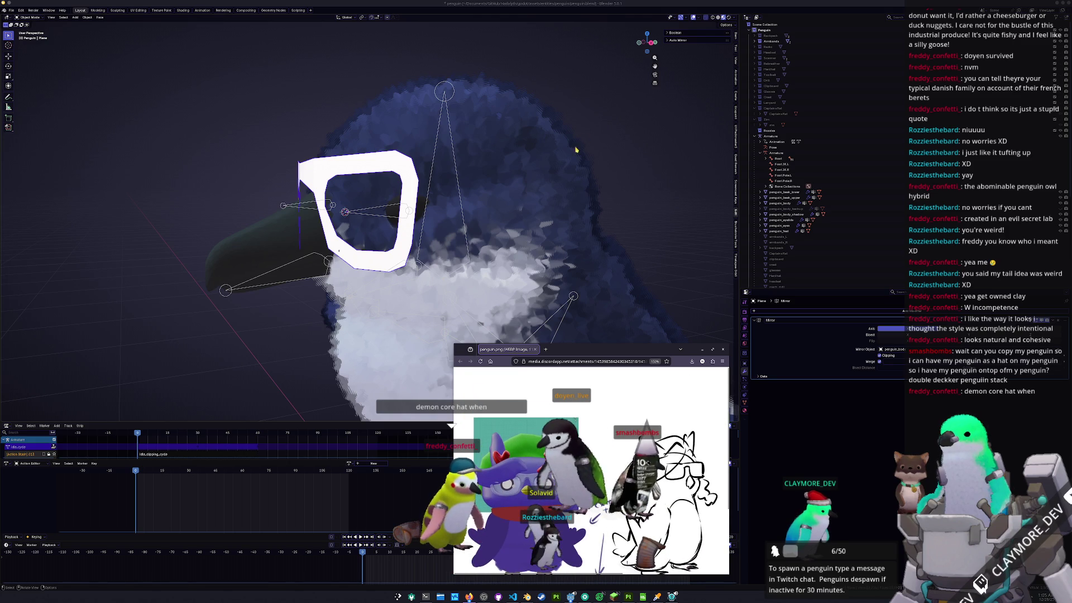
{"action": "middle_click_drag", "start_coordinate": [570, 167], "coordinate": [473, 181]}
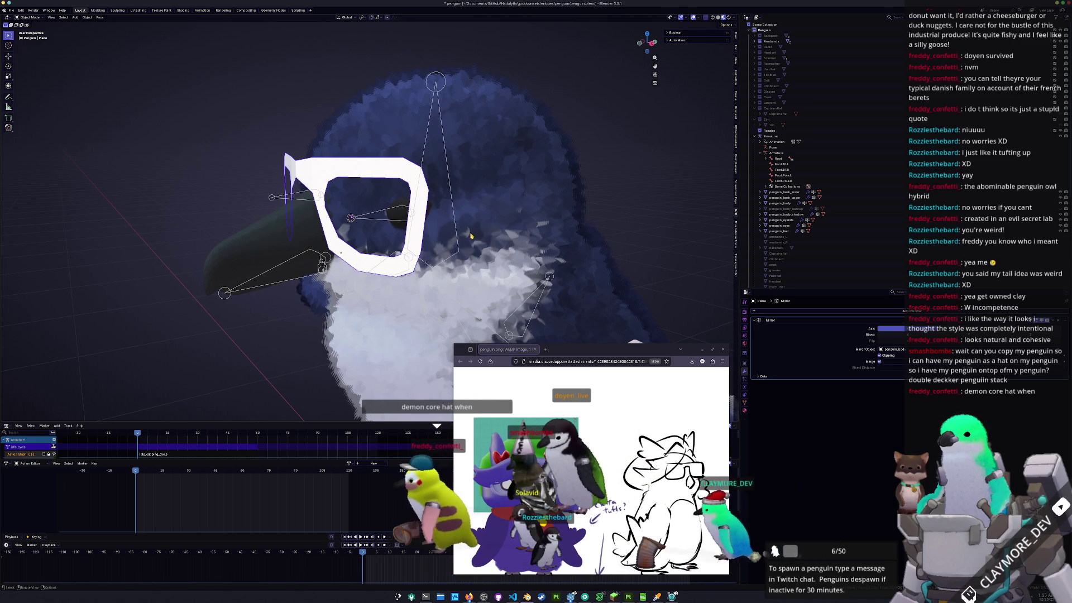
{"action": "key", "text": "Tab"}
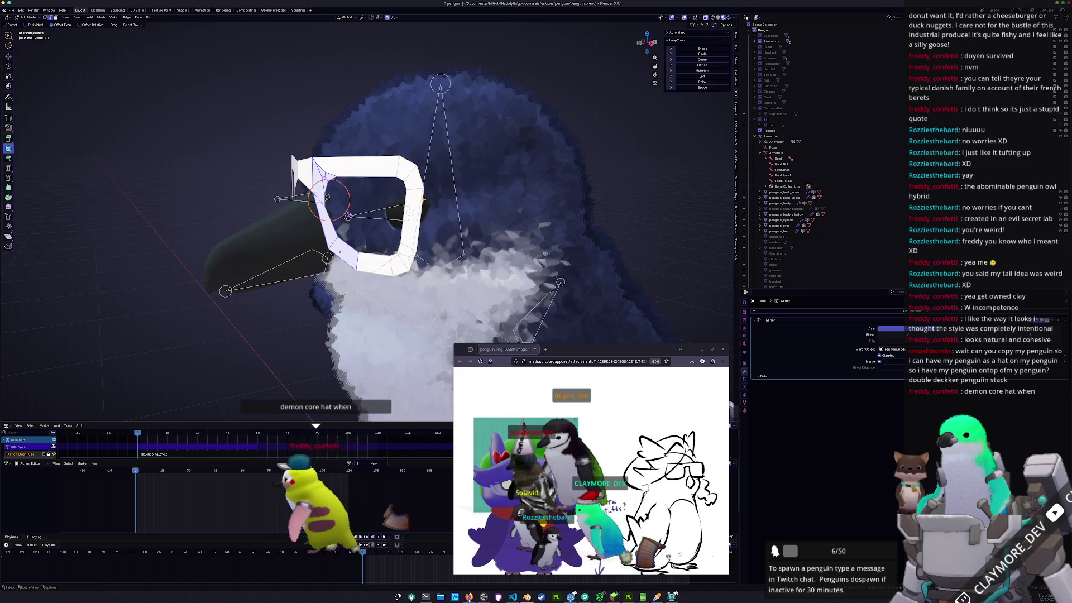
{"action": "mouse_move", "coordinate": [443, 213]}
{"action": "middle_mouse_down"}
{"action": "mouse_move", "coordinate": [434, 195]}
{"action": "mouse_move", "coordinate": [450, 255]}
{"action": "mouse_move", "coordinate": [467, 240]}
{"action": "mouse_move", "coordinate": [440, 225]}
{"action": "middle_mouse_up"}
{"action": "scroll", "coordinate": [471, 237], "scroll_direction": "down", "scroll_amount": 3}
{"action": "key", "text": "Tab"}
{"action": "scroll", "coordinate": [434, 230], "scroll_direction": "up", "scroll_amount": 3}
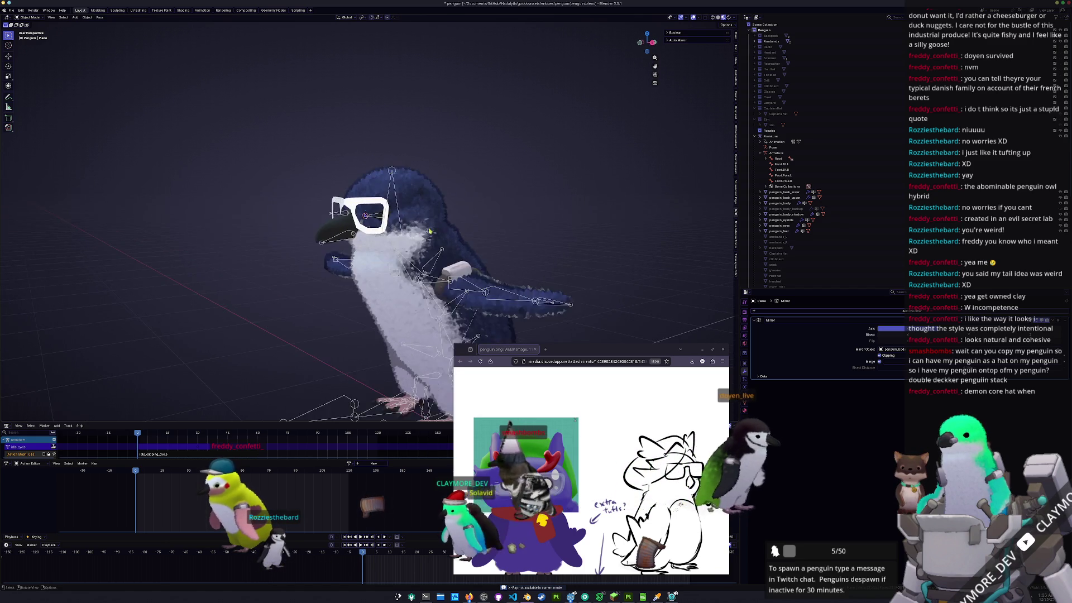
{"action": "scroll", "coordinate": [435, 229], "scroll_direction": "up", "scroll_amount": 2}
- Select the glasses object instead of the armature and enter Edit Mode
{"action": "left_click", "coordinate": [416, 198]}
{"action": "scroll", "coordinate": [407, 183], "scroll_direction": "up", "scroll_amount": 2}
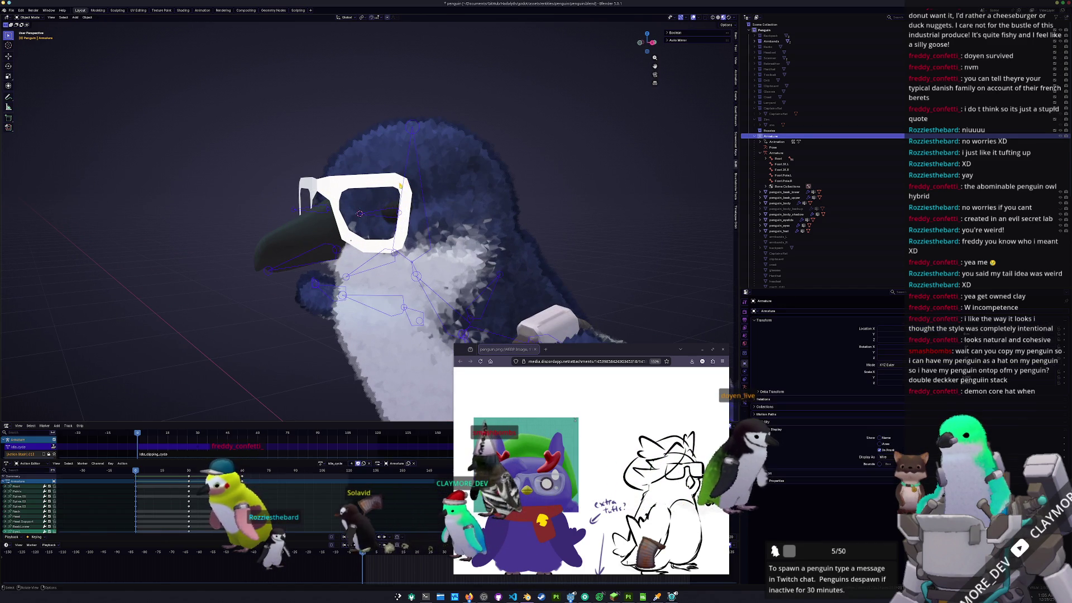
{"action": "left_click", "coordinate": [401, 186]}
{"action": "key", "text": "Tab"}
{"action": "scroll", "coordinate": [419, 199], "scroll_direction": "up", "scroll_amount": 1}
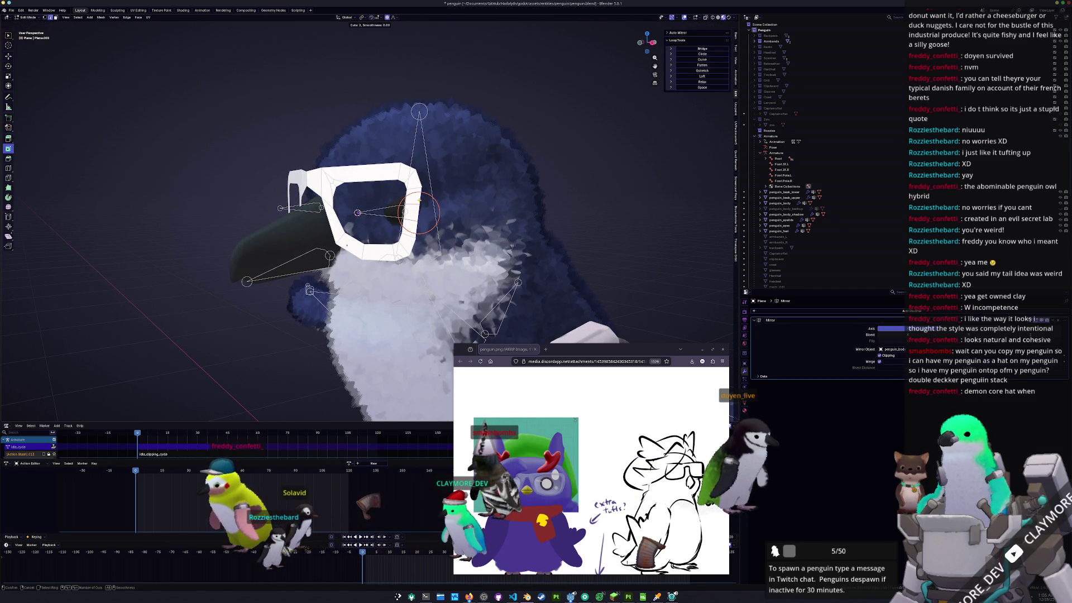
{"action": "key", "text": "Escape"}
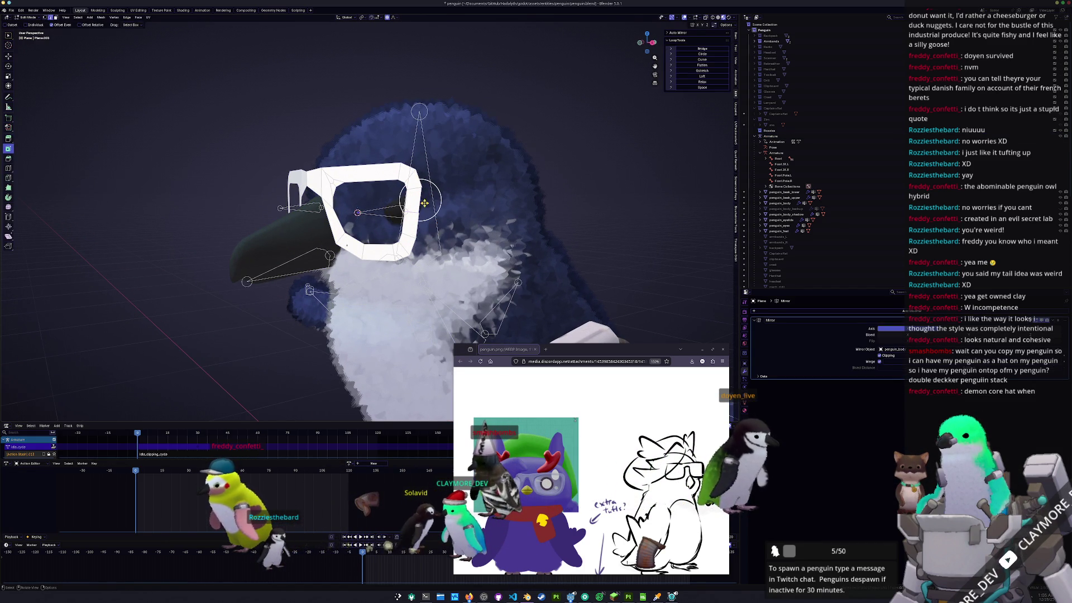
- View the glasses side-on from the right, cancelling stray edge operations
{"action": "key", "text": "KP_4"}
{"action": "key", "text": "KP_4"}
{"action": "key", "text": "KP_3"}
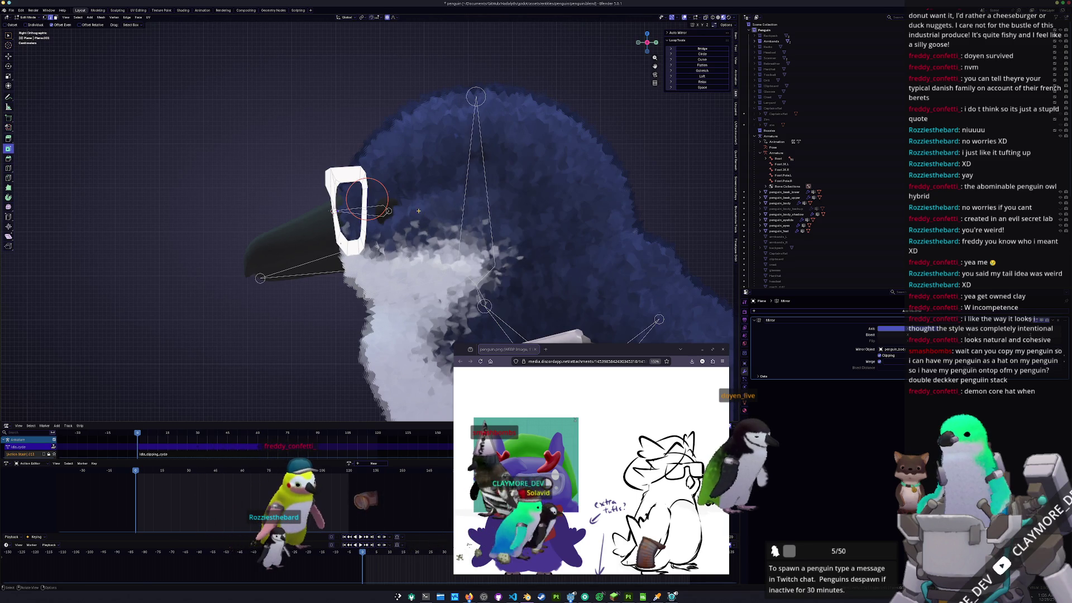
{"action": "right_click", "coordinate": [450, 191]}
{"action": "right_click", "coordinate": [438, 206]}
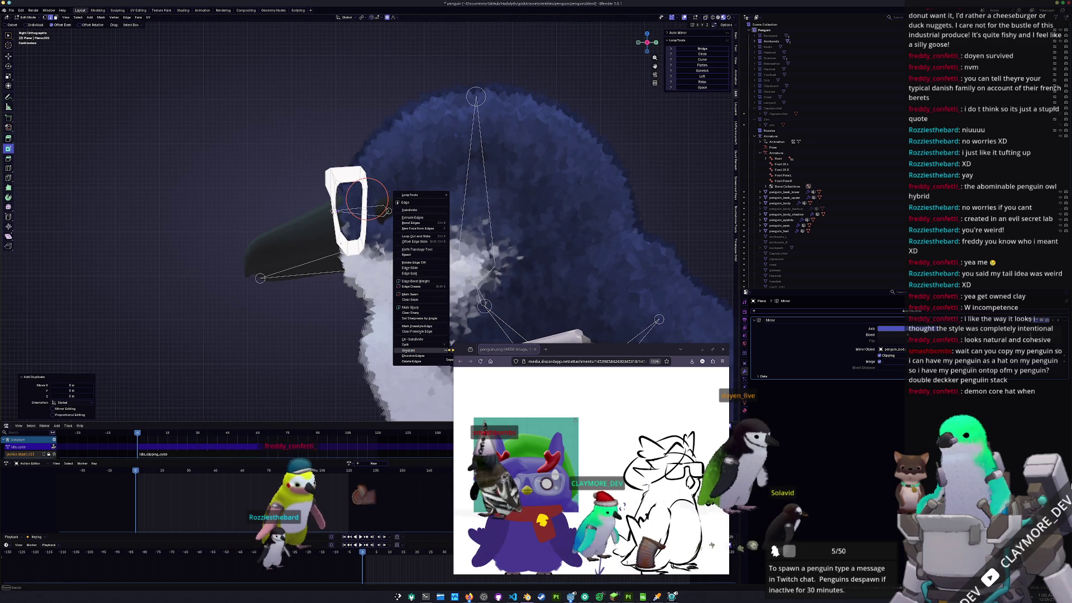
{"action": "key", "text": "Escape"}
{"action": "scroll", "coordinate": [370, 191], "scroll_direction": "up", "scroll_amount": 1}
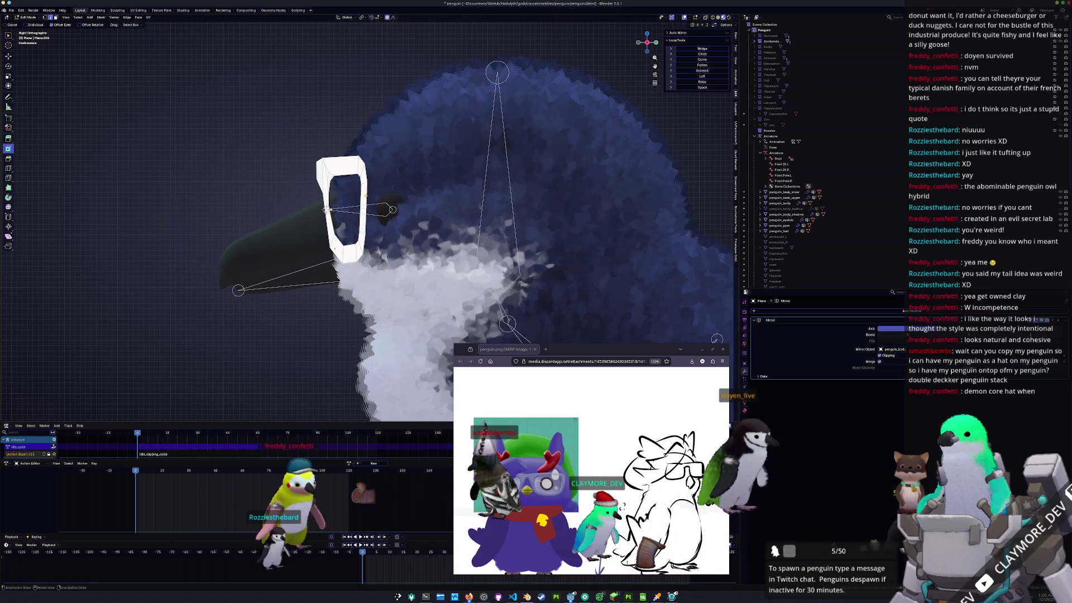
{"action": "scroll", "coordinate": [365, 195], "scroll_direction": "up", "scroll_amount": 1}
- Circle-select part of the glasses frame and re-enter Edit Mode
{"action": "key", "text": "c"}
{"action": "left_click", "coordinate": [369, 167]}
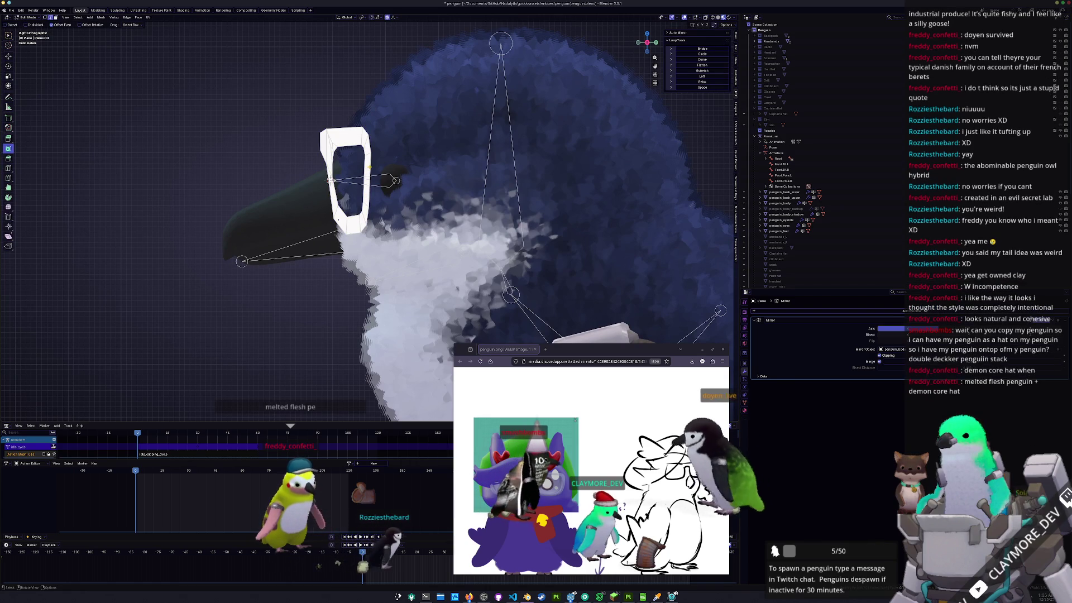
{"action": "key", "text": "Escape"}
{"action": "scroll", "coordinate": [370, 166], "scroll_direction": "up", "scroll_amount": 1}
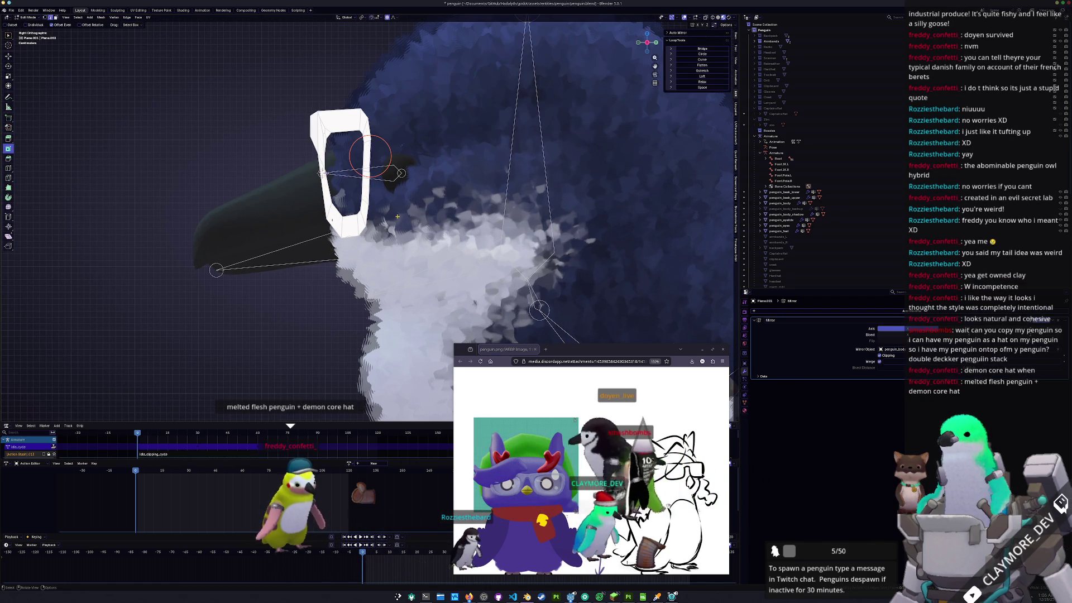
{"action": "key", "text": "Tab"}
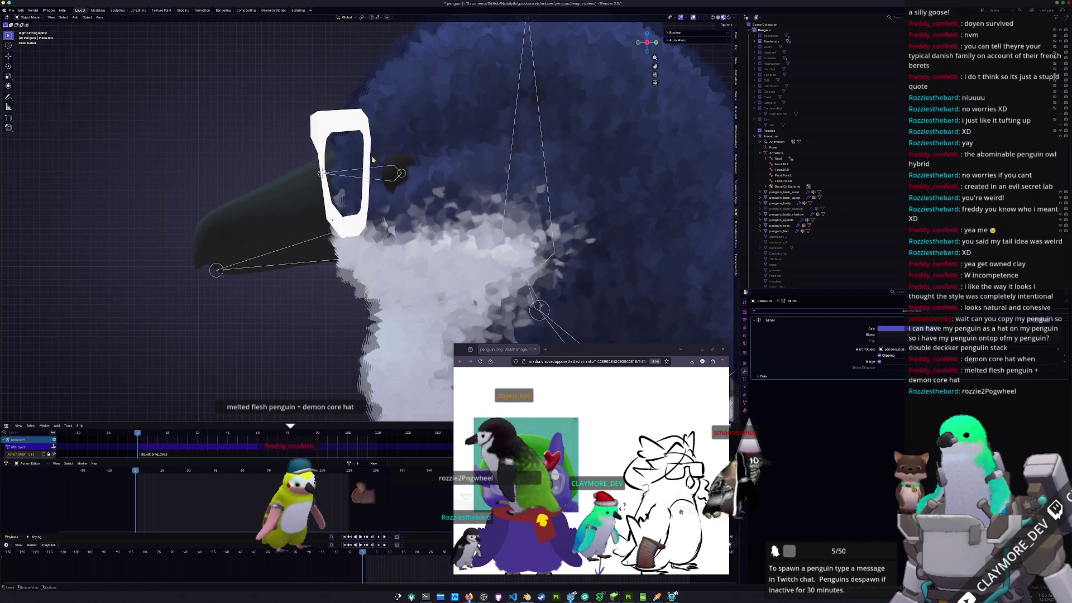
{"action": "scroll", "coordinate": [373, 160], "scroll_direction": "up", "scroll_amount": 1}
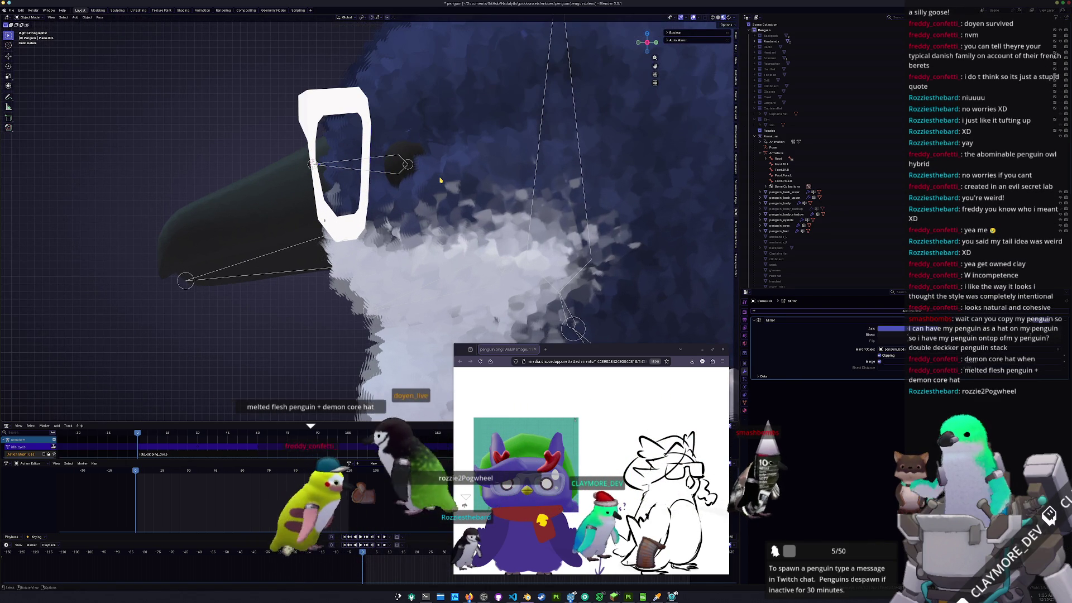
{"action": "key", "text": "Tab"}
{"action": "scroll", "coordinate": [458, 190], "scroll_direction": "down", "scroll_amount": 2}
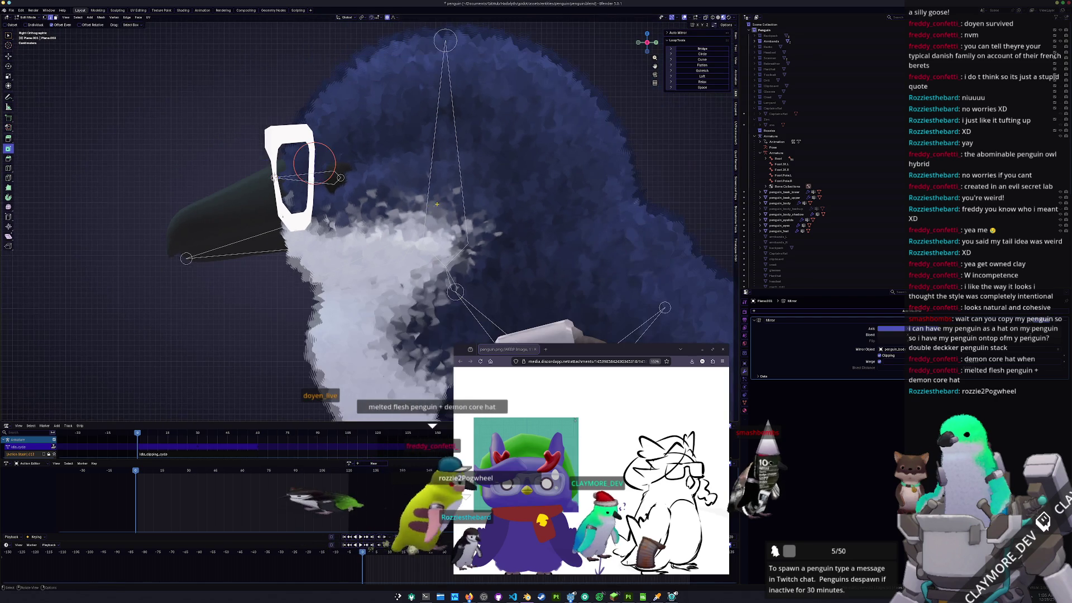
- Extrude the frame edge into a temple arm and move its end vertically
{"action": "key", "text": "e"}
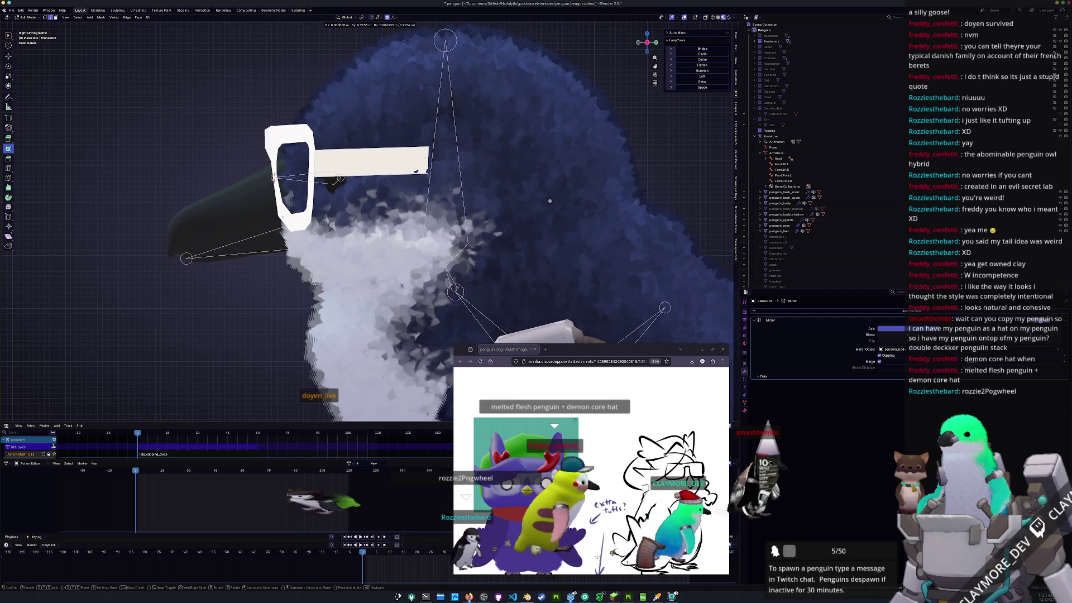
{"action": "left_click", "coordinate": [421, 160]}
{"action": "left_click_drag", "start_coordinate": [447, 208], "coordinate": [393, 169]}
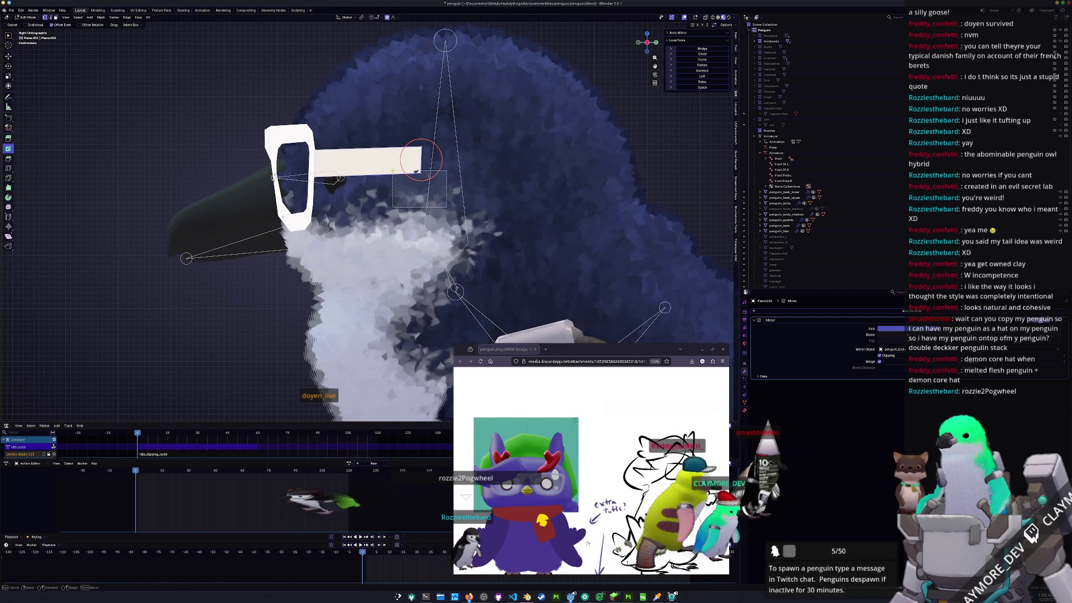
{"action": "key", "text": "g"}
{"action": "key", "text": "z"}
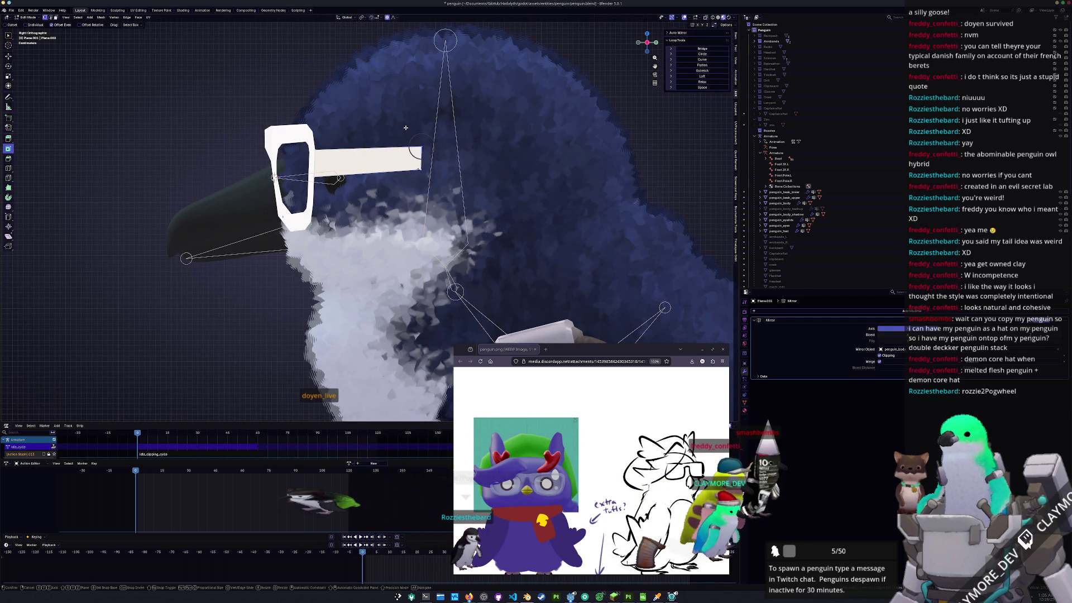
- Extrude the temple arm further back and tilt its tip
{"action": "right_click", "coordinate": [402, 131]}
{"action": "key", "text": "e"}
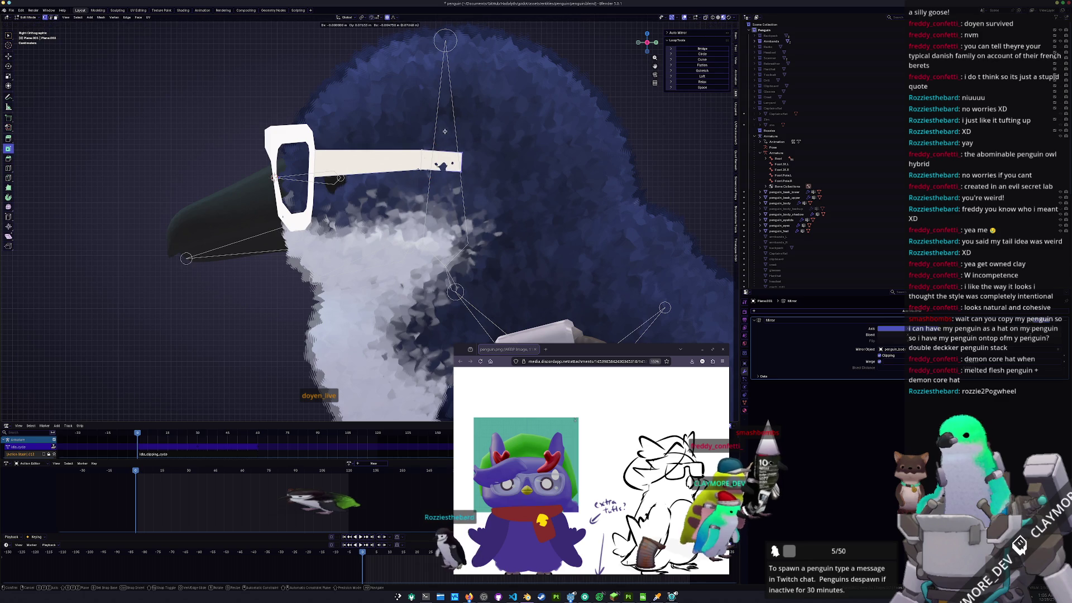
{"action": "left_click", "coordinate": [416, 130]}
{"action": "key", "text": "r"}
{"action": "left_click", "coordinate": [473, 138]}
- Cancel the tip adjustment and return to Object Mode
{"action": "key", "text": "g"}
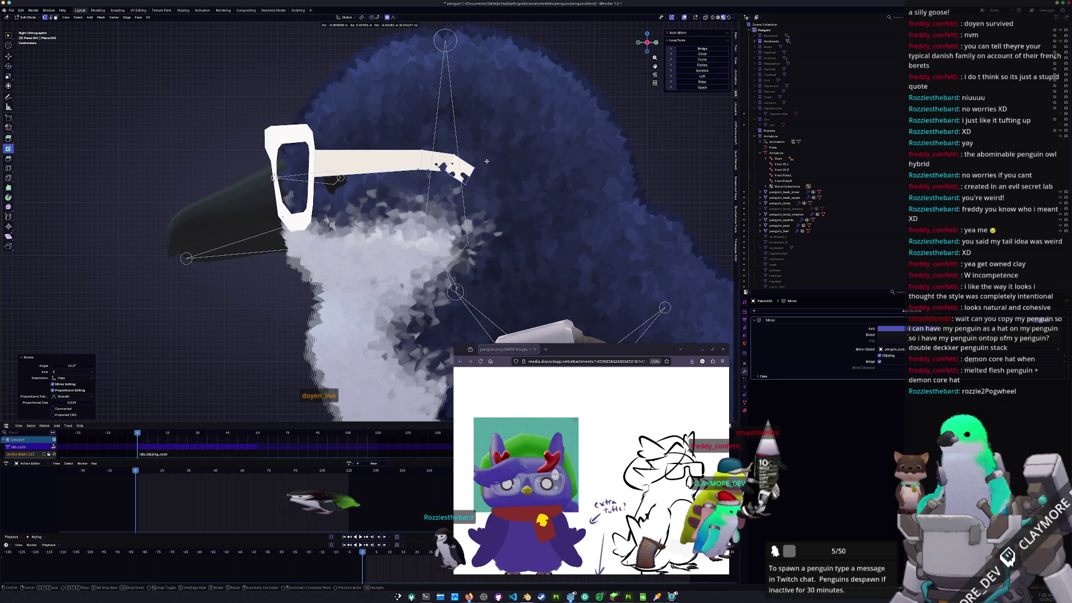
{"action": "right_click", "coordinate": [486, 161]}
{"action": "scroll", "coordinate": [371, 202], "scroll_direction": "down", "scroll_amount": 2}
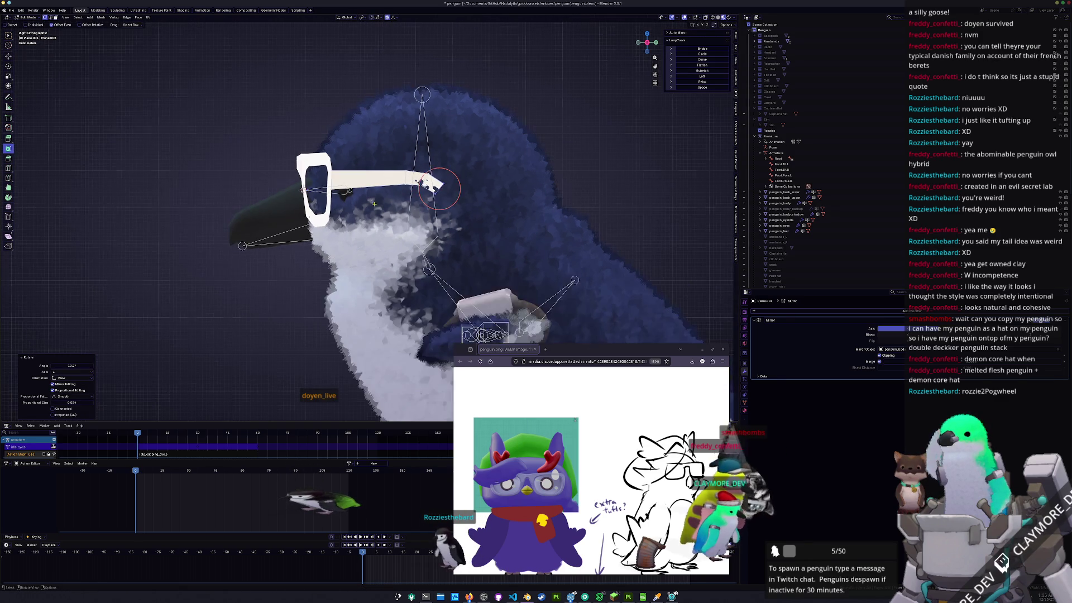
{"action": "middle_click_drag", "start_coordinate": [371, 202], "coordinate": [469, 231]}
{"action": "key", "text": "Tab"}
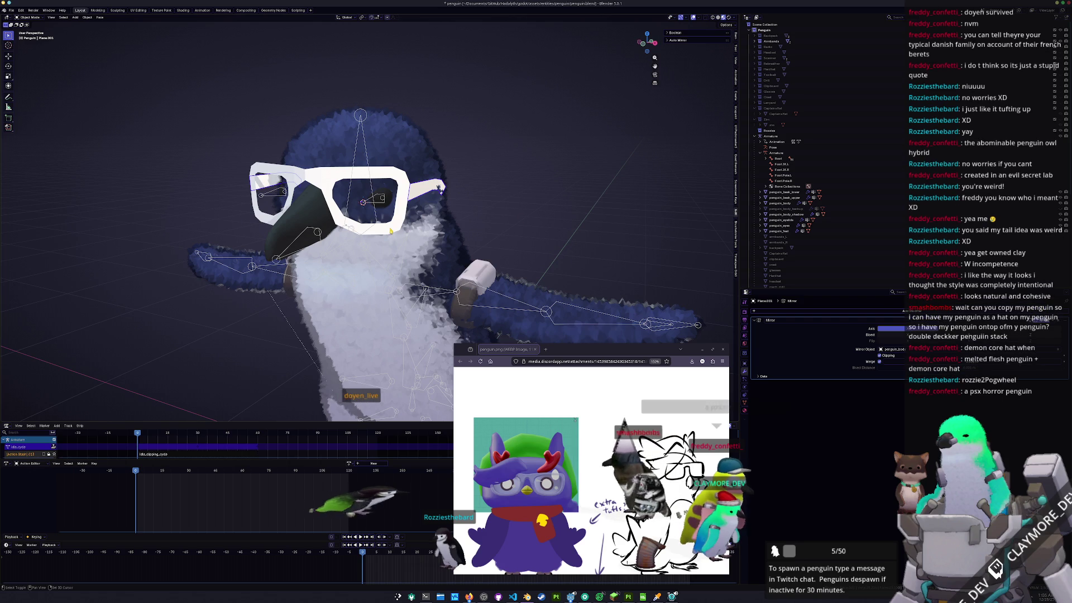
- Add a Solidify modifier to the glasses frame, apply its scale, and set Offset to 1
{"action": "key", "text": "shift+a"}
{"action": "type", "text": "solidify"}
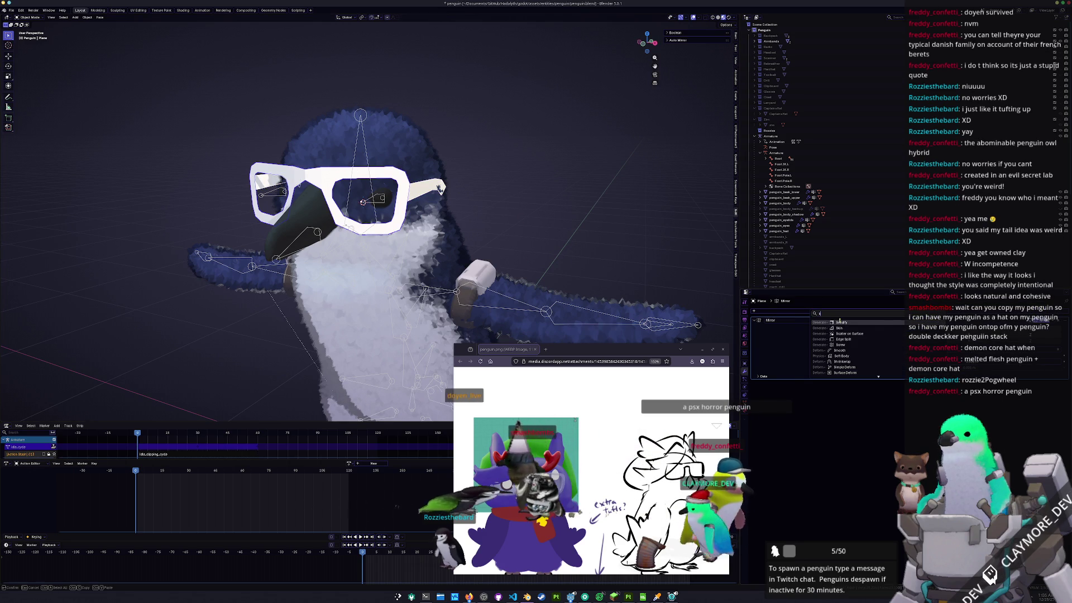
{"action": "key", "text": "Return"}
{"action": "key", "text": "ctrl+a"}
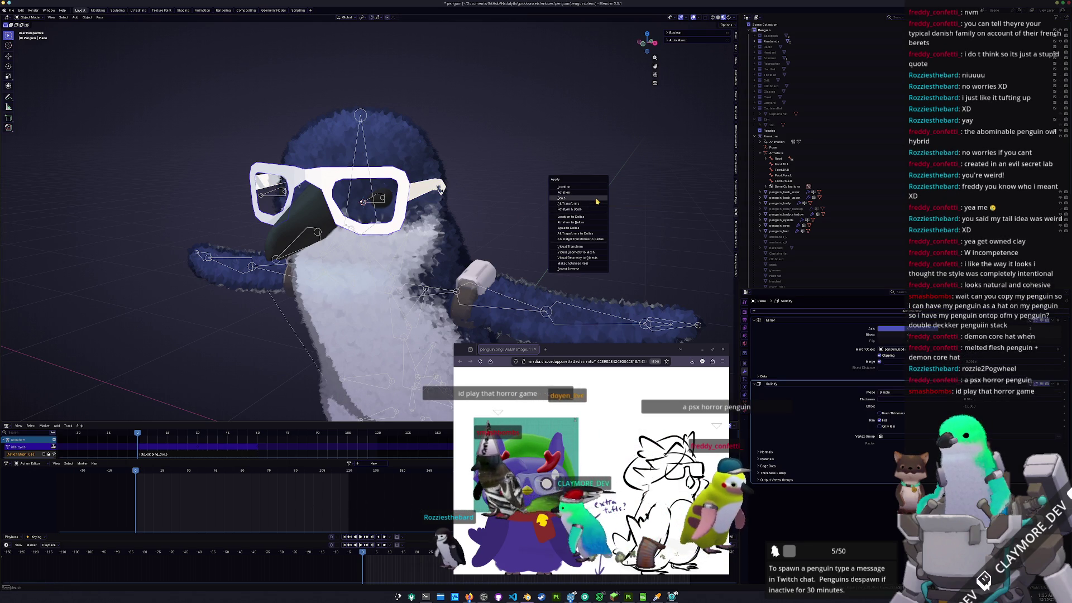
{"action": "left_click", "coordinate": [595, 198]}
{"action": "scroll", "coordinate": [598, 212], "scroll_direction": "up", "scroll_amount": 1}
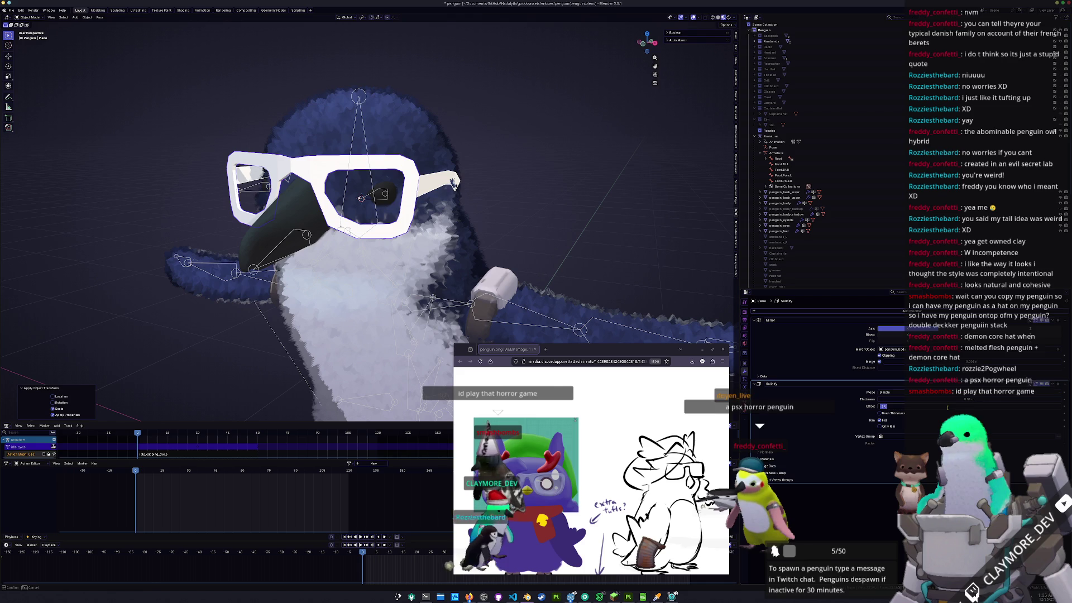
{"action": "key", "text": "Return"}
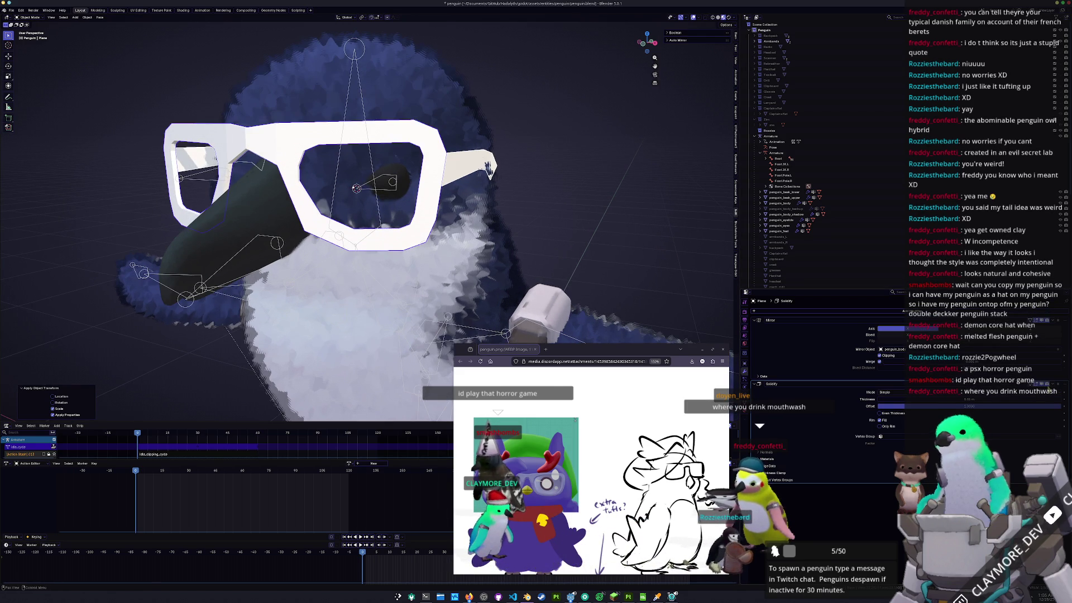
- Undo the scale apply, then start editing the glasses arm's shape
{"action": "key", "text": "ctrl+z"}
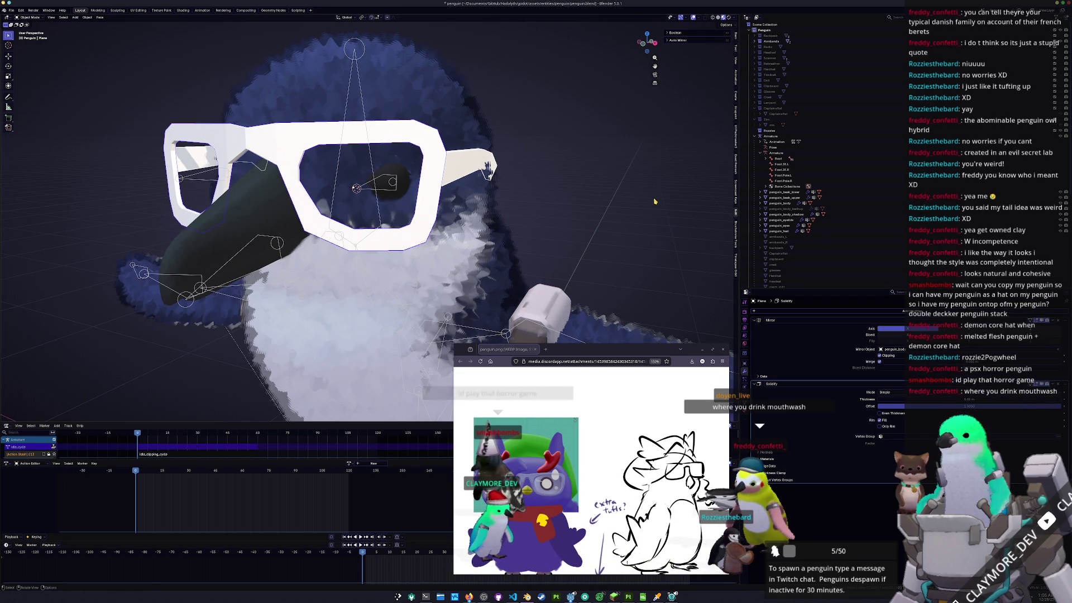
{"action": "left_click", "coordinate": [466, 170]}
{"action": "mouse_move", "coordinate": [465, 170]}
{"action": "middle_mouse_down"}
{"action": "mouse_move", "coordinate": [482, 172]}
{"action": "mouse_move", "coordinate": [573, 250]}
{"action": "middle_mouse_up"}
{"action": "key", "text": "Tab"}
{"action": "key", "text": "Tab"}
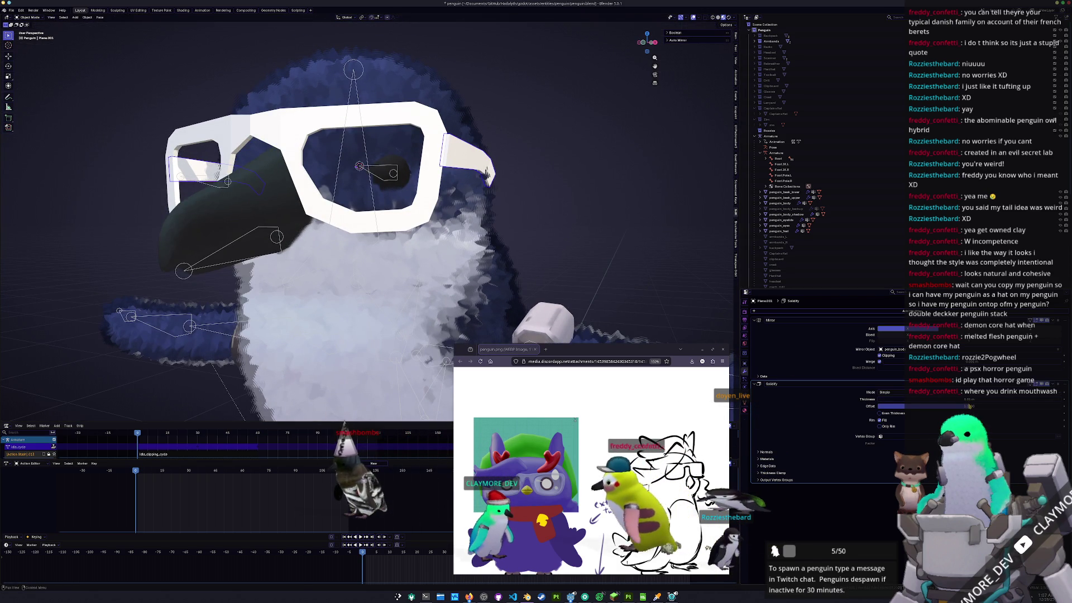
{"action": "mouse_move", "coordinate": [565, 255]}
{"action": "middle_mouse_down"}
{"action": "mouse_move", "coordinate": [427, 203]}
{"action": "mouse_move", "coordinate": [488, 266]}
{"action": "middle_mouse_up"}
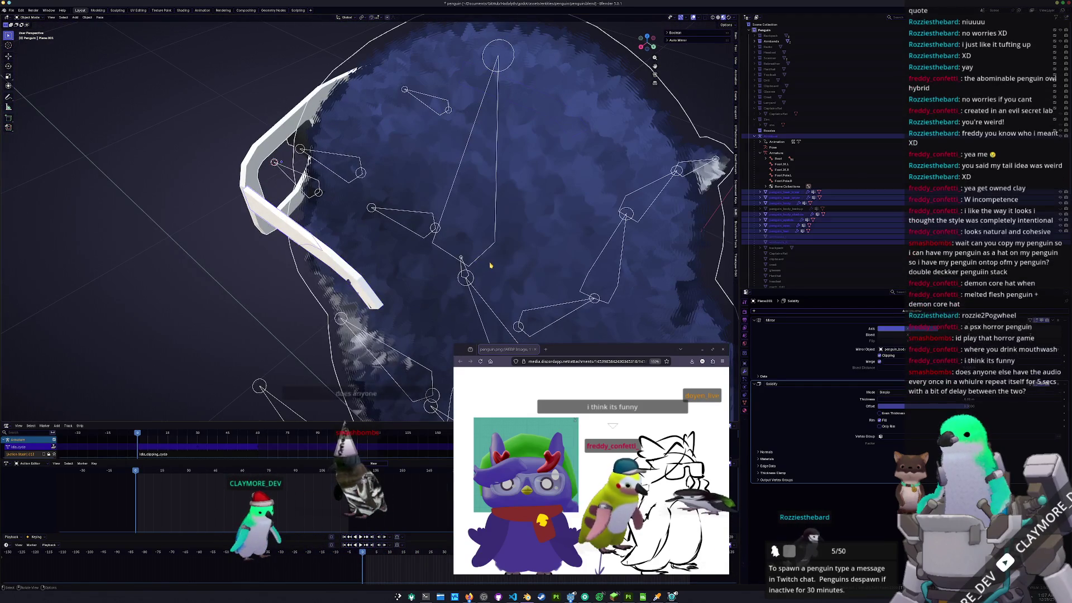
- In top view, slightly tilt the frame's side edges and shift them along X
{"action": "key", "text": "Tab"}
{"action": "key", "text": "KP_7"}
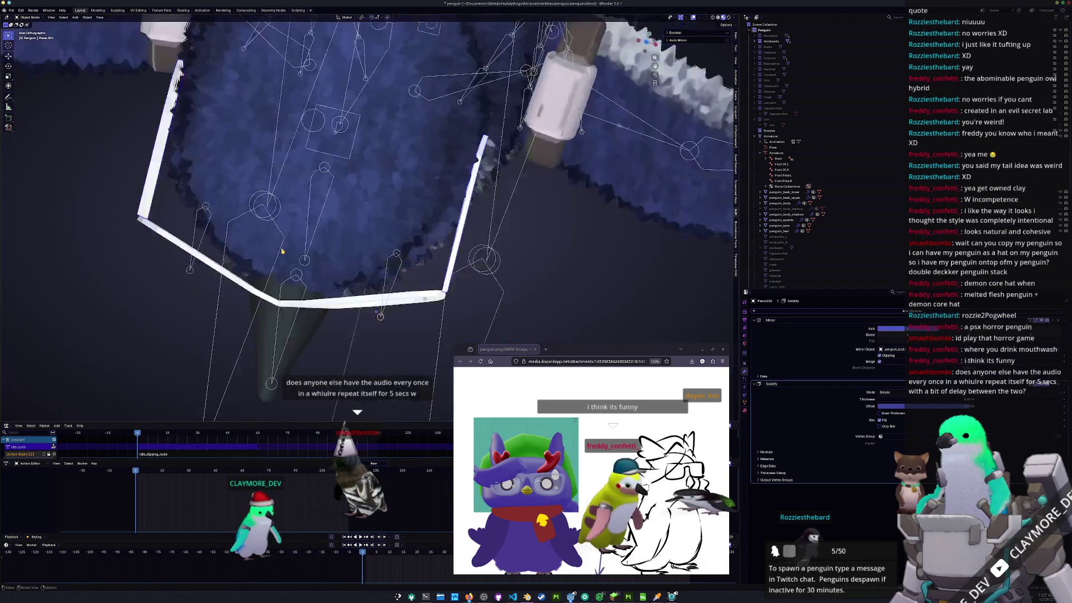
{"action": "middle_click_drag", "start_coordinate": [498, 211], "coordinate": [470, 207], "text": "shift"}
{"action": "key", "text": "r"}
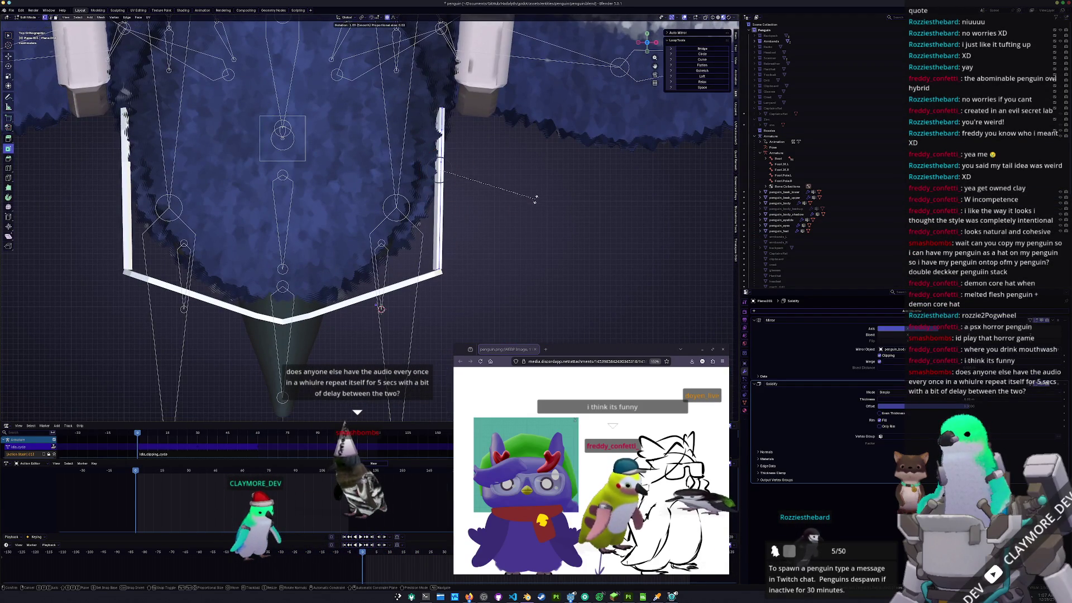
{"action": "left_click", "coordinate": [535, 199]}
{"action": "key", "text": "g"}
{"action": "key", "text": "x"}
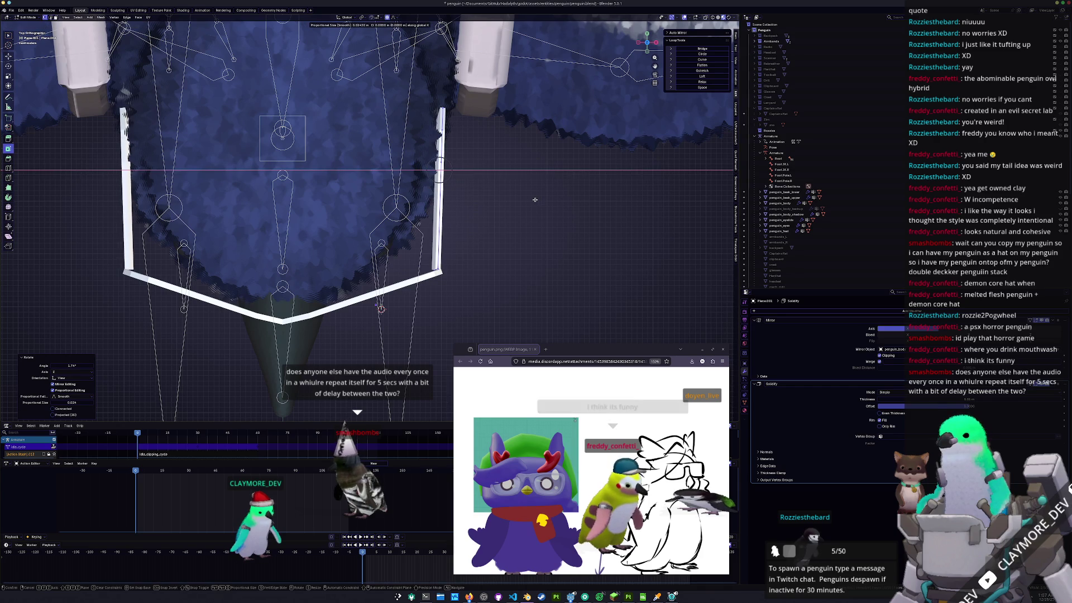
{"action": "left_click", "coordinate": [535, 200]}
{"action": "mouse_move", "coordinate": [535, 200]}
{"action": "middle_mouse_down"}
{"action": "mouse_move", "coordinate": [466, 211]}
{"action": "mouse_move", "coordinate": [339, 202]}
{"action": "middle_mouse_up"}
{"action": "key", "text": "Tab"}
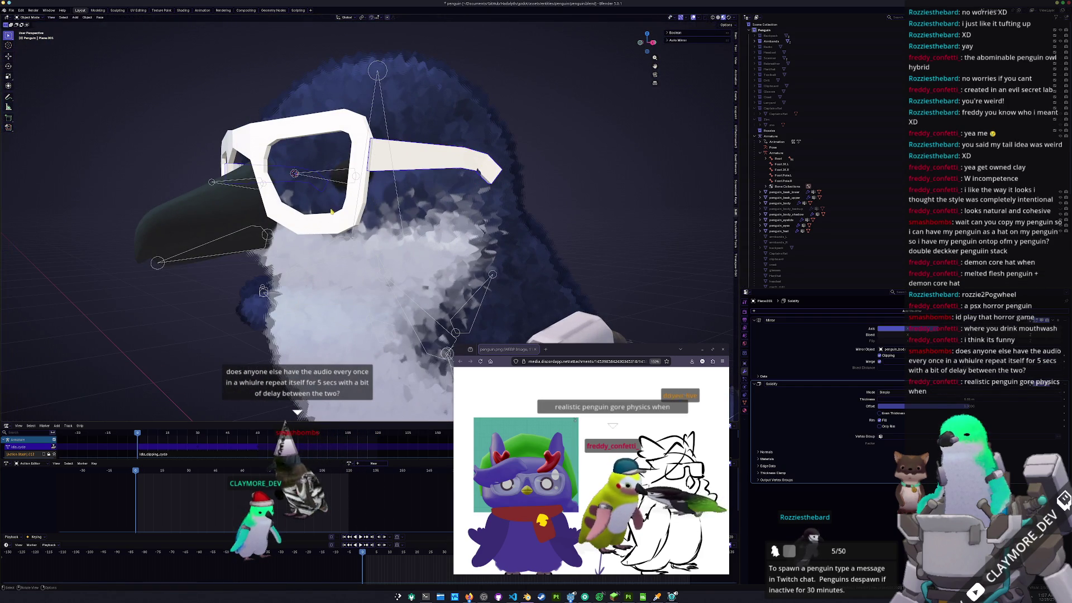
- Scale the glasses frame slightly larger
{"action": "left_click", "coordinate": [330, 221]}
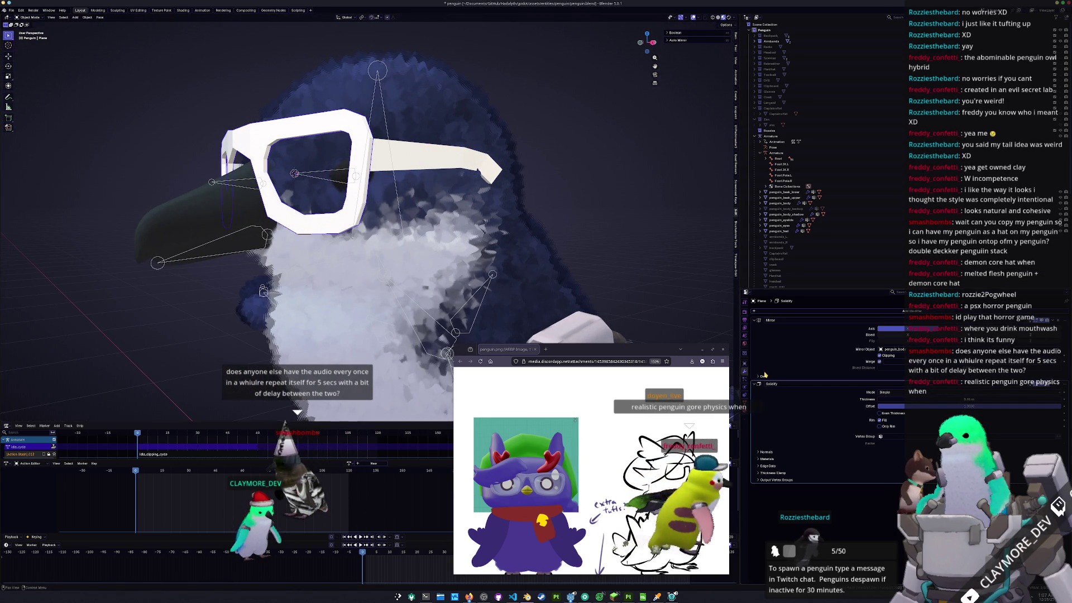
{"action": "mouse_move", "coordinate": [519, 234]}
{"action": "middle_mouse_down"}
{"action": "mouse_move", "coordinate": [539, 241]}
{"action": "mouse_move", "coordinate": [316, 184]}
{"action": "mouse_move", "coordinate": [449, 188]}
{"action": "middle_mouse_up"}
{"action": "key", "text": "s"}
{"action": "left_click", "coordinate": [545, 245]}
- With proportional editing, shift the glasses bridge slightly back and raise it along Z
{"action": "key", "text": "Tab"}
{"action": "scroll", "coordinate": [331, 185], "scroll_direction": "up", "scroll_amount": 2}
{"action": "key", "text": "g"}
{"action": "left_click", "coordinate": [335, 182]}
{"action": "key", "text": "g"}
{"action": "left_click", "coordinate": [316, 184]}
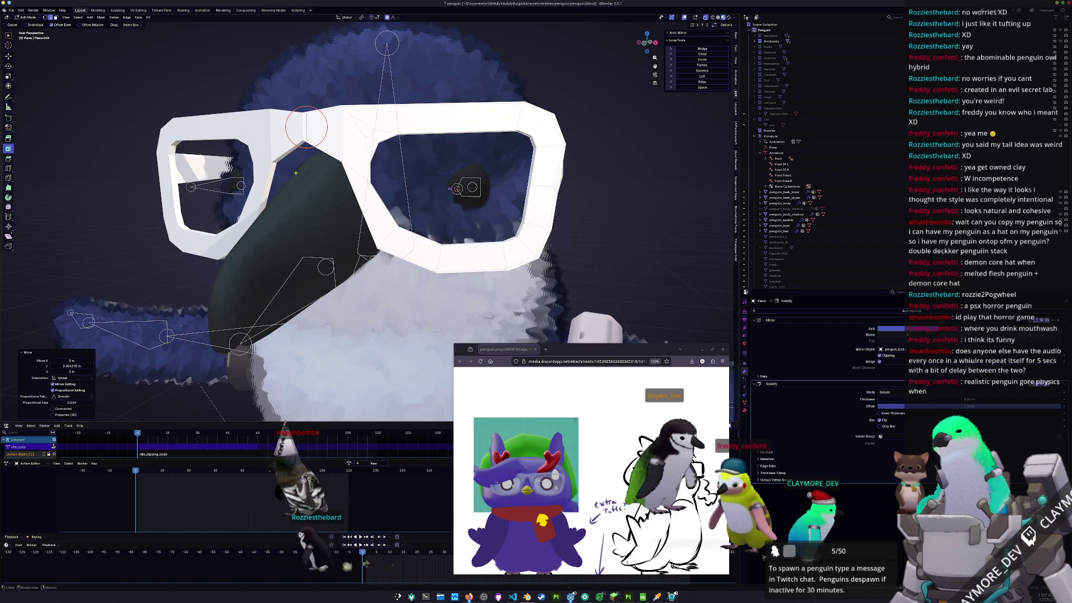
{"action": "key", "text": "g"}
{"action": "key", "text": "z"}
{"action": "left_click", "coordinate": [457, 188]}
{"action": "key", "text": "Tab"}
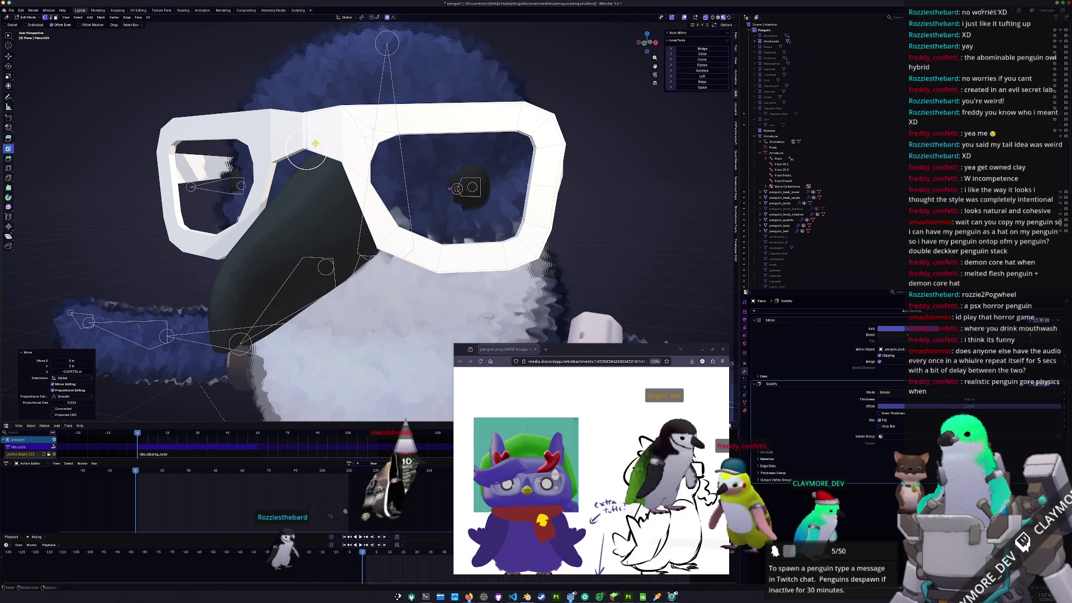
{"action": "scroll", "coordinate": [357, 189], "scroll_direction": "down", "scroll_amount": 5}
- From the front view, reshape the bridge area and nudge the glasses along X
{"action": "mouse_move", "coordinate": [358, 188]}
{"action": "middle_mouse_down"}
{"action": "mouse_move", "coordinate": [323, 179]}
{"action": "mouse_move", "coordinate": [329, 170]}
{"action": "middle_mouse_up"}
{"action": "key", "text": "Tab"}
{"action": "scroll", "coordinate": [327, 166], "scroll_direction": "up", "scroll_amount": 2}
{"action": "left_click_drag", "start_coordinate": [327, 166], "coordinate": [367, 177]}
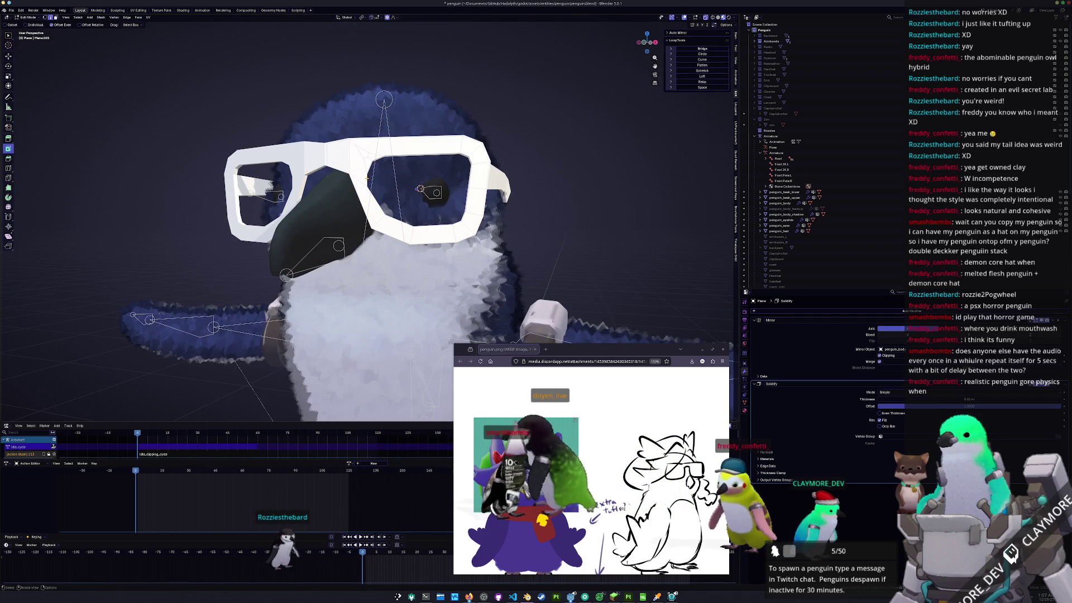
{"action": "key", "text": "KP_1"}
{"action": "mouse_move", "coordinate": [442, 193]}
{"action": "middle_mouse_down"}
{"action": "mouse_move", "coordinate": [430, 196]}
{"action": "mouse_move", "coordinate": [446, 199]}
{"action": "middle_mouse_up"}
{"action": "key", "text": "g"}
{"action": "key", "text": "x"}
{"action": "left_click", "coordinate": [446, 200]}
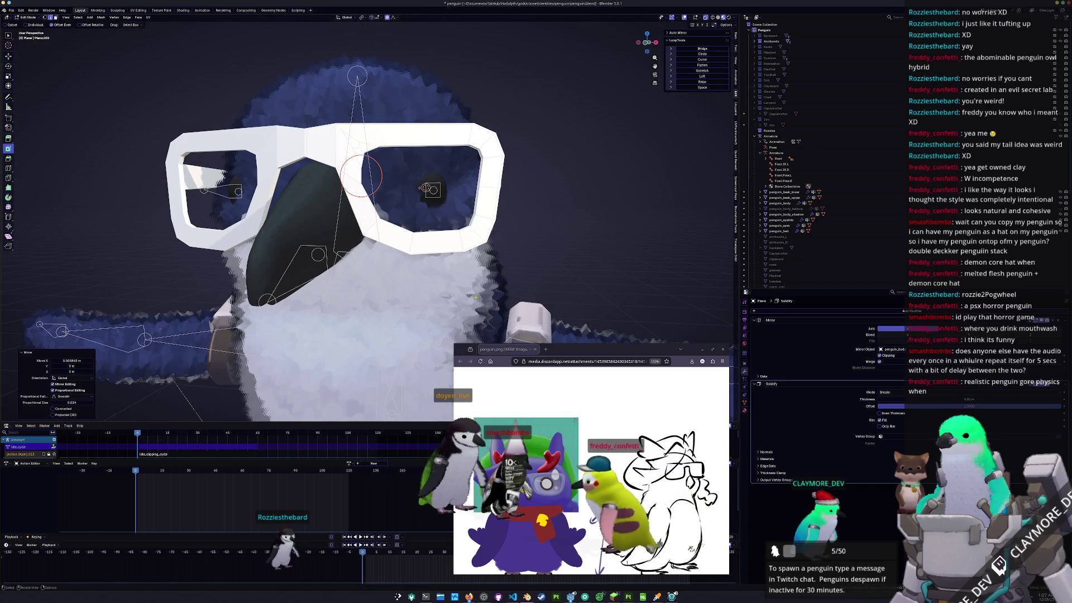
- Inspect the glasses from a new angle, then start editing the glasses arm
{"action": "scroll", "coordinate": [591, 471], "scroll_direction": "down", "scroll_amount": 2}
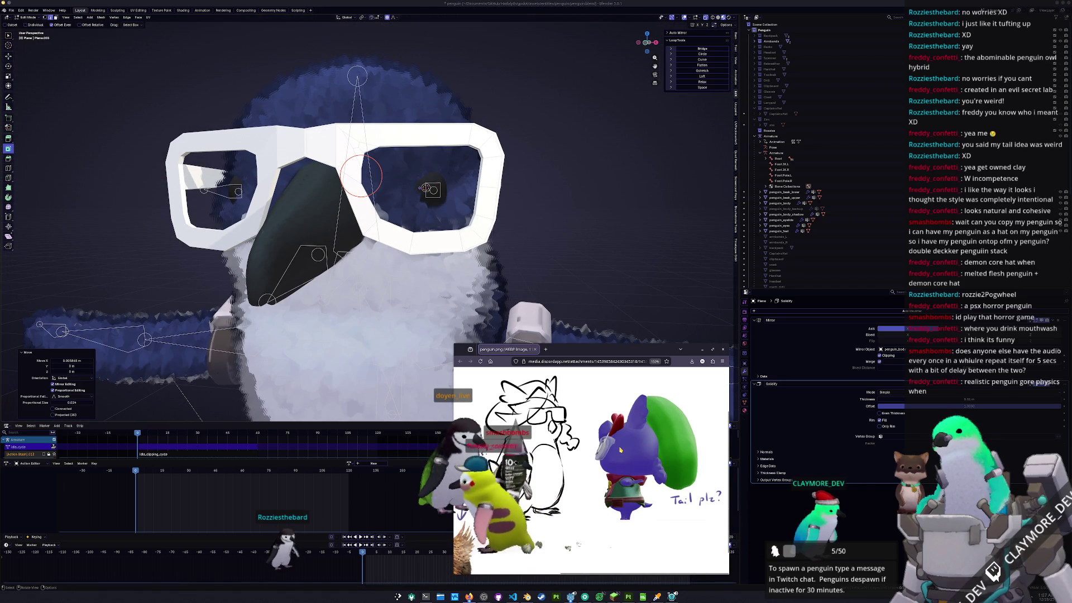
{"action": "scroll", "coordinate": [591, 471], "scroll_direction": "right", "scroll_amount": 2}
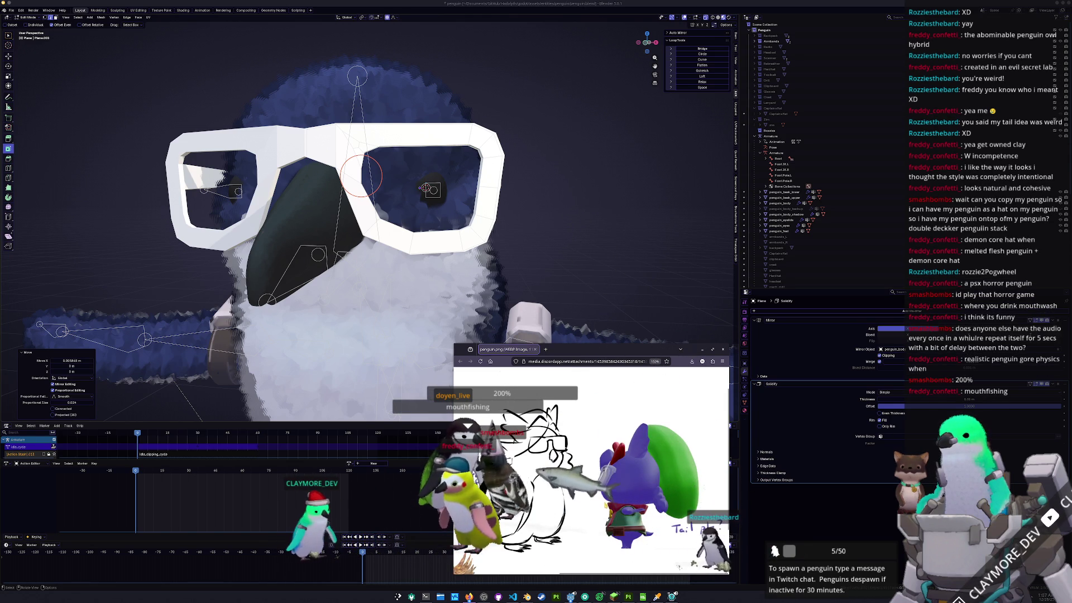
{"action": "scroll", "coordinate": [589, 502], "scroll_direction": "left", "scroll_amount": 2}
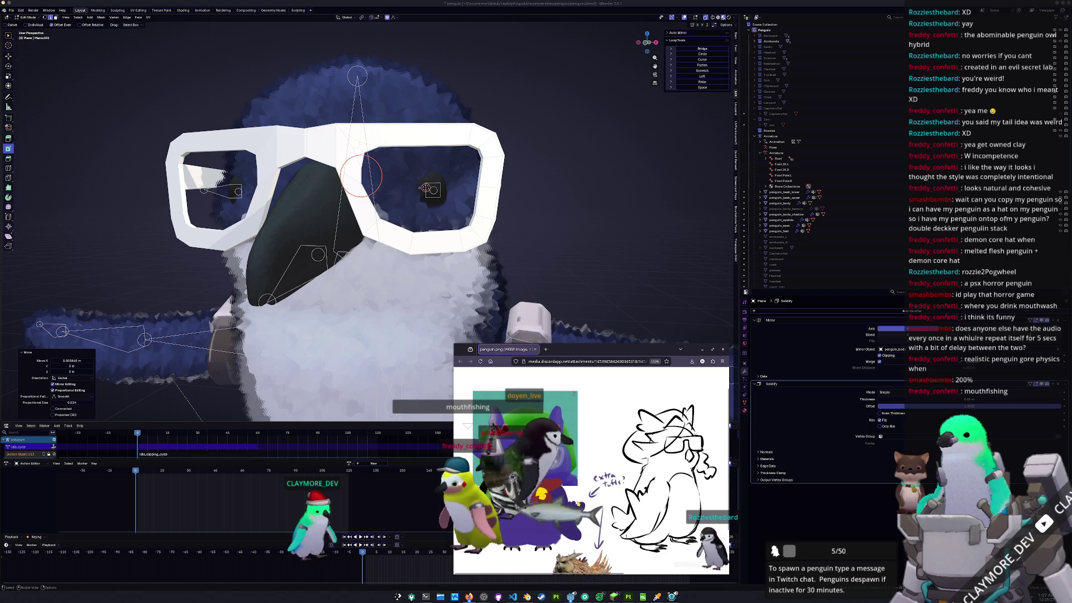
{"action": "scroll", "coordinate": [582, 501], "scroll_direction": "right", "scroll_amount": 2}
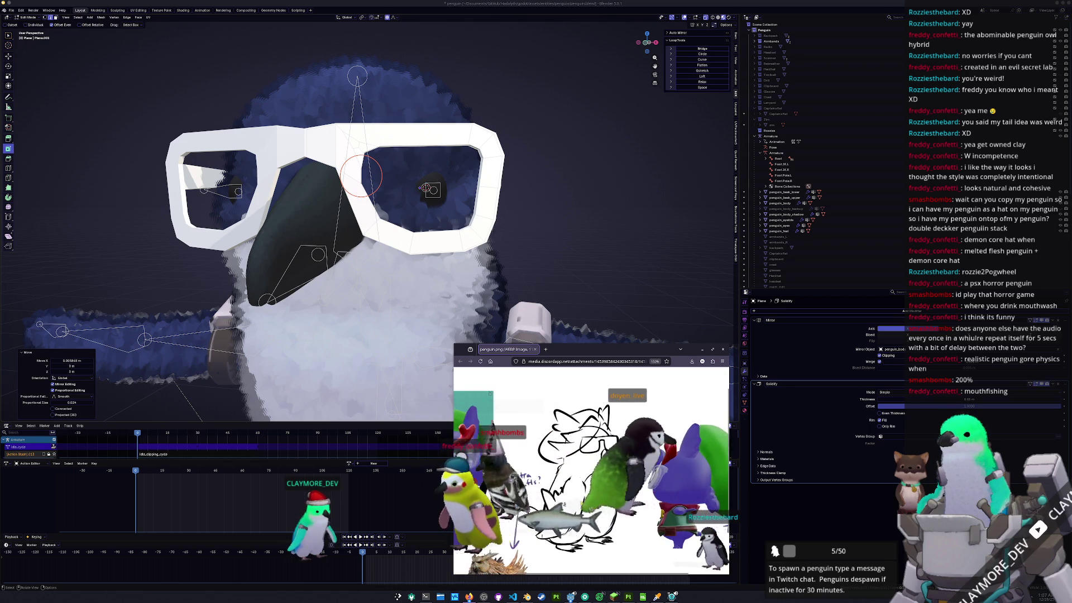
{"action": "scroll", "coordinate": [521, 211], "scroll_direction": "down", "scroll_amount": 1}
{"action": "mouse_move", "coordinate": [521, 211]}
{"action": "middle_mouse_down"}
{"action": "mouse_move", "coordinate": [472, 202]}
{"action": "mouse_move", "coordinate": [479, 192]}
{"action": "middle_mouse_up"}
{"action": "key", "text": "Tab"}
{"action": "left_click", "coordinate": [473, 202]}
{"action": "key", "text": "Tab"}
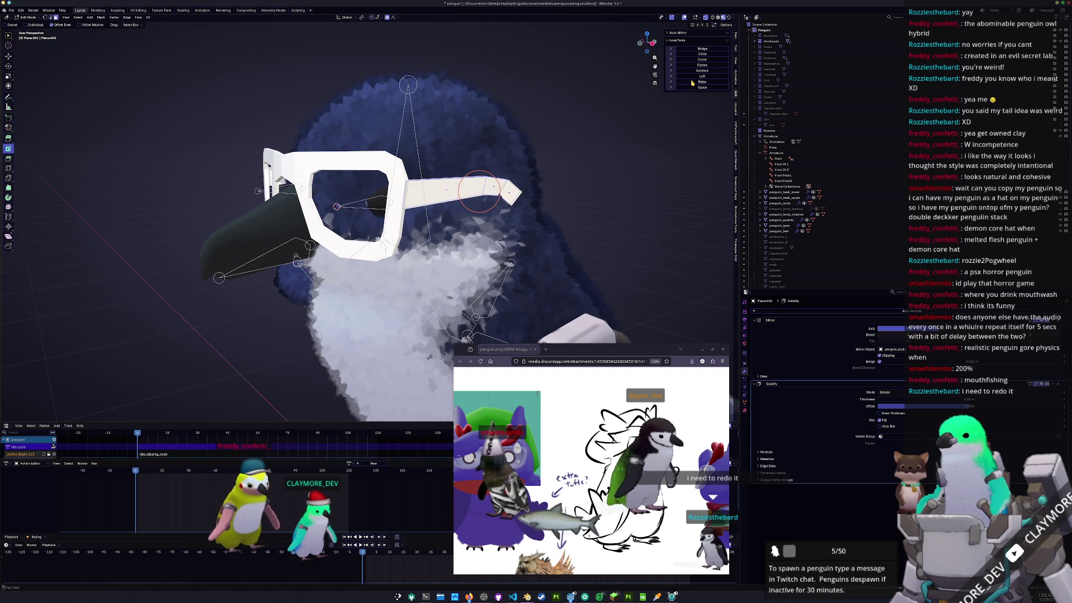
- Increase the glasses frame's Solidify thickness
{"action": "key", "text": "Tab"}
{"action": "mouse_move", "coordinate": [479, 190]}
{"action": "middle_mouse_down"}
{"action": "mouse_move", "coordinate": [530, 235]}
{"action": "mouse_move", "coordinate": [450, 224]}
{"action": "mouse_move", "coordinate": [449, 210]}
{"action": "mouse_move", "coordinate": [519, 234]}
{"action": "middle_mouse_up"}
{"action": "left_click", "coordinate": [434, 194], "text": "shift"}
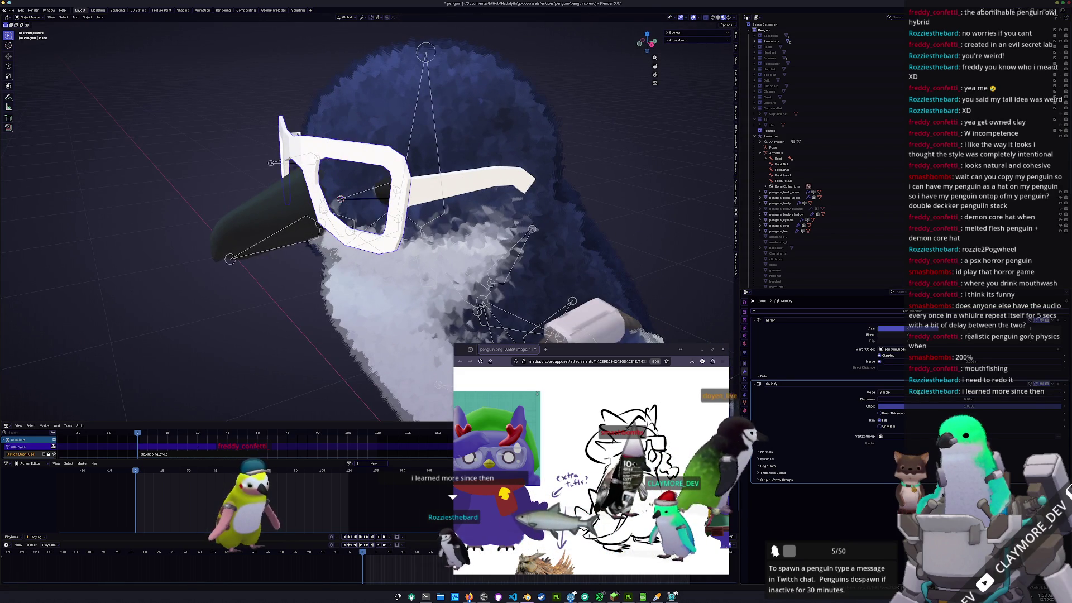
{"action": "left_click_drag", "start_coordinate": [893, 399], "coordinate": [921, 399]}
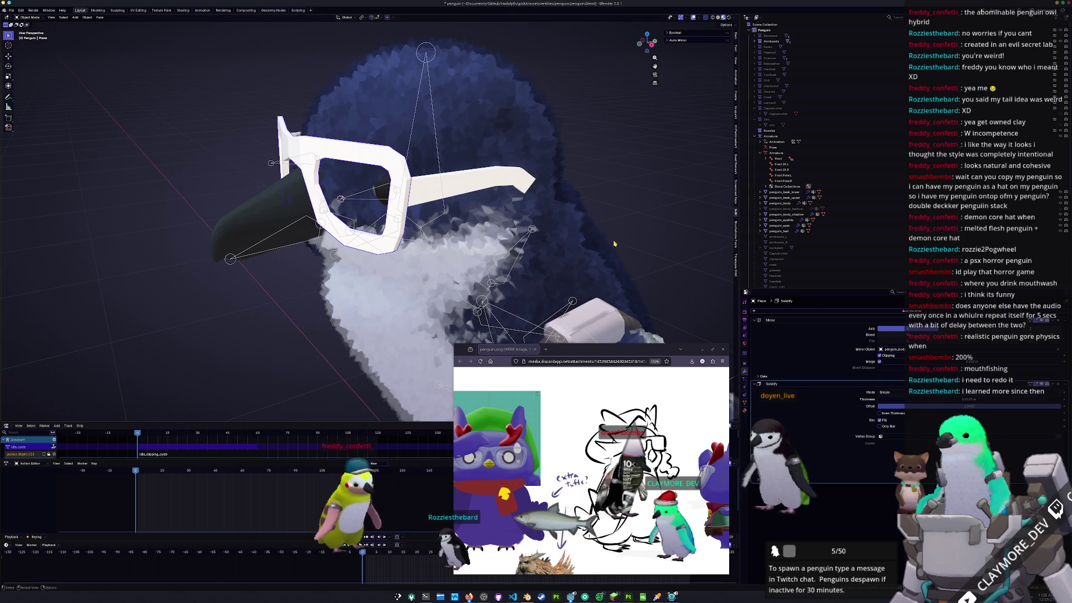
- Apply scale on the penguin body and on the glasses arm
{"action": "left_click", "coordinate": [493, 182]}
{"action": "key", "text": "ctrl+a"}
{"action": "left_click", "coordinate": [494, 181]}
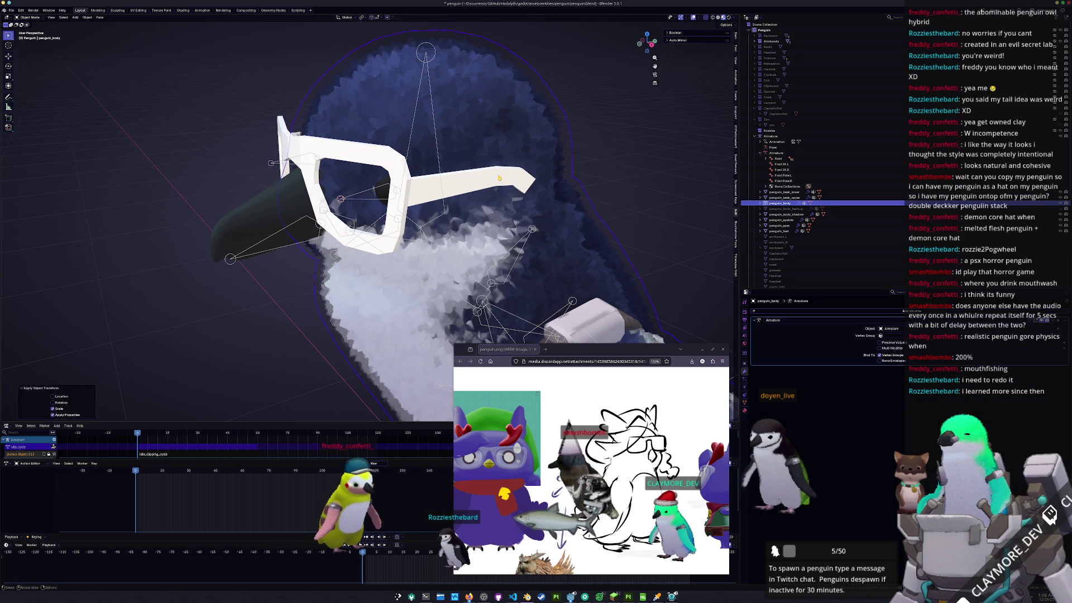
{"action": "left_click", "coordinate": [499, 178]}
{"action": "key", "text": "ctrl+a"}
{"action": "left_click", "coordinate": [498, 178]}
- Reduce the glasses arm's Solidify Thickness to 0.0125 m and apply its scale
{"action": "mouse_move", "coordinate": [499, 179]}
{"action": "middle_mouse_down"}
{"action": "mouse_move", "coordinate": [488, 232]}
{"action": "mouse_move", "coordinate": [501, 216]}
{"action": "middle_mouse_up"}
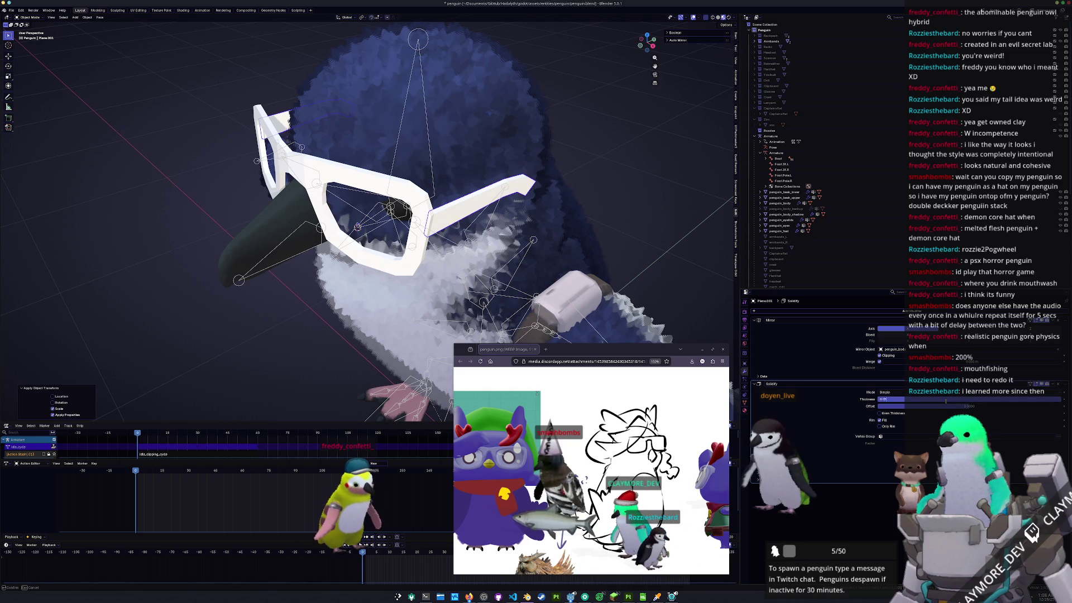
{"action": "left_click_drag", "start_coordinate": [945, 401], "coordinate": [946, 401]}
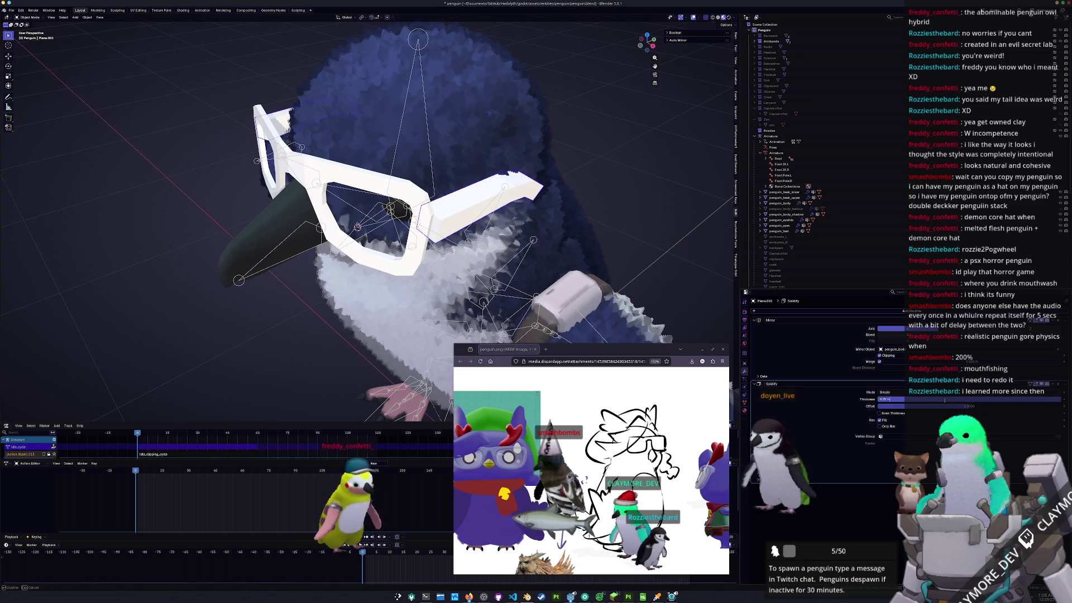
{"action": "left_click_drag", "start_coordinate": [944, 401], "coordinate": [926, 401]}
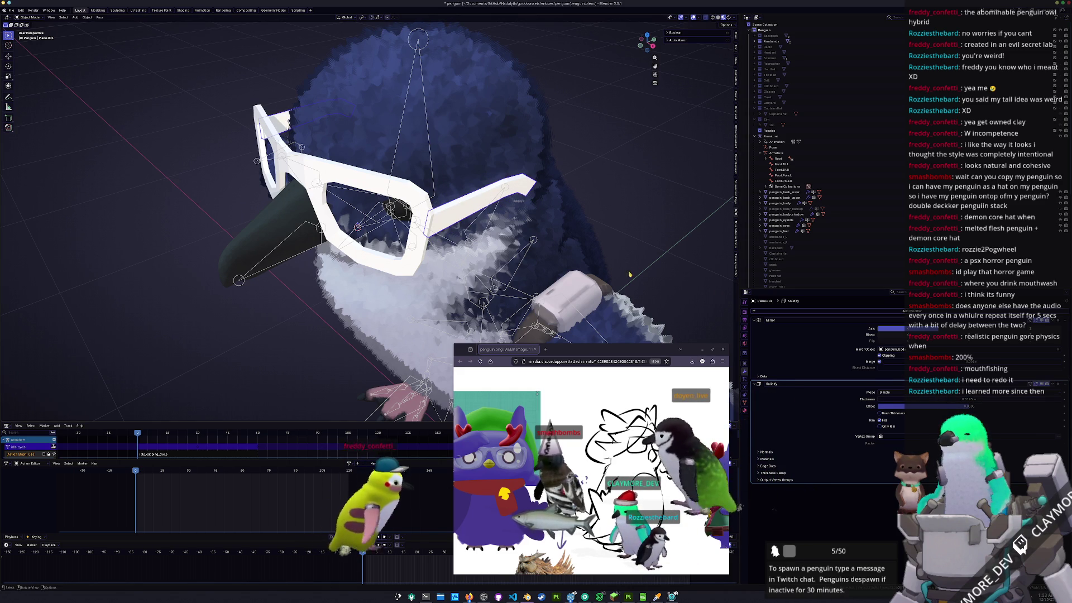
{"action": "key", "text": "ctrl+a"}
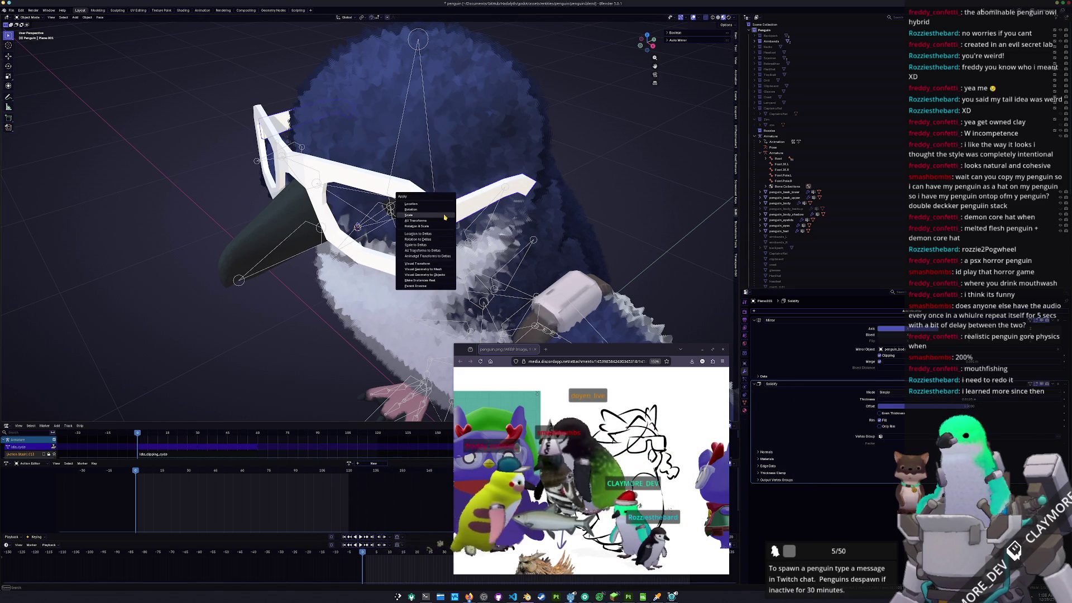
{"action": "left_click", "coordinate": [434, 209]}
- Make the glasses frame the active object and review its modifier settings
{"action": "left_click", "coordinate": [427, 208], "text": "alt"}
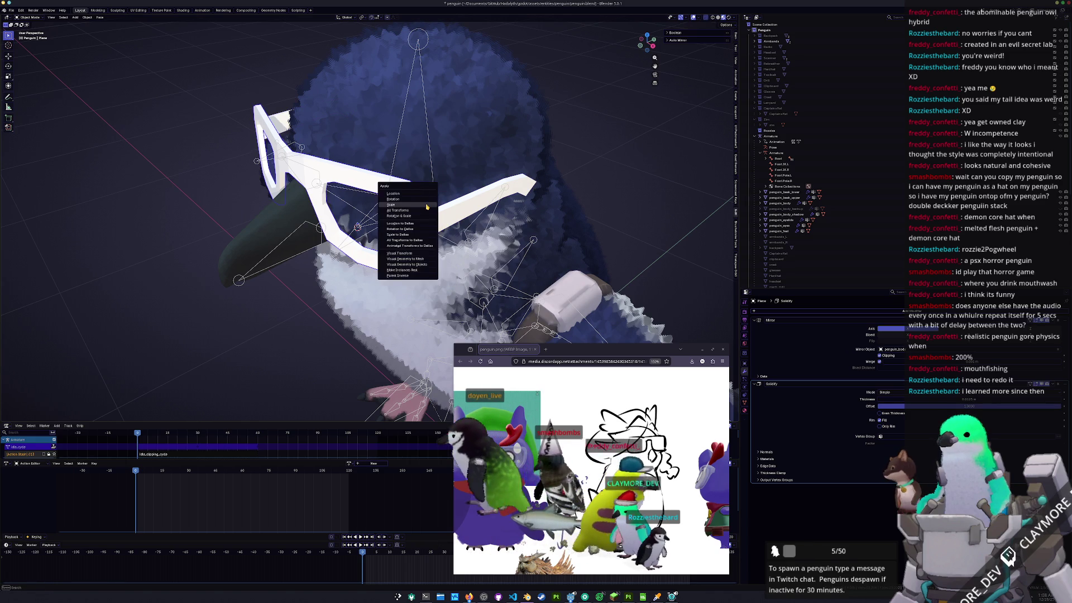
{"action": "left_click", "coordinate": [413, 190]}
{"action": "scroll", "coordinate": [591, 468], "scroll_direction": "right", "scroll_amount": 1}
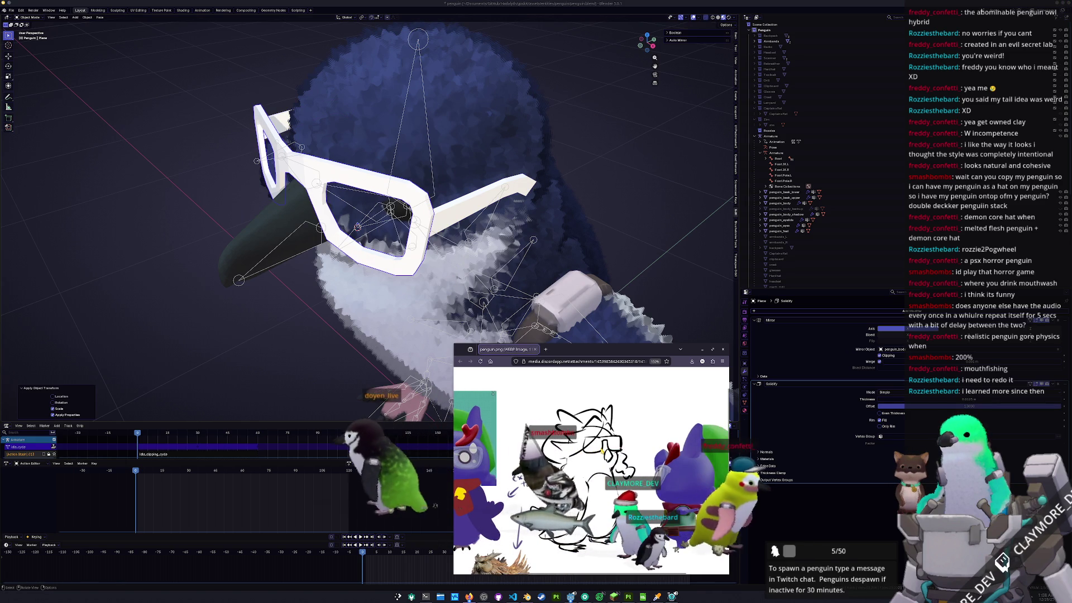
{"action": "scroll", "coordinate": [590, 448], "scroll_direction": "down", "scroll_amount": 2}
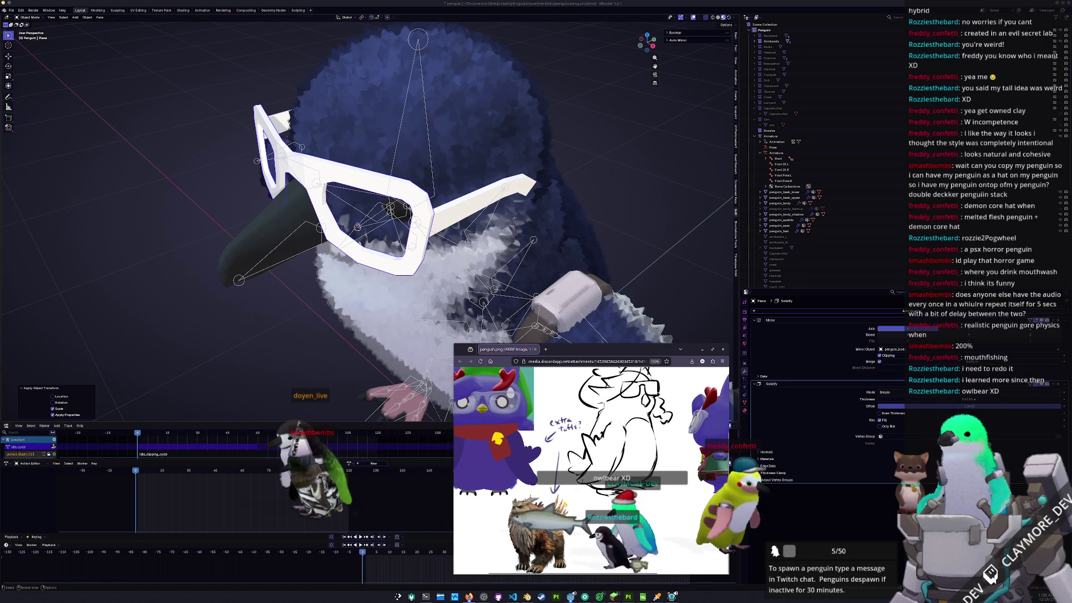
{"action": "scroll", "coordinate": [582, 499], "scroll_direction": "up", "scroll_amount": 2}
{"action": "scroll", "coordinate": [582, 508], "scroll_direction": "down", "scroll_amount": 2}
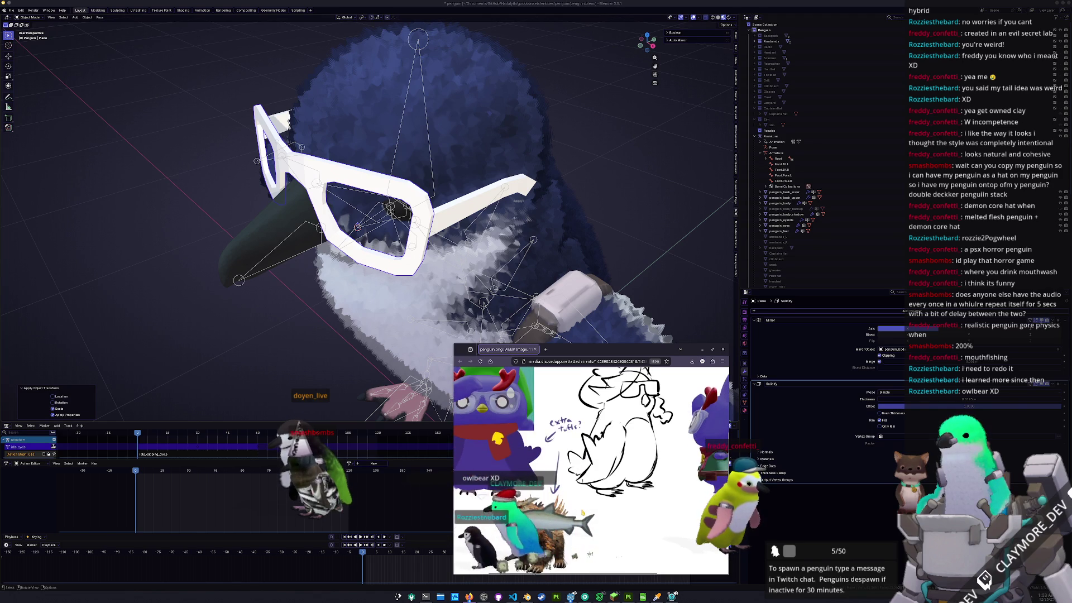
{"action": "scroll", "coordinate": [582, 513], "scroll_direction": "up", "scroll_amount": 2}
{"action": "scroll", "coordinate": [582, 513], "scroll_direction": "down", "scroll_amount": 2}
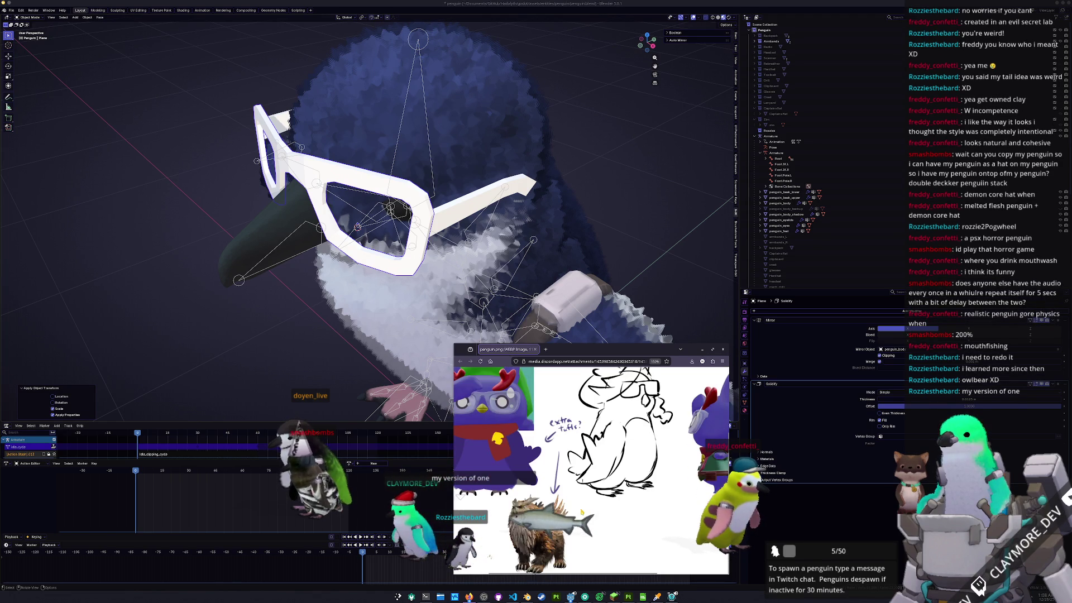
{"action": "scroll", "coordinate": [577, 498], "scroll_direction": "up", "scroll_amount": 2}
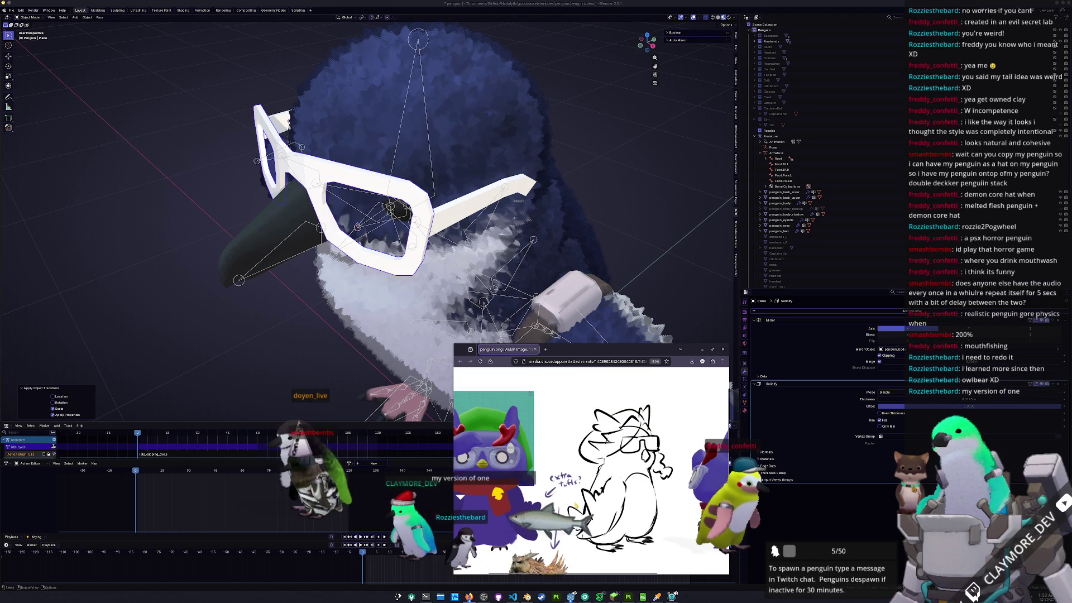
{"action": "scroll", "coordinate": [573, 505], "scroll_direction": "right", "scroll_amount": 3}
{"action": "scroll", "coordinate": [632, 262], "scroll_direction": "down", "scroll_amount": 3}
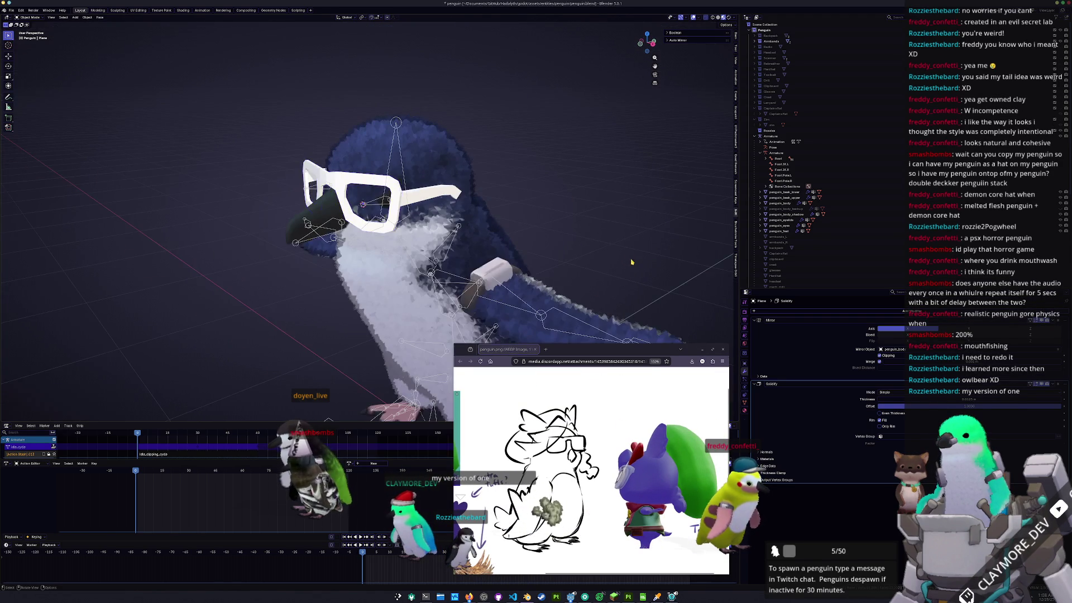
{"action": "scroll", "coordinate": [632, 262], "scroll_direction": "down", "scroll_amount": 3}
- Briefly check the penguin body in Edit Mode, return to a front view, and select the backup body
{"action": "left_click", "coordinate": [532, 285]}
{"action": "mouse_move", "coordinate": [532, 285]}
{"action": "middle_mouse_down"}
{"action": "mouse_move", "coordinate": [531, 305]}
{"action": "mouse_move", "coordinate": [508, 268]}
{"action": "mouse_move", "coordinate": [534, 229]}
{"action": "mouse_move", "coordinate": [502, 262]}
{"action": "middle_mouse_up"}
{"action": "key", "text": "Tab"}
{"action": "key", "text": "Tab"}
{"action": "key", "text": "alt+a"}
{"action": "middle_click_drag", "start_coordinate": [547, 212], "coordinate": [583, 153]}
{"action": "left_click", "coordinate": [784, 208]}
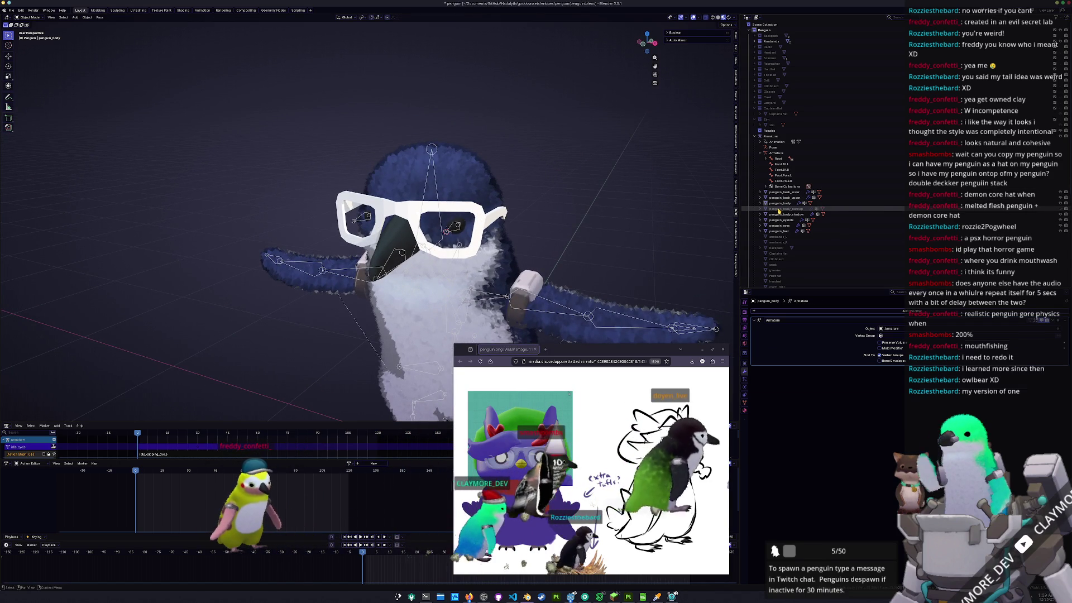
- Move the glasses arm (Plane.001) into the child collection under Penguin and select both glasses pieces
{"action": "middle_click_drag", "start_coordinate": [622, 226], "coordinate": [603, 230]}
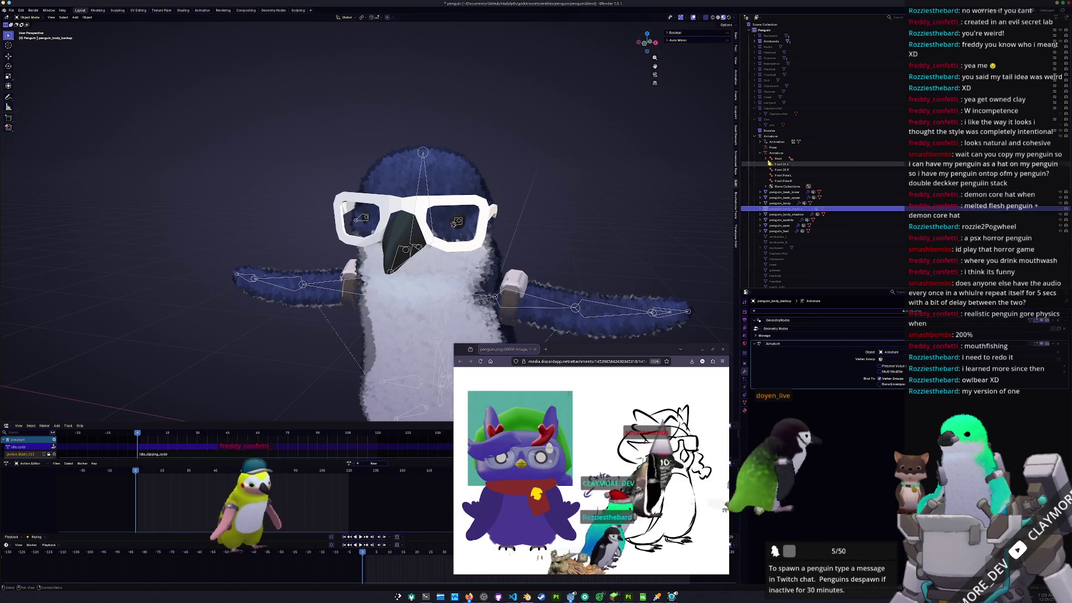
{"action": "left_click", "coordinate": [767, 120]}
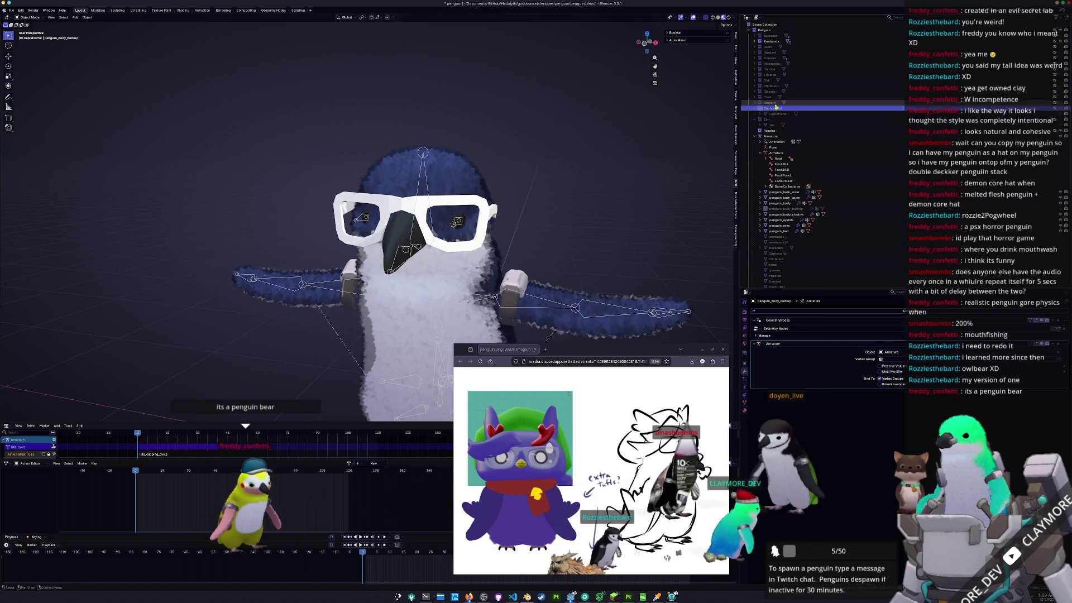
{"action": "left_click", "coordinate": [768, 130]}
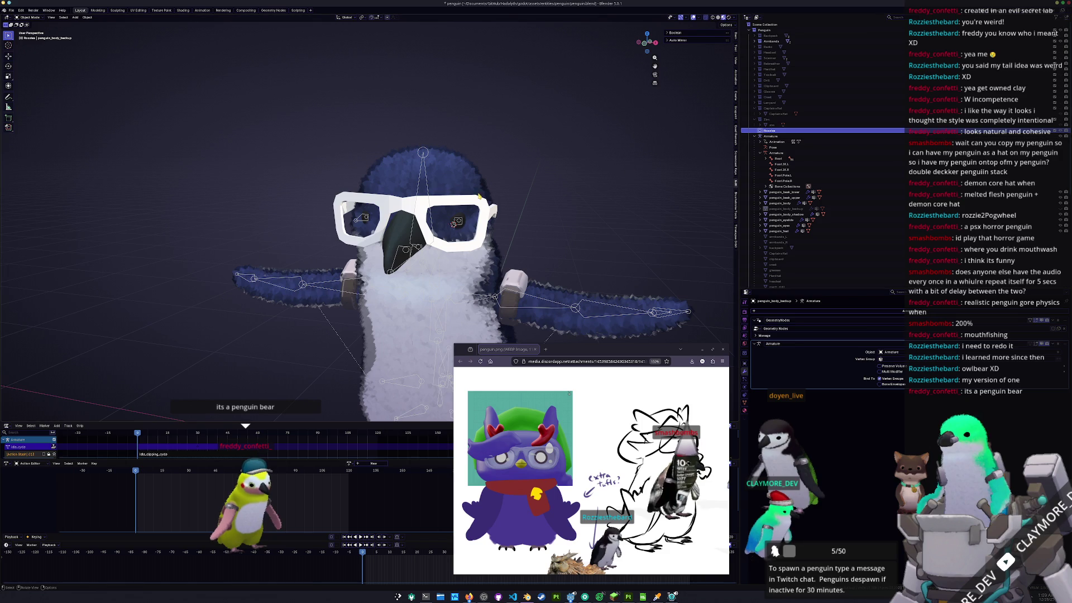
{"action": "left_click", "coordinate": [487, 206]}
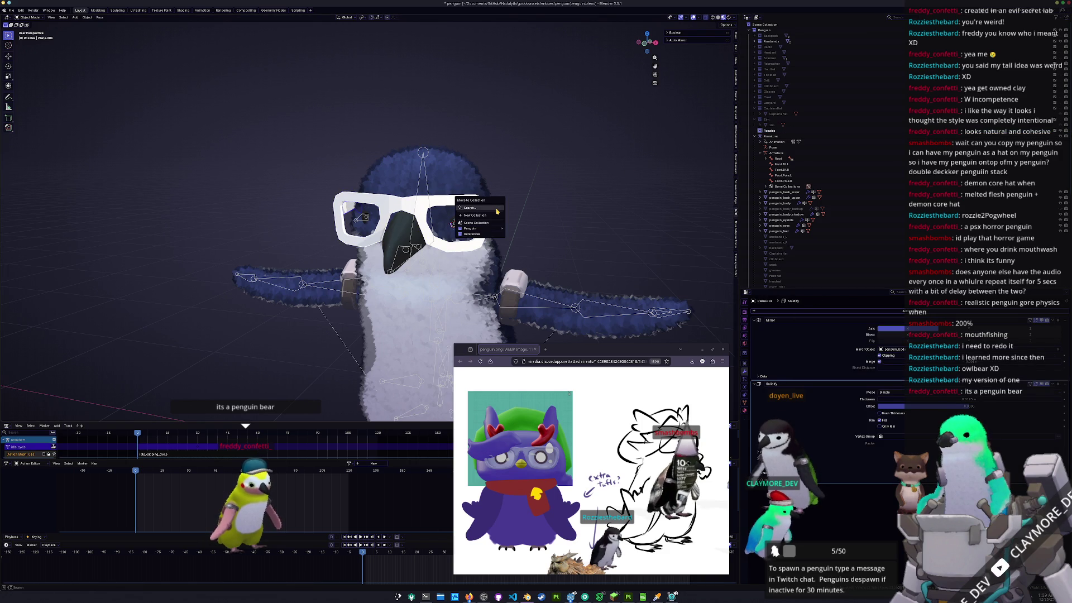
{"action": "mouse_move", "coordinate": [482, 229]}
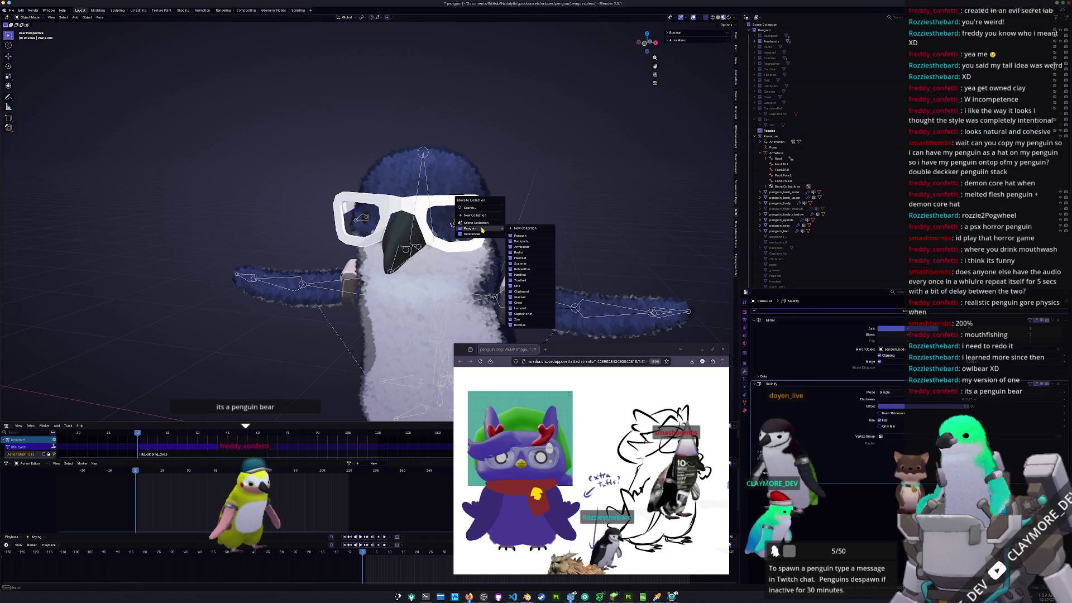
{"action": "left_click", "coordinate": [520, 324]}
{"action": "left_click", "coordinate": [773, 132]}
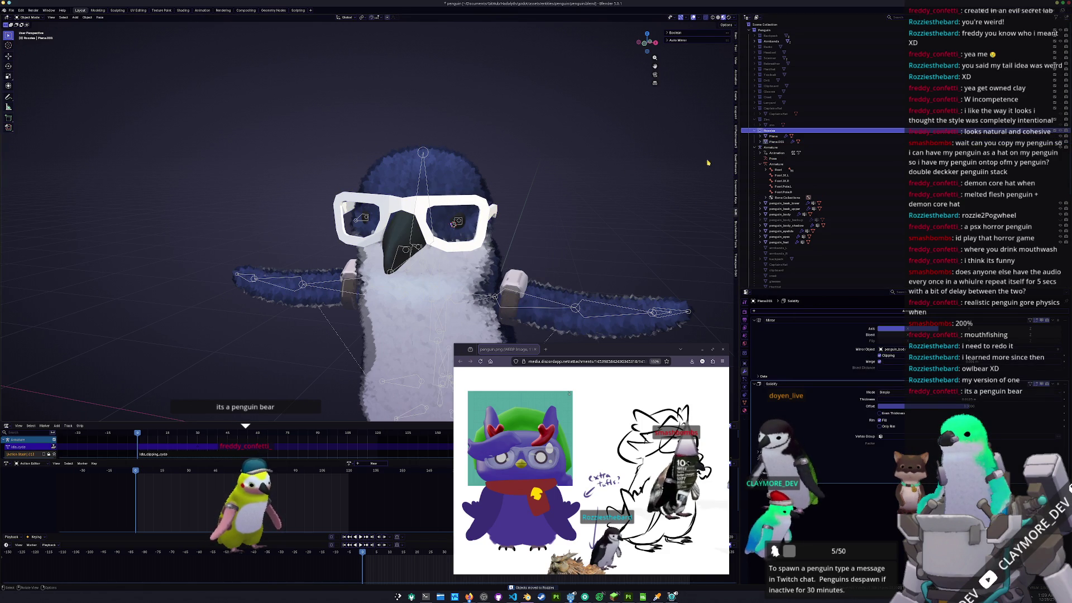
{"action": "middle_click_drag", "start_coordinate": [539, 227], "coordinate": [516, 228]}
{"action": "left_click", "coordinate": [773, 136]}
- Select both glasses pieces, try Subdivision level 1, then undo it
{"action": "left_click", "coordinate": [776, 141], "text": "ctrl"}
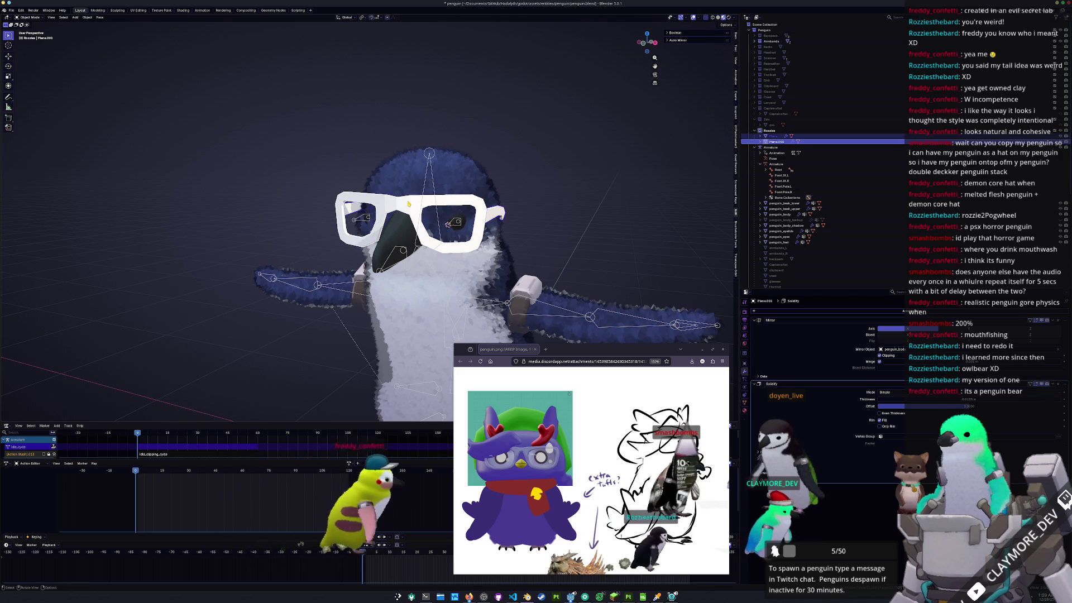
{"action": "left_click", "coordinate": [773, 135]}
{"action": "key", "text": "ctrl+1"}
{"action": "middle_click_drag", "start_coordinate": [413, 218], "coordinate": [425, 208]}
{"action": "key", "text": "ctrl+z"}
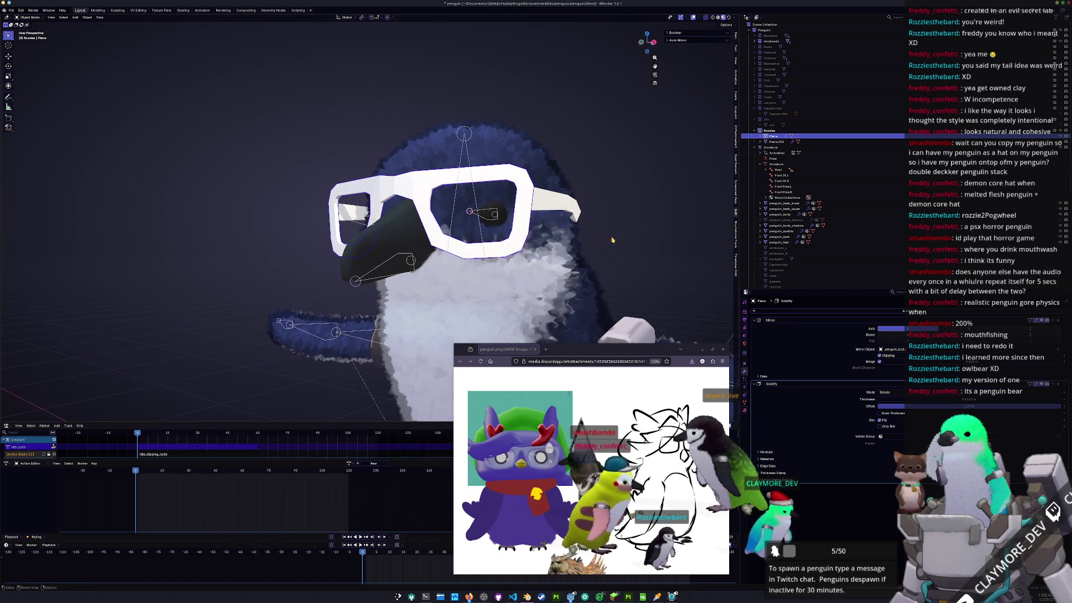
- Add a Bevel modifier to the frame, apply its scale, and shade smooth before entering Edit Mode
{"action": "left_click", "coordinate": [799, 310]}
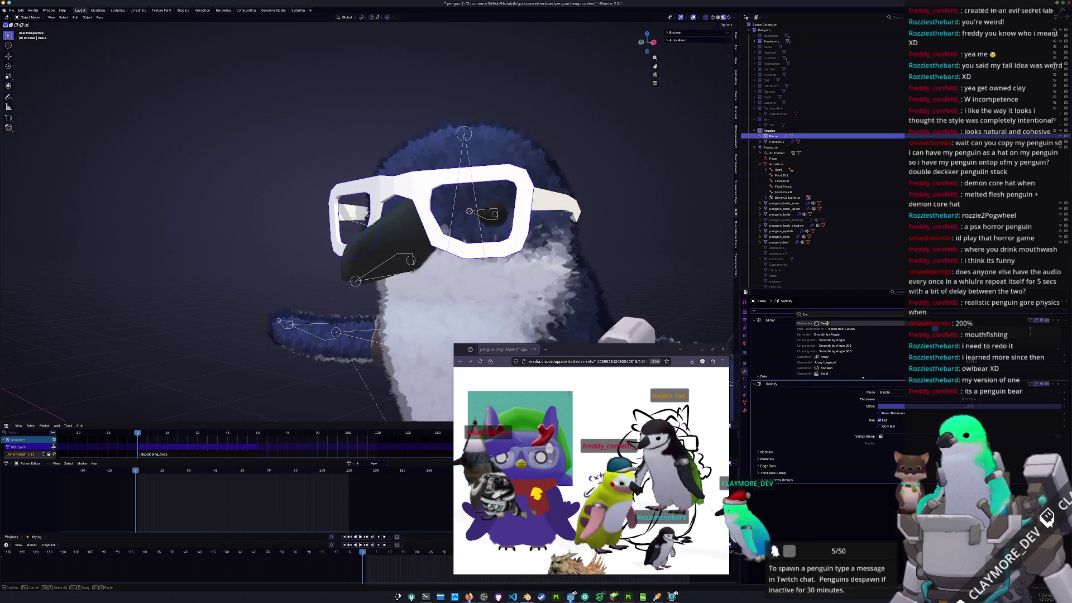
{"action": "left_click", "coordinate": [838, 327]}
{"action": "key", "text": "ctrl+a"}
{"action": "left_click", "coordinate": [647, 248]}
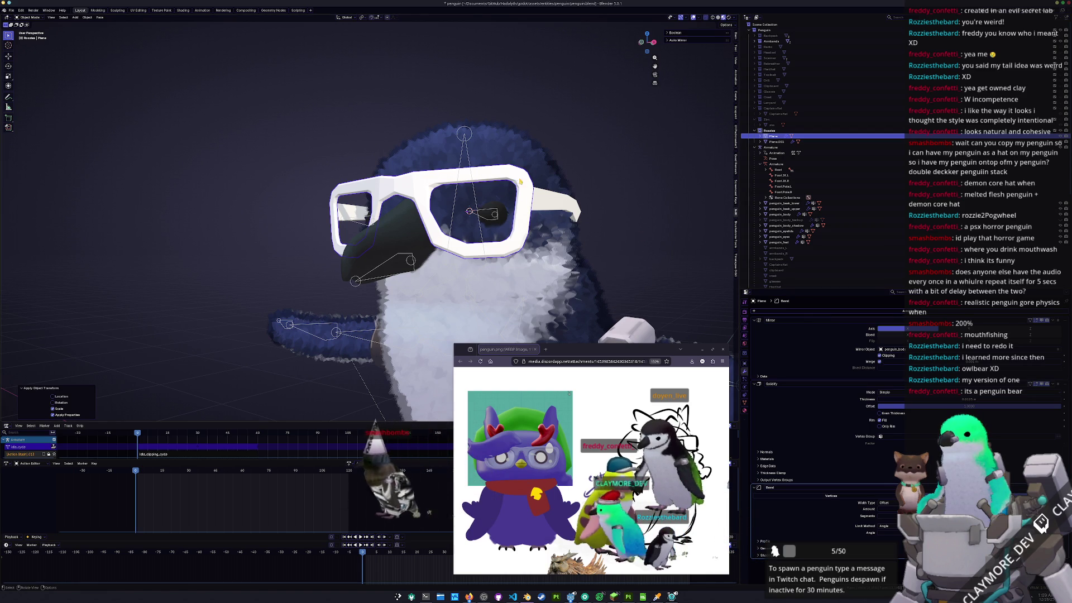
{"action": "right_click", "coordinate": [522, 167]}
{"action": "left_click", "coordinate": [523, 161]}
{"action": "mouse_move", "coordinate": [524, 163]}
{"action": "middle_mouse_down"}
{"action": "mouse_move", "coordinate": [502, 184]}
{"action": "mouse_move", "coordinate": [558, 206]}
{"action": "mouse_move", "coordinate": [541, 231]}
{"action": "middle_mouse_up"}
{"action": "key", "text": "KP_Decimal"}
{"action": "key", "text": "Tab"}
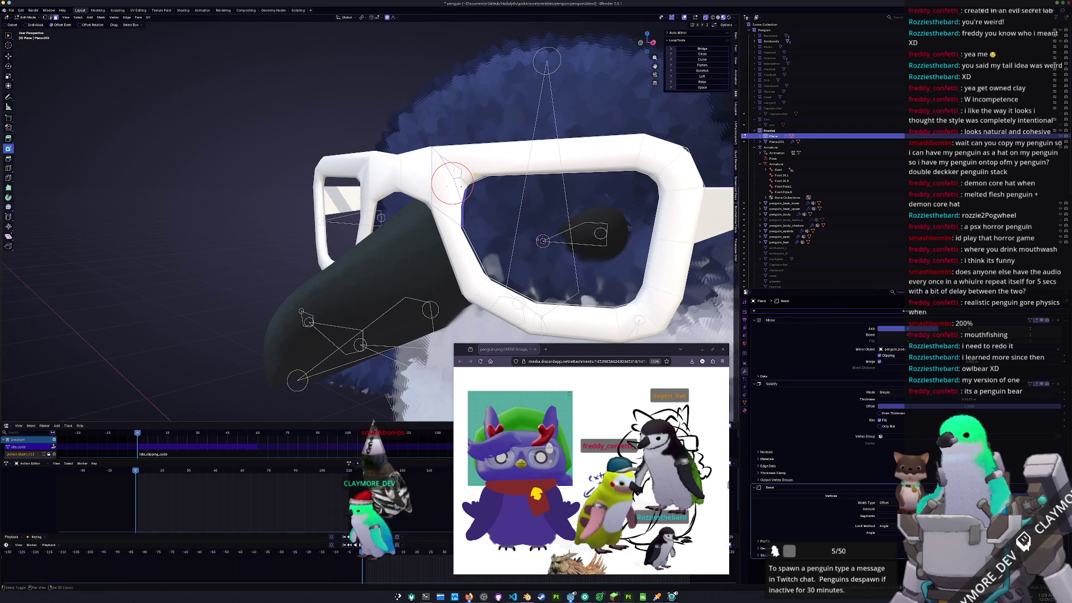
- Leave Edit Mode, select the glasses arm, and add a Bevel modifier to it
{"action": "middle_click_drag", "start_coordinate": [483, 177], "coordinate": [457, 158], "text": "shift"}
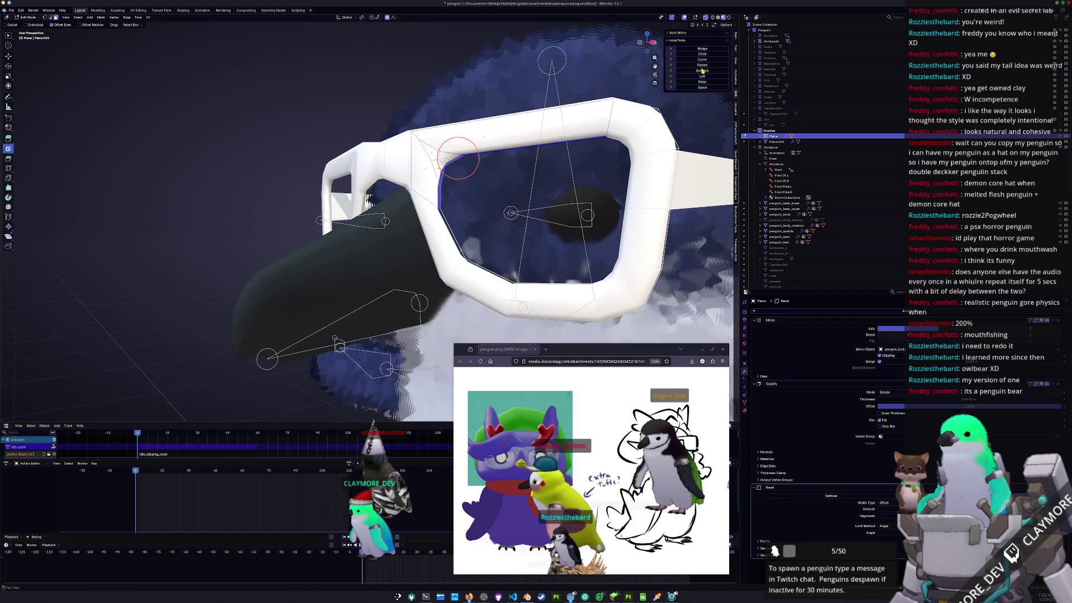
{"action": "key", "text": "Tab"}
{"action": "mouse_move", "coordinate": [558, 235]}
{"action": "middle_mouse_down"}
{"action": "mouse_move", "coordinate": [519, 240]}
{"action": "mouse_move", "coordinate": [533, 244]}
{"action": "mouse_move", "coordinate": [493, 157]}
{"action": "middle_mouse_up"}
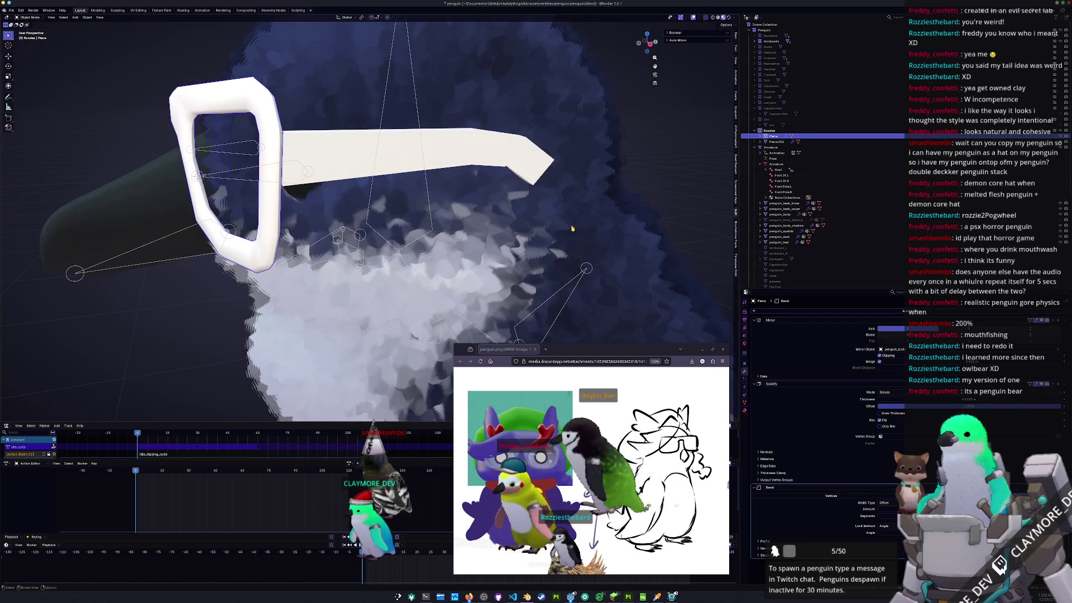
{"action": "left_click", "coordinate": [491, 154]}
{"action": "left_click", "coordinate": [550, 167]}
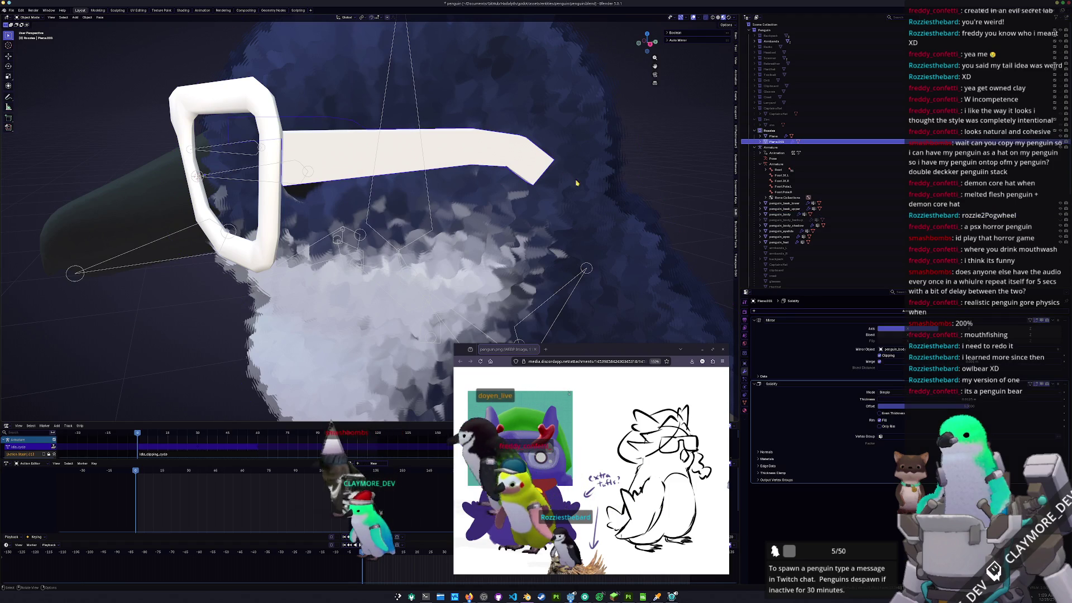
{"action": "left_click", "coordinate": [812, 309]}
{"action": "type", "text": "bevel"}
{"action": "key", "text": "Return"}
- In Edit Mode, slide the edge near the arm's hinge slightly, then return to Object Mode
{"action": "key", "text": "ctrl+a"}
{"action": "left_click", "coordinate": [669, 229]}
{"action": "key", "text": "Tab"}
{"action": "mouse_move", "coordinate": [669, 229]}
{"action": "middle_mouse_down"}
{"action": "mouse_move", "coordinate": [555, 176]}
{"action": "mouse_move", "coordinate": [536, 178]}
{"action": "middle_mouse_up"}
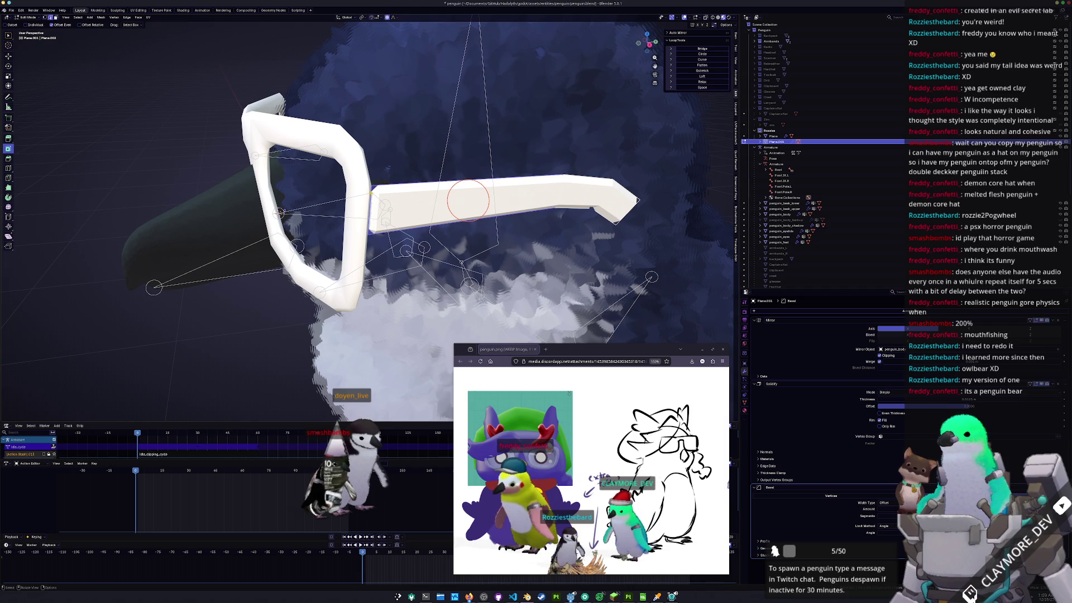
{"action": "key", "text": "g"}
{"action": "key", "text": "g"}
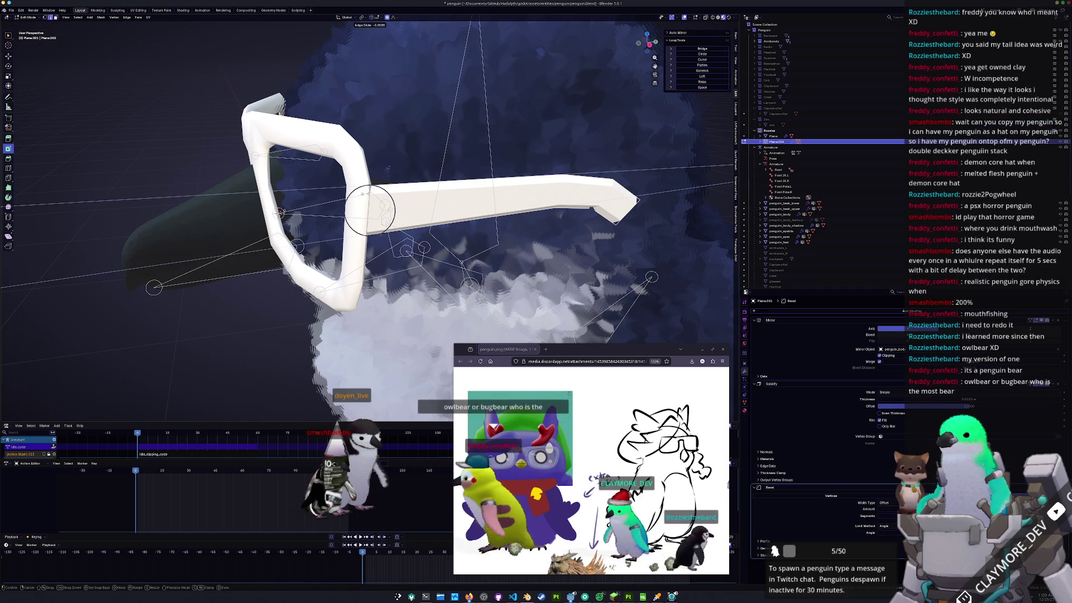
{"action": "left_click", "coordinate": [365, 195]}
{"action": "key", "text": "Tab"}
{"action": "scroll", "coordinate": [365, 194], "scroll_direction": "down", "scroll_amount": 5}
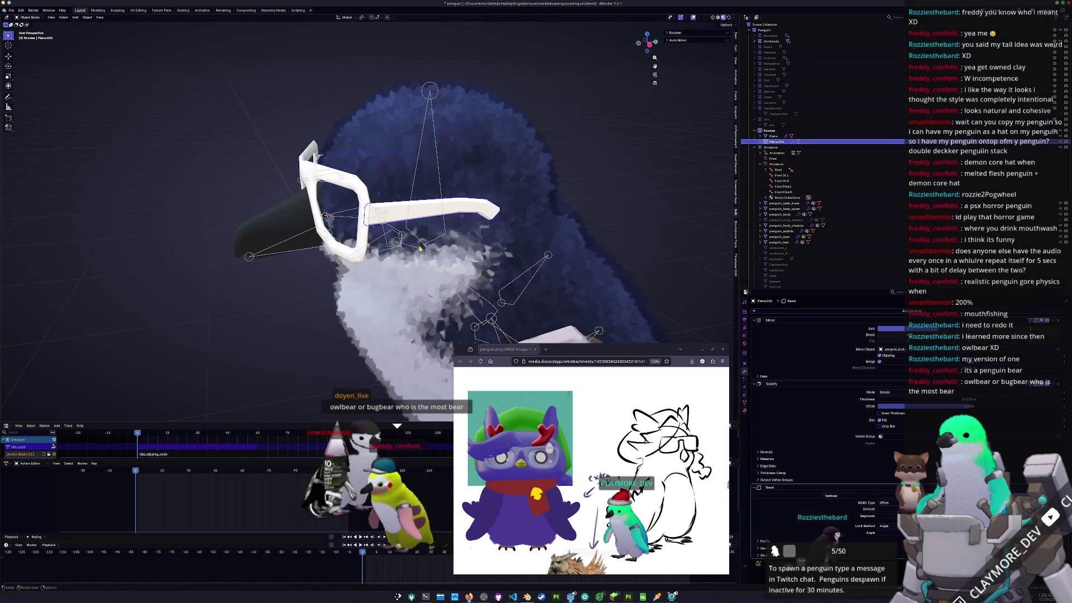
- Apply scale to the glasses' side arm
{"action": "key", "text": "ctrl+a"}
{"action": "left_click", "coordinate": [419, 247]}
{"action": "mouse_move", "coordinate": [419, 247]}
{"action": "middle_mouse_down"}
{"action": "mouse_move", "coordinate": [384, 245]}
{"action": "mouse_move", "coordinate": [289, 319]}
{"action": "mouse_move", "coordinate": [286, 305]}
{"action": "mouse_move", "coordinate": [346, 234]}
{"action": "mouse_move", "coordinate": [410, 375]}
{"action": "mouse_move", "coordinate": [335, 185]}
{"action": "middle_mouse_up"}
- Select the glasses frame, raise its Solidify thickness, and apply its scale
{"action": "left_click", "coordinate": [402, 229], "text": "alt"}
{"action": "left_click", "coordinate": [379, 245]}
{"action": "left_click", "coordinate": [332, 195]}
{"action": "left_click", "coordinate": [329, 185]}
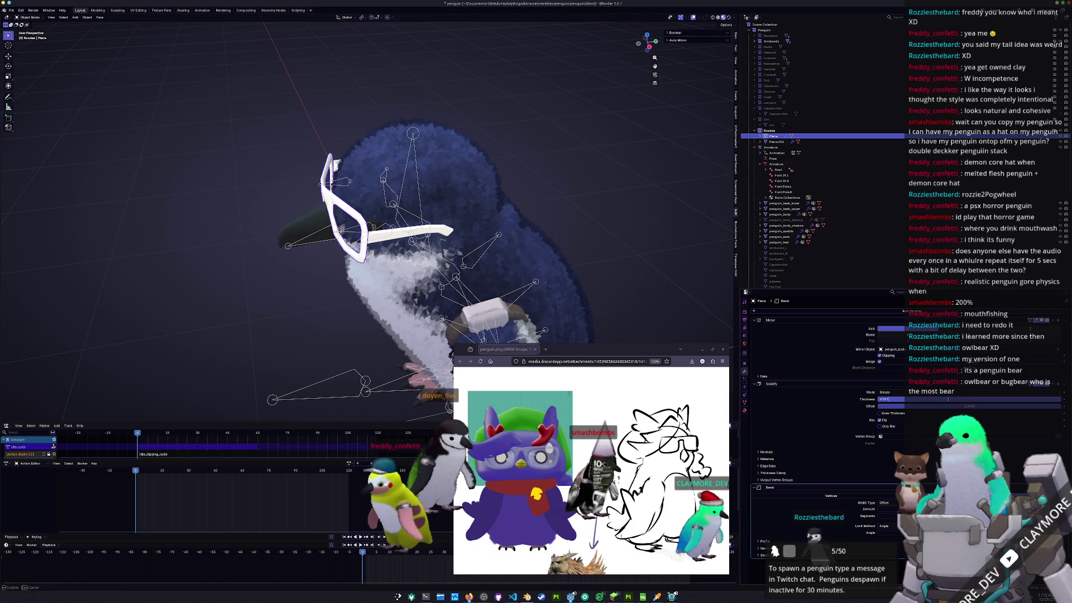
{"action": "left_click_drag", "start_coordinate": [947, 400], "coordinate": [955, 399]}
{"action": "left_click", "coordinate": [642, 223]}
- Nudge the glasses frame twice along Y, then select the arm to apply its transform
{"action": "middle_click_drag", "start_coordinate": [614, 234], "coordinate": [401, 288]}
{"action": "key", "text": "g"}
{"action": "key", "text": "y"}
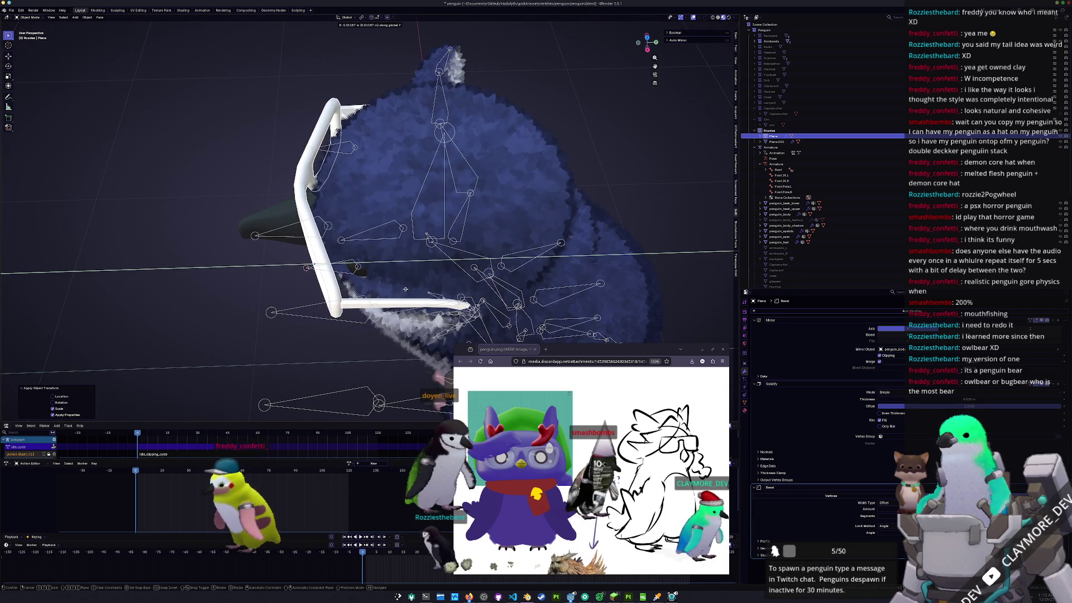
{"action": "left_click", "coordinate": [405, 289]}
{"action": "middle_click_drag", "start_coordinate": [406, 289], "coordinate": [261, 312]}
{"action": "key", "text": "g"}
{"action": "key", "text": "y"}
{"action": "left_click", "coordinate": [368, 209]}
{"action": "left_click", "coordinate": [369, 209]}
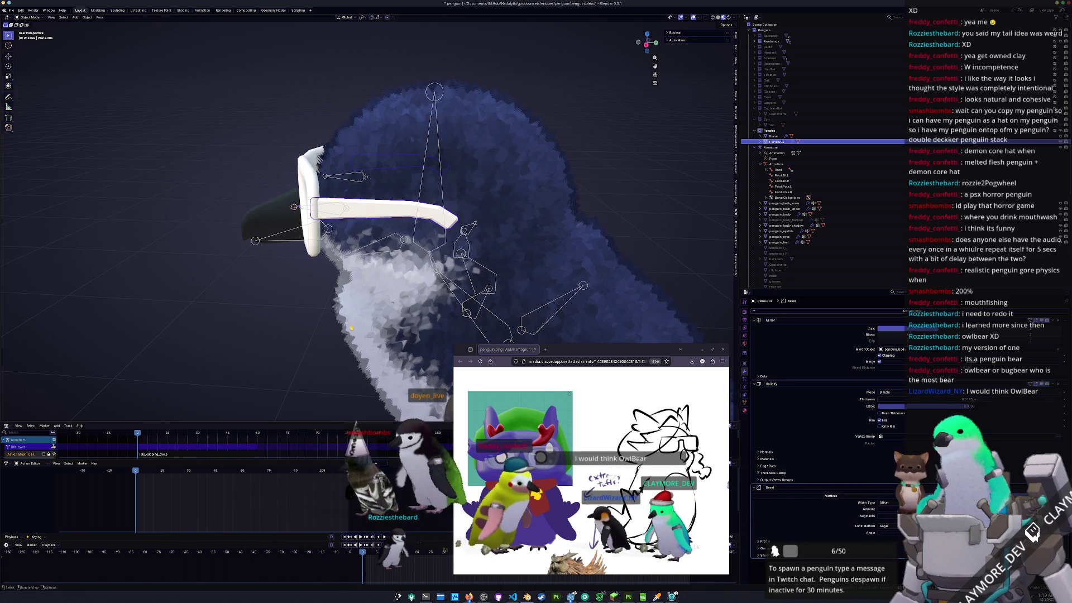
{"action": "key", "text": "ctrl+a"}
- Apply the glasses' scale, shade them smooth, and save the file
{"action": "left_click", "coordinate": [392, 310]}
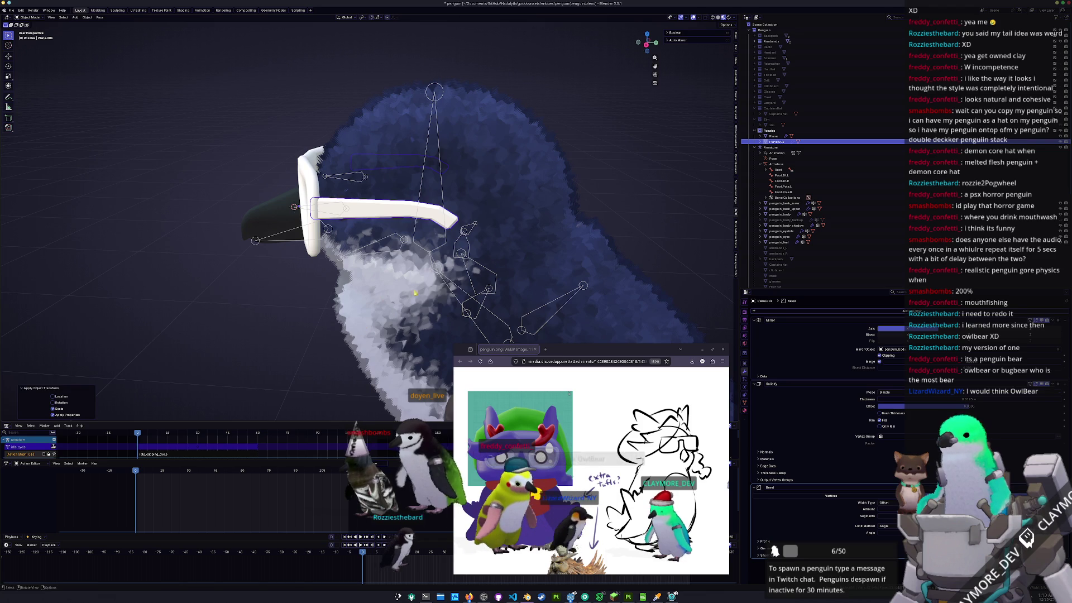
{"action": "right_click", "coordinate": [347, 210]}
{"action": "left_click", "coordinate": [359, 209]}
{"action": "mouse_move", "coordinate": [346, 218]}
{"action": "middle_mouse_down"}
{"action": "mouse_move", "coordinate": [225, 284]}
{"action": "mouse_move", "coordinate": [245, 292]}
{"action": "mouse_move", "coordinate": [349, 178]}
{"action": "middle_mouse_up"}
{"action": "key", "text": "ctrl+s"}
- Flatten the selected glasses geometry with LoopTools Flatten in Edit Mode, then save again
{"action": "key", "text": "Tab"}
{"action": "left_click", "coordinate": [709, 66]}
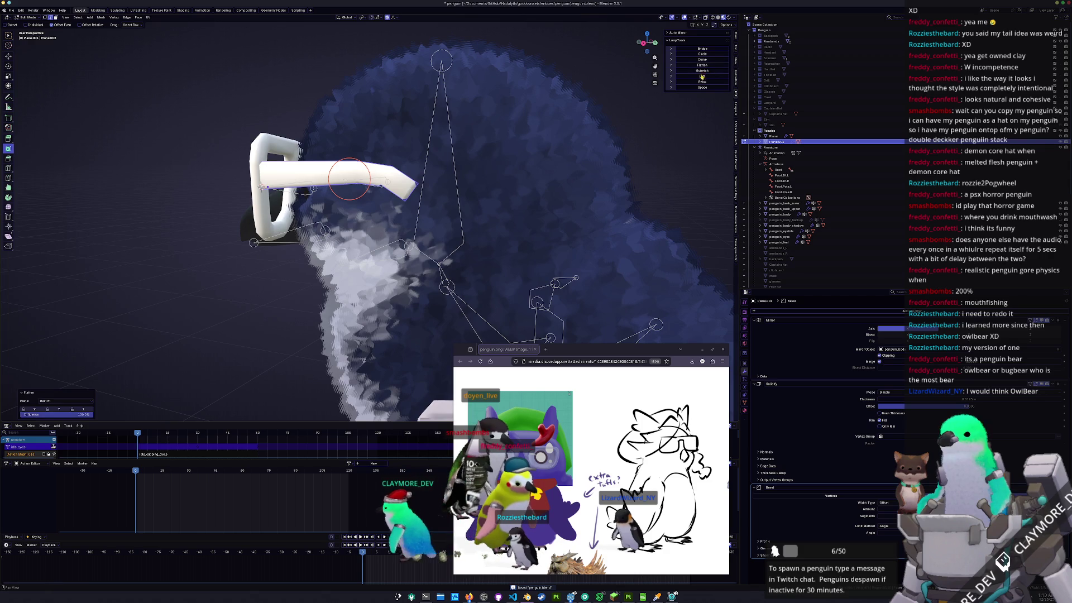
{"action": "key", "text": "Tab"}
{"action": "key", "text": "ctrl+s"}
{"action": "mouse_move", "coordinate": [472, 187]}
{"action": "middle_mouse_down"}
{"action": "mouse_move", "coordinate": [279, 244]}
{"action": "mouse_move", "coordinate": [317, 241]}
{"action": "middle_mouse_up"}
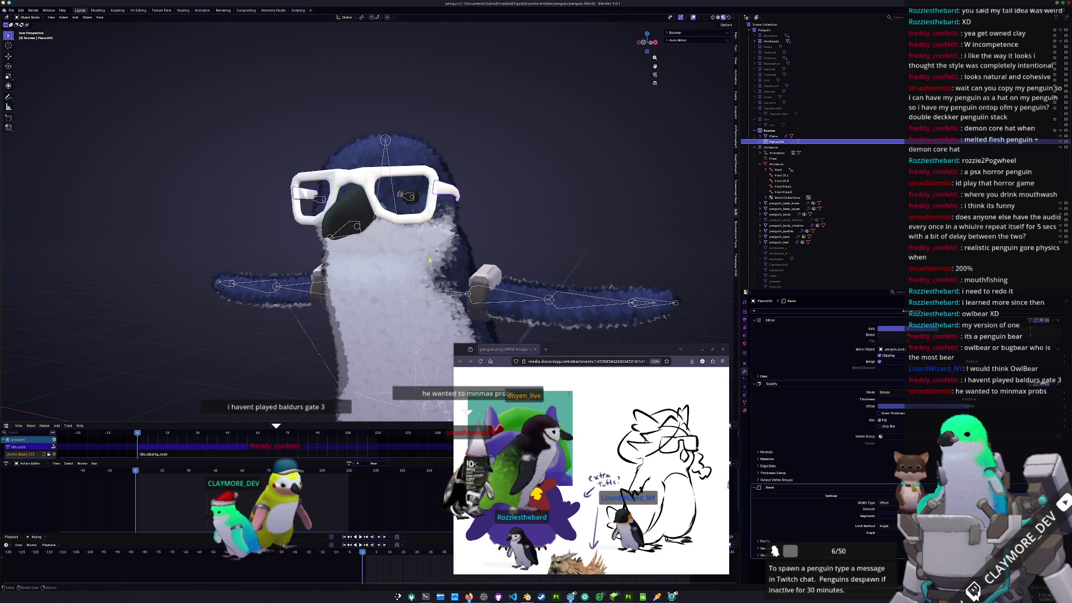
- Clear the selection and orbit to a closer, tilted view of the penguin
{"action": "key", "text": "alt+a"}
{"action": "middle_click_drag", "start_coordinate": [429, 269], "coordinate": [529, 205]}
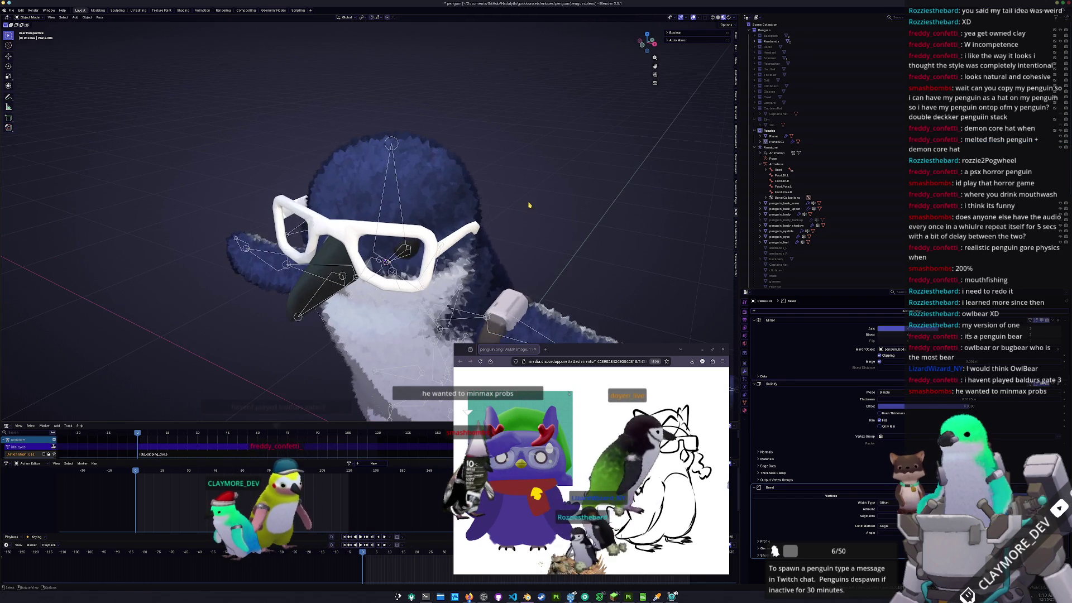
{"action": "right_click", "coordinate": [530, 204]}
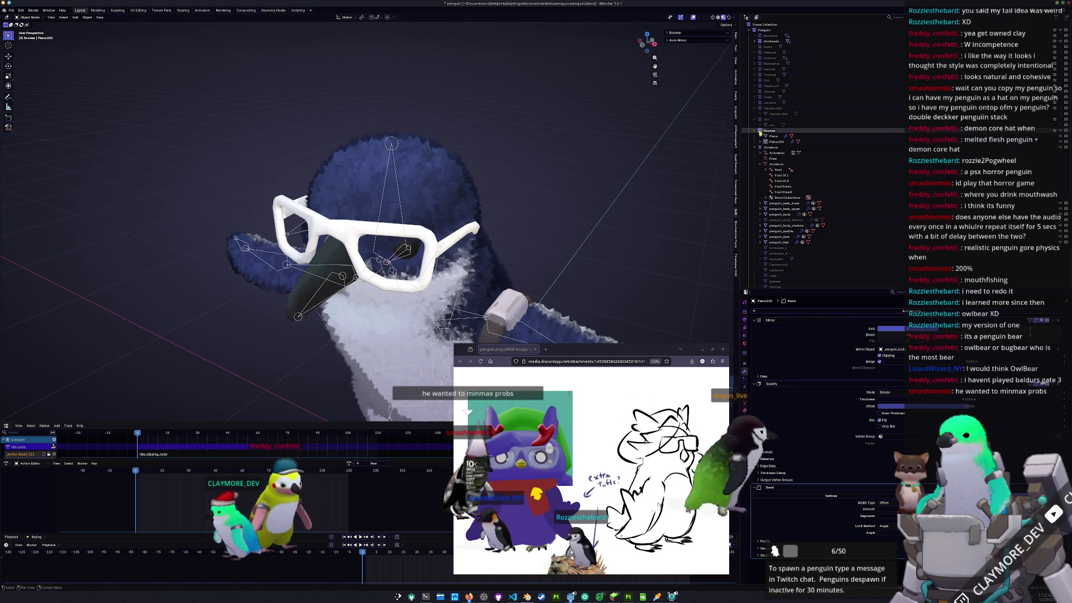
{"action": "key", "text": "shift+a"}
- Add a single-vertex object and extrude it into a chain of edges above the head
{"action": "mouse_move", "coordinate": [568, 184]}
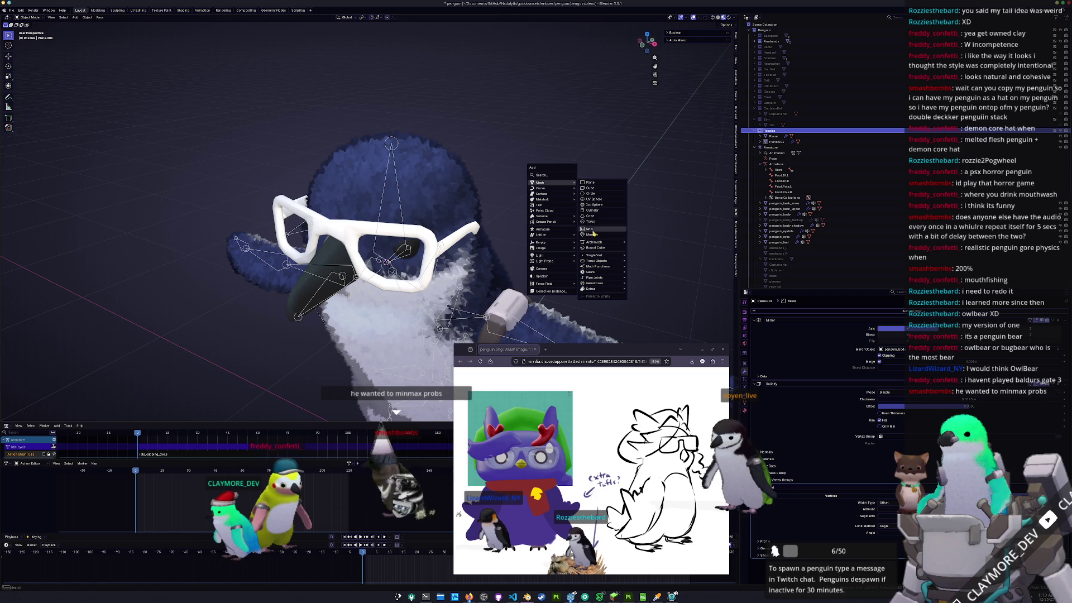
{"action": "mouse_move", "coordinate": [594, 255]}
{"action": "left_click", "coordinate": [651, 256]}
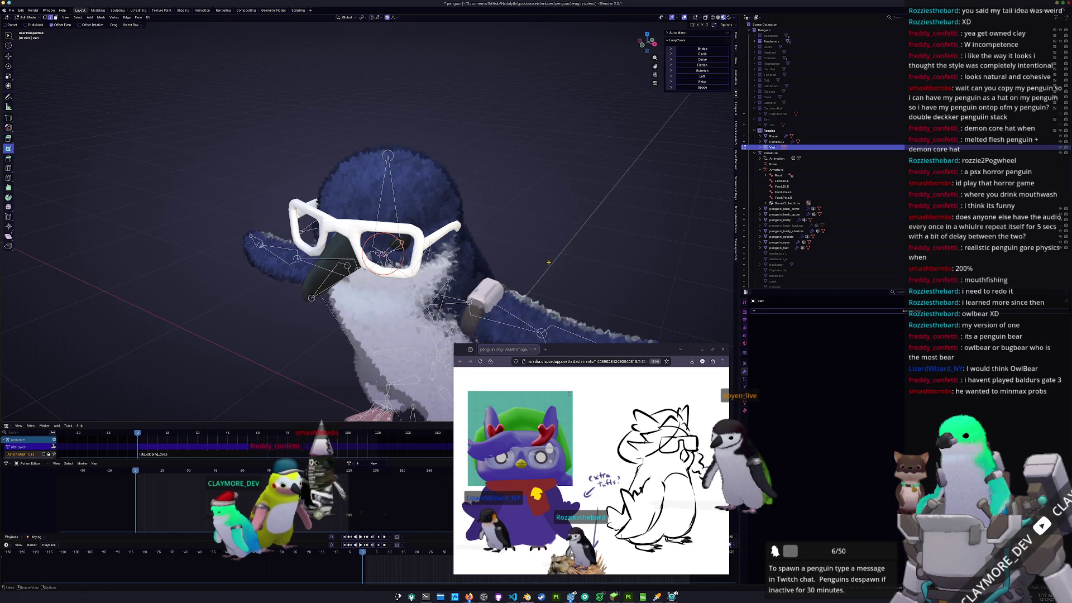
{"action": "key", "text": "KP_1"}
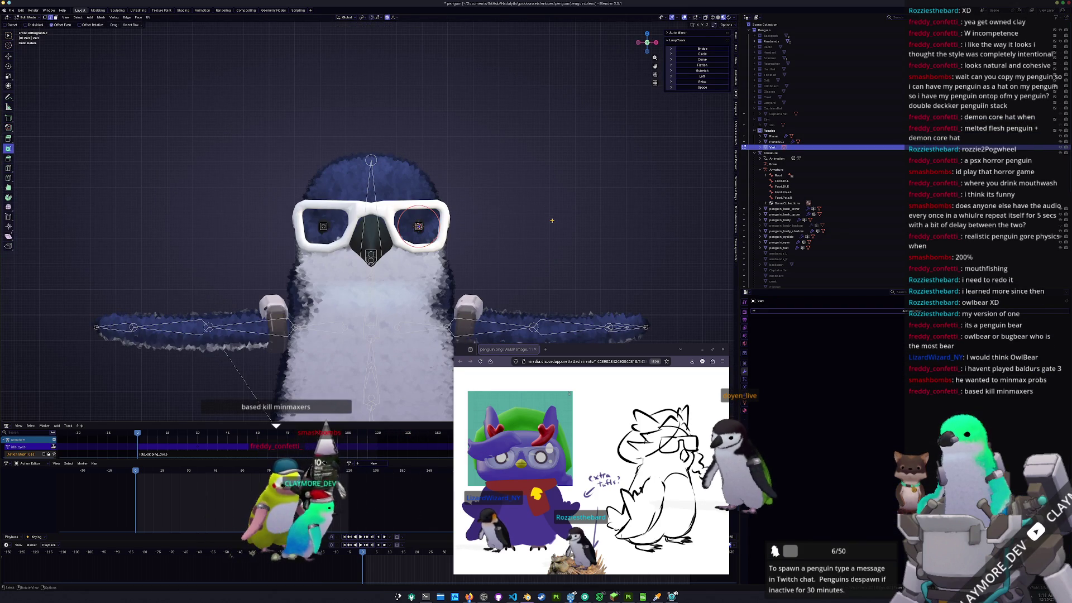
{"action": "key", "text": "g"}
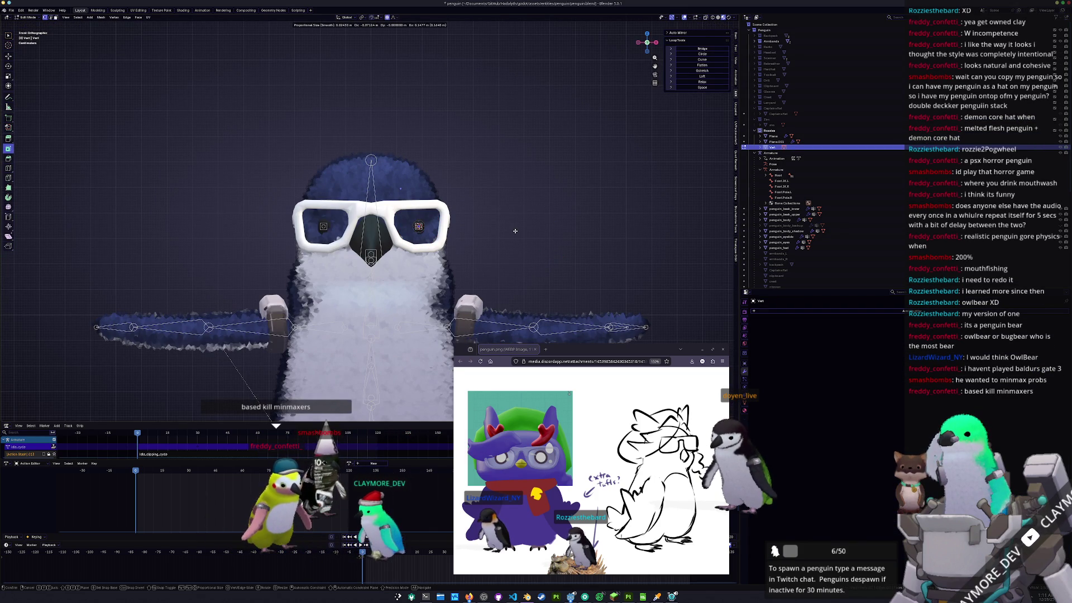
{"action": "left_click", "coordinate": [515, 231]}
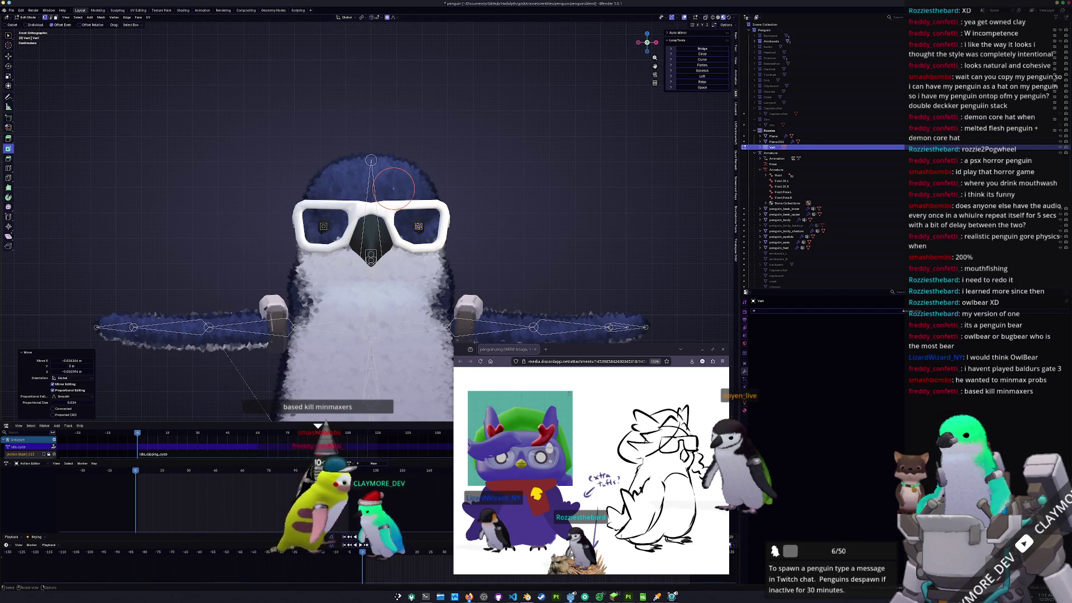
{"action": "key", "text": "g"}
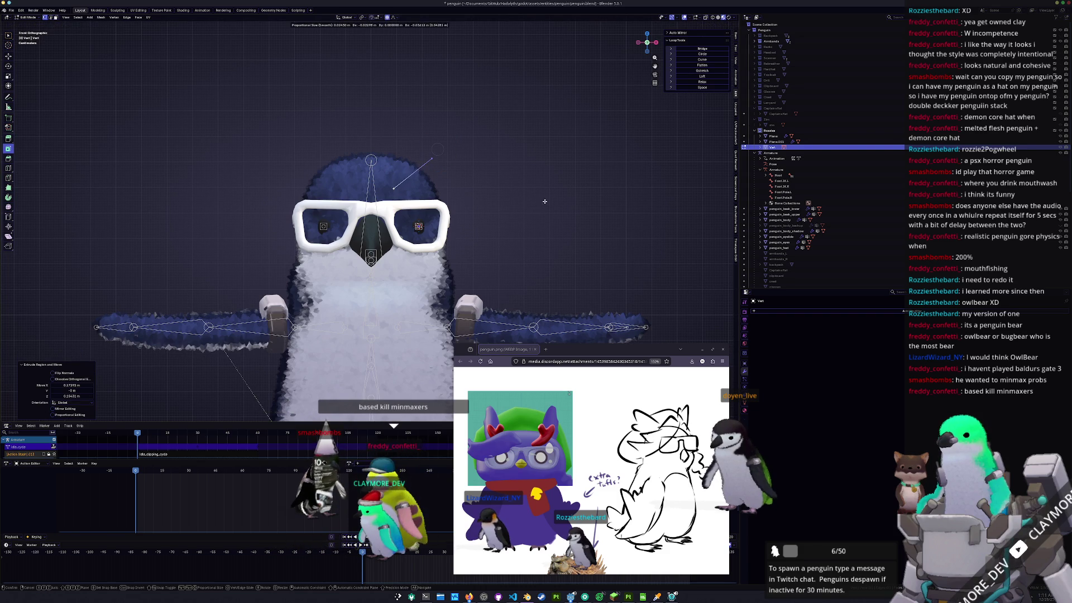
{"action": "left_click", "coordinate": [497, 171]}
{"action": "key", "text": "e"}
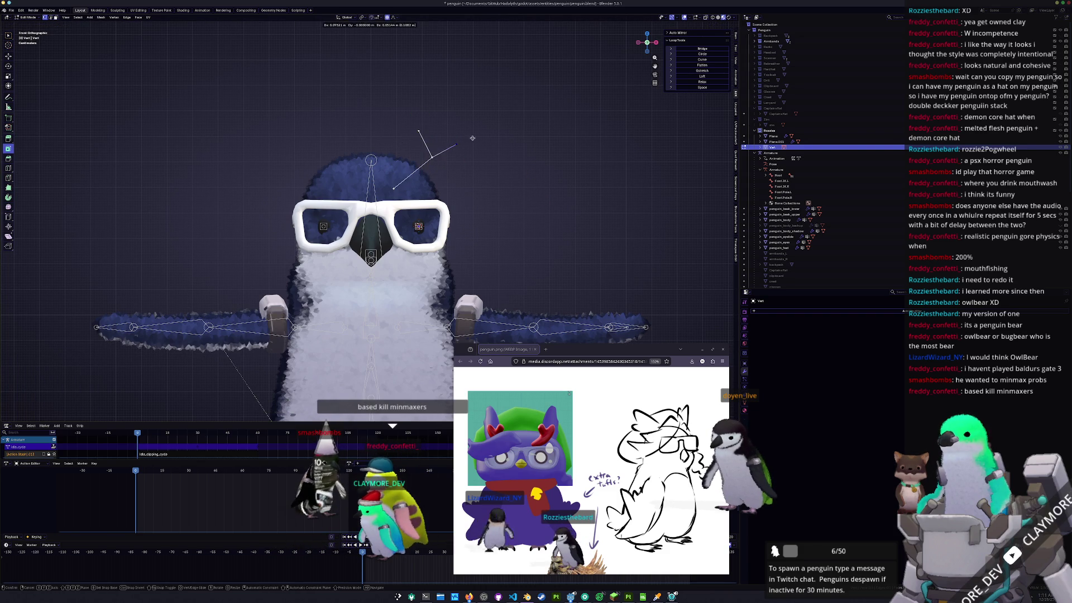
{"action": "left_click", "coordinate": [479, 128]}
{"action": "key", "text": "Tab"}
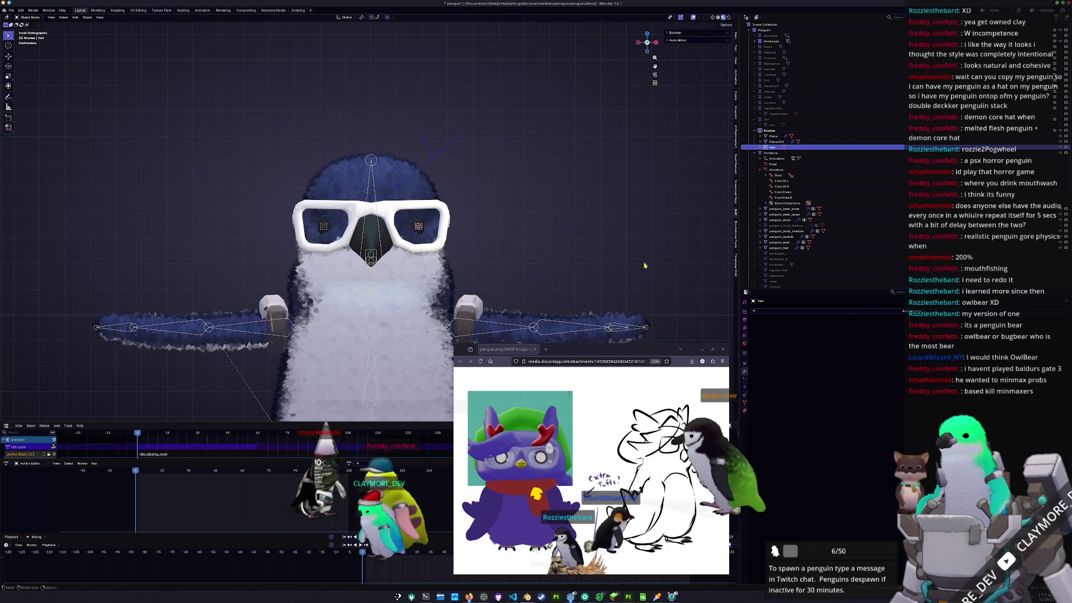
- Add a Skin modifier, shrink its radius, and add level-1 Subdivision smoothing
{"action": "left_click", "coordinate": [834, 311]}
{"action": "type", "text": "skin"}
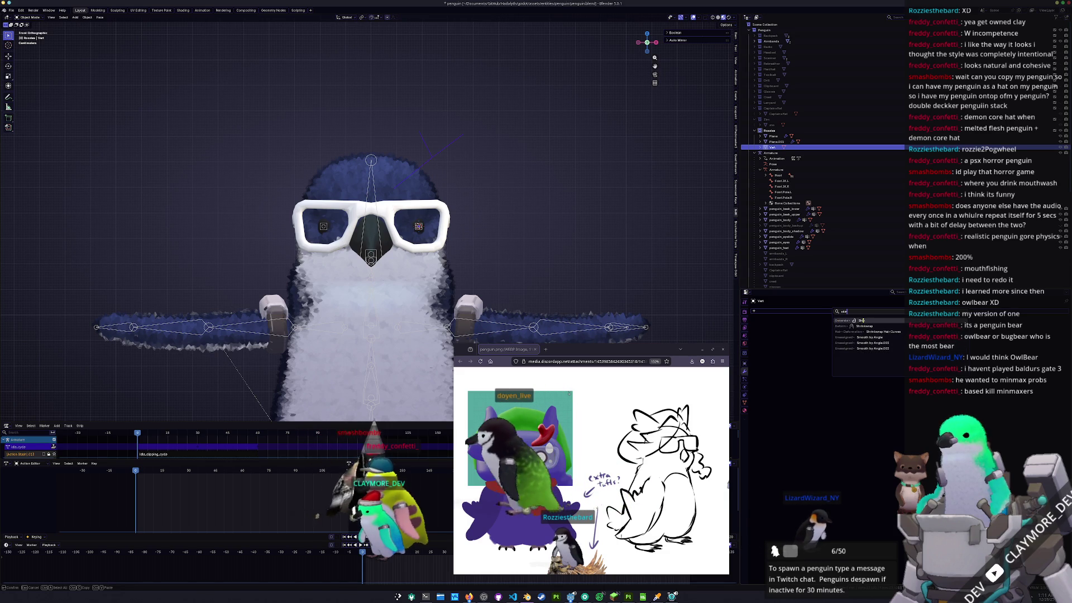
{"action": "left_click", "coordinate": [862, 321]}
{"action": "key", "text": "Tab"}
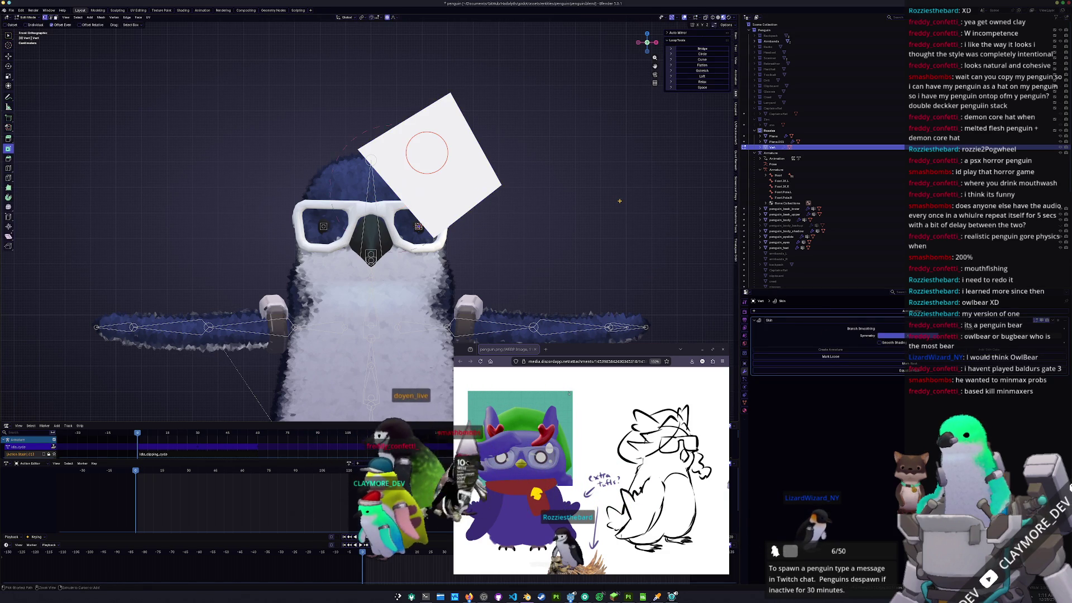
{"action": "key", "text": "ctrl+a"}
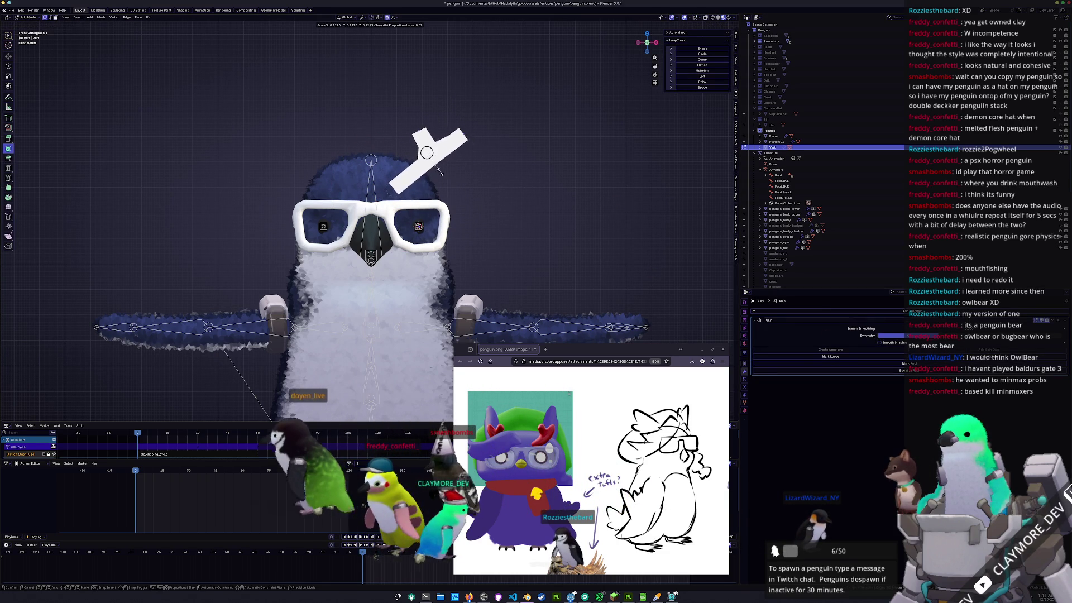
{"action": "left_click", "coordinate": [456, 175]}
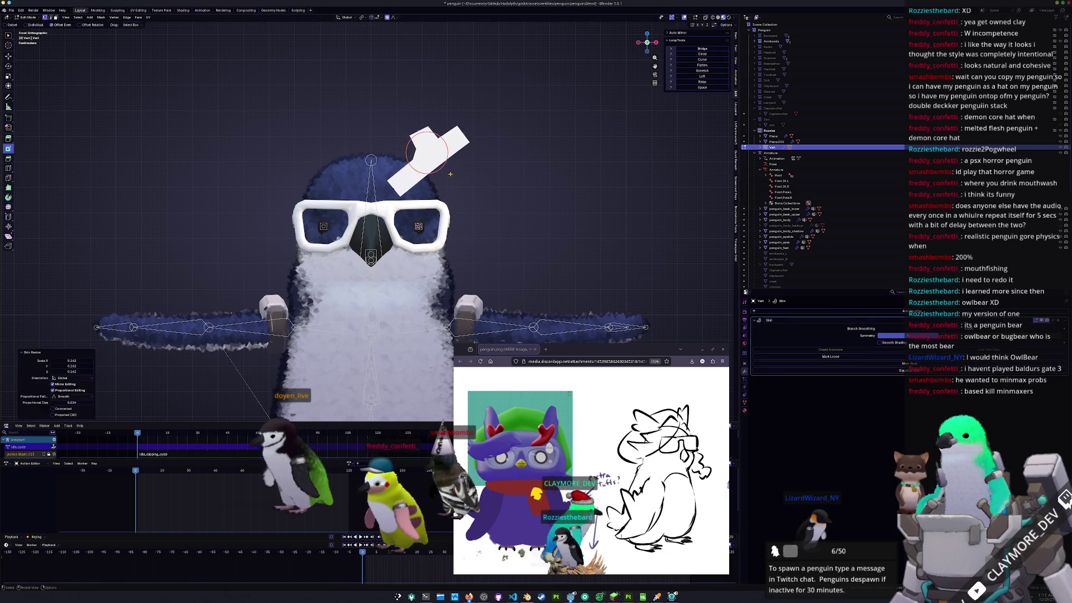
{"action": "key", "text": "ctrl+1"}
{"action": "scroll", "coordinate": [485, 197], "scroll_direction": "up", "scroll_amount": 1}
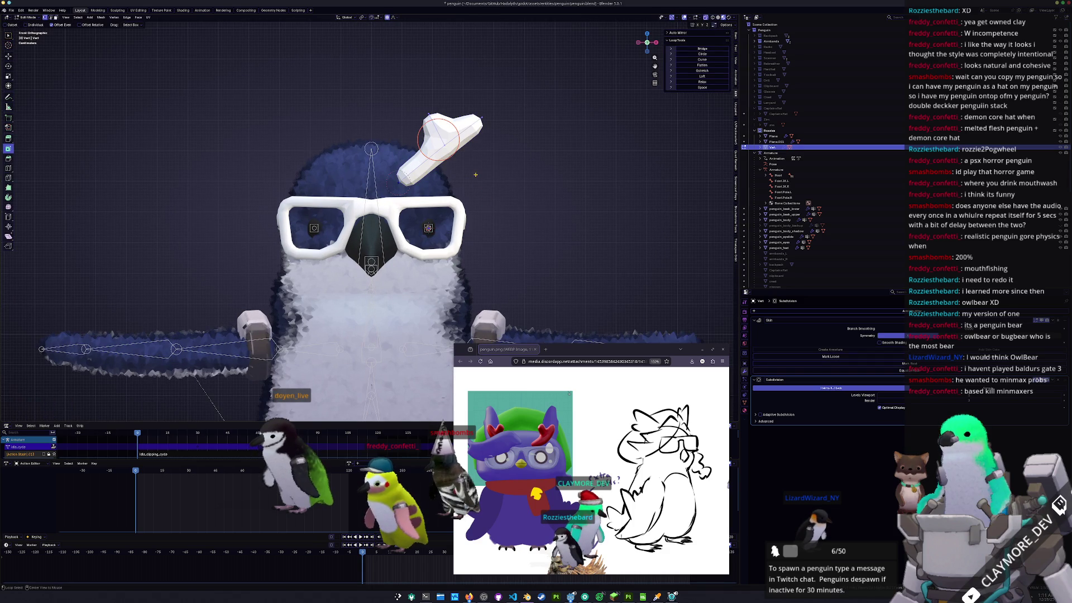
- Reposition the branch tip vertex and adjust skin thickness at the branch and tip
{"action": "left_click", "coordinate": [439, 139]}
{"action": "key", "text": "Escape"}
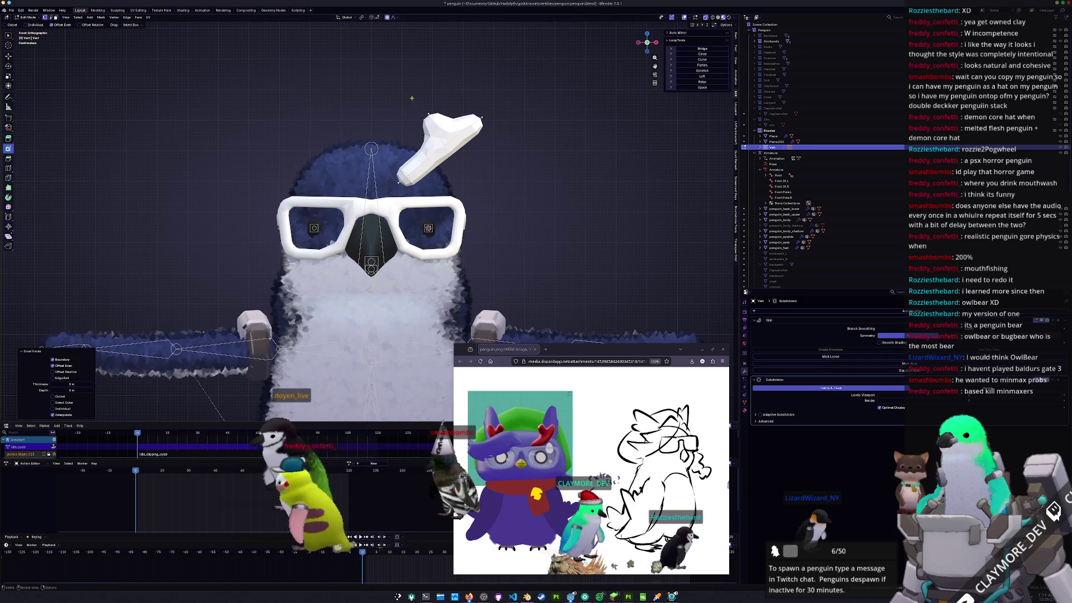
{"action": "key", "text": "g"}
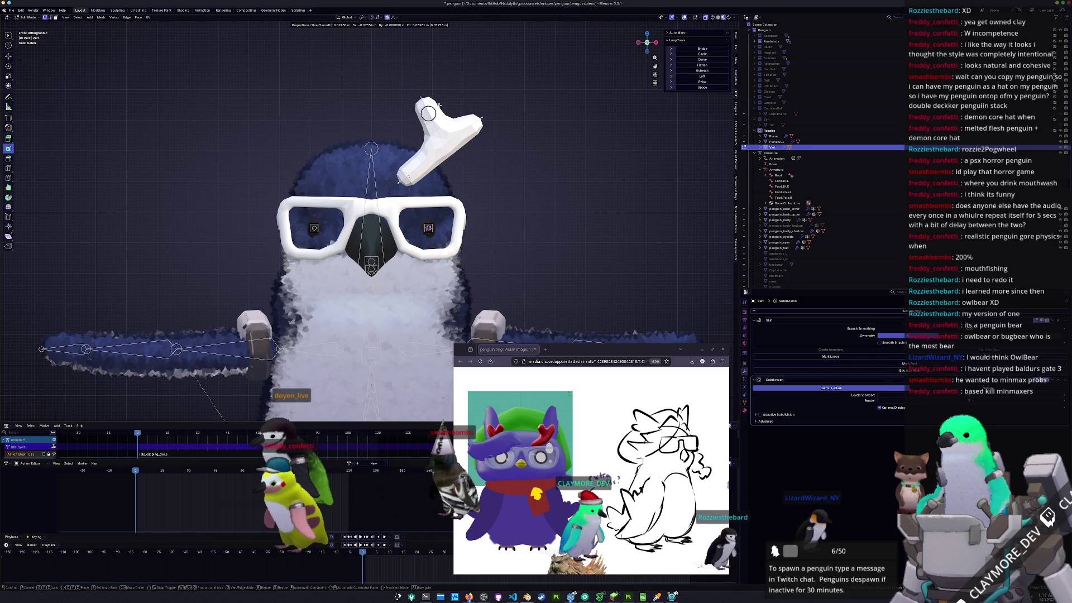
{"action": "left_click", "coordinate": [479, 104]}
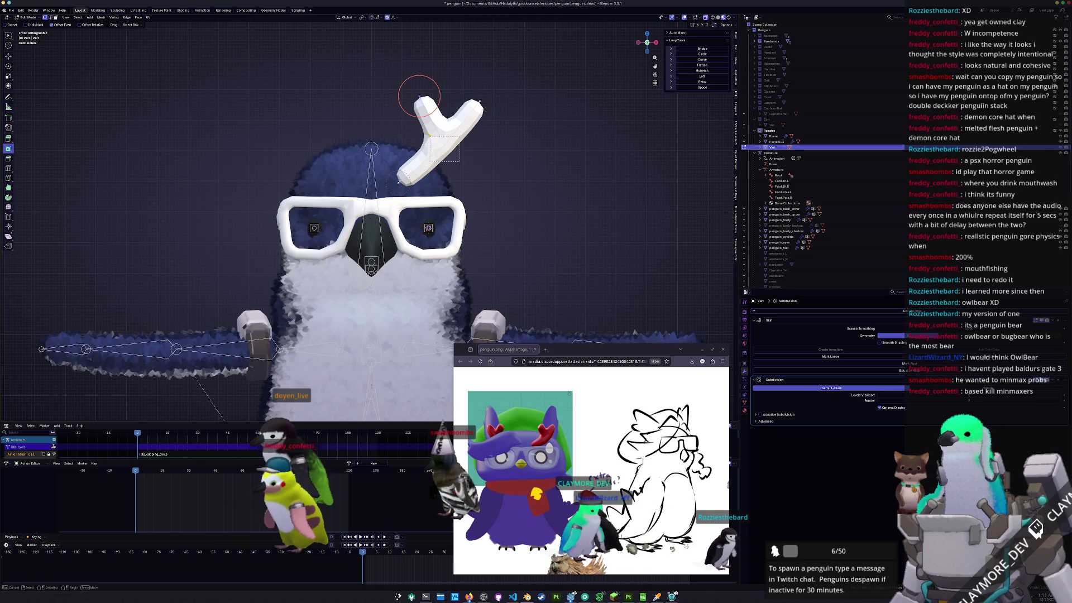
{"action": "key", "text": "s"}
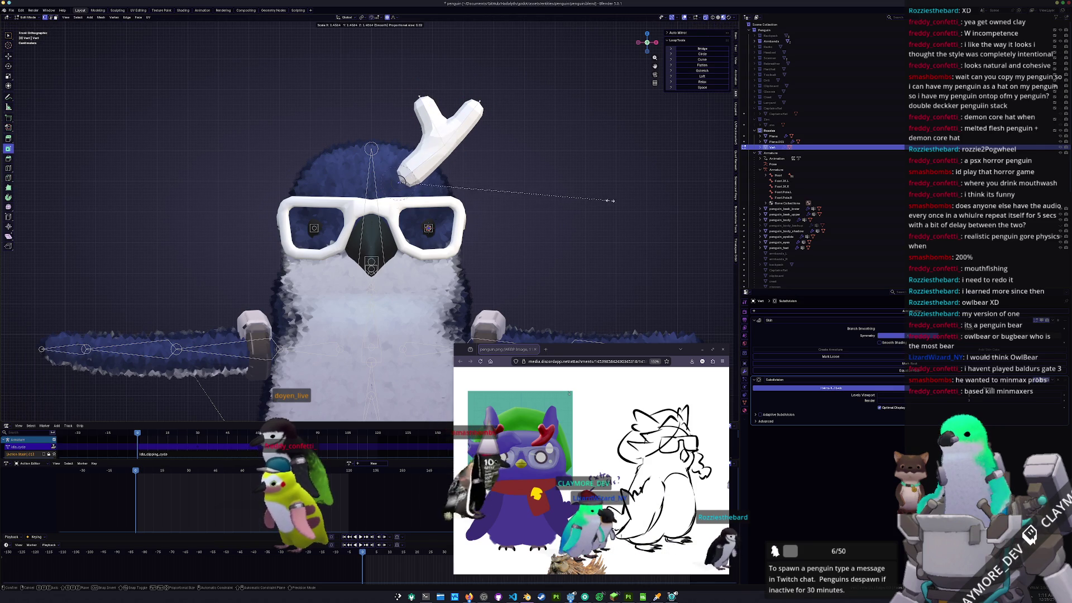
{"action": "left_click", "coordinate": [631, 202]}
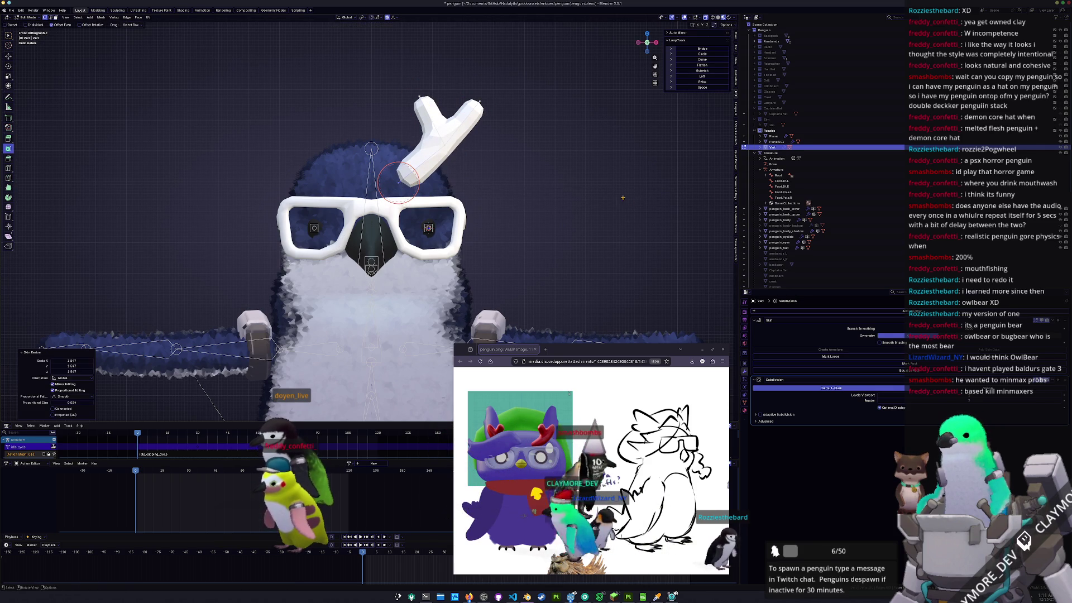
{"action": "key", "text": "g"}
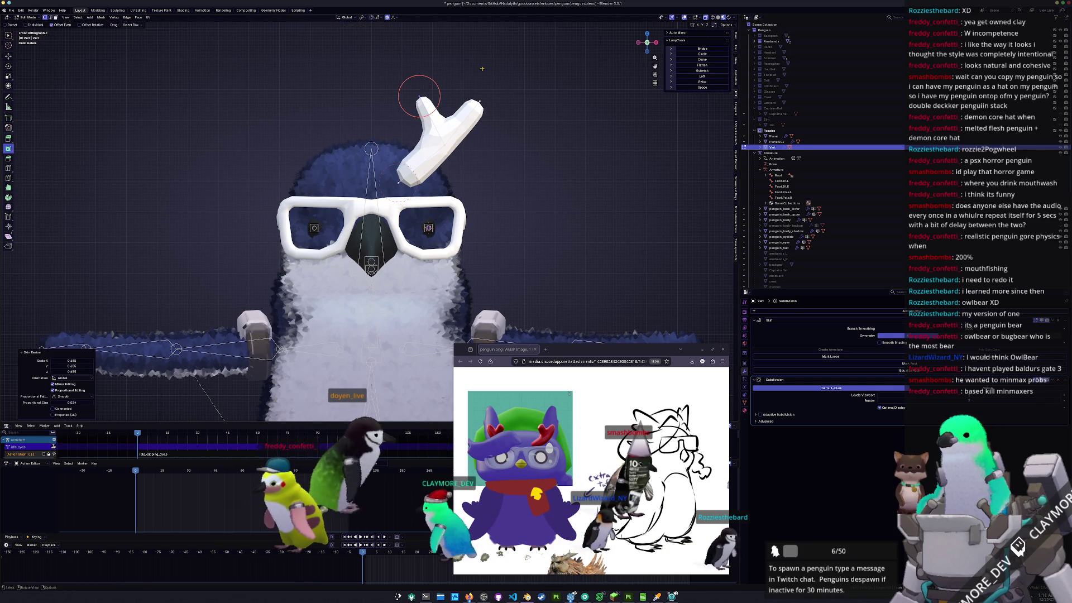
{"action": "key", "text": "Escape"}
{"action": "key", "text": "ctrl+a"}
{"action": "left_click", "coordinate": [536, 91]}
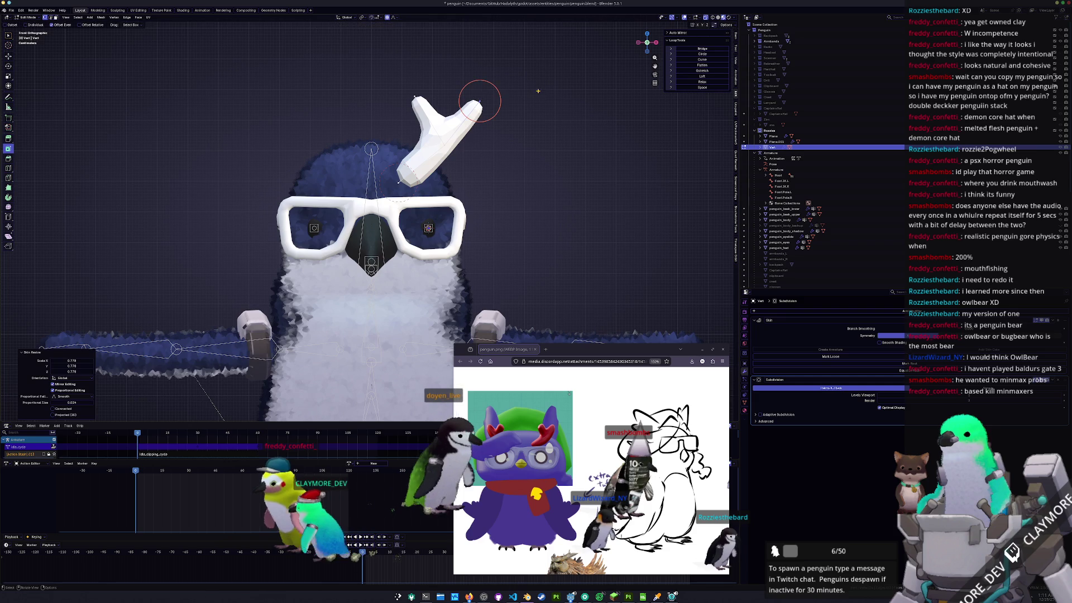
- In right side view, move the tuft's tip vertex along Y
{"action": "key", "text": "KP_3"}
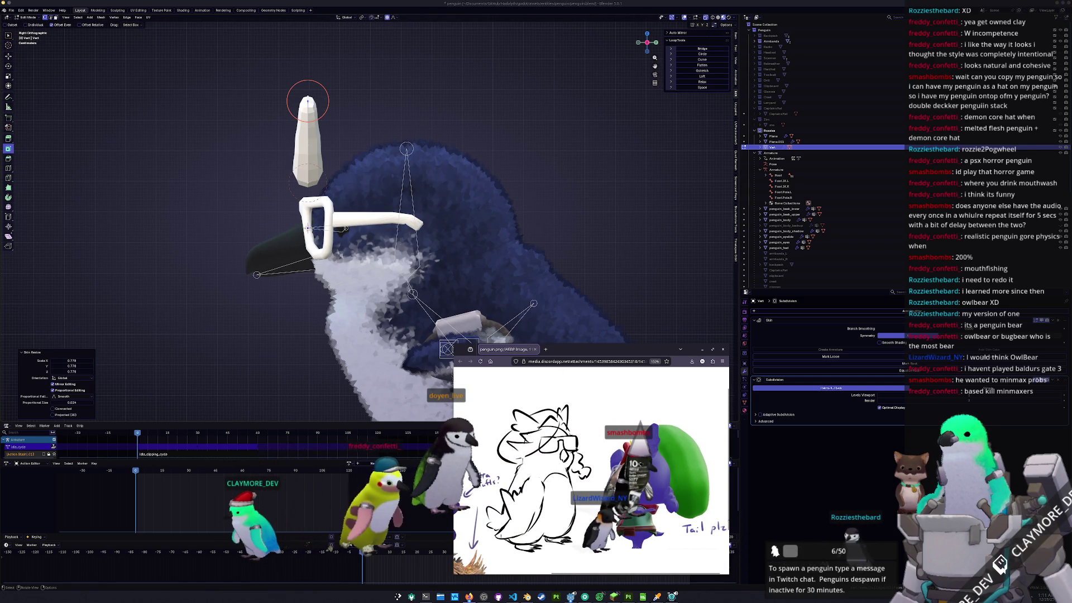
{"action": "middle_click_drag", "start_coordinate": [238, 153], "coordinate": [263, 177], "text": "shift"}
{"action": "key", "text": "g"}
{"action": "key", "text": "y"}
{"action": "left_click", "coordinate": [359, 129]}
{"action": "key", "text": "Escape"}
{"action": "key", "text": "g"}
{"action": "key", "text": "y"}
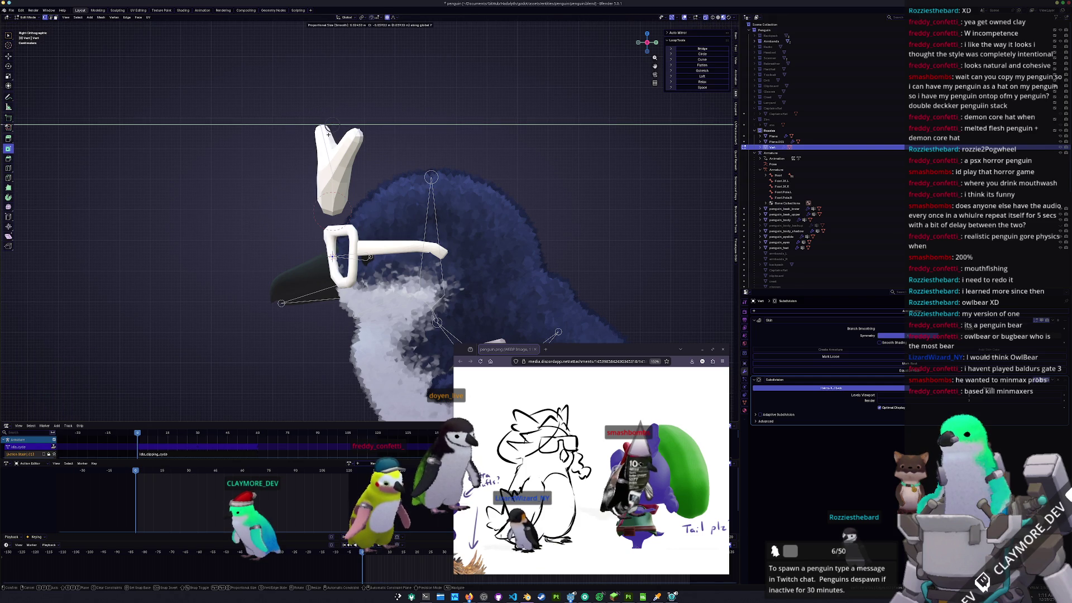
{"action": "left_click", "coordinate": [328, 134]}
- Push the tuft's branch vertices back along Y and return to Object Mode
{"action": "left_click_drag", "start_coordinate": [389, 170], "coordinate": [264, 86]}
{"action": "key", "text": "g"}
{"action": "key", "text": "y"}
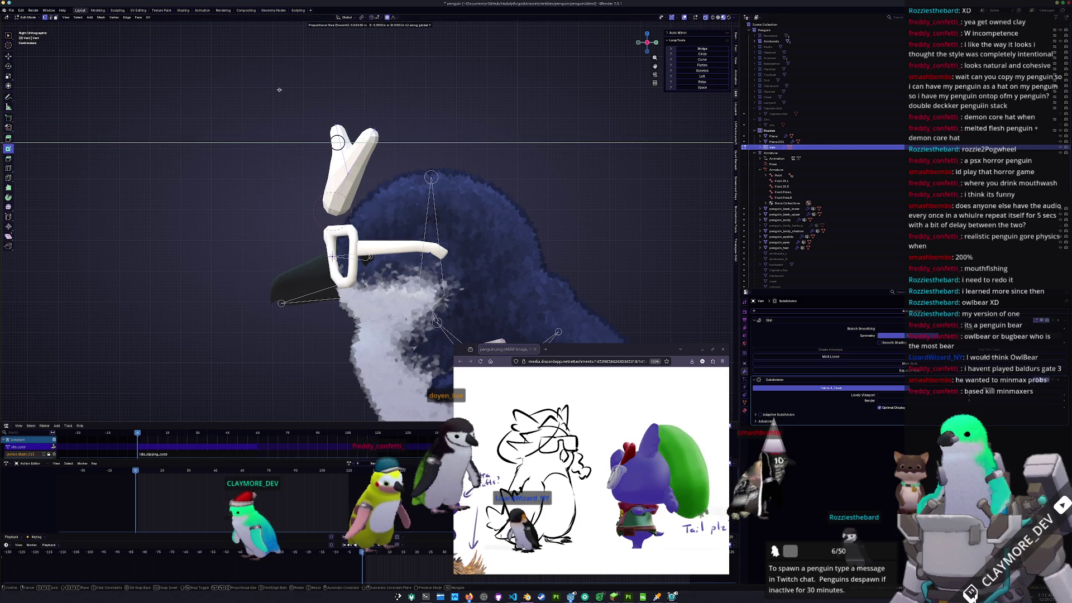
{"action": "left_click", "coordinate": [279, 90]}
{"action": "key", "text": "Tab"}
{"action": "right_click", "coordinate": [321, 182]}
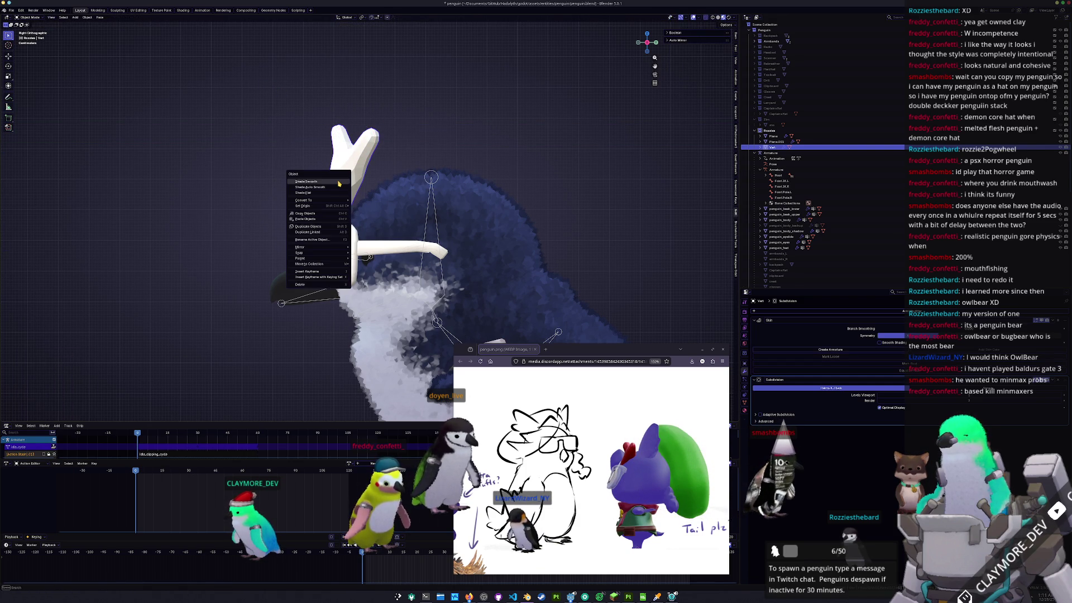
- Shade the Y-shaped tuft smooth and move it down and back on the head
{"action": "left_click", "coordinate": [337, 183]}
{"action": "right_click", "coordinate": [321, 182]}
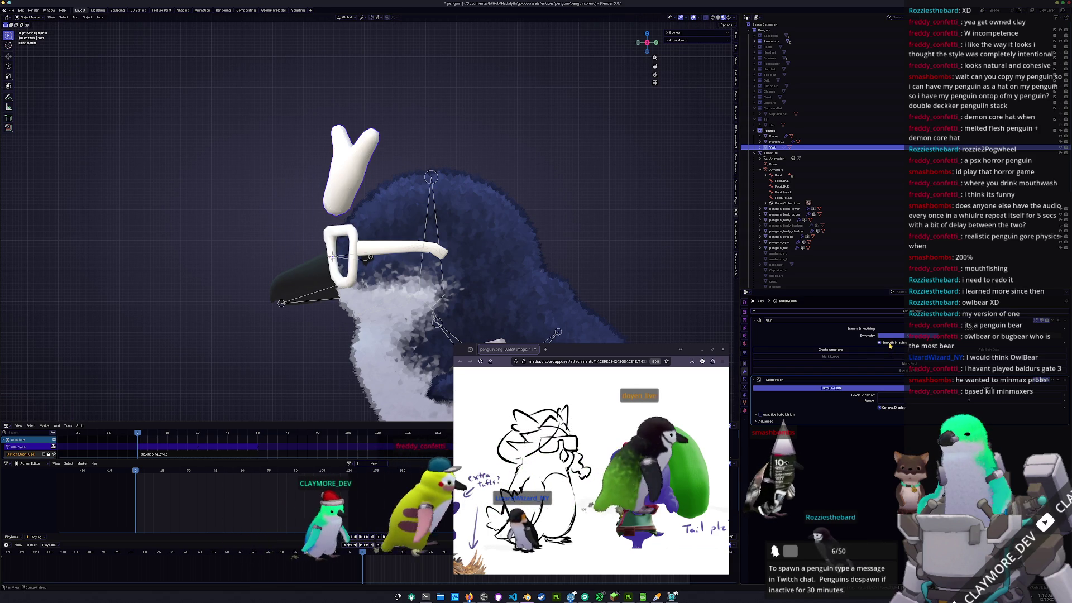
{"action": "key", "text": "g"}
{"action": "left_click", "coordinate": [439, 209]}
- In front view, proportionally move the tuft's base vertices, then shift them along Y
{"action": "key", "text": "KP_1"}
{"action": "key", "text": "Tab"}
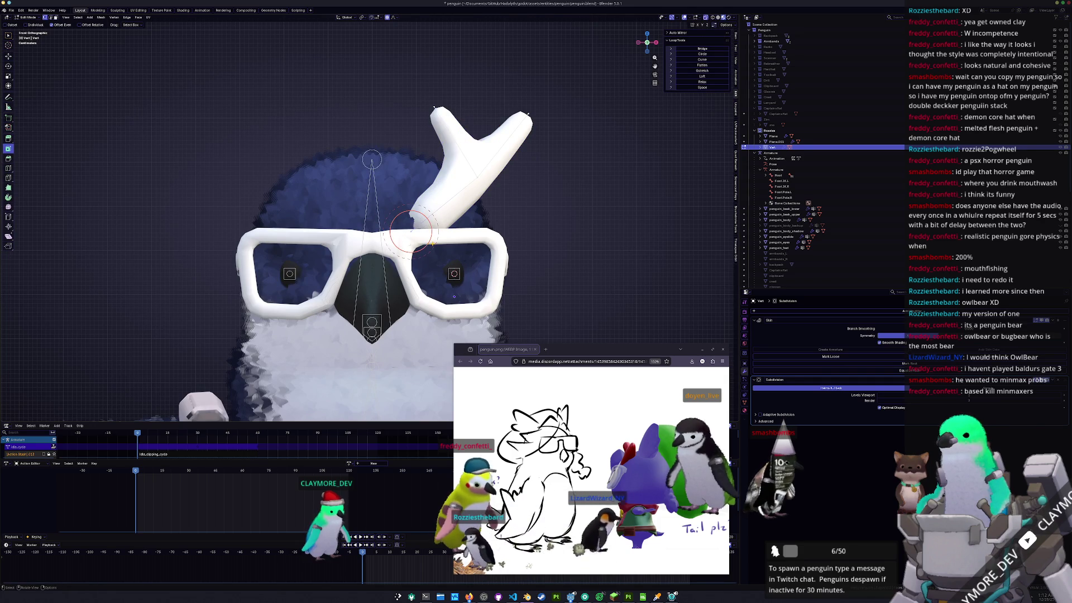
{"action": "key", "text": "g"}
{"action": "left_click", "coordinate": [415, 246]}
{"action": "mouse_move", "coordinate": [416, 246]}
{"action": "middle_mouse_down"}
{"action": "mouse_move", "coordinate": [470, 262]}
{"action": "mouse_move", "coordinate": [455, 262]}
{"action": "middle_mouse_up"}
{"action": "key", "text": "g"}
{"action": "key", "text": "y"}
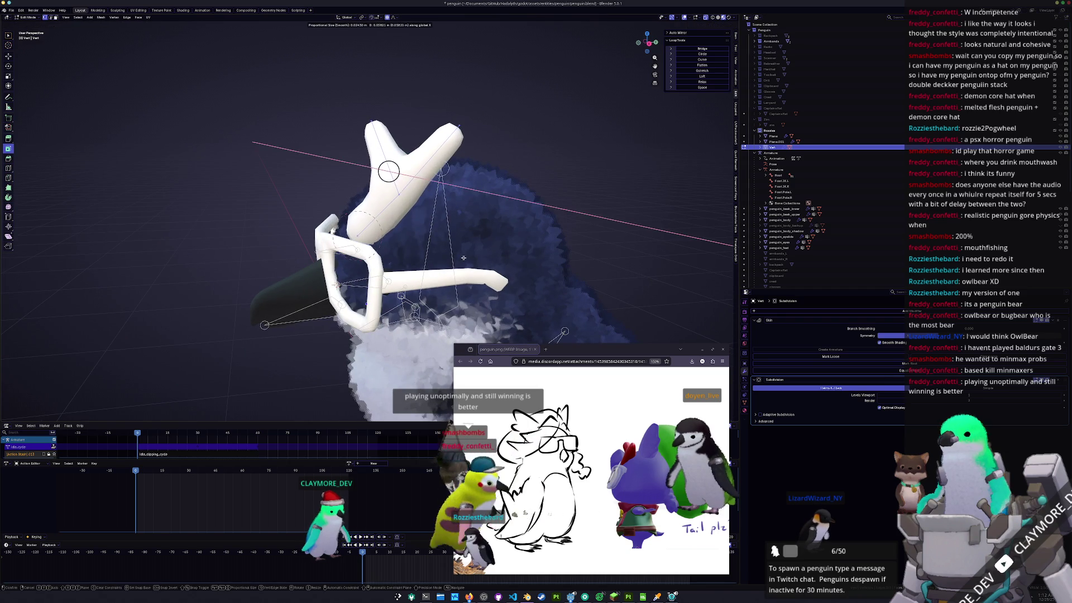
{"action": "left_click", "coordinate": [466, 258]}
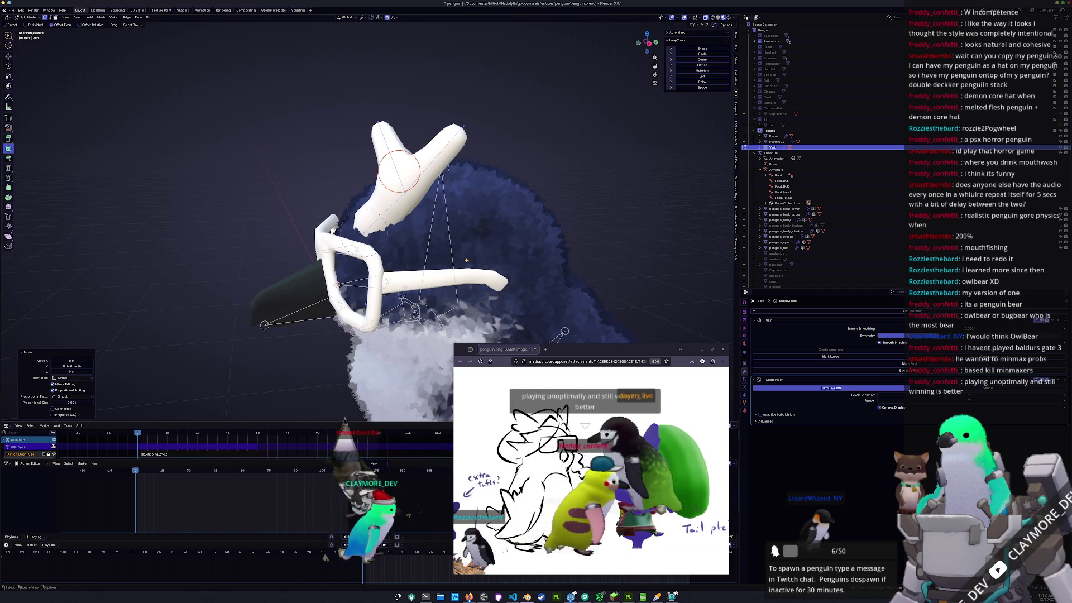
- Make a second soft reshape of the tuft and another Y-axis depth adjustment
{"action": "key", "text": "KP_1"}
{"action": "key", "text": "g"}
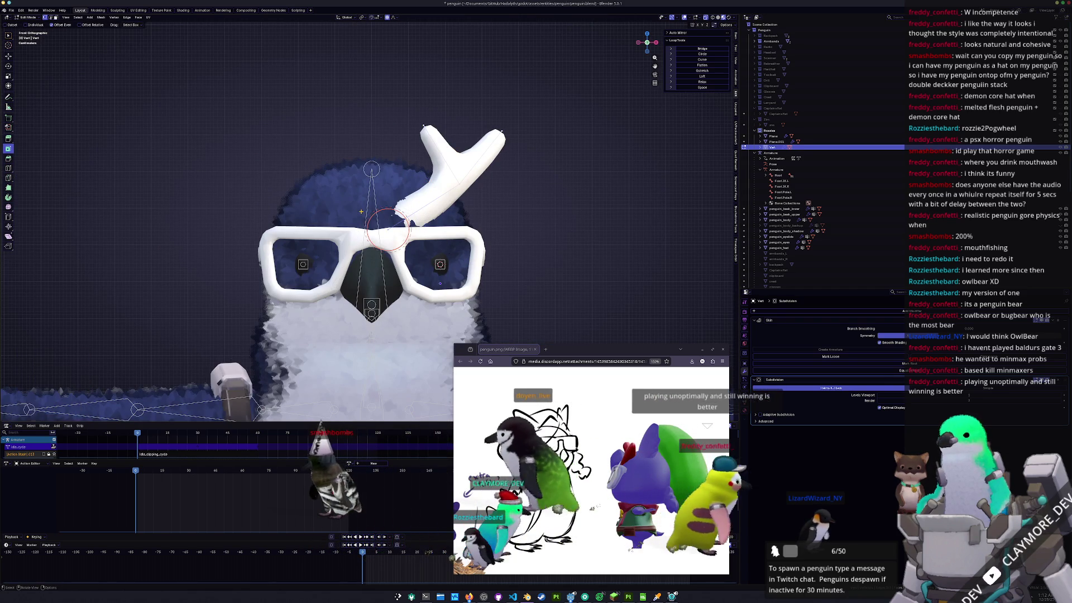
{"action": "left_click", "coordinate": [357, 215]}
{"action": "middle_click_drag", "start_coordinate": [357, 215], "coordinate": [357, 241]}
{"action": "key", "text": "g"}
{"action": "key", "text": "y"}
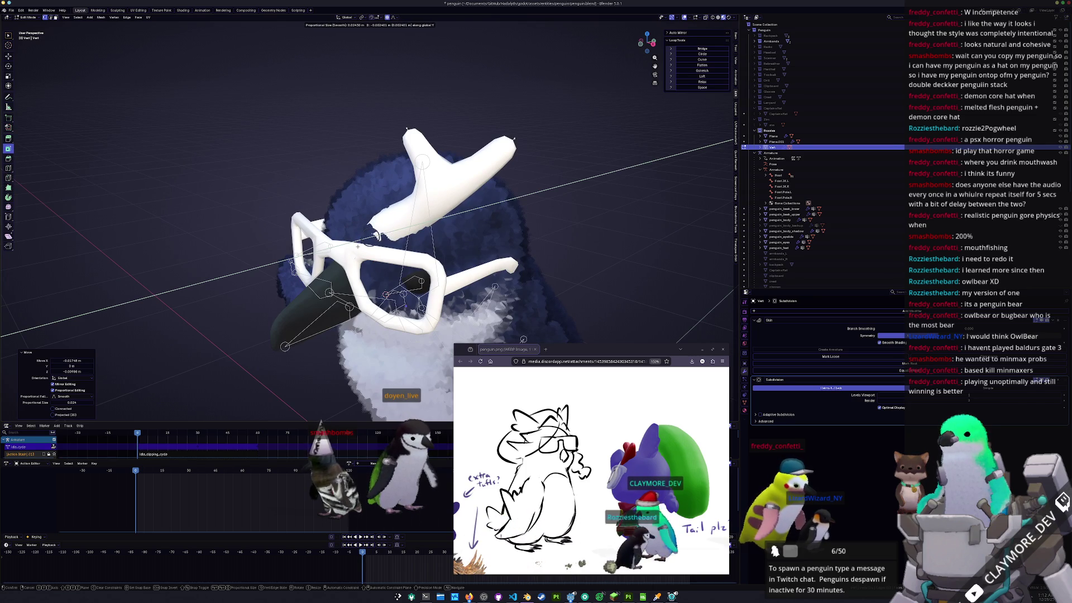
{"action": "left_click", "coordinate": [357, 246]}
- Back in Object Mode, add a Mirror modifier to the tuft
{"action": "key", "text": "Tab"}
{"action": "middle_click_drag", "start_coordinate": [375, 254], "coordinate": [720, 294]}
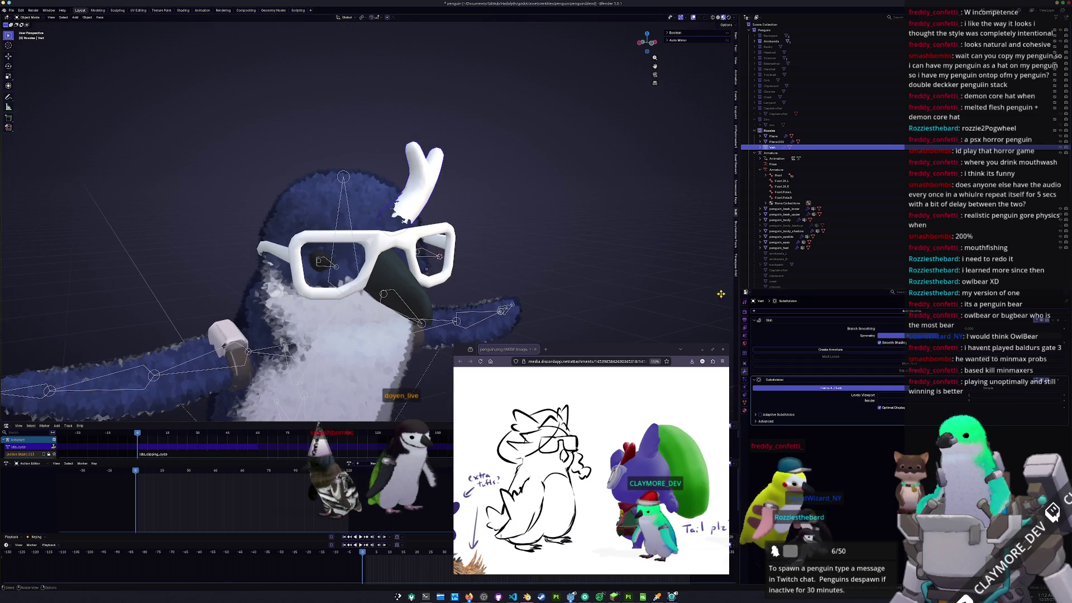
{"action": "left_click", "coordinate": [787, 312]}
{"action": "left_click", "coordinate": [816, 338]}
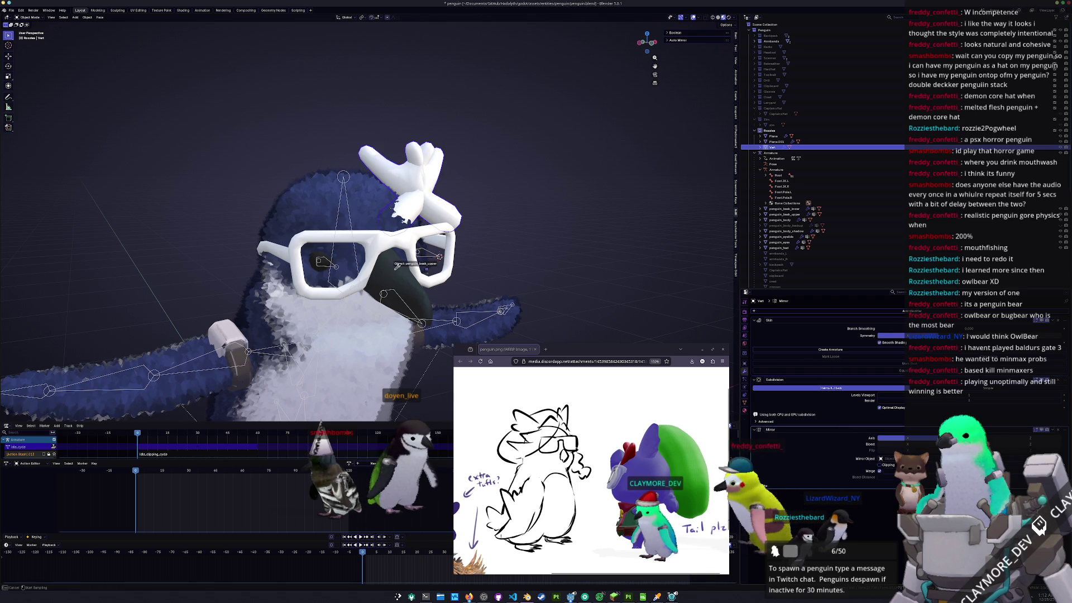
- Set the Mirror modifier's Mirror Object to penguin_beak_upper
{"action": "left_click", "coordinate": [397, 266]}
{"action": "middle_click_drag", "start_coordinate": [557, 241], "coordinate": [441, 189]}
{"action": "key", "text": "KP_1"}
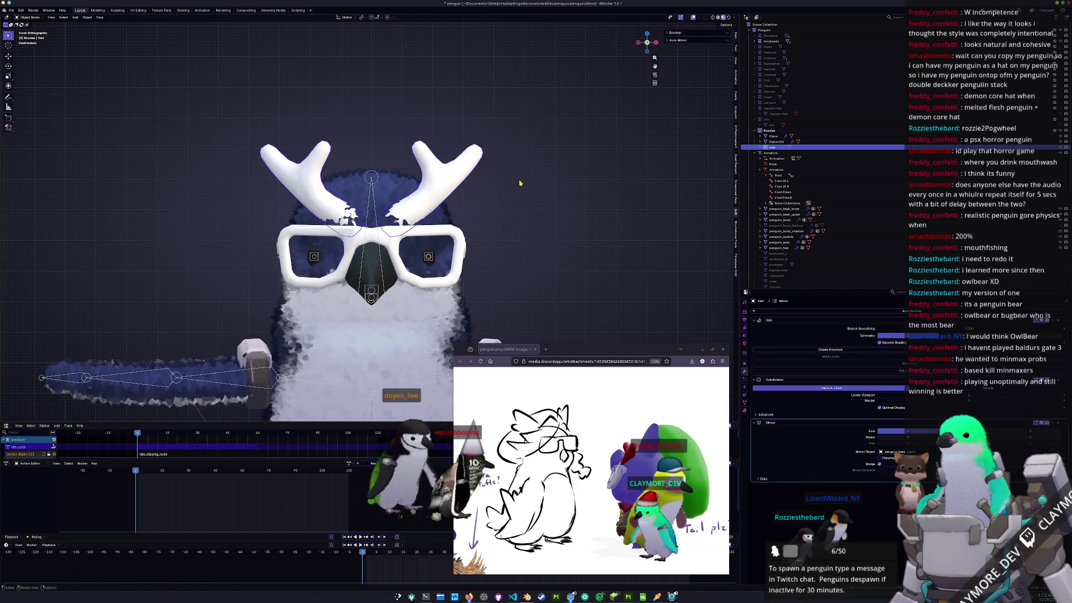
- Spread the antler vertices outward in front view, then return to Object Mode
{"action": "key", "text": "Tab"}
{"action": "key", "text": "KP_Decimal"}
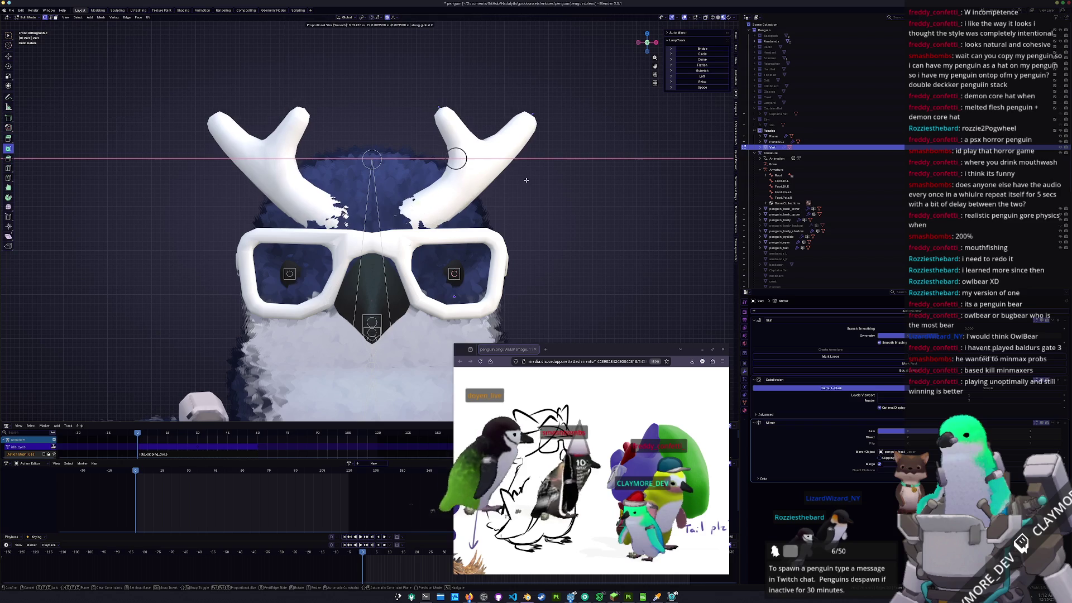
{"action": "left_click", "coordinate": [531, 179]}
{"action": "middle_click_drag", "start_coordinate": [532, 179], "coordinate": [491, 215]}
{"action": "key", "text": "g"}
{"action": "key", "text": "y"}
{"action": "key", "text": "Escape"}
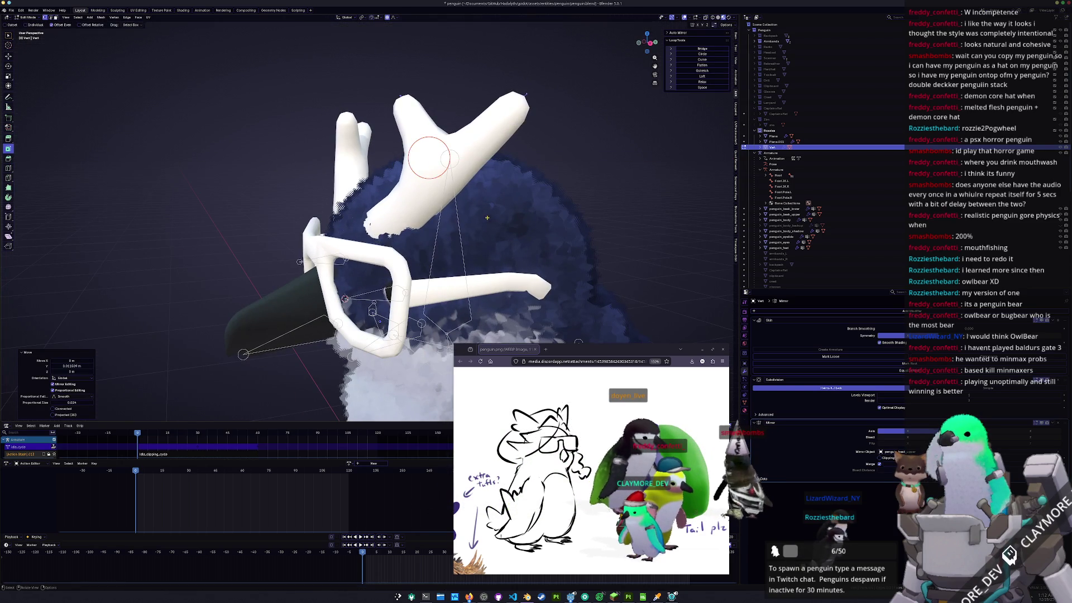
{"action": "key", "text": "Tab"}
{"action": "scroll", "coordinate": [502, 217], "scroll_direction": "down", "scroll_amount": 5}
{"action": "mouse_move", "coordinate": [500, 229]}
{"action": "middle_mouse_down"}
{"action": "mouse_move", "coordinate": [501, 216]}
{"action": "mouse_move", "coordinate": [439, 213]}
{"action": "middle_mouse_up"}
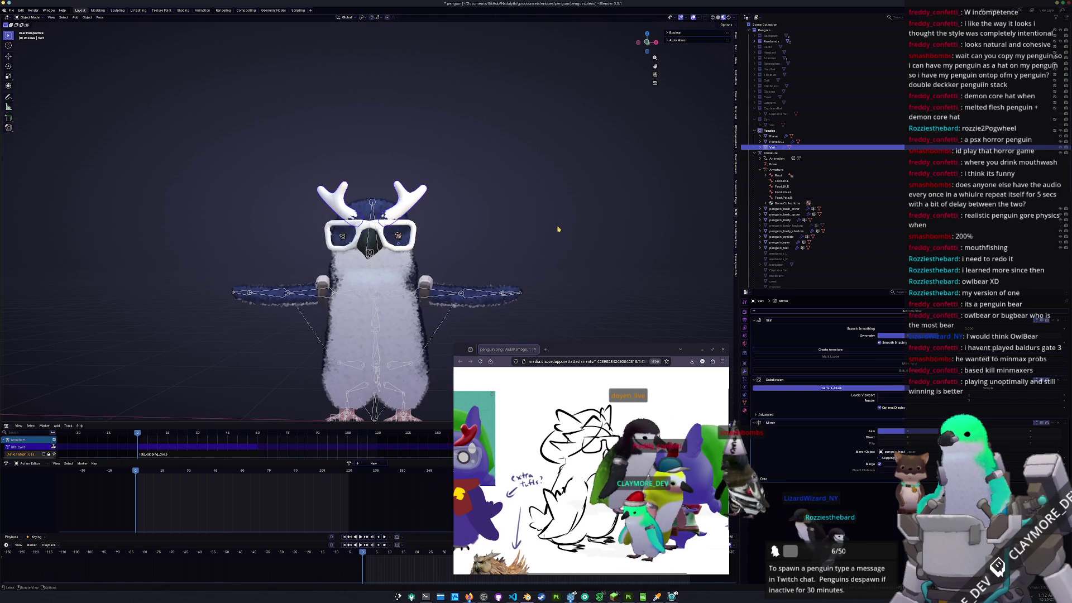
- Shorten the antlers with a Vertex Slide of factor 0.218
{"action": "left_click", "coordinate": [413, 198]}
{"action": "key", "text": "KP_1"}
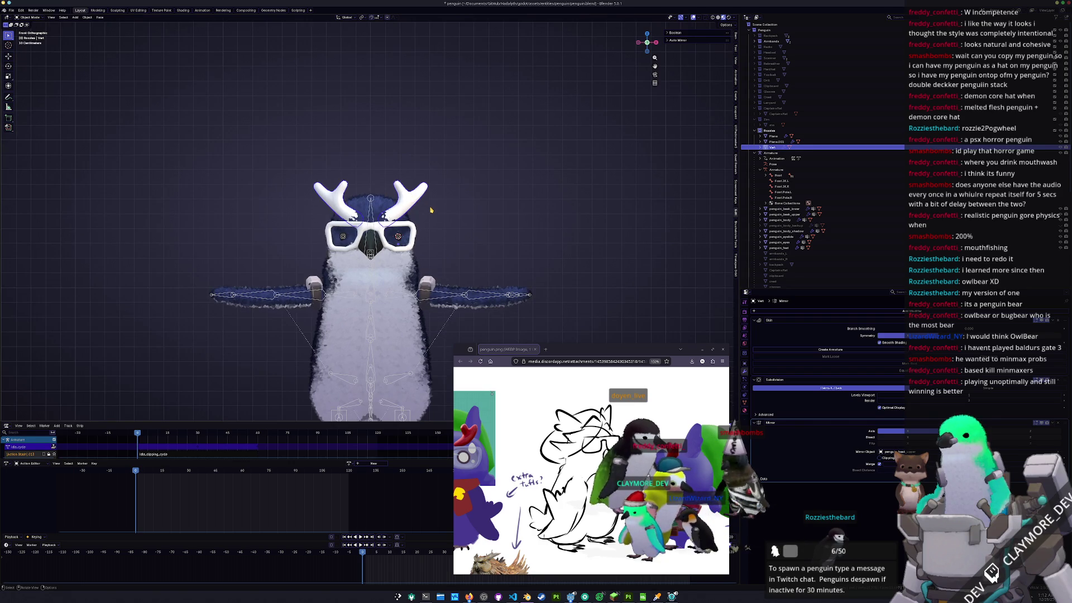
{"action": "key", "text": "Tab"}
{"action": "scroll", "coordinate": [490, 204], "scroll_direction": "up", "scroll_amount": 4}
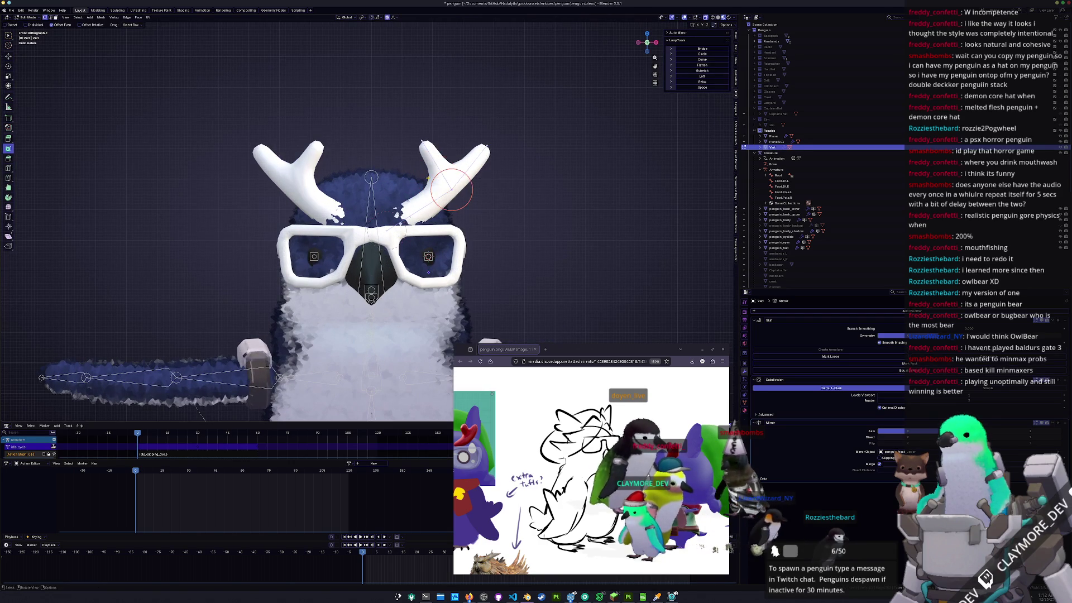
{"action": "key", "text": "g"}
{"action": "key", "text": "g"}
{"action": "left_click", "coordinate": [452, 190]}
{"action": "key", "text": "g"}
{"action": "key", "text": "g"}
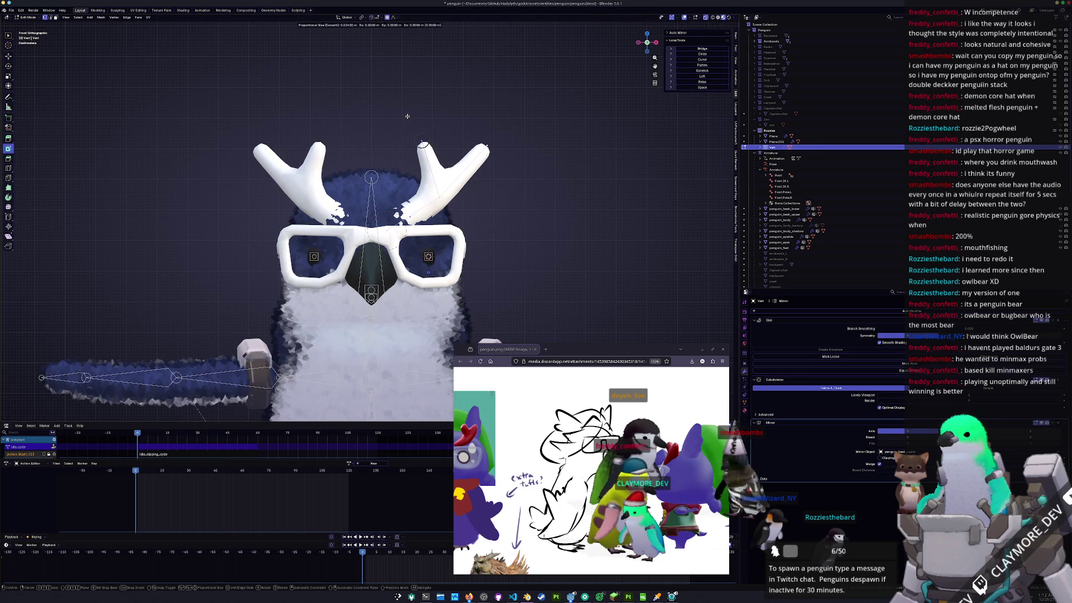
{"action": "left_click", "coordinate": [443, 139]}
{"action": "left_click", "coordinate": [468, 115]}
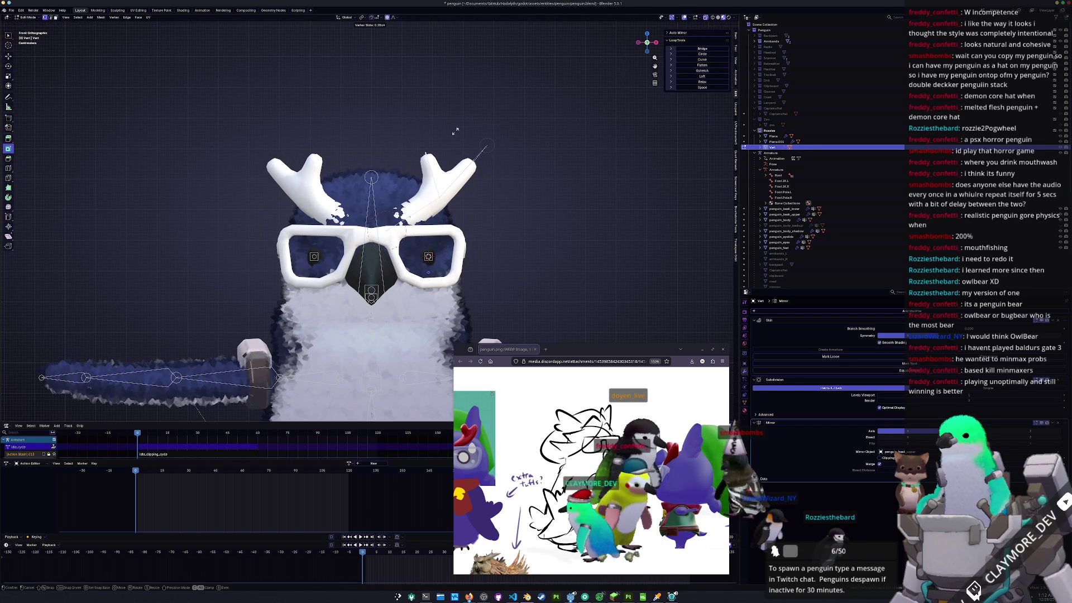
{"action": "left_click", "coordinate": [471, 167]}
- In side view, push the antler vertices back along Y and return to Object Mode
{"action": "middle_click_drag", "start_coordinate": [471, 167], "coordinate": [457, 184]}
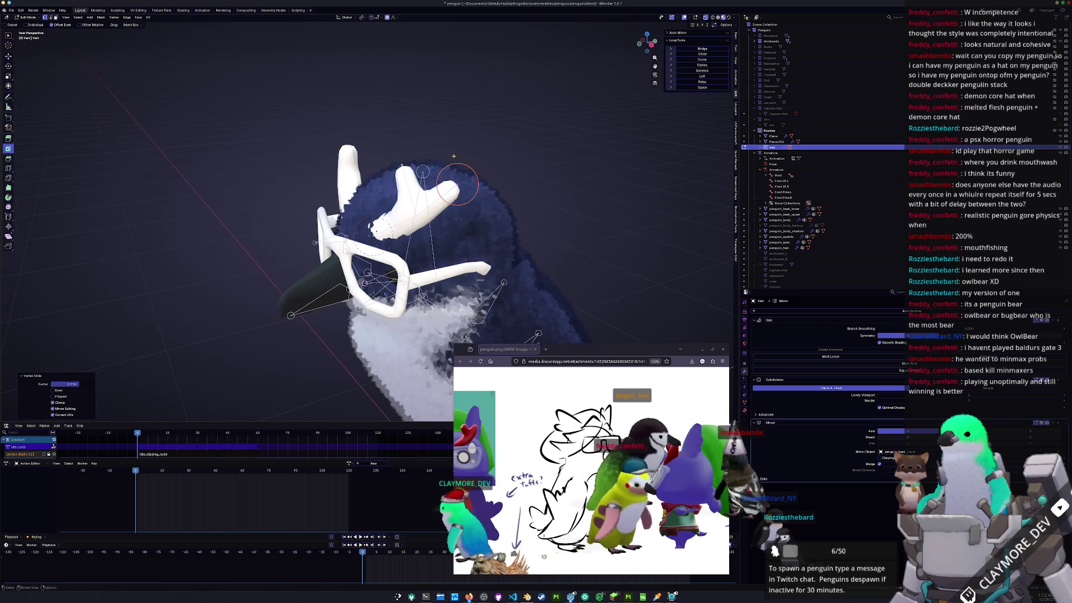
{"action": "left_click", "coordinate": [393, 157]}
{"action": "key", "text": "KP_3"}
{"action": "key", "text": "g"}
{"action": "key", "text": "y"}
{"action": "left_click", "coordinate": [369, 160]}
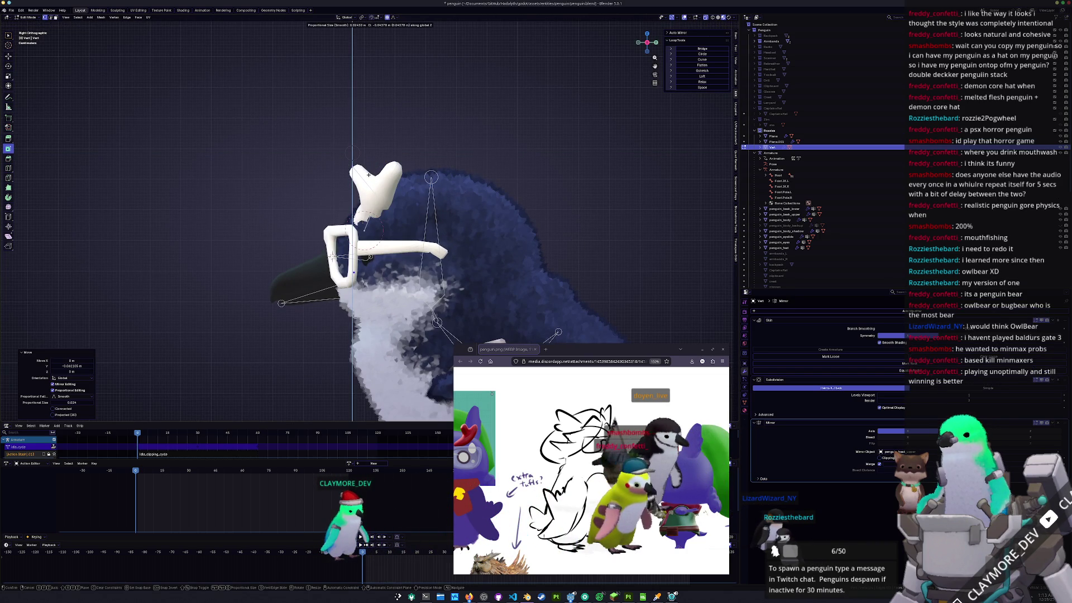
{"action": "mouse_move", "coordinate": [360, 173]}
{"action": "middle_mouse_down"}
{"action": "mouse_move", "coordinate": [298, 225]}
{"action": "mouse_move", "coordinate": [337, 240]}
{"action": "middle_mouse_up"}
{"action": "key", "text": "Tab"}
{"action": "middle_click_drag", "start_coordinate": [413, 239], "coordinate": [291, 241]}
{"action": "scroll", "coordinate": [591, 469], "scroll_direction": "left", "scroll_amount": 3}
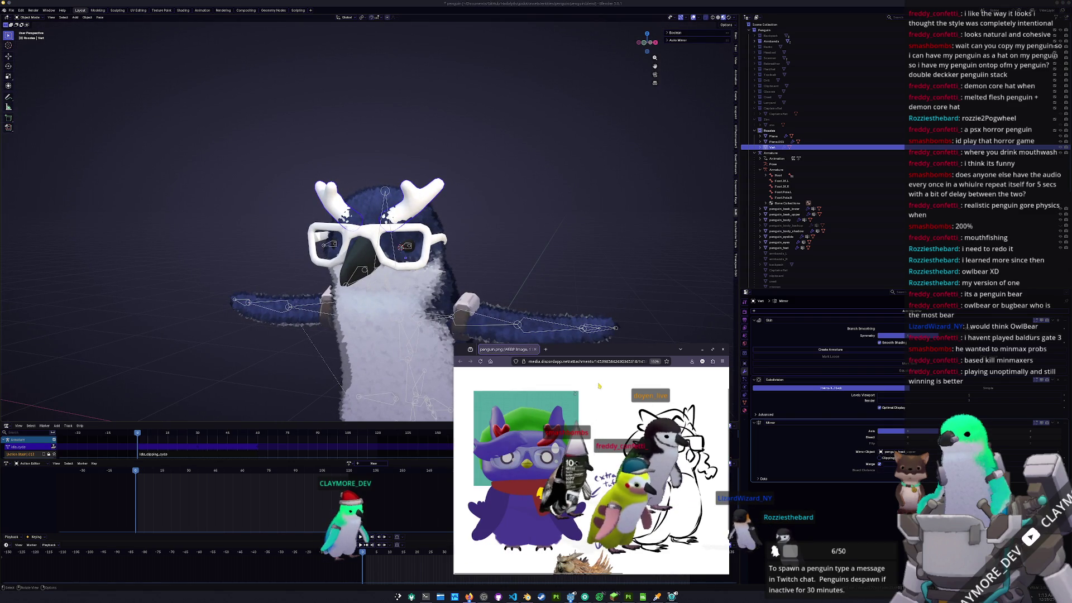
{"action": "scroll", "coordinate": [391, 251], "scroll_direction": "down", "scroll_amount": 2}
{"action": "scroll", "coordinate": [591, 469], "scroll_direction": "down", "scroll_amount": 1}
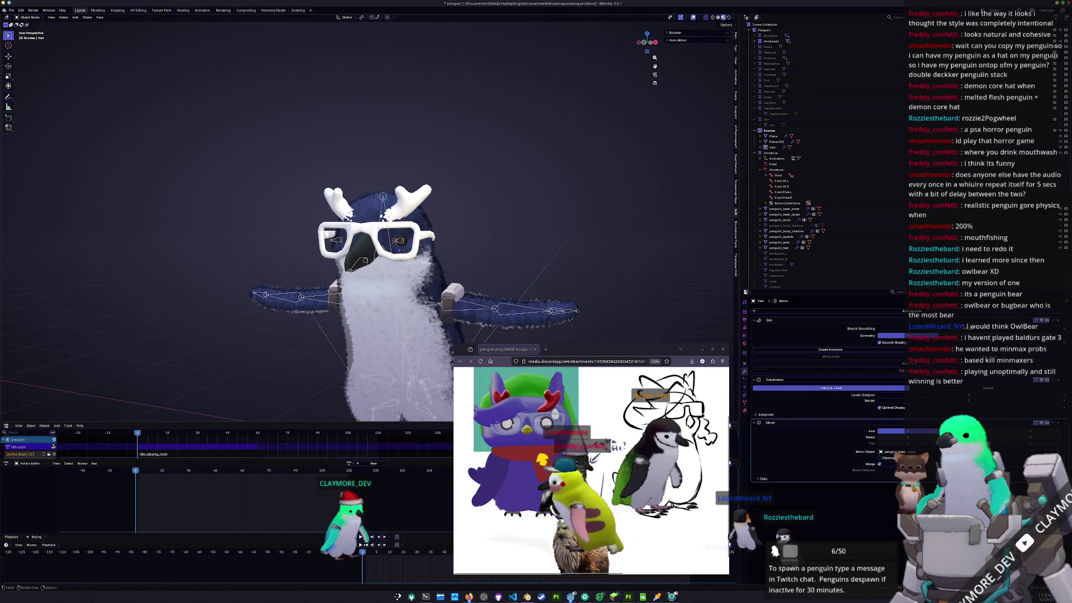
{"action": "scroll", "coordinate": [575, 245], "scroll_direction": "down", "scroll_amount": 2}
{"action": "scroll", "coordinate": [542, 423], "scroll_direction": "up", "scroll_amount": 3}
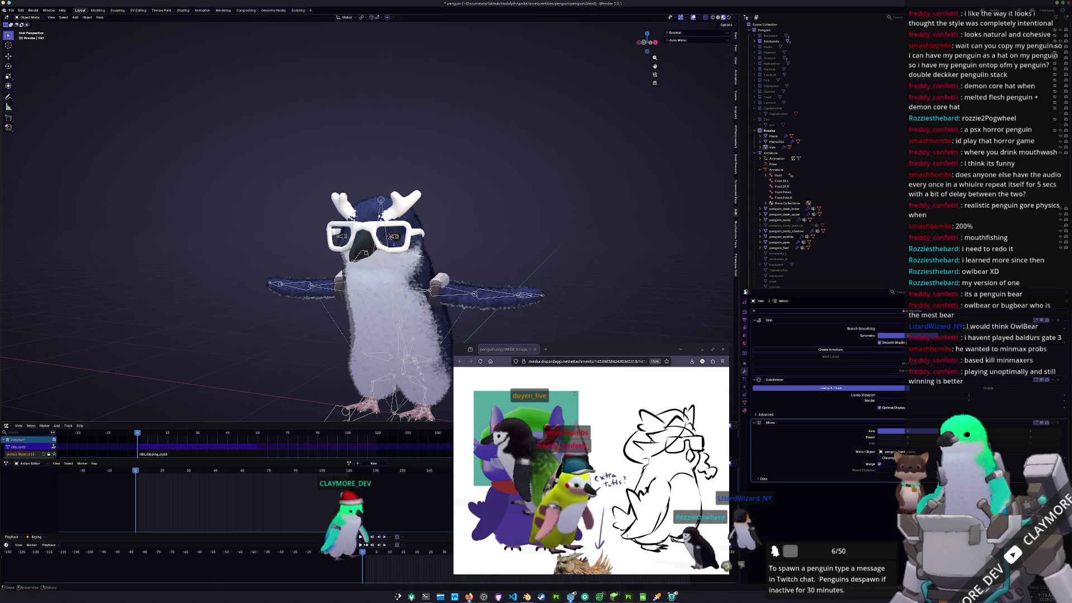
{"action": "scroll", "coordinate": [591, 469], "scroll_direction": "right", "scroll_amount": 3}
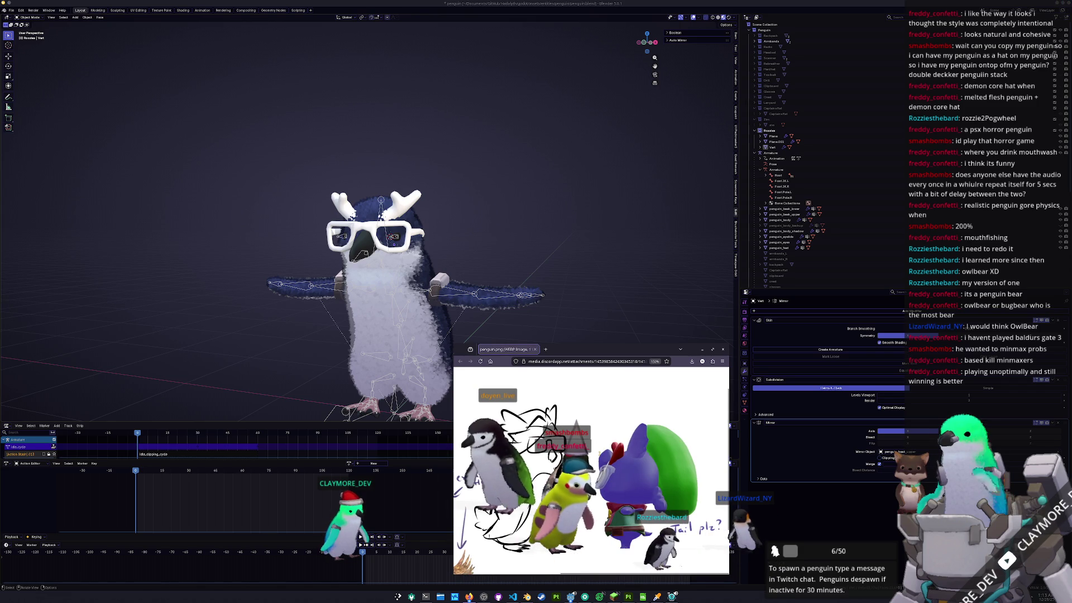
{"action": "scroll", "coordinate": [596, 454], "scroll_direction": "left", "scroll_amount": 3}
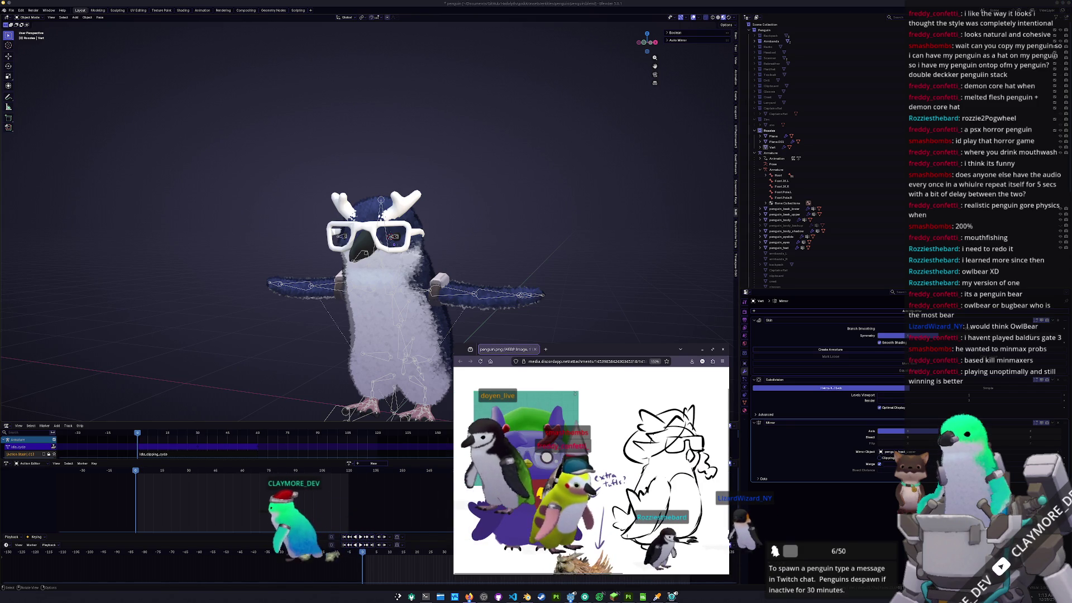
{"action": "scroll", "coordinate": [591, 469], "scroll_direction": "down", "scroll_amount": 1}
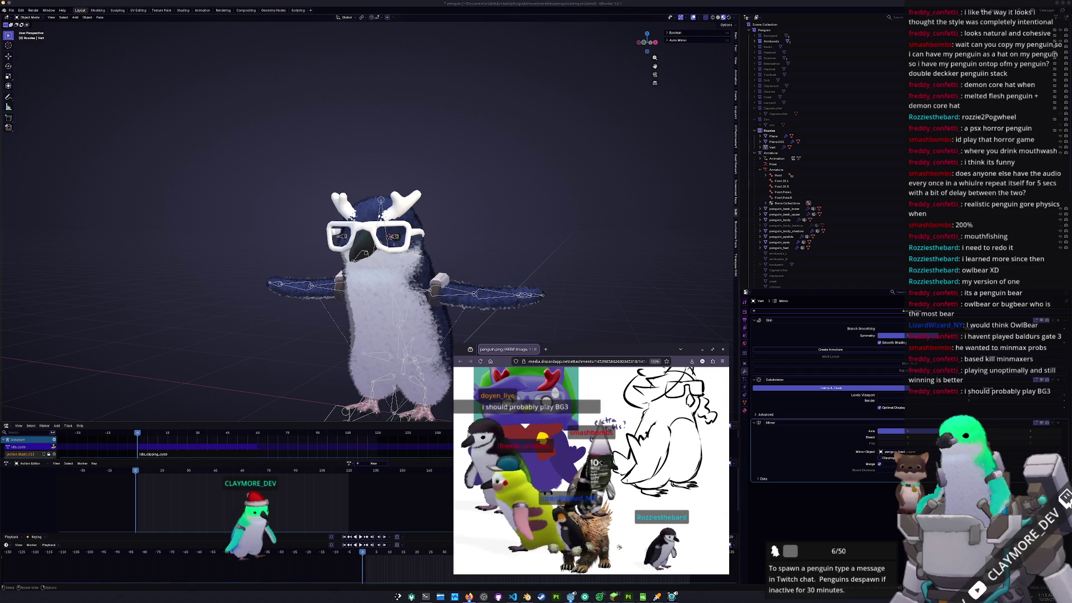
{"action": "mouse_move", "coordinate": [525, 279]}
{"action": "middle_mouse_down"}
{"action": "mouse_move", "coordinate": [562, 258]}
{"action": "mouse_move", "coordinate": [491, 288]}
{"action": "middle_mouse_up"}
{"action": "key", "text": "Tab"}
{"action": "key", "text": "Tab"}
{"action": "left_click", "coordinate": [500, 263]}
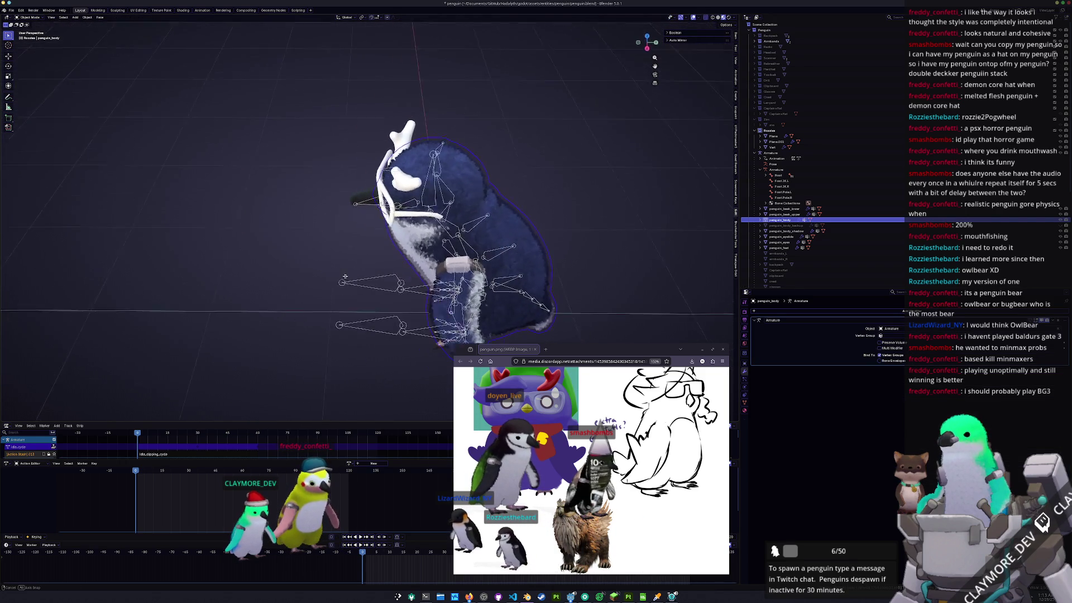
- Select penguin_body_backup, leave it in place, and enter Edit Mode to show its wireframe
{"action": "left_click", "coordinate": [365, 271]}
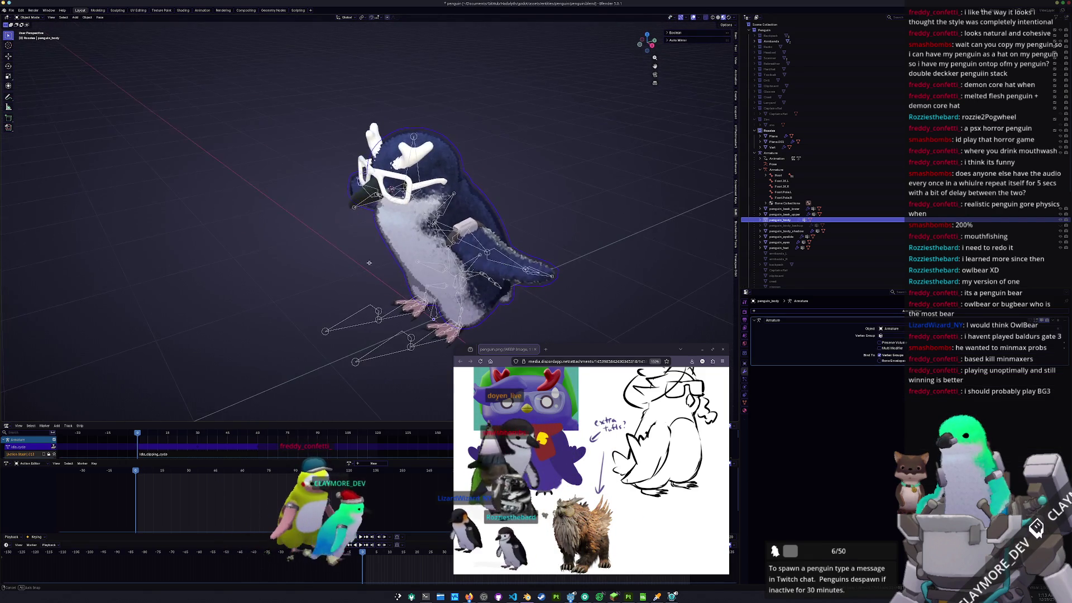
{"action": "scroll", "coordinate": [399, 279], "scroll_direction": "down", "scroll_amount": 2}
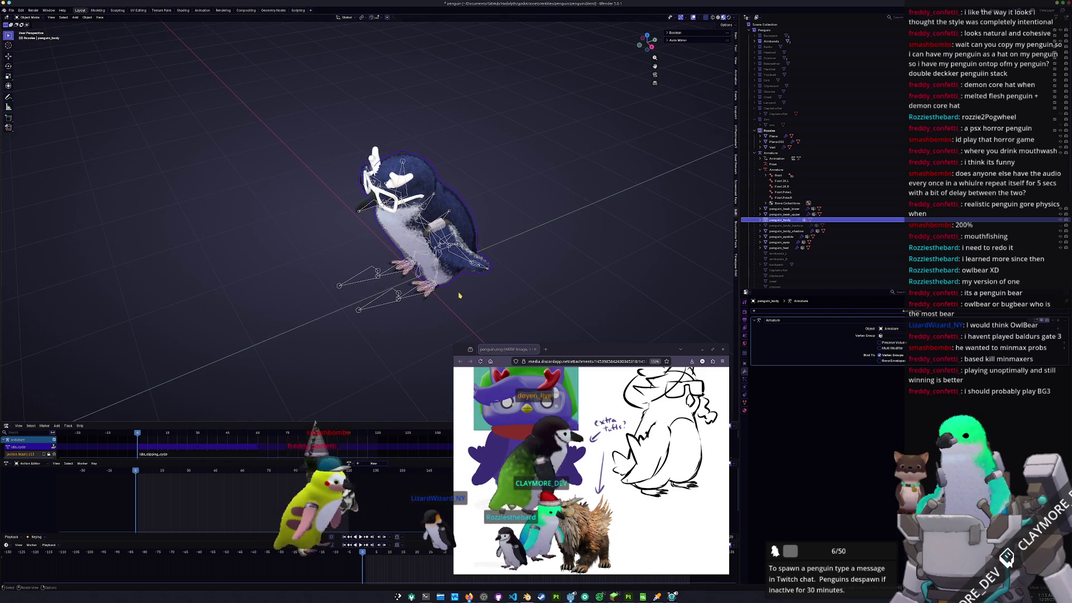
{"action": "left_click", "coordinate": [789, 225]}
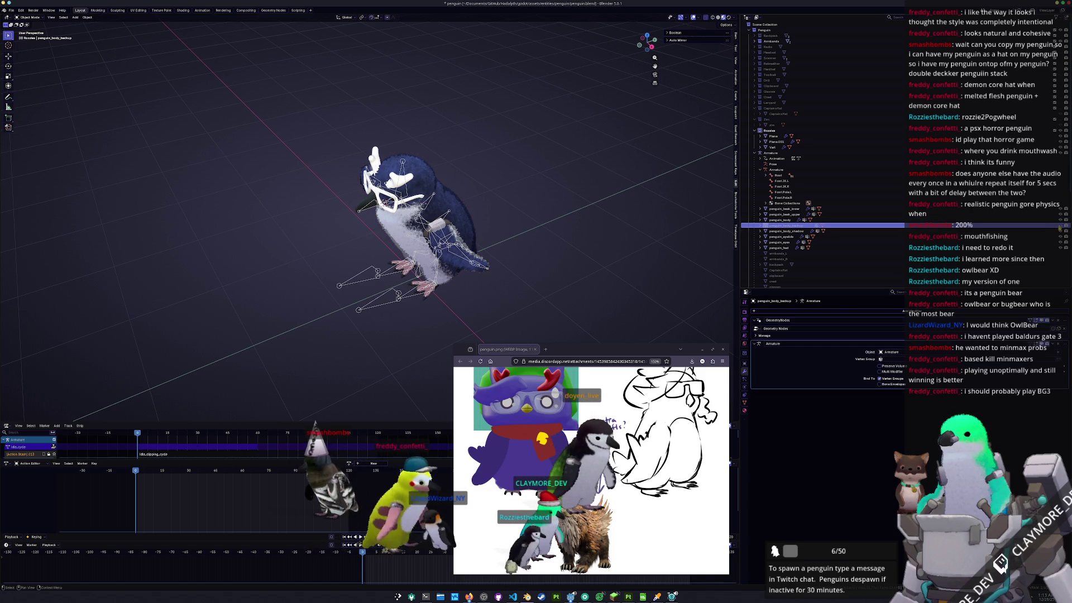
{"action": "key", "text": "g"}
{"action": "key", "text": "y"}
{"action": "key", "text": "Escape"}
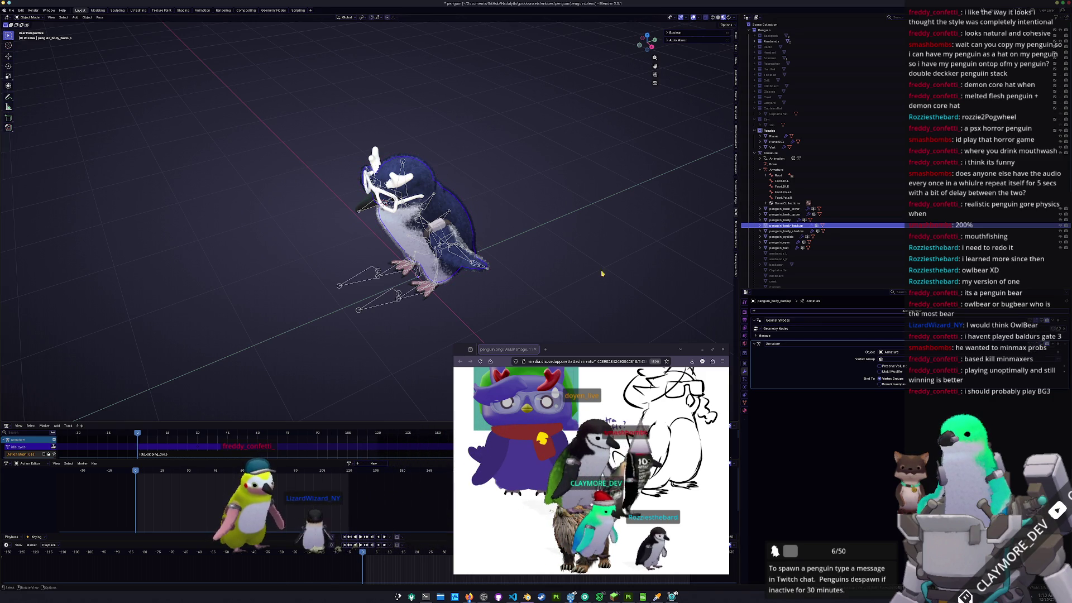
{"action": "key", "text": "Tab"}
{"action": "mouse_move", "coordinate": [625, 285]}
{"action": "middle_mouse_down"}
{"action": "mouse_move", "coordinate": [511, 287]}
{"action": "mouse_move", "coordinate": [346, 357]}
{"action": "middle_mouse_up"}
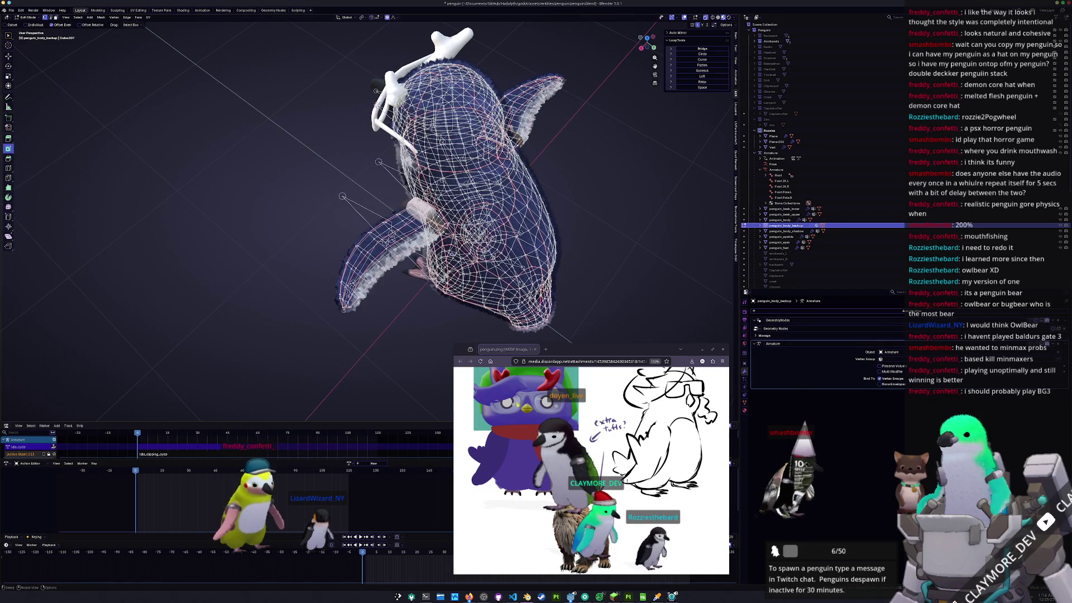
- From a top view, extrude the selected right-wing faces upward and scale the top toward a point
{"action": "mouse_move", "coordinate": [383, 293]}
{"action": "middle_mouse_down"}
{"action": "mouse_move", "coordinate": [352, 184]}
{"action": "mouse_move", "coordinate": [348, 239]}
{"action": "mouse_move", "coordinate": [327, 213]}
{"action": "mouse_move", "coordinate": [252, 207]}
{"action": "mouse_move", "coordinate": [380, 122]}
{"action": "middle_mouse_up"}
{"action": "scroll", "coordinate": [327, 213], "scroll_direction": "up", "scroll_amount": 5}
{"action": "key", "text": "KP_7"}
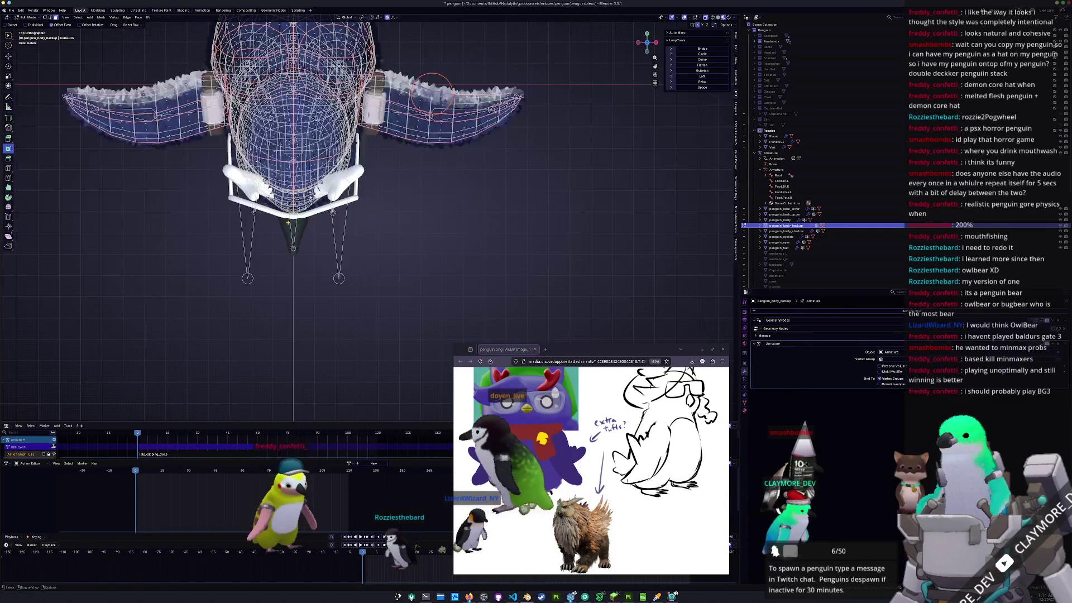
{"action": "middle_click_drag", "start_coordinate": [431, 91], "coordinate": [421, 236], "text": "shift"}
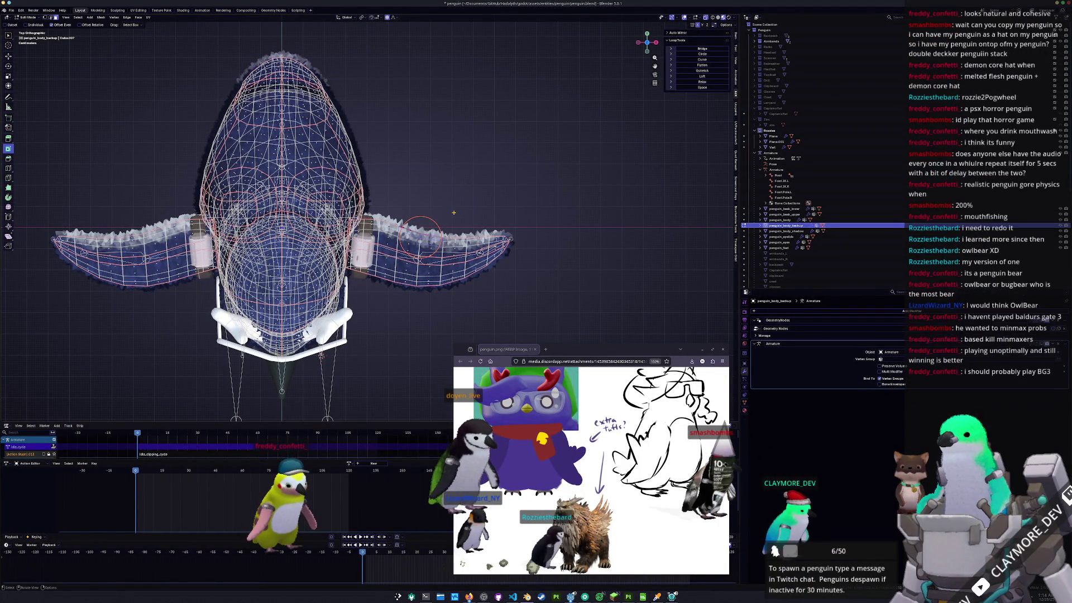
{"action": "key", "text": "e"}
{"action": "left_click", "coordinate": [441, 153]}
{"action": "key", "text": "s"}
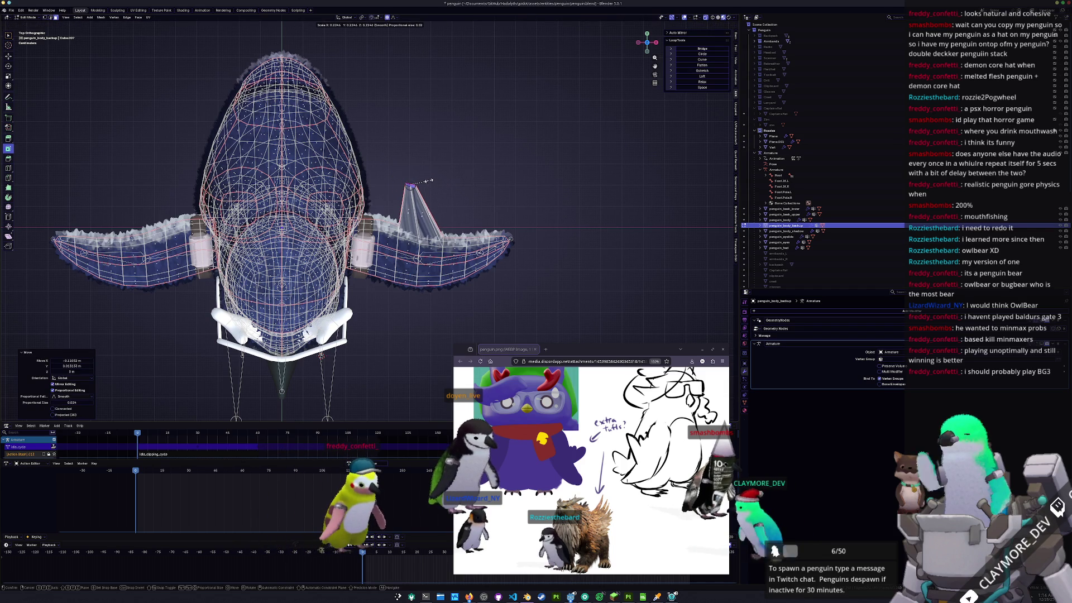
- Confirm the spike tip, then slide its edge loop and peak vertex to reshape the peak
{"action": "left_click", "coordinate": [427, 182]}
{"action": "scroll", "coordinate": [443, 167], "scroll_direction": "up", "scroll_amount": 3}
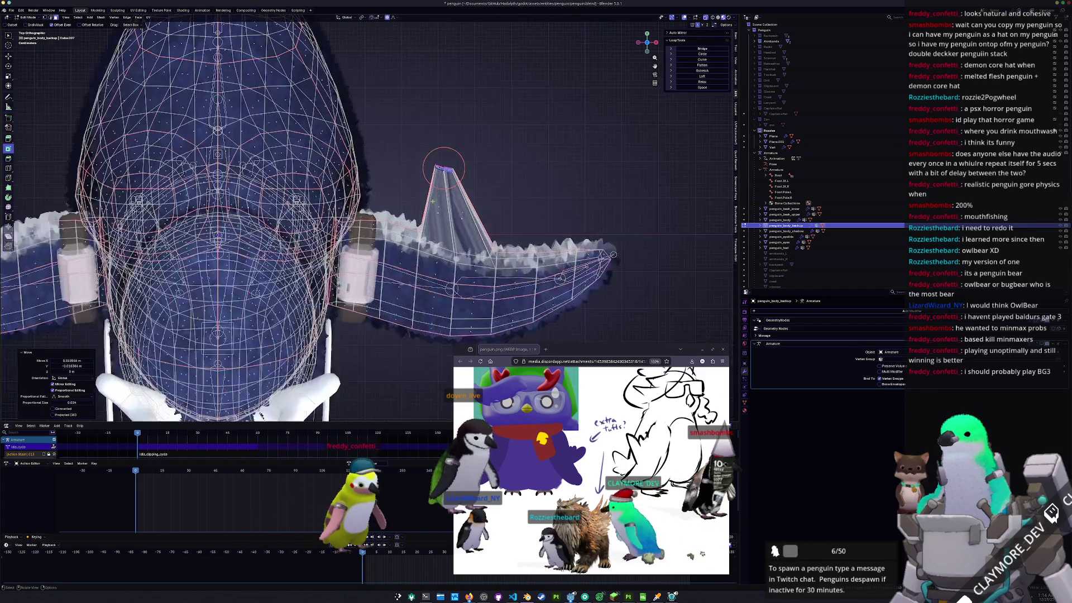
{"action": "scroll", "coordinate": [443, 168], "scroll_direction": "up", "scroll_amount": 5}
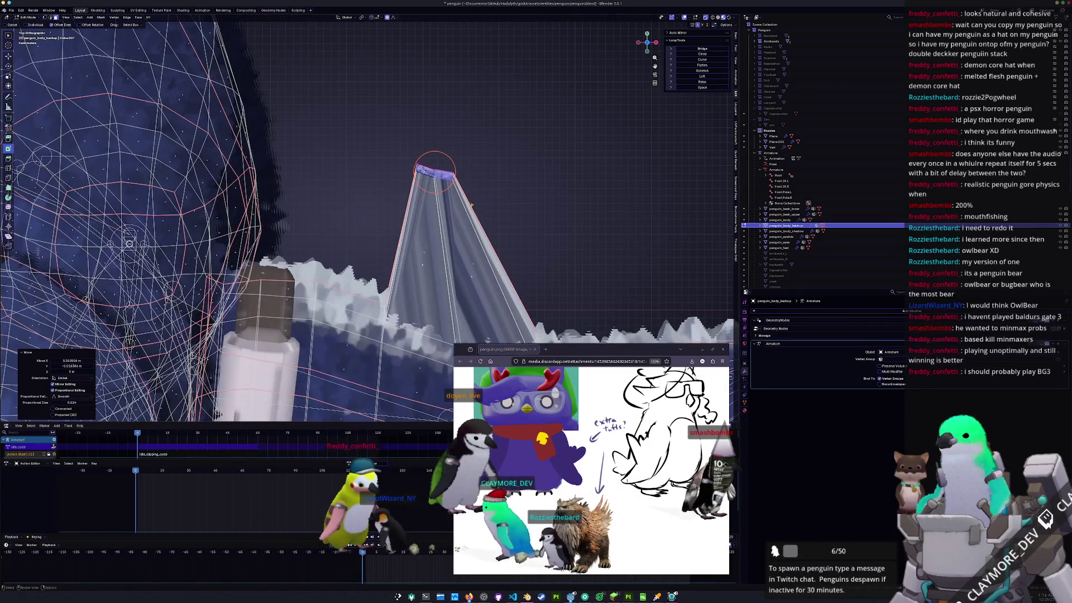
{"action": "middle_click", "coordinate": [450, 157]}
{"action": "key", "text": "Escape"}
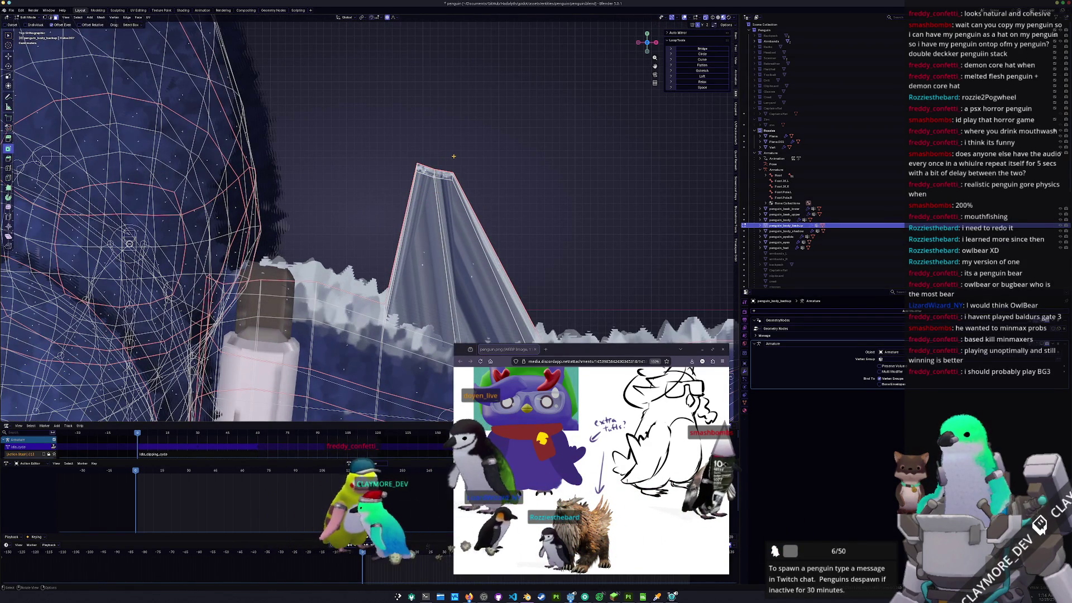
{"action": "left_click_drag", "start_coordinate": [449, 156], "coordinate": [449, 156]}
{"action": "middle_click_drag", "start_coordinate": [450, 157], "coordinate": [419, 100], "text": "shift"}
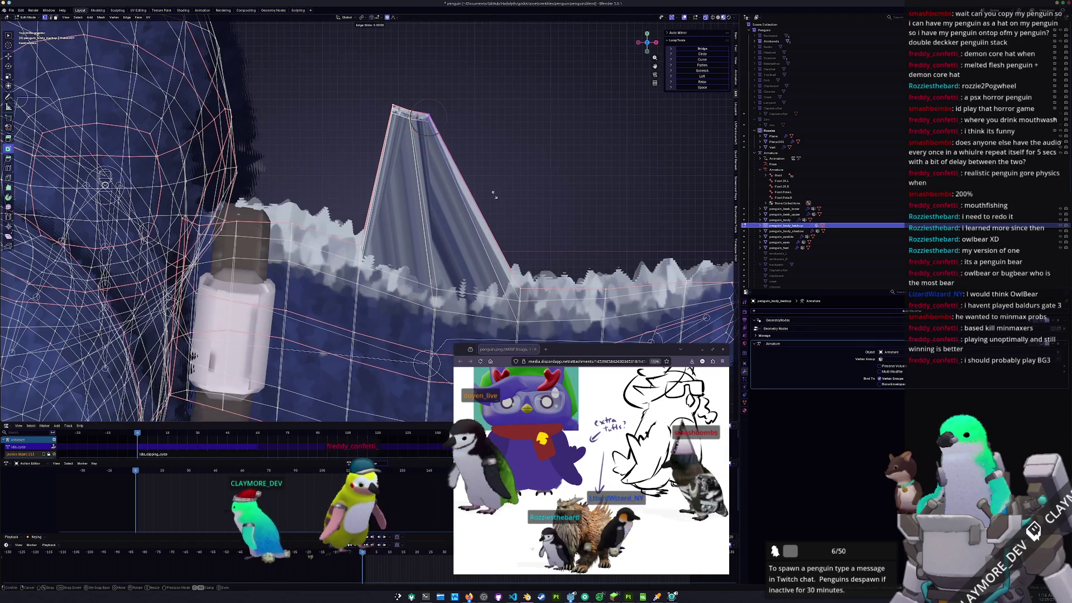
{"action": "key", "text": "g"}
{"action": "key", "text": "g"}
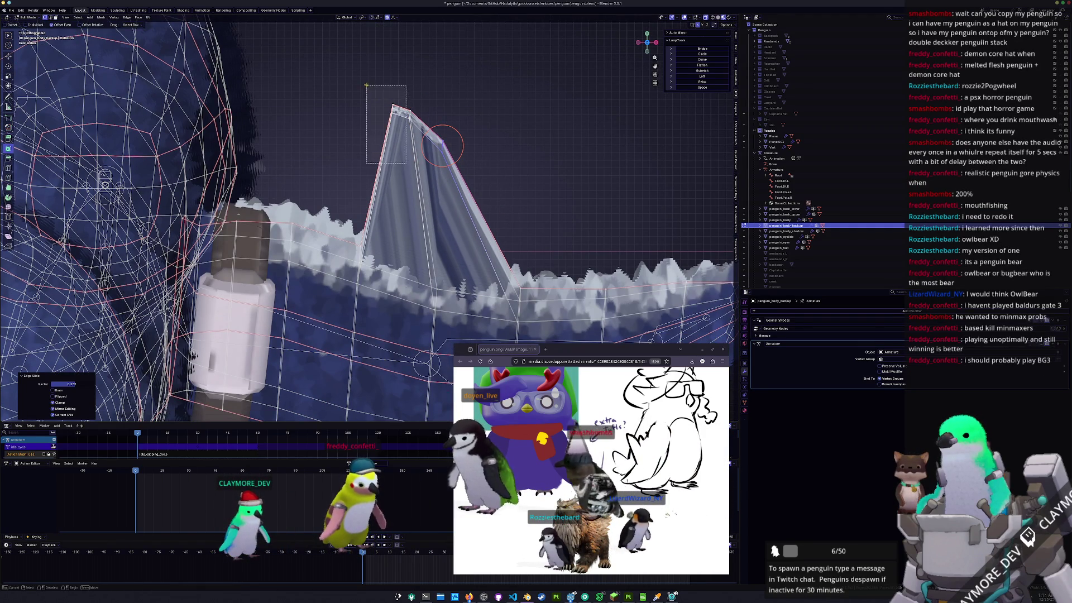
{"action": "key", "text": "g"}
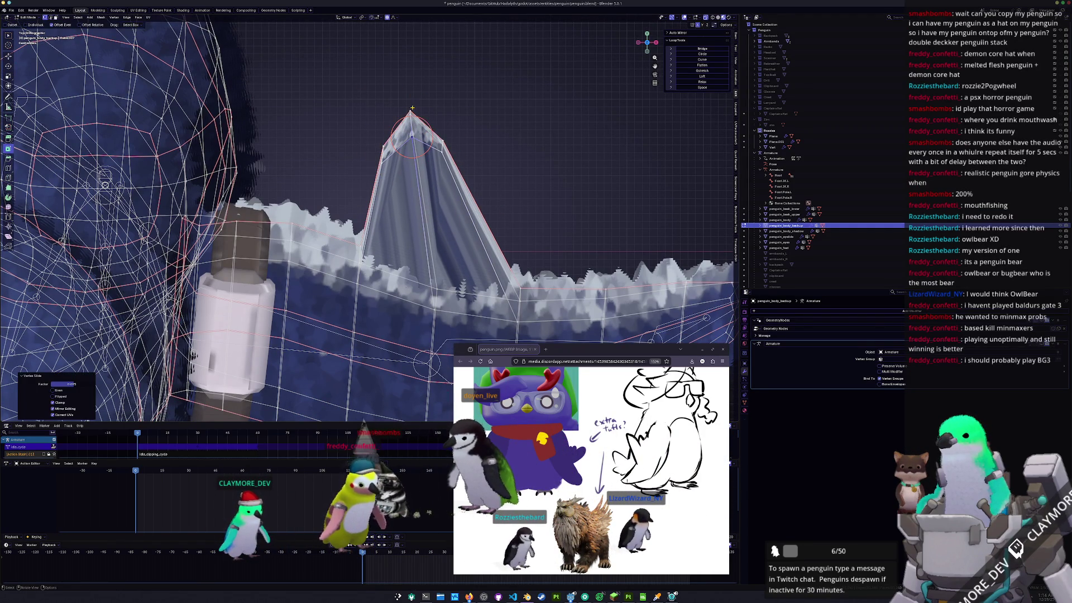
{"action": "left_click", "coordinate": [413, 124]}
- Vertex-slide three spike and wing vertices to refine the fin's outline
{"action": "mouse_move", "coordinate": [414, 124]}
{"action": "middle_mouse_down"}
{"action": "mouse_move", "coordinate": [358, 150]}
{"action": "mouse_move", "coordinate": [357, 164]}
{"action": "middle_mouse_up"}
{"action": "scroll", "coordinate": [395, 154], "scroll_direction": "up", "scroll_amount": 2}
{"action": "key", "text": "shift+v"}
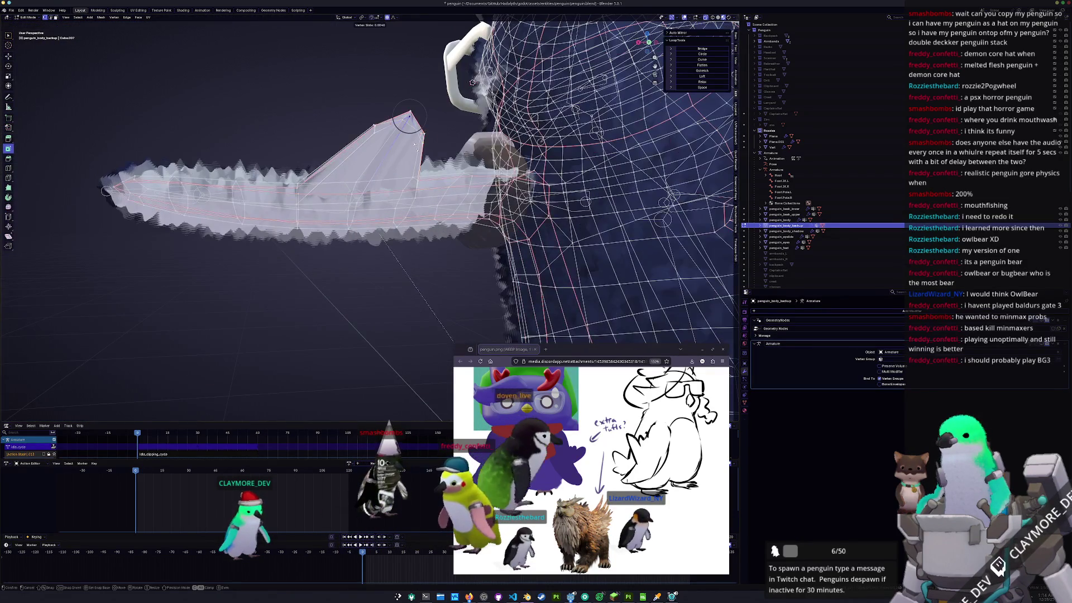
{"action": "left_click", "coordinate": [409, 119]}
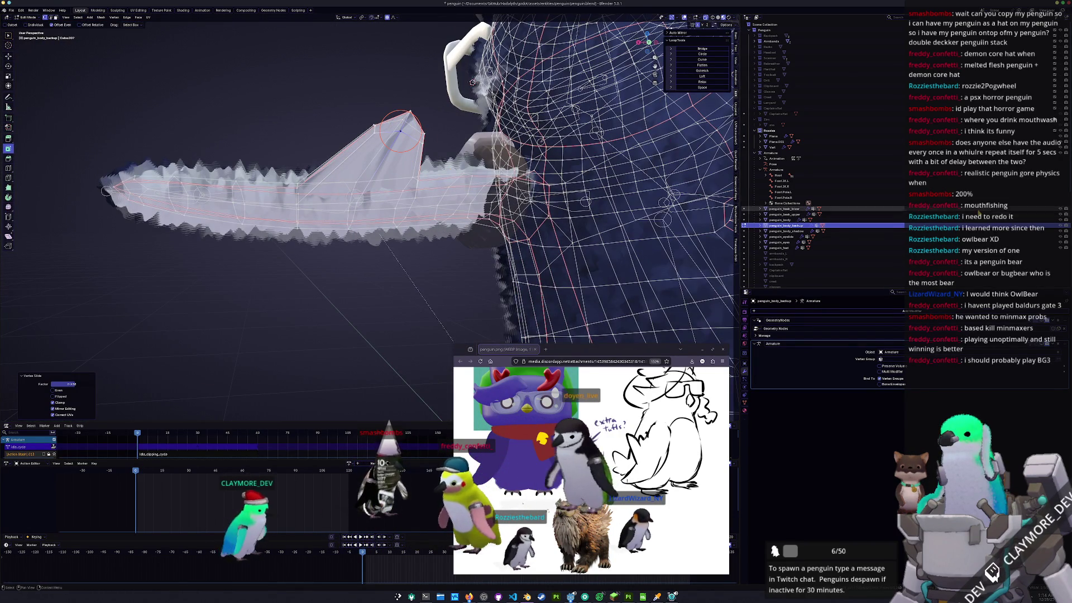
{"action": "middle_click_drag", "start_coordinate": [400, 132], "coordinate": [441, 411]}
{"action": "scroll", "coordinate": [413, 134], "scroll_direction": "up", "scroll_amount": 5}
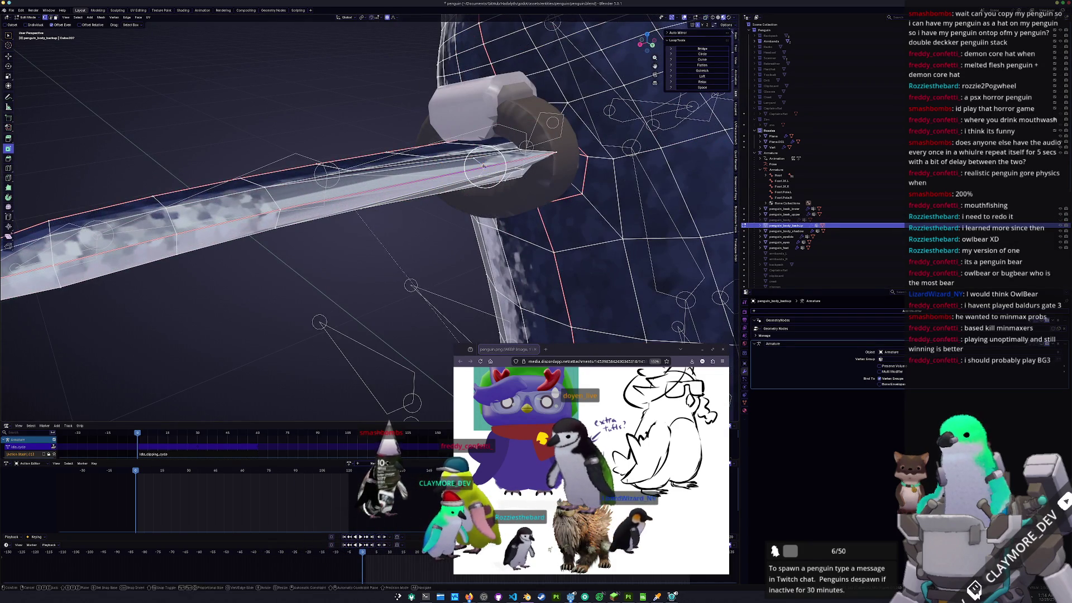
{"action": "key", "text": "shift+v"}
{"action": "left_click", "coordinate": [483, 166]}
{"action": "mouse_move", "coordinate": [483, 166]}
{"action": "middle_mouse_down"}
{"action": "mouse_move", "coordinate": [385, 205]}
{"action": "mouse_move", "coordinate": [391, 212]}
{"action": "middle_mouse_up"}
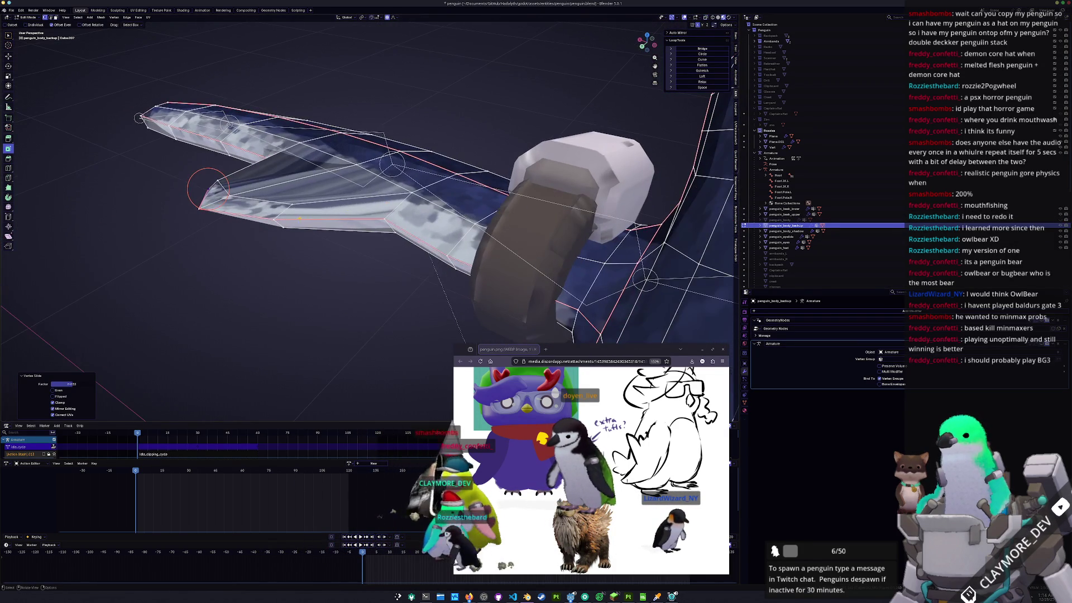
{"action": "key", "text": "shift+v"}
{"action": "left_click", "coordinate": [283, 218]}
- Add a loop cut across the wing and slide the new edge into place
{"action": "key", "text": "ctrl+r"}
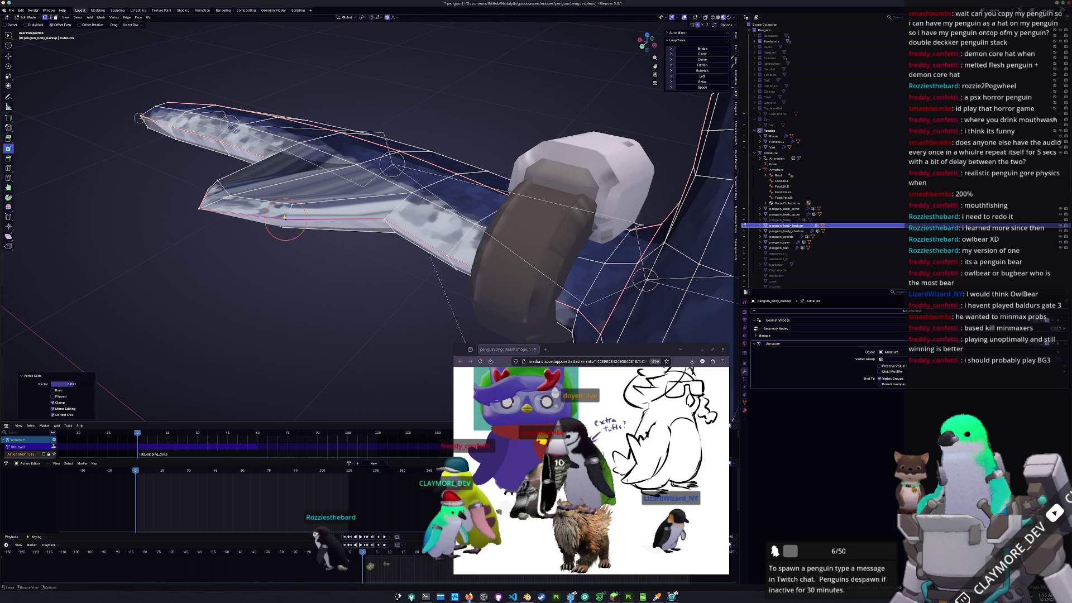
{"action": "left_click", "coordinate": [284, 222]}
{"action": "mouse_move", "coordinate": [346, 199]}
{"action": "middle_mouse_down"}
{"action": "mouse_move", "coordinate": [380, 213]}
{"action": "mouse_move", "coordinate": [392, 164]}
{"action": "middle_mouse_up"}
{"action": "key", "text": "g"}
{"action": "key", "text": "g"}
{"action": "left_click", "coordinate": [379, 211]}
- Slide the wing's edge loop several times to adjust its position along the wing
{"action": "left_click", "coordinate": [392, 163], "text": "alt"}
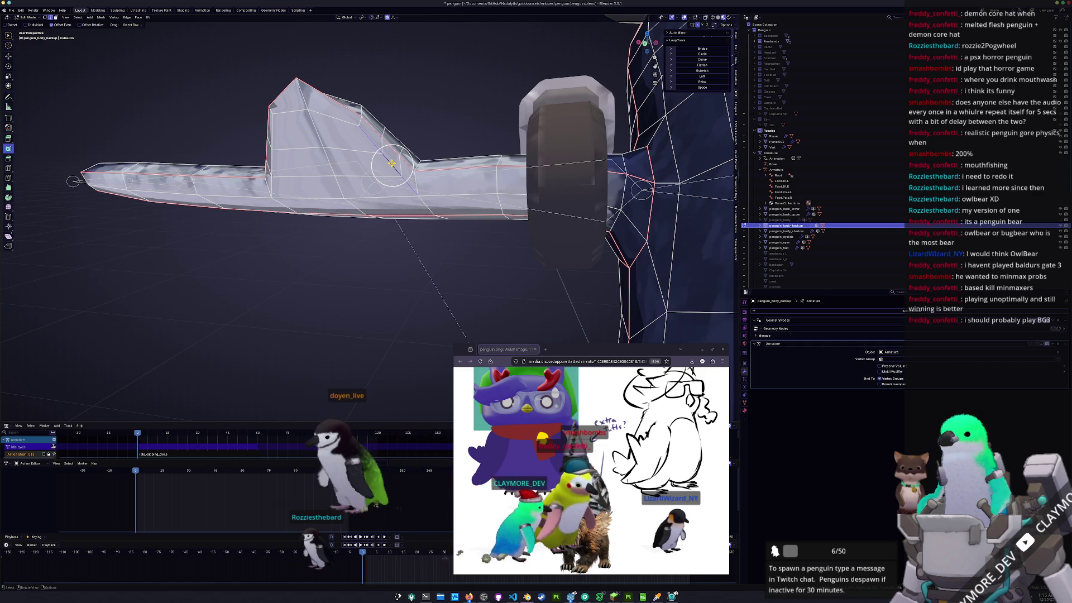
{"action": "key", "text": "g"}
{"action": "key", "text": "g"}
{"action": "left_click", "coordinate": [391, 164]}
{"action": "mouse_move", "coordinate": [391, 163]}
{"action": "middle_mouse_down"}
{"action": "mouse_move", "coordinate": [463, 160]}
{"action": "mouse_move", "coordinate": [341, 162]}
{"action": "mouse_move", "coordinate": [326, 181]}
{"action": "mouse_move", "coordinate": [338, 199]}
{"action": "mouse_move", "coordinate": [381, 197]}
{"action": "mouse_move", "coordinate": [360, 199]}
{"action": "middle_mouse_up"}
{"action": "key", "text": "g"}
{"action": "key", "text": "g"}
{"action": "left_click", "coordinate": [342, 162]}
{"action": "left_click", "coordinate": [316, 177], "text": "alt"}
{"action": "key", "text": "g"}
{"action": "key", "text": "g"}
{"action": "left_click", "coordinate": [323, 184]}
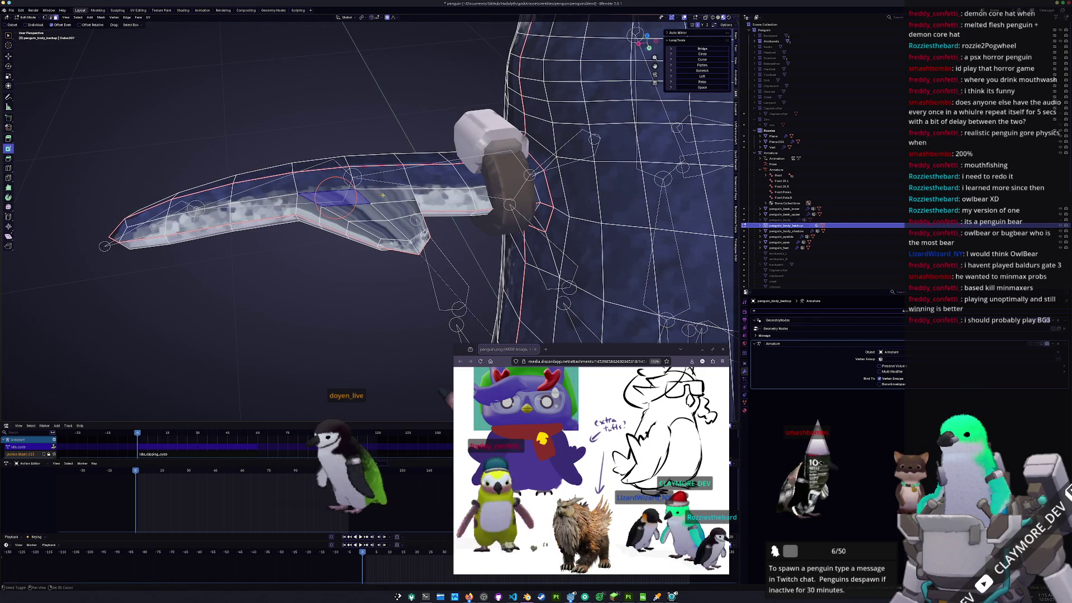
- Undo the fin edits, returning the right wing to its plain shape
{"action": "mouse_move", "coordinate": [361, 214]}
{"action": "middle_mouse_down"}
{"action": "mouse_move", "coordinate": [378, 215]}
{"action": "mouse_move", "coordinate": [386, 158]}
{"action": "middle_mouse_up"}
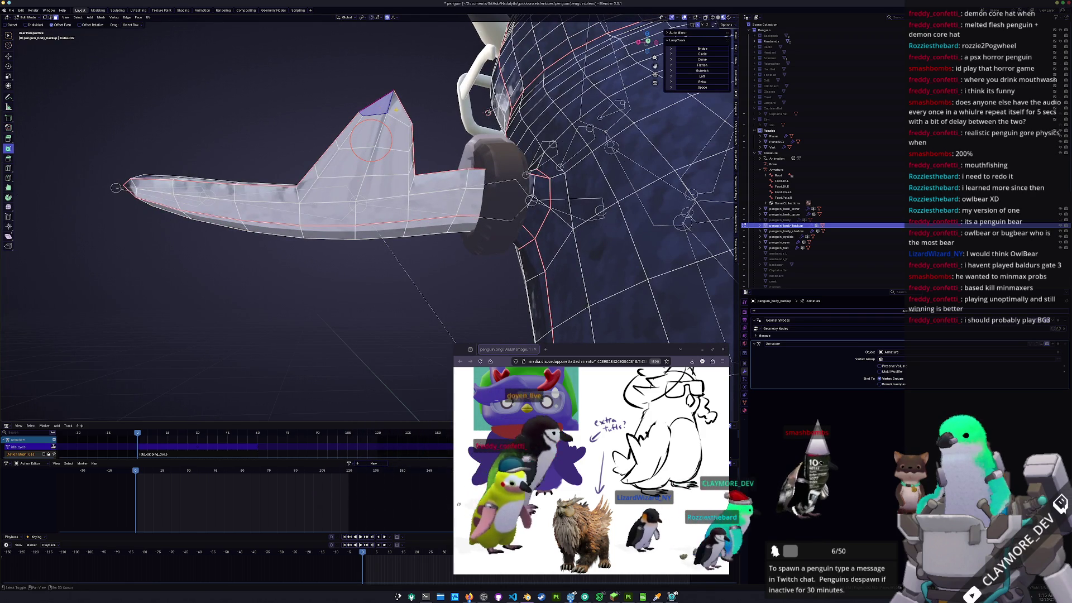
{"action": "key", "text": "ctrl+z"}
{"action": "key", "text": "ctrl+z"}
{"action": "key", "text": "ctrl+z"}
{"action": "key", "text": "ctrl+z"}
{"action": "key", "text": "ctrl+z"}
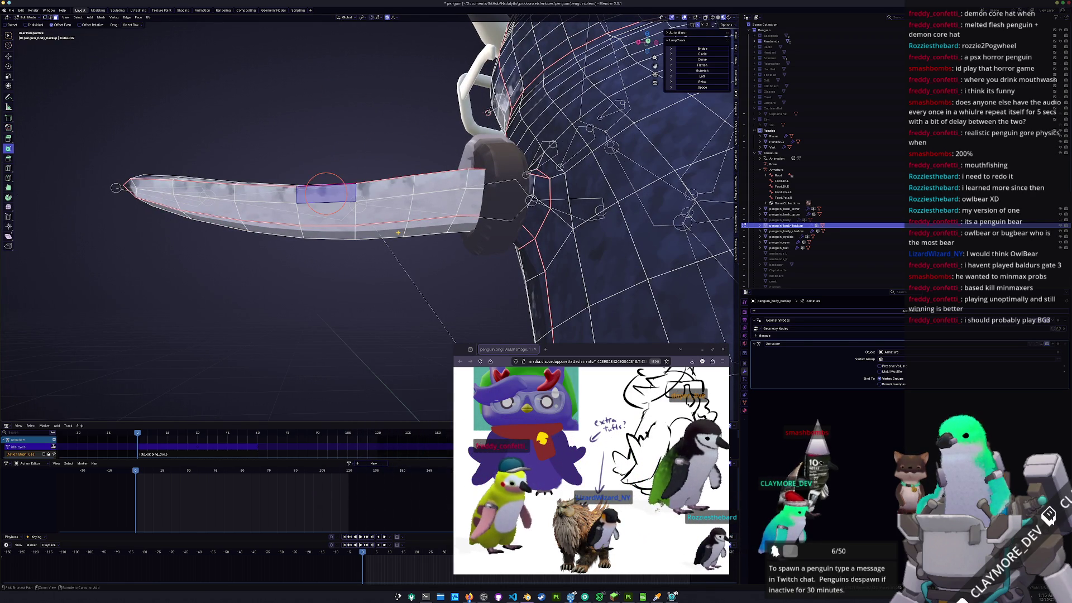
{"action": "key", "text": "ctrl+z"}
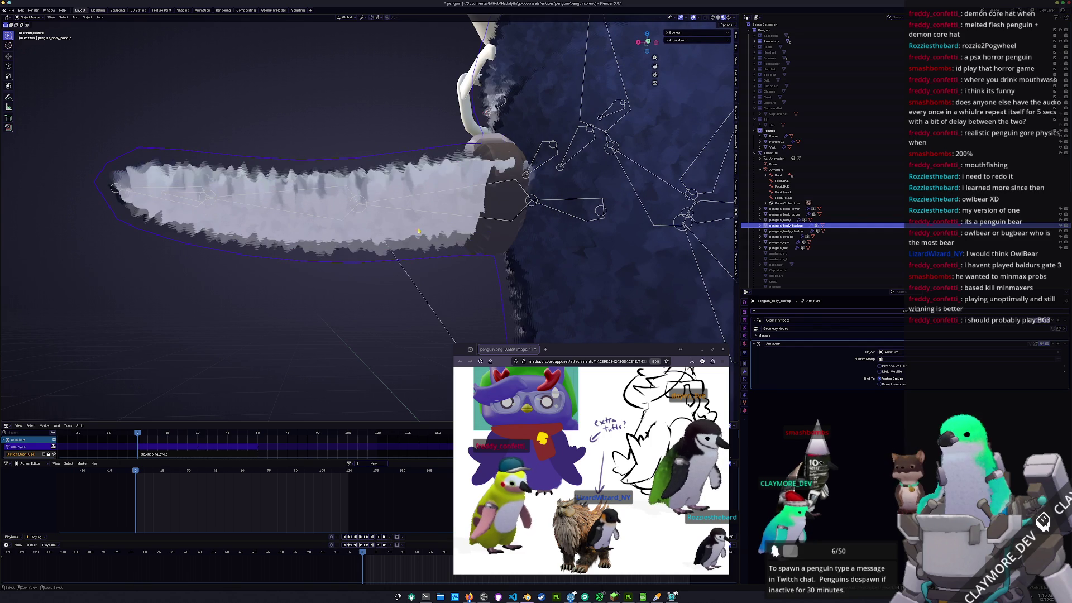
- Duplicate penguin_body_backup in place and rename the copy 'RozzieBase'
{"action": "middle_click_drag", "start_coordinate": [429, 243], "coordinate": [463, 235]}
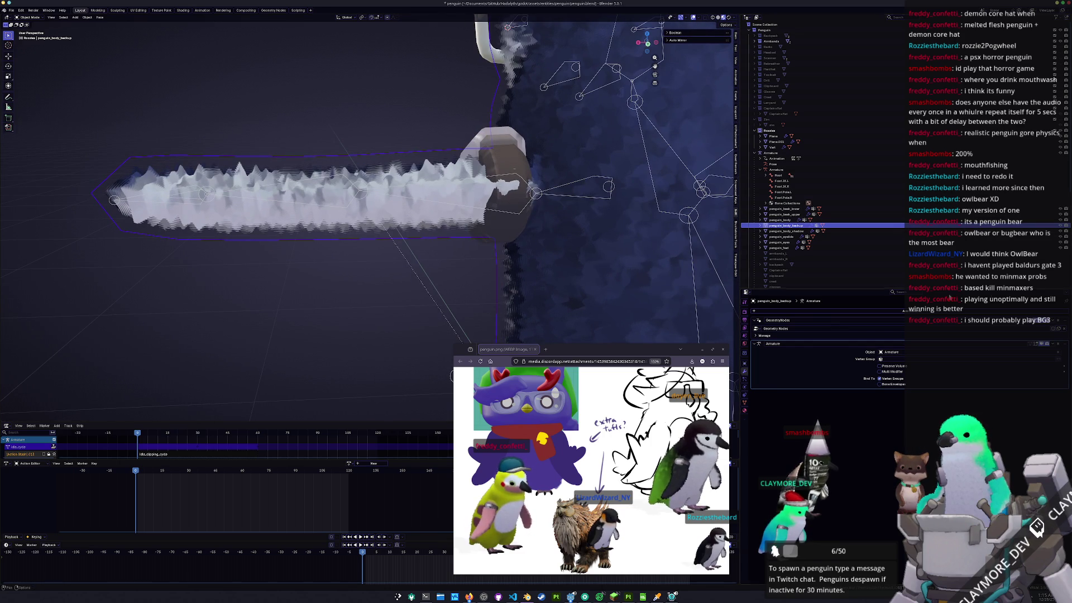
{"action": "key", "text": "shift+d"}
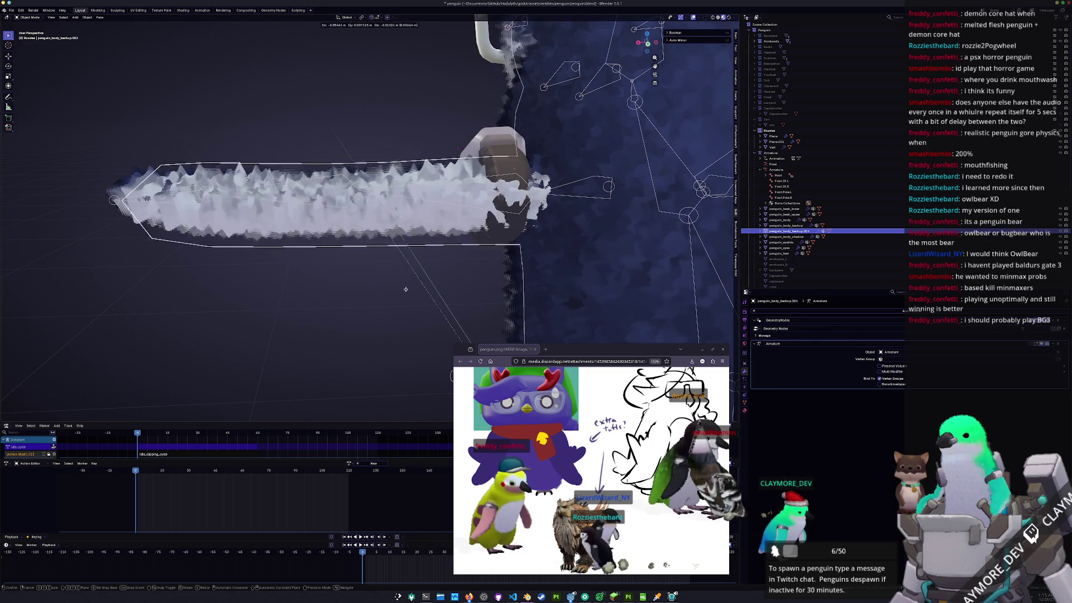
{"action": "right_click", "coordinate": [359, 277]}
{"action": "key", "text": "F2"}
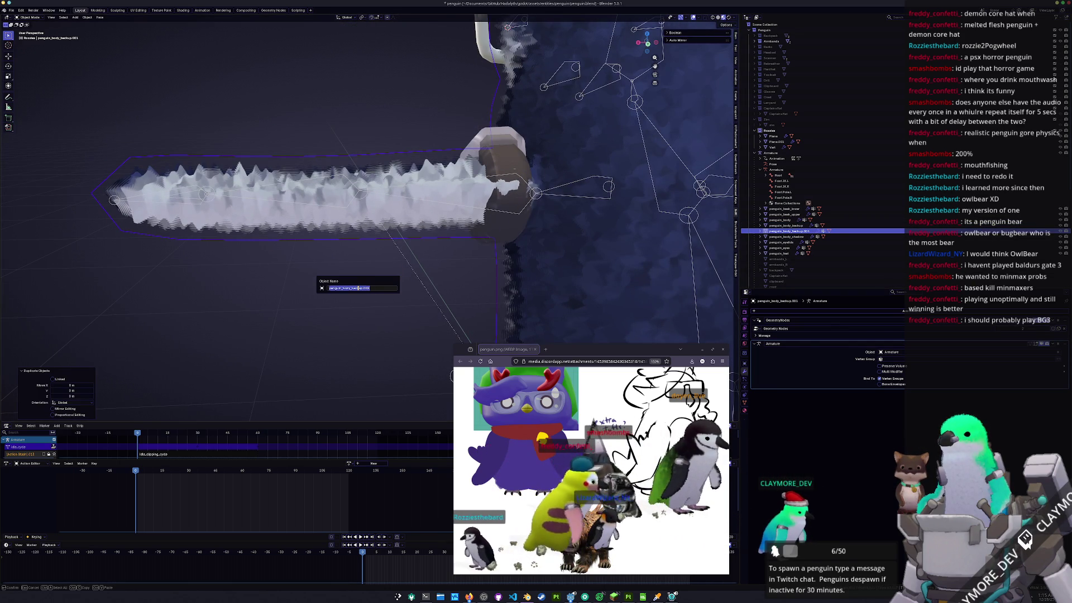
{"action": "type", "text": "RozziesBa"}
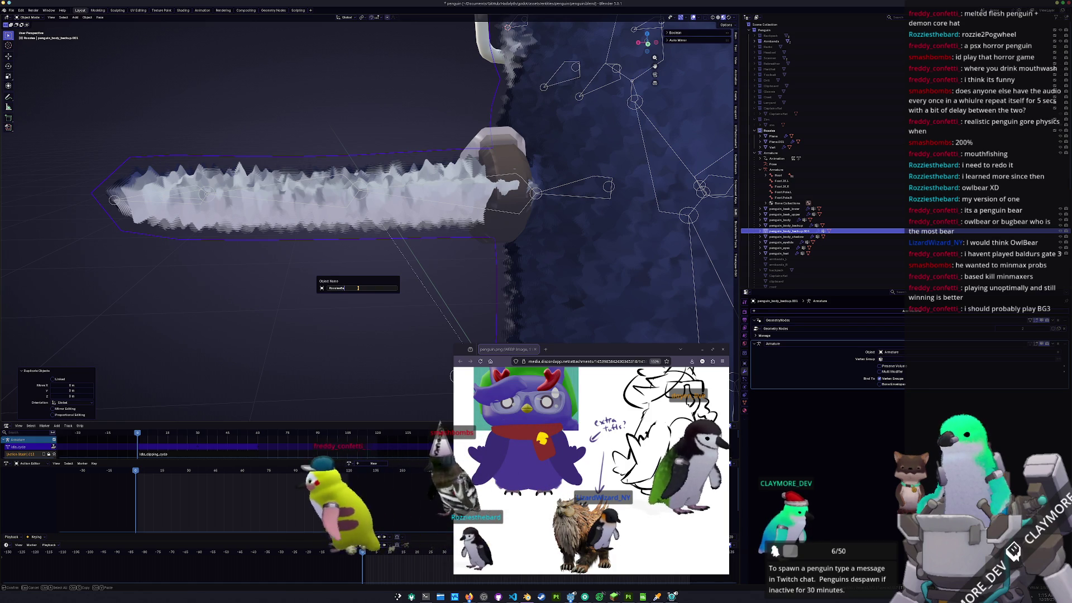
{"action": "type", "text": "se"}
{"action": "key", "text": "Return"}
- Move RozzieBase into a different collection in the outliner and select it
{"action": "mouse_move", "coordinate": [779, 253]}
{"action": "left_mouse_down"}
{"action": "mouse_move", "coordinate": [825, 230]}
{"action": "mouse_move", "coordinate": [774, 131]}
{"action": "left_mouse_up"}
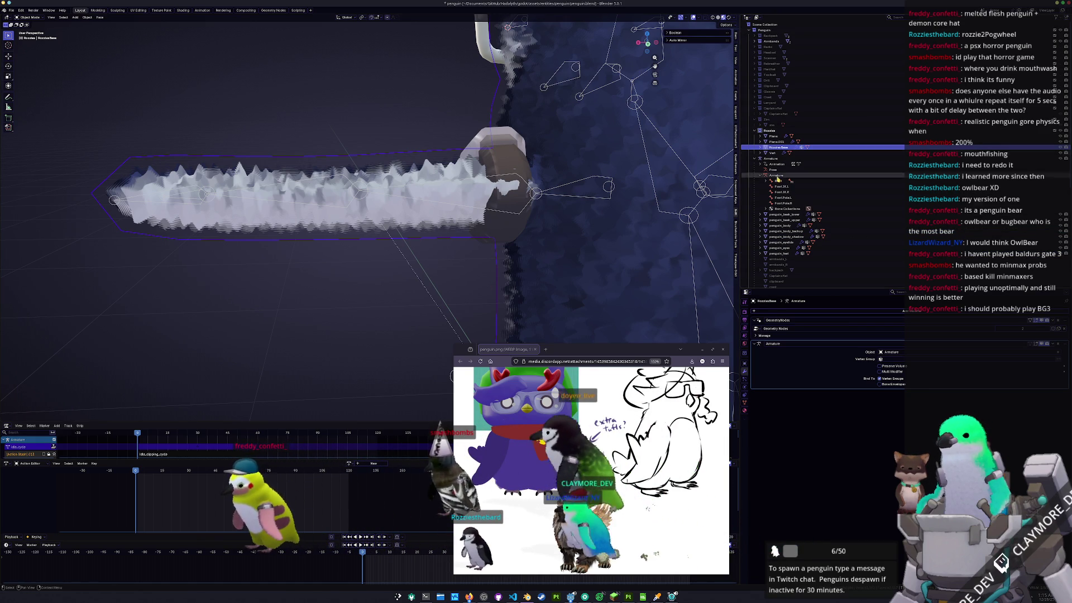
{"action": "left_click", "coordinate": [787, 236]}
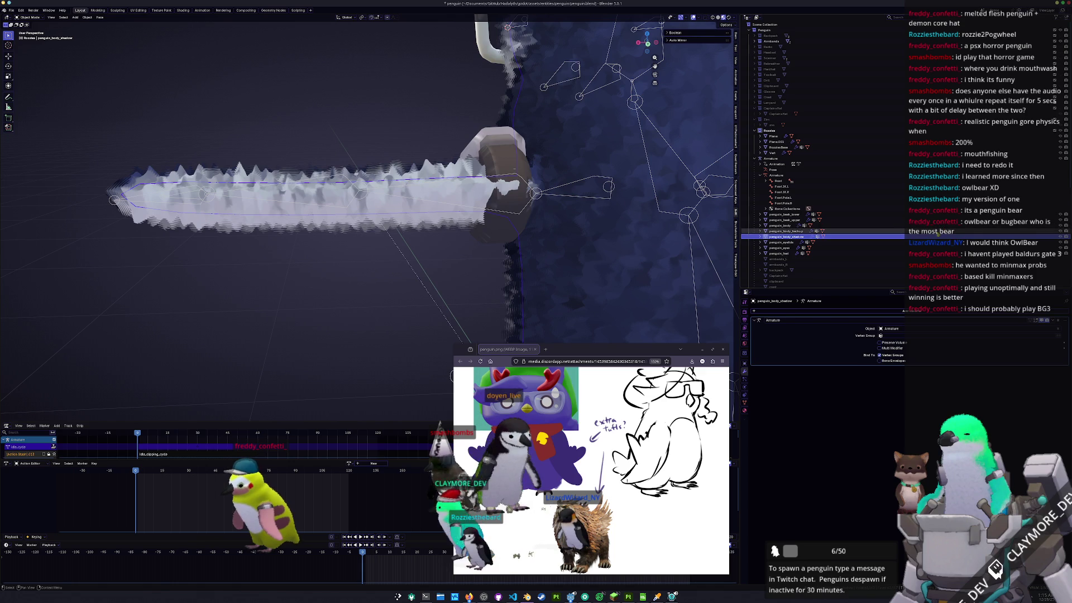
{"action": "left_click", "coordinate": [938, 231]}
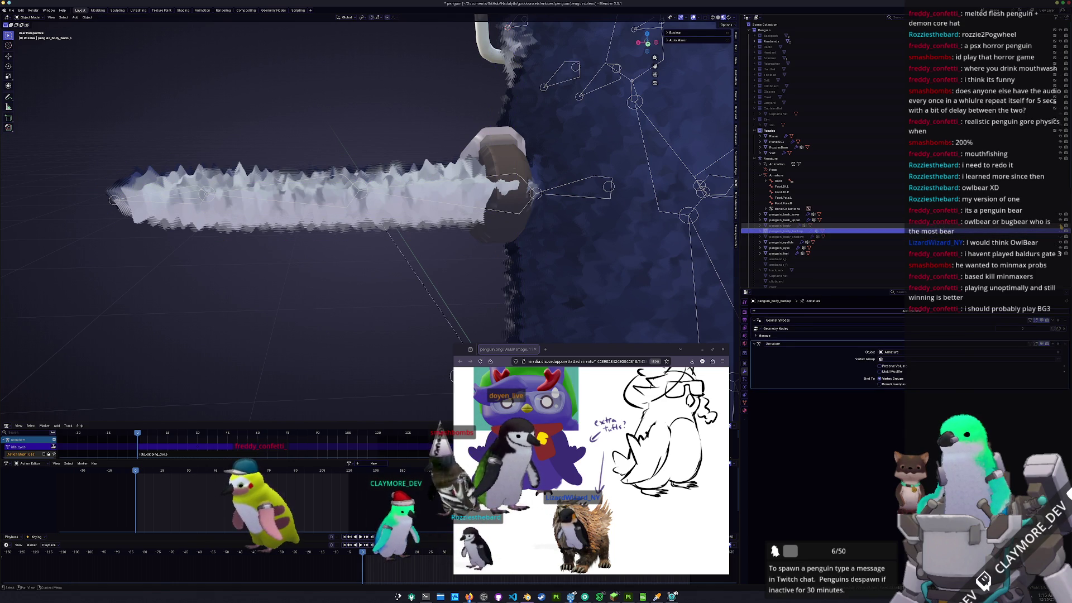
{"action": "left_click", "coordinate": [780, 226]}
{"action": "left_click", "coordinate": [778, 147]}
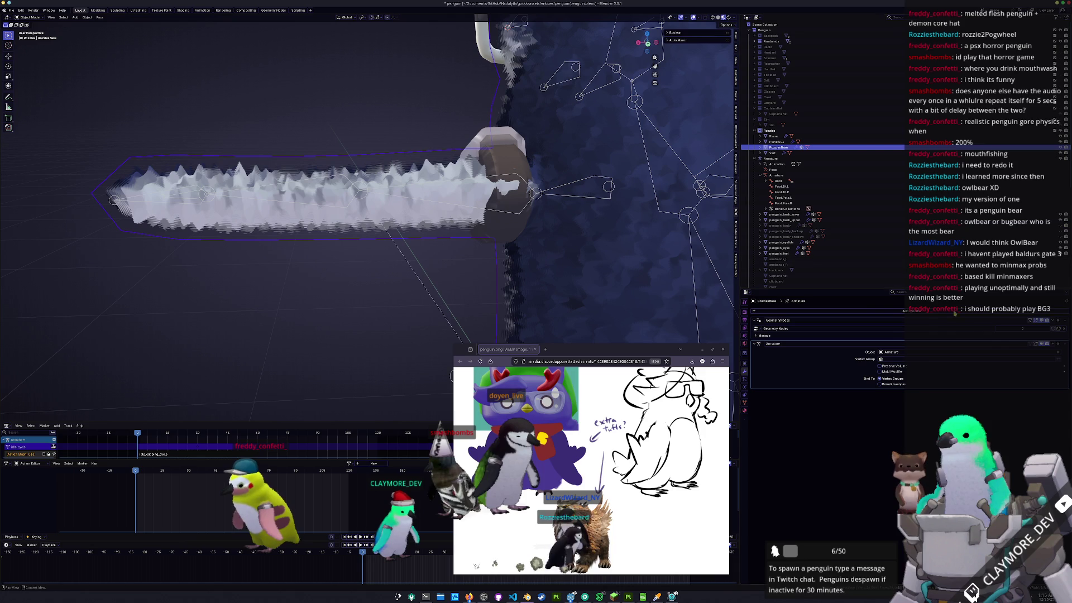
- Hide RozzieBase's fur in the viewport, enter Edit Mode and select the wing's top faces
{"action": "left_click", "coordinate": [1041, 320]}
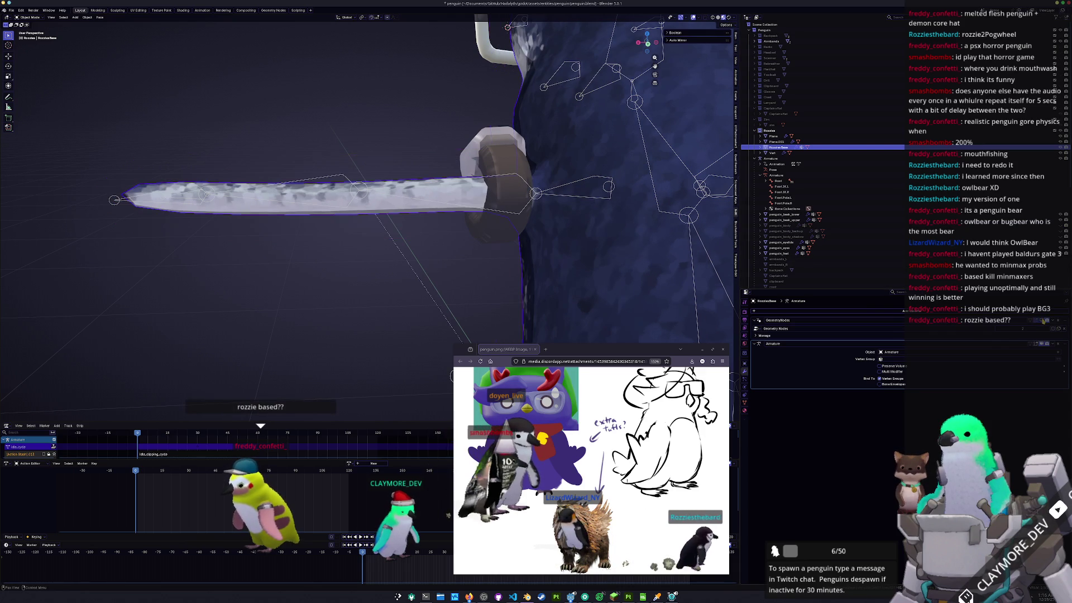
{"action": "middle_click_drag", "start_coordinate": [358, 252], "coordinate": [329, 240]}
{"action": "key", "text": "Tab"}
{"action": "middle_click_drag", "start_coordinate": [444, 223], "coordinate": [402, 195]}
{"action": "key", "text": "c"}
{"action": "left_click_drag", "start_coordinate": [402, 196], "coordinate": [349, 187]}
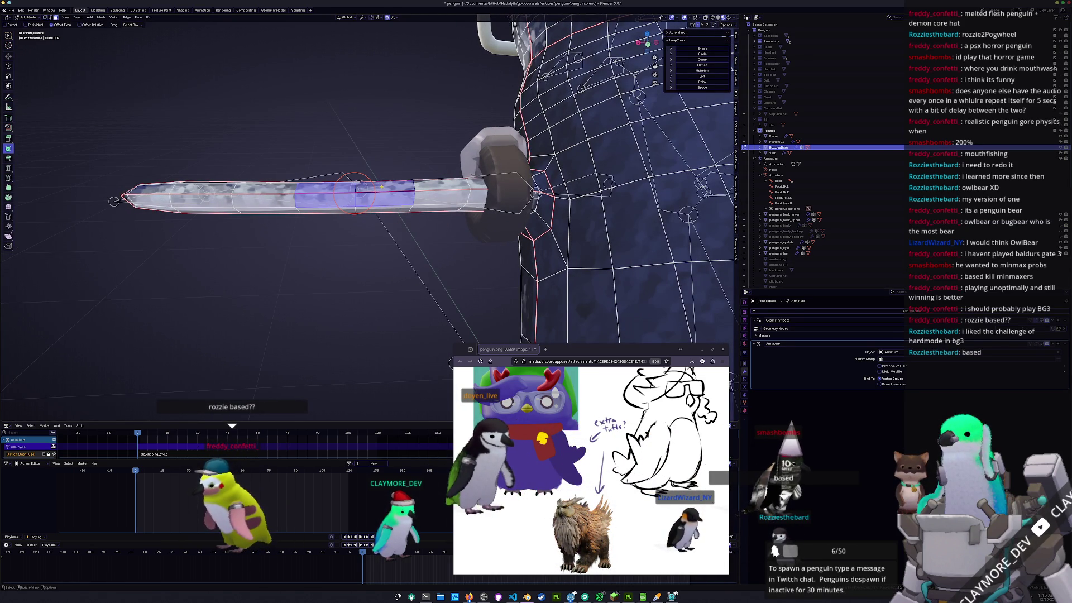
{"action": "middle_click_drag", "start_coordinate": [355, 191], "coordinate": [413, 184]}
- Extrude the selected wing faces upward and scale the top into a spike
{"action": "key", "text": "e"}
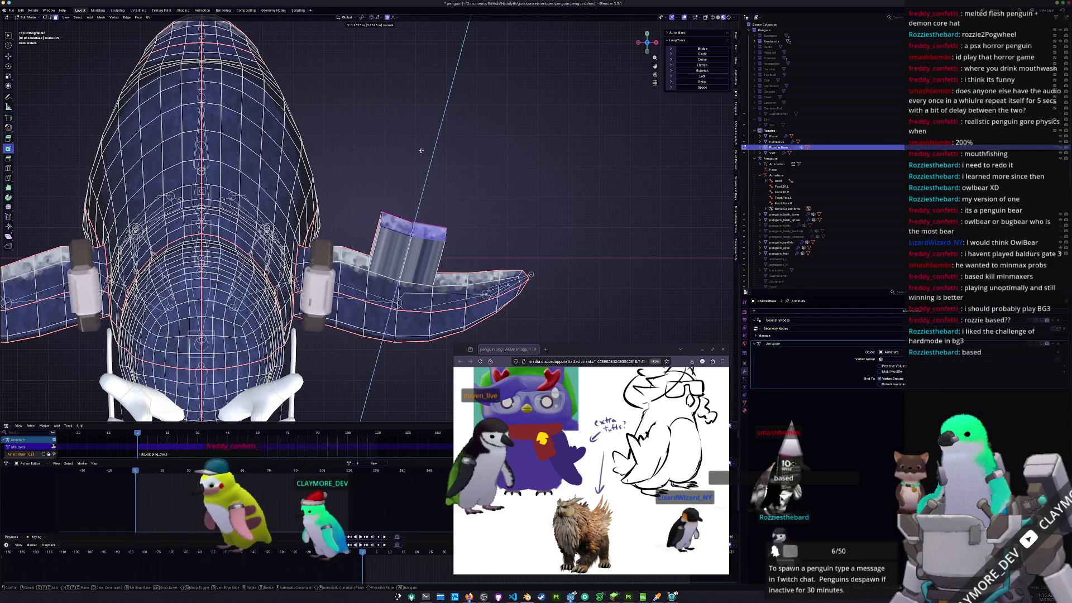
{"action": "left_click", "coordinate": [422, 143]}
{"action": "key", "text": "s"}
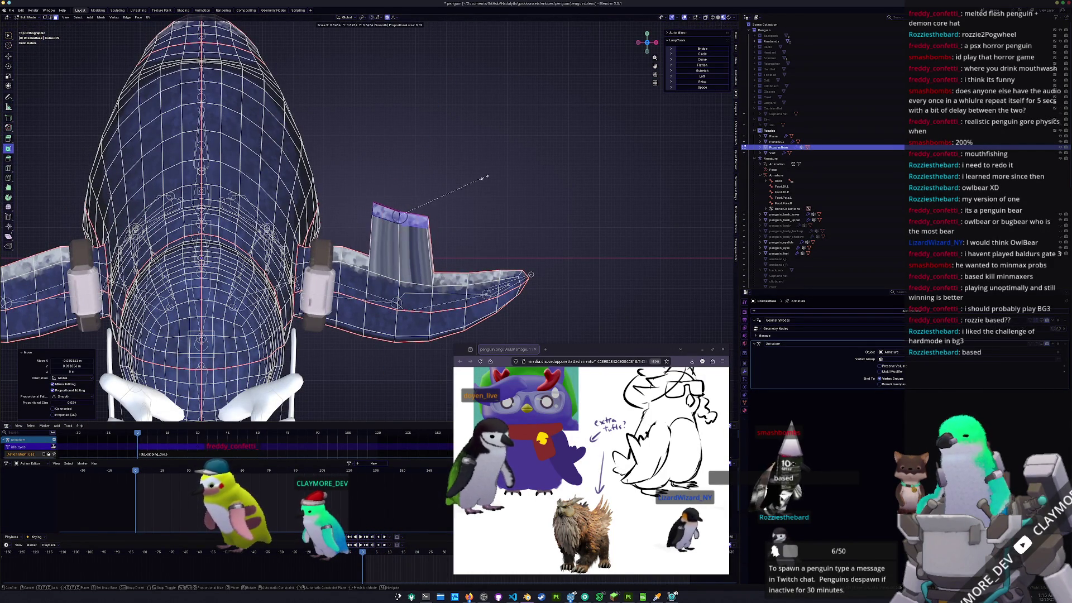
{"action": "left_click", "coordinate": [404, 191]}
{"action": "scroll", "coordinate": [403, 193], "scroll_direction": "down", "scroll_amount": 2}
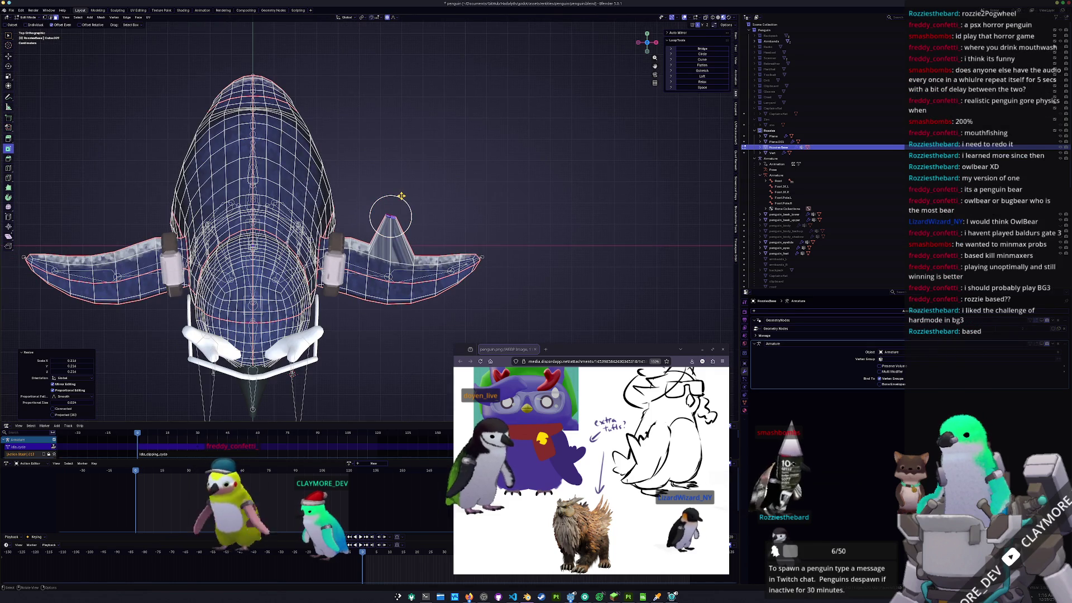
{"action": "scroll", "coordinate": [400, 197], "scroll_direction": "up", "scroll_amount": 2}
{"action": "scroll", "coordinate": [399, 201], "scroll_direction": "up", "scroll_amount": 2}
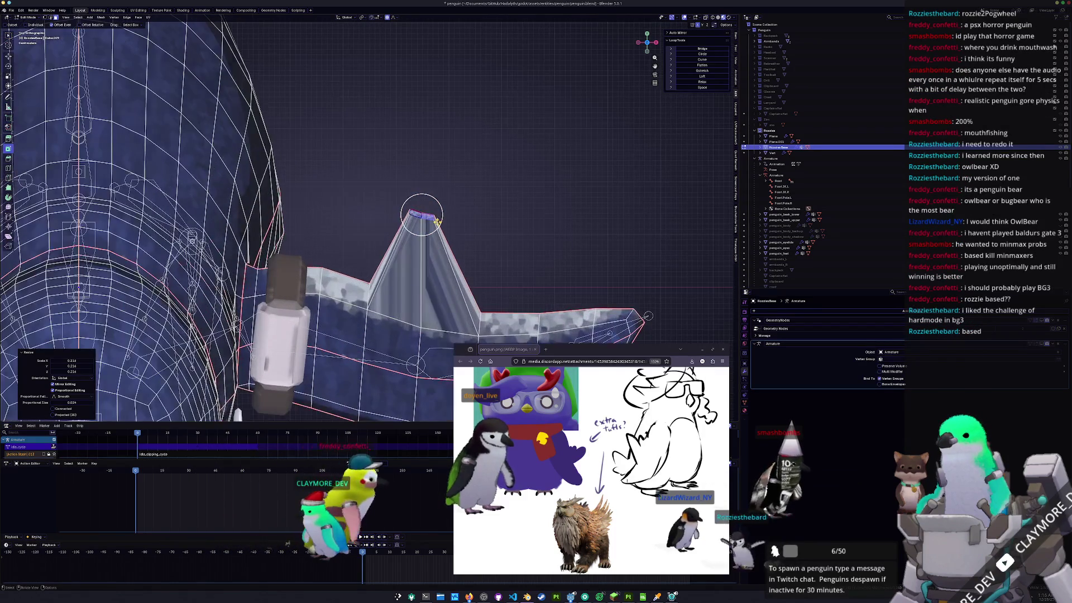
- Slide the fin-tip edge loops toward the tip to sharpen the spike
{"action": "key", "text": "g"}
{"action": "key", "text": "g"}
{"action": "scroll", "coordinate": [485, 198], "scroll_direction": "up", "scroll_amount": 1}
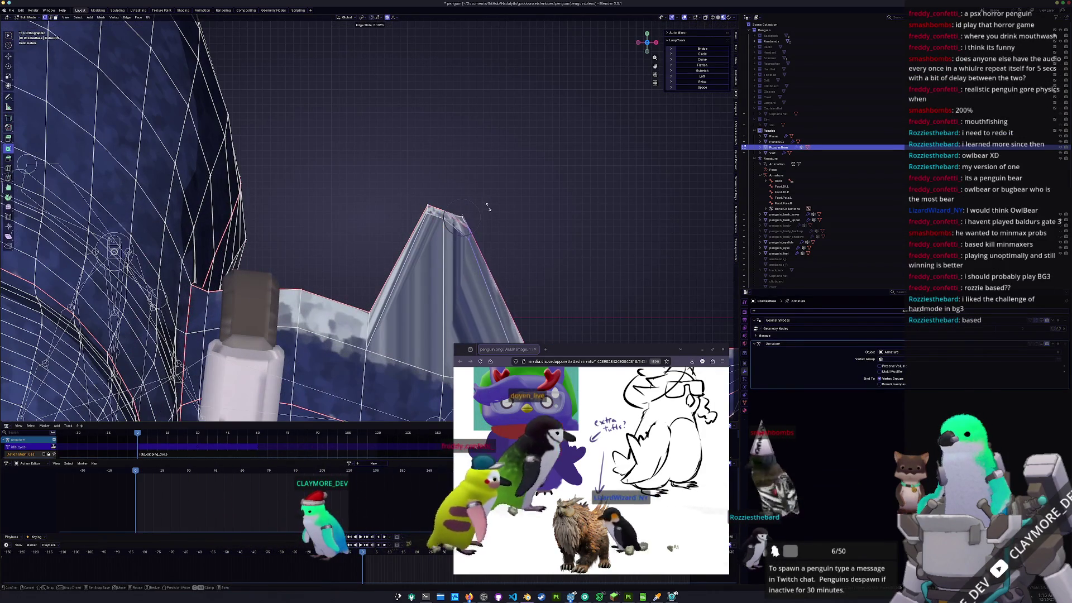
{"action": "left_click", "coordinate": [486, 199]}
{"action": "left_click_drag", "start_coordinate": [508, 256], "coordinate": [460, 205]}
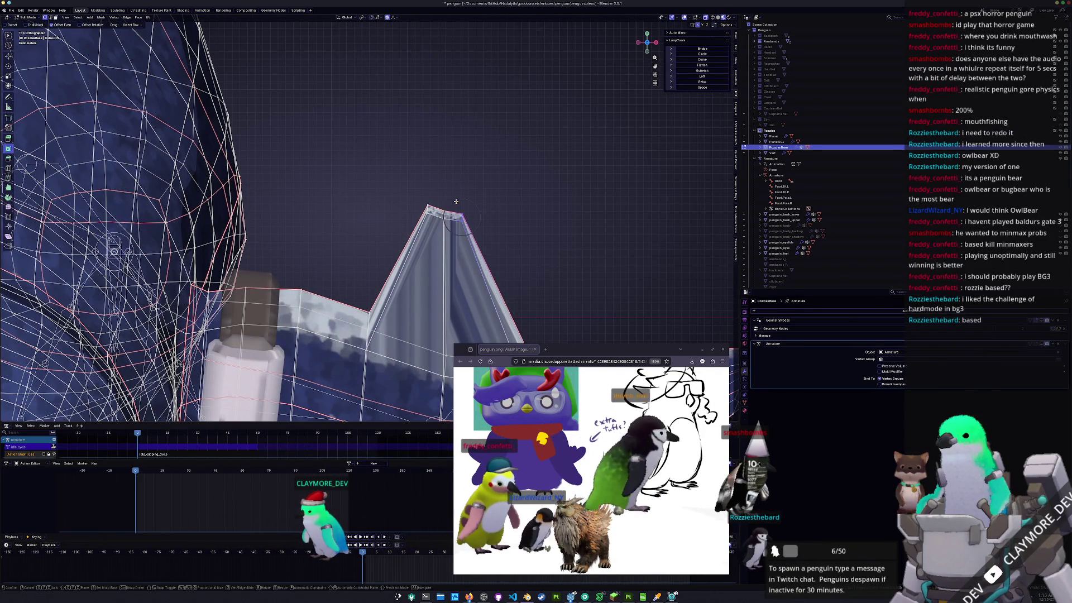
{"action": "key", "text": "g"}
{"action": "key", "text": "g"}
{"action": "left_click", "coordinate": [429, 226]}
{"action": "key", "text": "g"}
{"action": "key", "text": "g"}
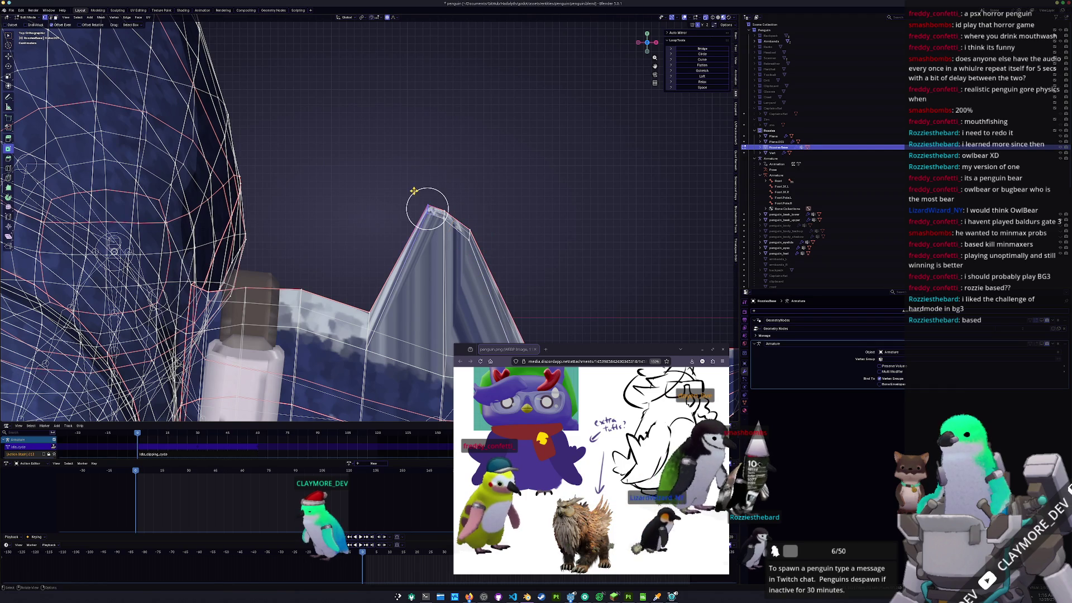
{"action": "left_click", "coordinate": [410, 202]}
{"action": "scroll", "coordinate": [413, 204], "scroll_direction": "up", "scroll_amount": 1}
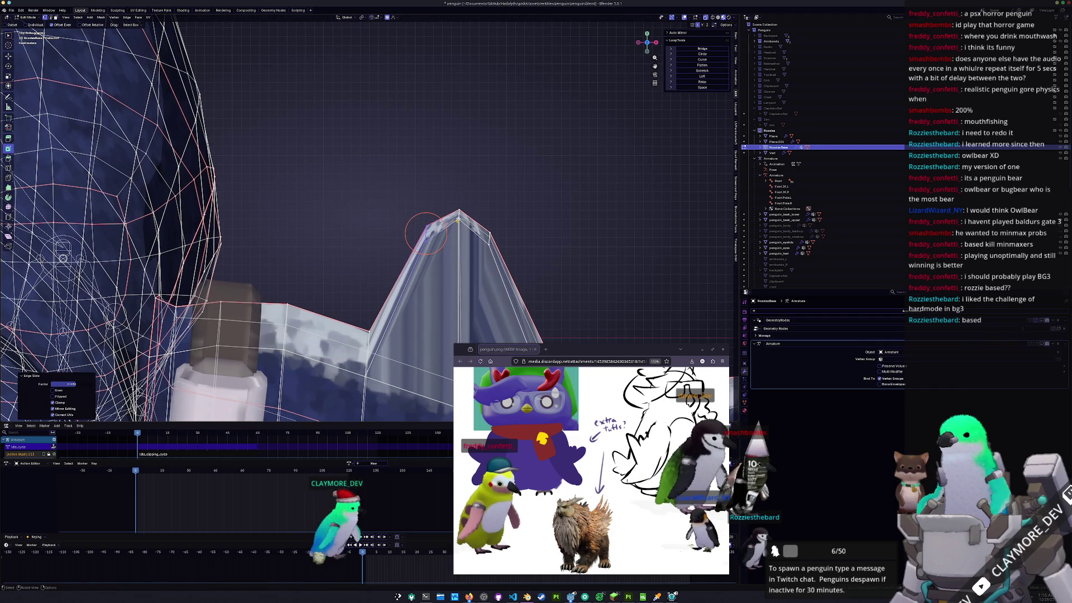
{"action": "mouse_move", "coordinate": [457, 240]}
{"action": "middle_mouse_down", "text": "shift"}
{"action": "mouse_move", "coordinate": [451, 197]}
{"action": "mouse_move", "coordinate": [276, 88]}
{"action": "middle_mouse_up", "text": "shift"}
{"action": "key", "text": "g"}
{"action": "key", "text": "g"}
{"action": "left_click", "coordinate": [477, 220]}
- Slide another fin edge loop, add a loop cut across the wing, and return to Object Mode
{"action": "left_click", "coordinate": [331, 84], "text": "alt"}
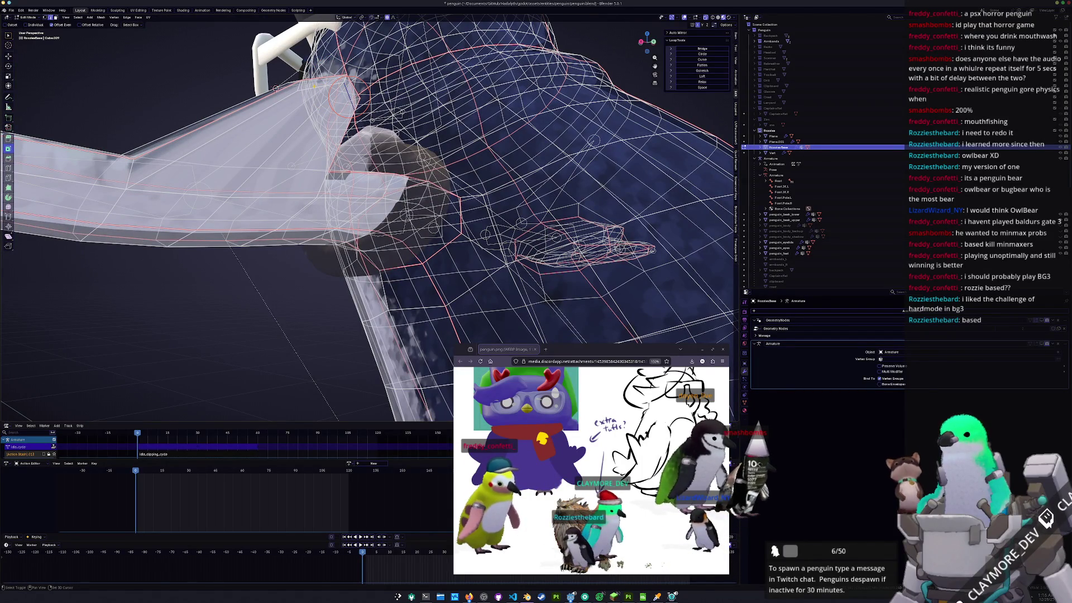
{"action": "key", "text": "g"}
{"action": "key", "text": "g"}
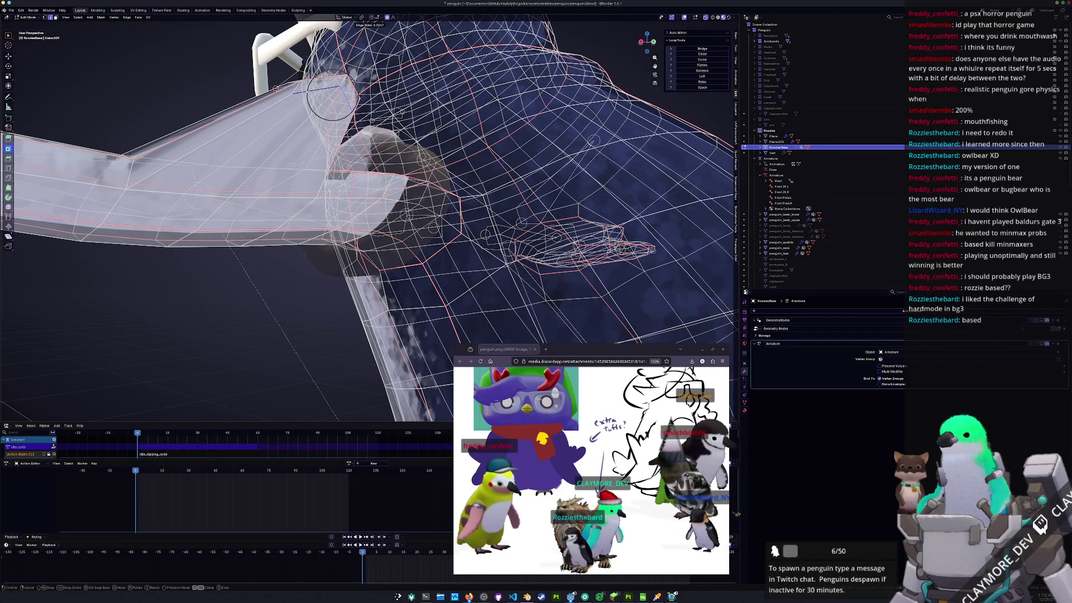
{"action": "left_click", "coordinate": [332, 96]}
{"action": "middle_click_drag", "start_coordinate": [332, 96], "coordinate": [434, 177]}
{"action": "key", "text": "ctrl+r"}
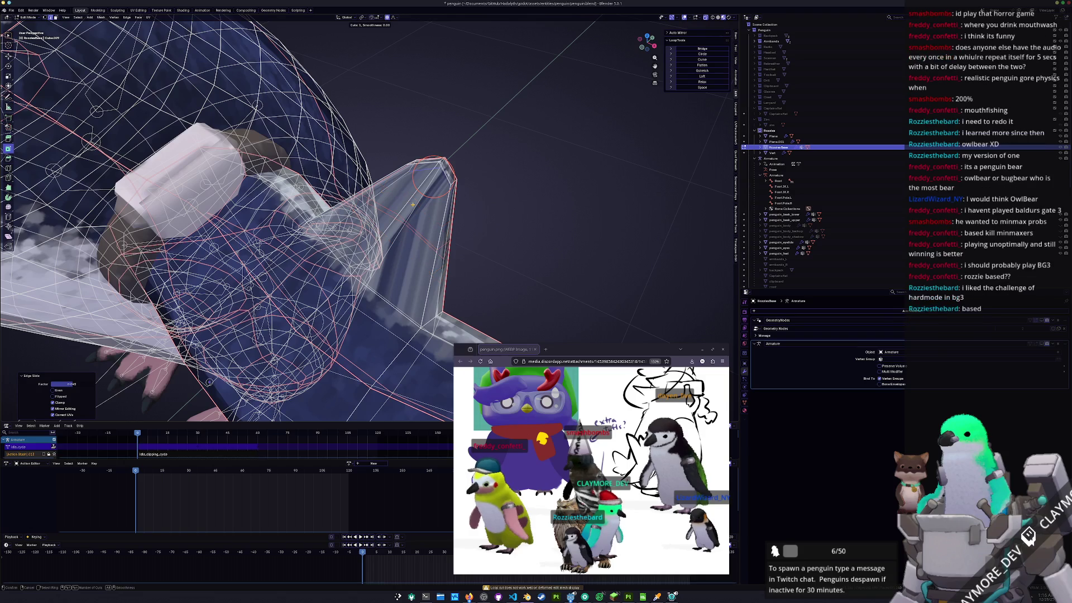
{"action": "left_click", "coordinate": [414, 204]}
{"action": "left_click", "coordinate": [414, 205]}
{"action": "middle_click_drag", "start_coordinate": [413, 204], "coordinate": [469, 221]}
{"action": "key", "text": "Tab"}
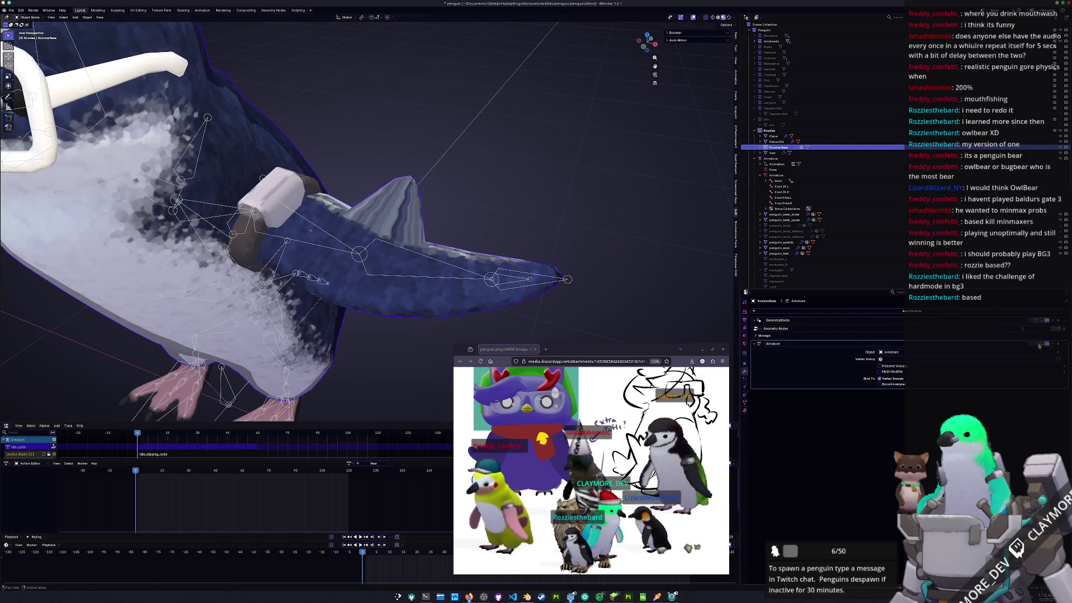
- Re-enable the Geometry Nodes fur in the viewport and orbit to inspect the furry spiked wing
{"action": "left_click", "coordinate": [1040, 321]}
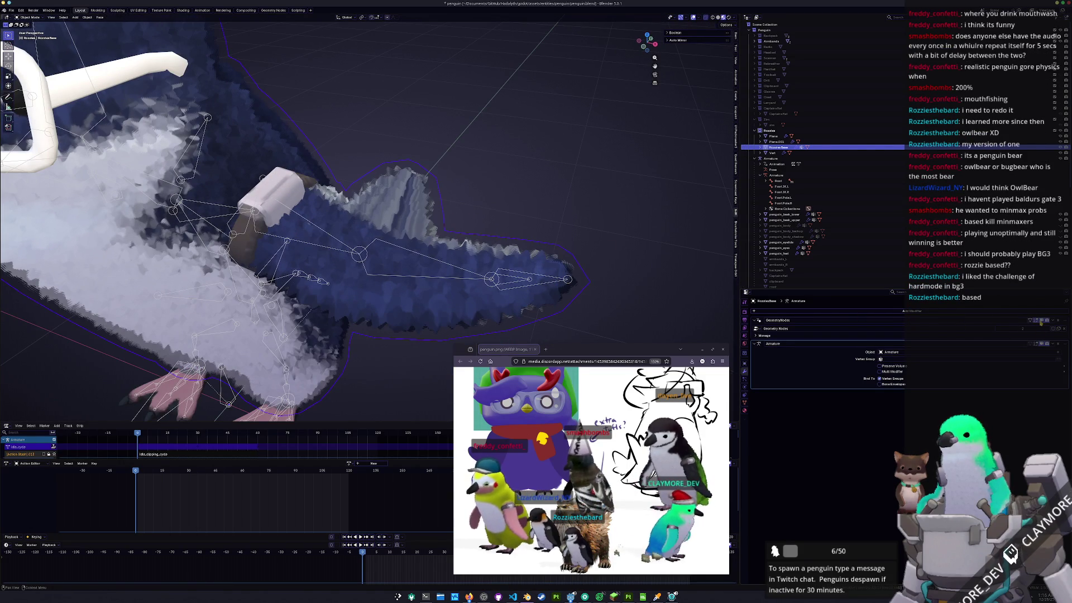
{"action": "mouse_move", "coordinate": [491, 256]}
{"action": "middle_mouse_down"}
{"action": "mouse_move", "coordinate": [509, 267]}
{"action": "mouse_move", "coordinate": [442, 226]}
{"action": "mouse_move", "coordinate": [442, 212]}
{"action": "middle_mouse_up"}
{"action": "middle_click_drag", "start_coordinate": [458, 252], "coordinate": [668, 278]}
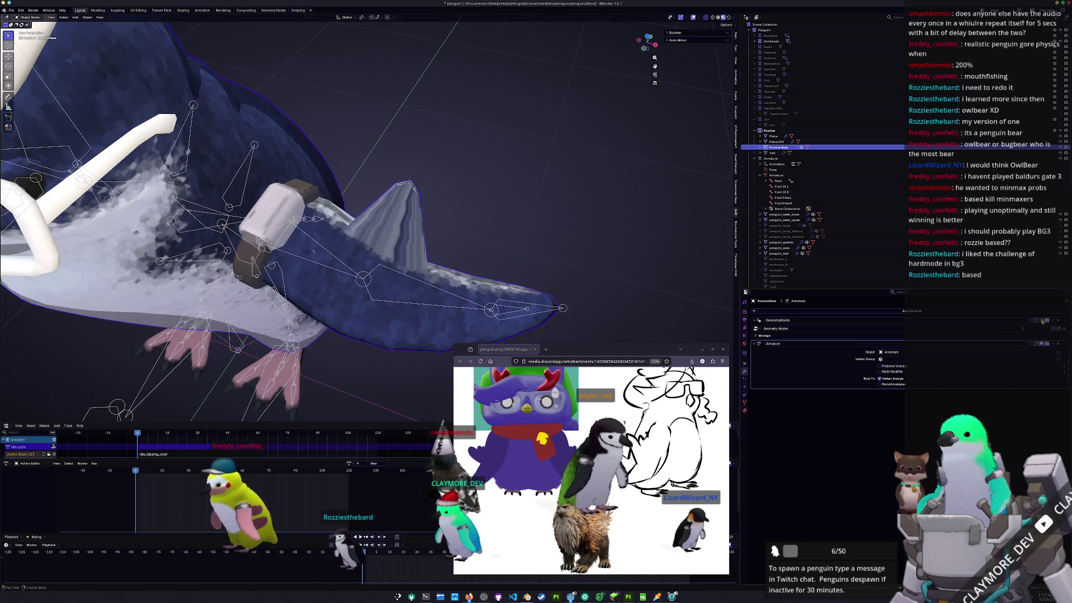
{"action": "key", "text": "Tab"}
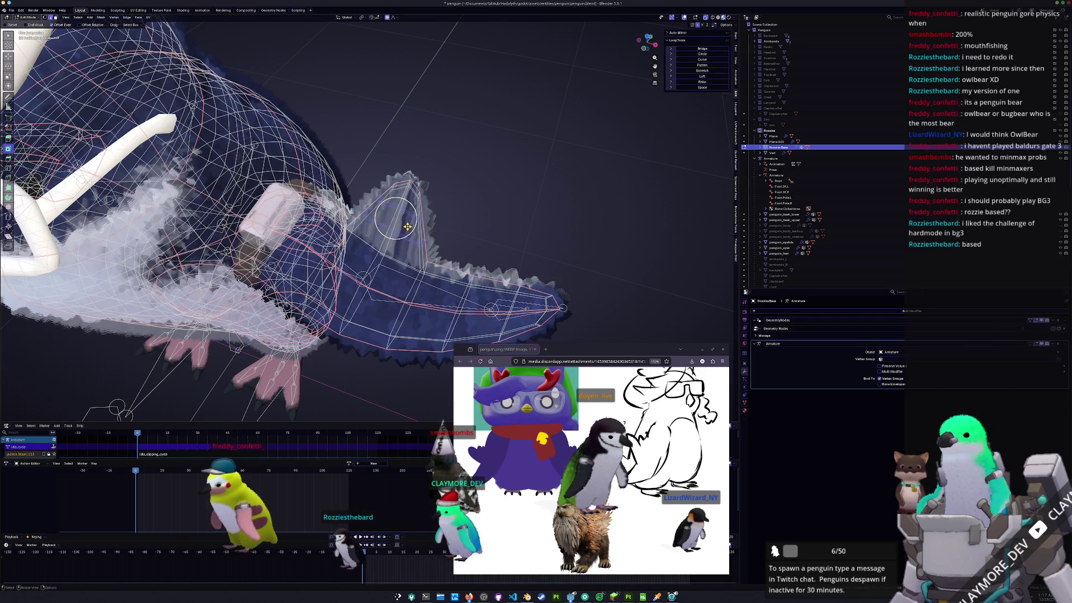
- From a top view, vertex-slide several fin vertices to tidy the fin's outline
{"action": "middle_click_drag", "start_coordinate": [395, 221], "coordinate": [378, 242]}
{"action": "key", "text": "KP_7"}
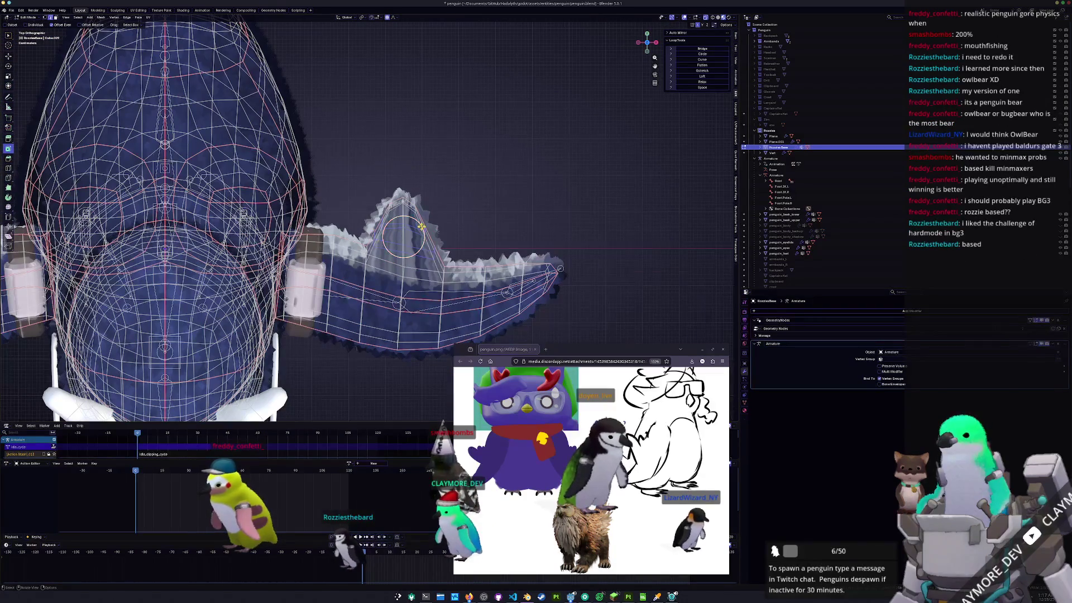
{"action": "scroll", "coordinate": [403, 237], "scroll_direction": "up", "scroll_amount": 5}
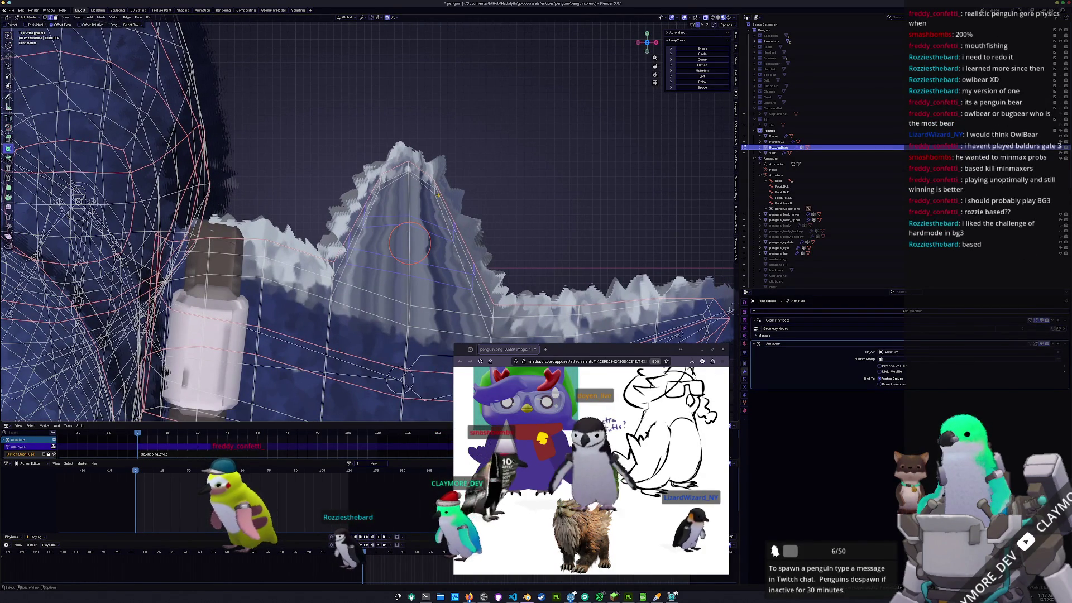
{"action": "scroll", "coordinate": [441, 184], "scroll_direction": "up", "scroll_amount": 2}
{"action": "key", "text": "shift+v"}
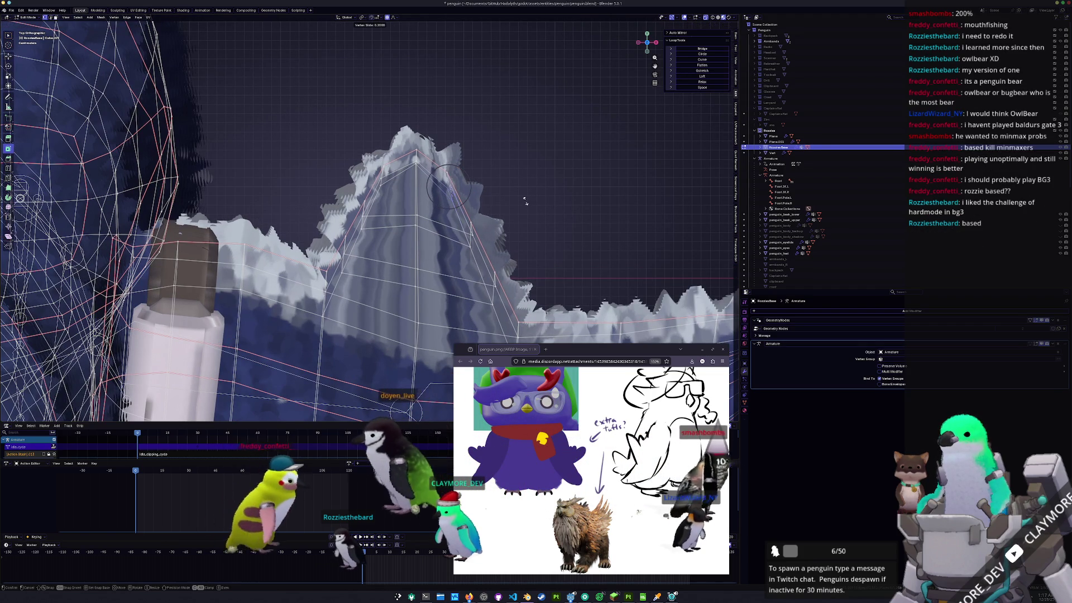
{"action": "left_click", "coordinate": [525, 198]}
{"action": "key", "text": "shift+v"}
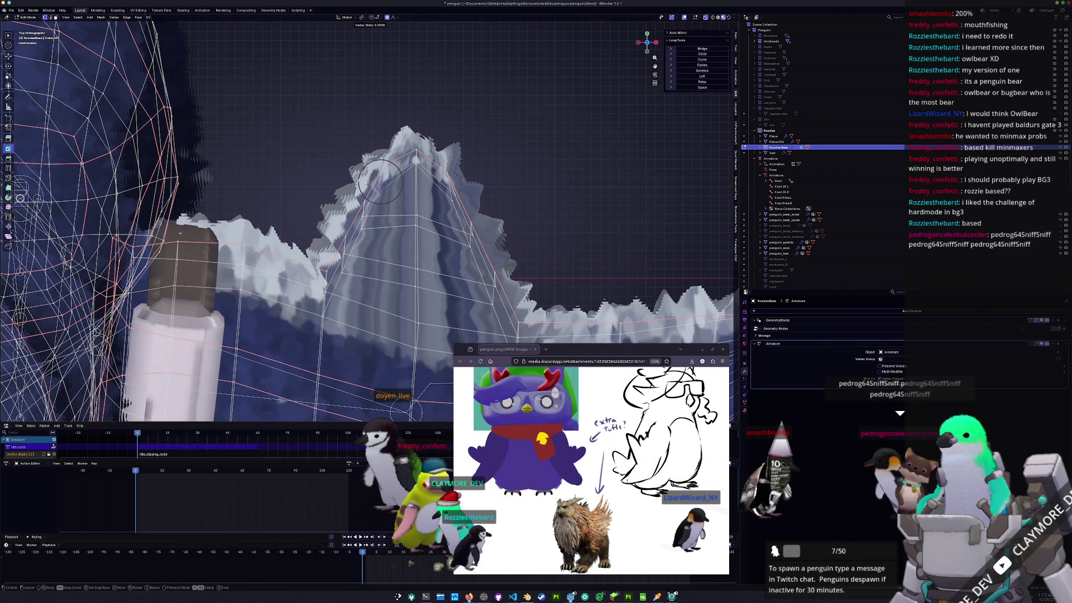
{"action": "left_click", "coordinate": [357, 184]}
{"action": "mouse_move", "coordinate": [357, 183]}
{"action": "middle_mouse_down"}
{"action": "mouse_move", "coordinate": [396, 190]}
{"action": "mouse_move", "coordinate": [377, 190]}
{"action": "mouse_move", "coordinate": [396, 217]}
{"action": "mouse_move", "coordinate": [332, 228]}
{"action": "mouse_move", "coordinate": [404, 257]}
{"action": "middle_mouse_up"}
{"action": "key", "text": "shift+v"}
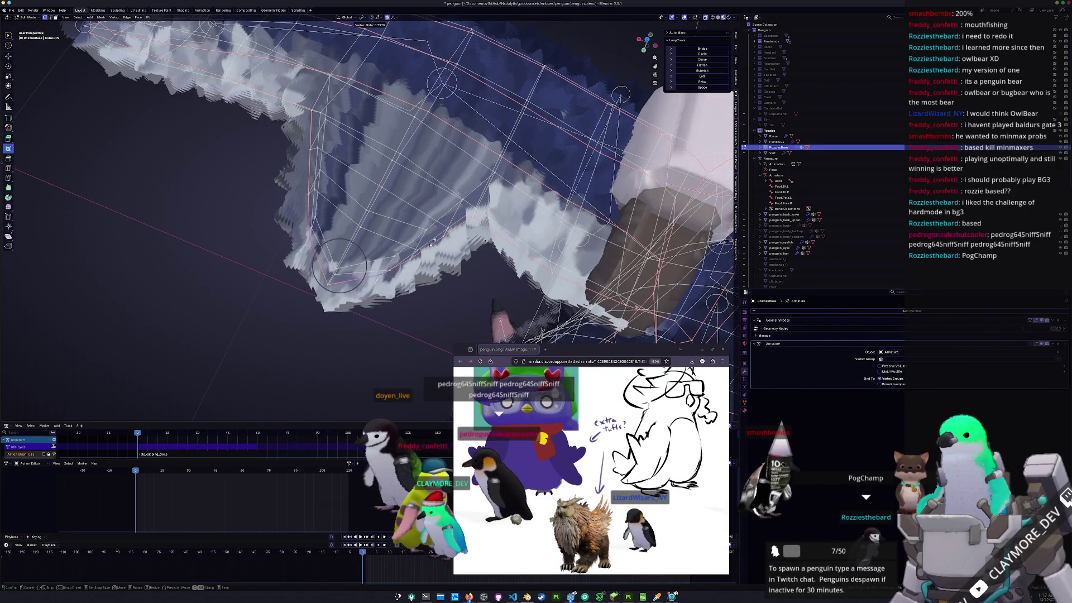
{"action": "left_click", "coordinate": [362, 252]}
- Select and edge-slide edges along the wing to smooth its shape
{"action": "mouse_move", "coordinate": [363, 251]}
{"action": "middle_mouse_down"}
{"action": "mouse_move", "coordinate": [320, 262]}
{"action": "mouse_move", "coordinate": [361, 239]}
{"action": "mouse_move", "coordinate": [394, 89]}
{"action": "middle_mouse_up"}
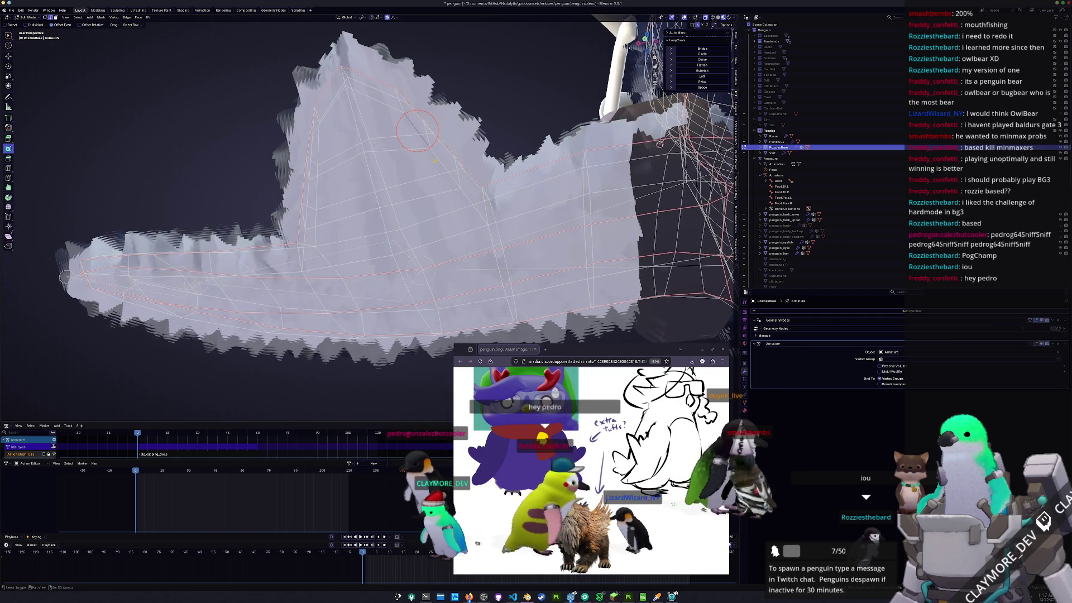
{"action": "mouse_move", "coordinate": [433, 161]}
{"action": "middle_mouse_down"}
{"action": "mouse_move", "coordinate": [500, 163]}
{"action": "mouse_move", "coordinate": [331, 231]}
{"action": "middle_mouse_up"}
{"action": "key", "text": "g"}
{"action": "key", "text": "g"}
{"action": "left_click", "coordinate": [494, 164]}
{"action": "key", "text": "c"}
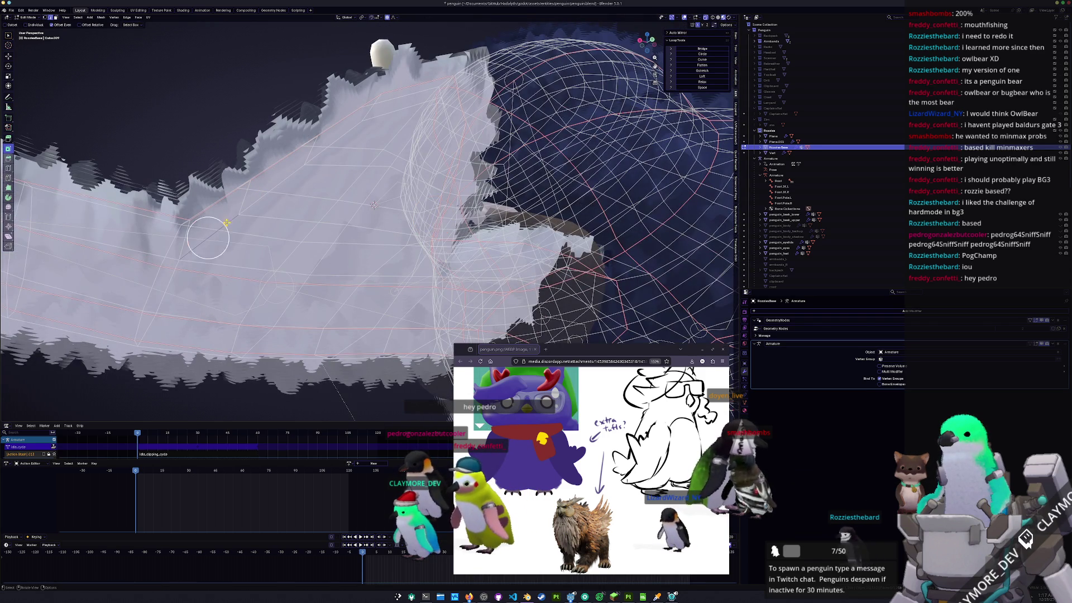
{"action": "left_click", "coordinate": [332, 131], "text": "ctrl"}
{"action": "mouse_move", "coordinate": [332, 132]}
{"action": "middle_mouse_down"}
{"action": "mouse_move", "coordinate": [361, 158]}
{"action": "mouse_move", "coordinate": [317, 152]}
{"action": "mouse_move", "coordinate": [303, 223]}
{"action": "mouse_move", "coordinate": [308, 199]}
{"action": "middle_mouse_up"}
{"action": "key", "text": "g"}
{"action": "key", "text": "g"}
{"action": "left_click", "coordinate": [362, 158]}
{"action": "key", "text": "c"}
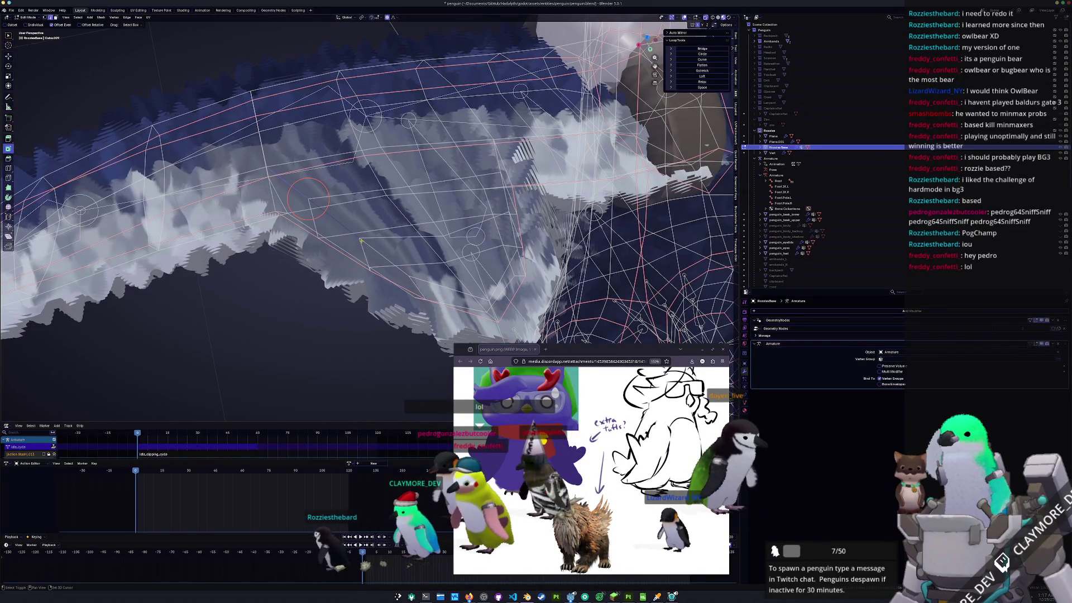
{"action": "middle_click_drag", "start_coordinate": [373, 249], "coordinate": [307, 190]}
{"action": "key", "text": "g"}
{"action": "key", "text": "g"}
{"action": "left_click", "coordinate": [377, 249]}
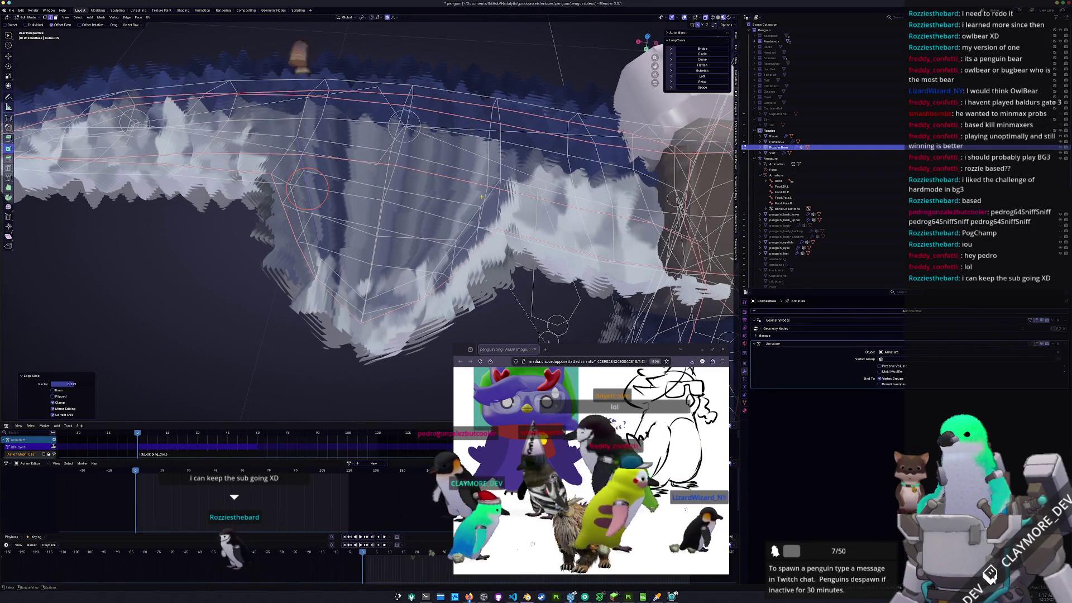
- Slide an edge loop along the wing's lower edge and a vertex near the fin base
{"action": "key", "text": "c"}
{"action": "middle_click_drag", "start_coordinate": [461, 227], "coordinate": [441, 236]}
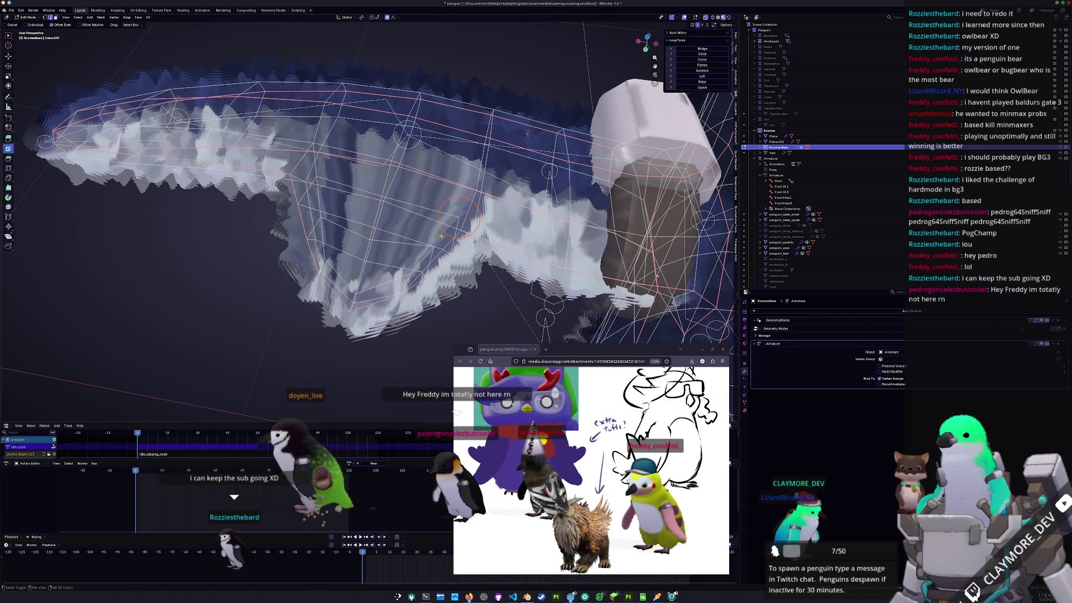
{"action": "middle_click_drag", "start_coordinate": [420, 263], "coordinate": [415, 262]}
{"action": "key", "text": "g"}
{"action": "key", "text": "g"}
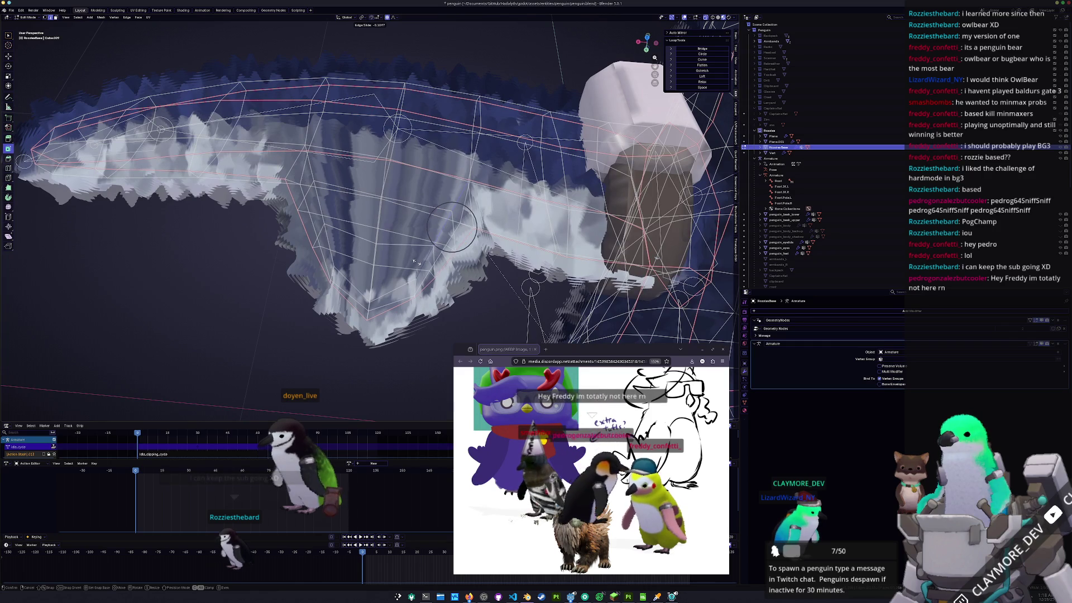
{"action": "left_click", "coordinate": [421, 260]}
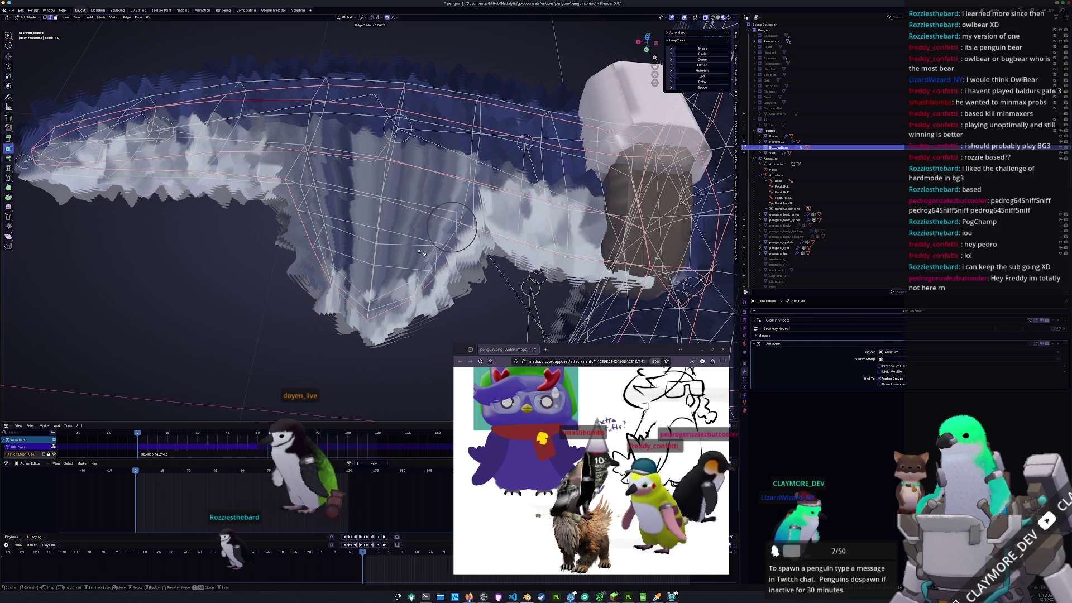
{"action": "key", "text": "shift+v"}
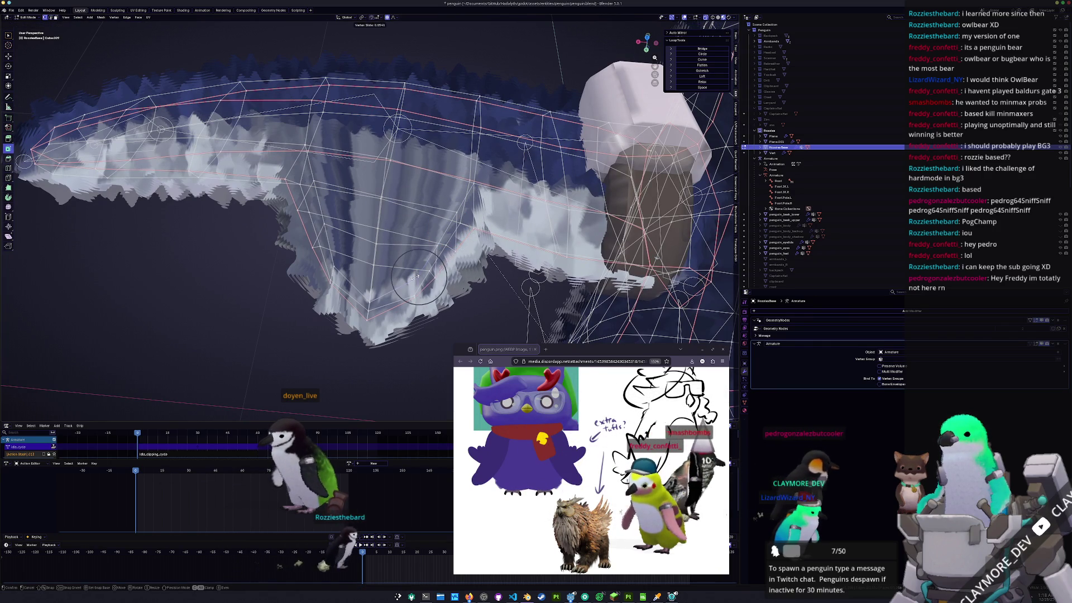
{"action": "left_click", "coordinate": [411, 278]}
{"action": "scroll", "coordinate": [401, 274], "scroll_direction": "down", "scroll_amount": 3}
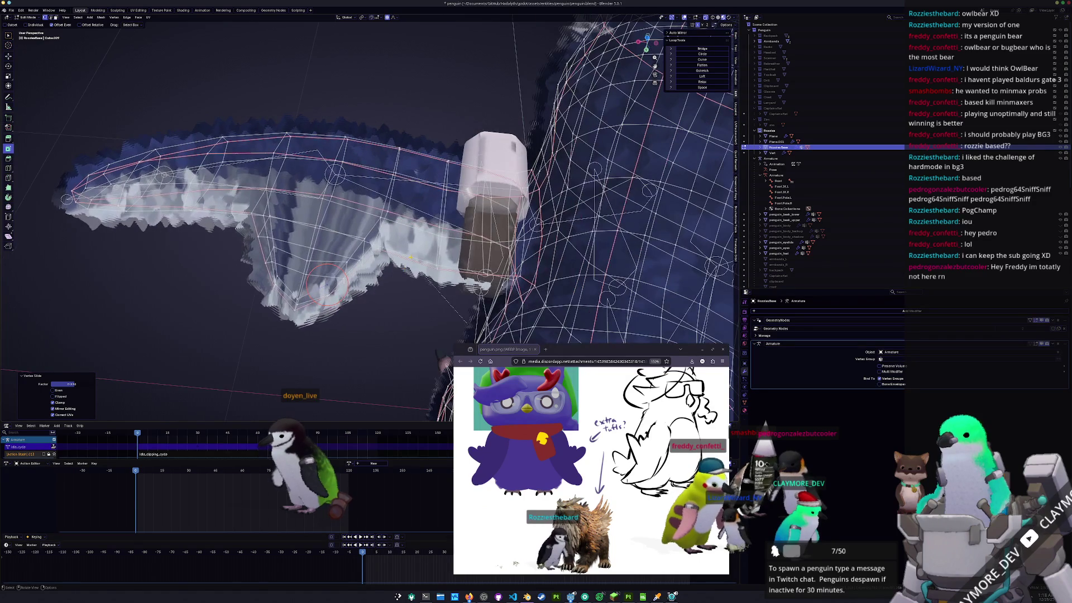